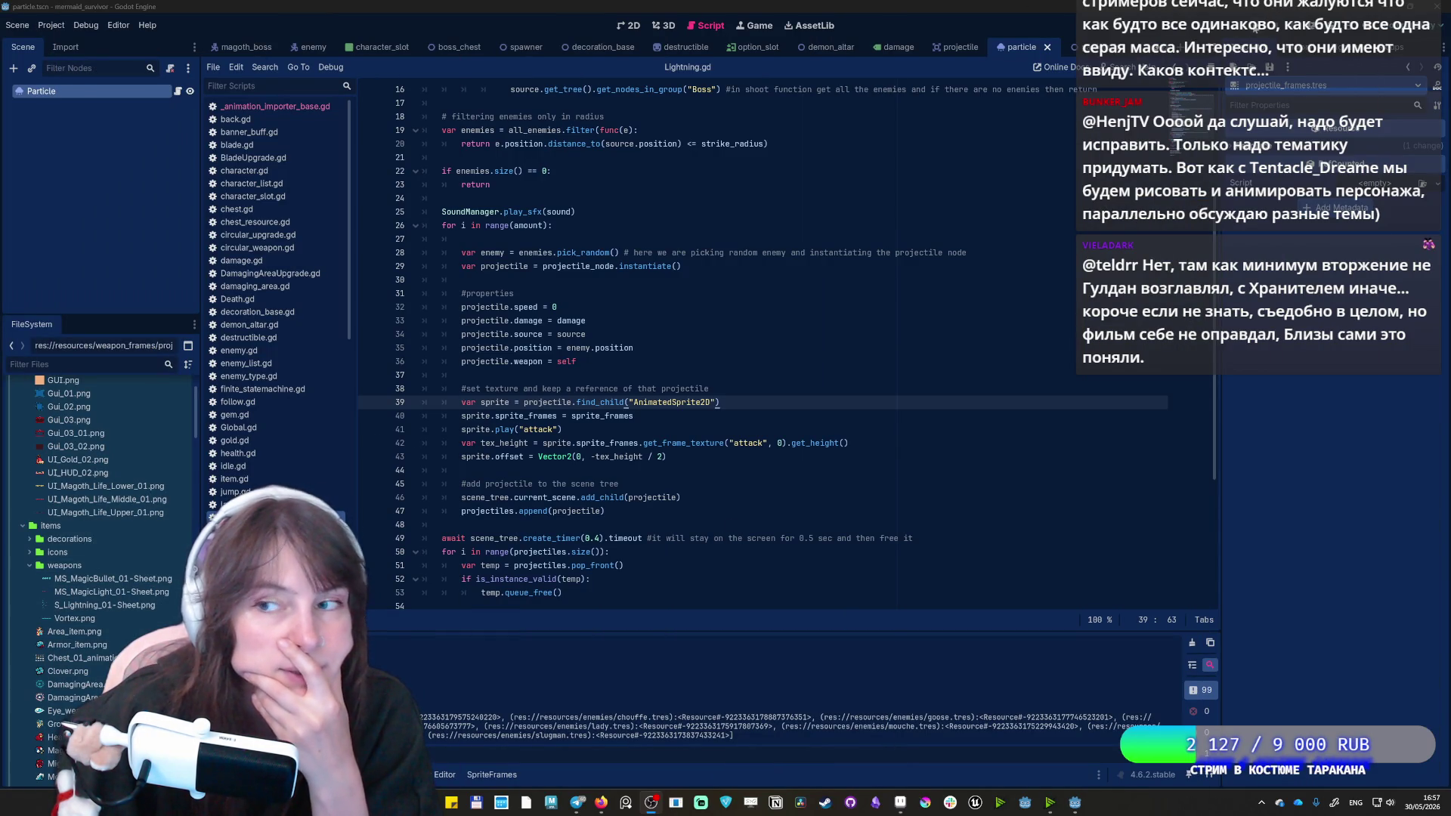
Select the MS_MagicBullet_01-Sheet sprite sheet and delete the projectile animation's four old frames.
click(74, 580)
click(491, 774)
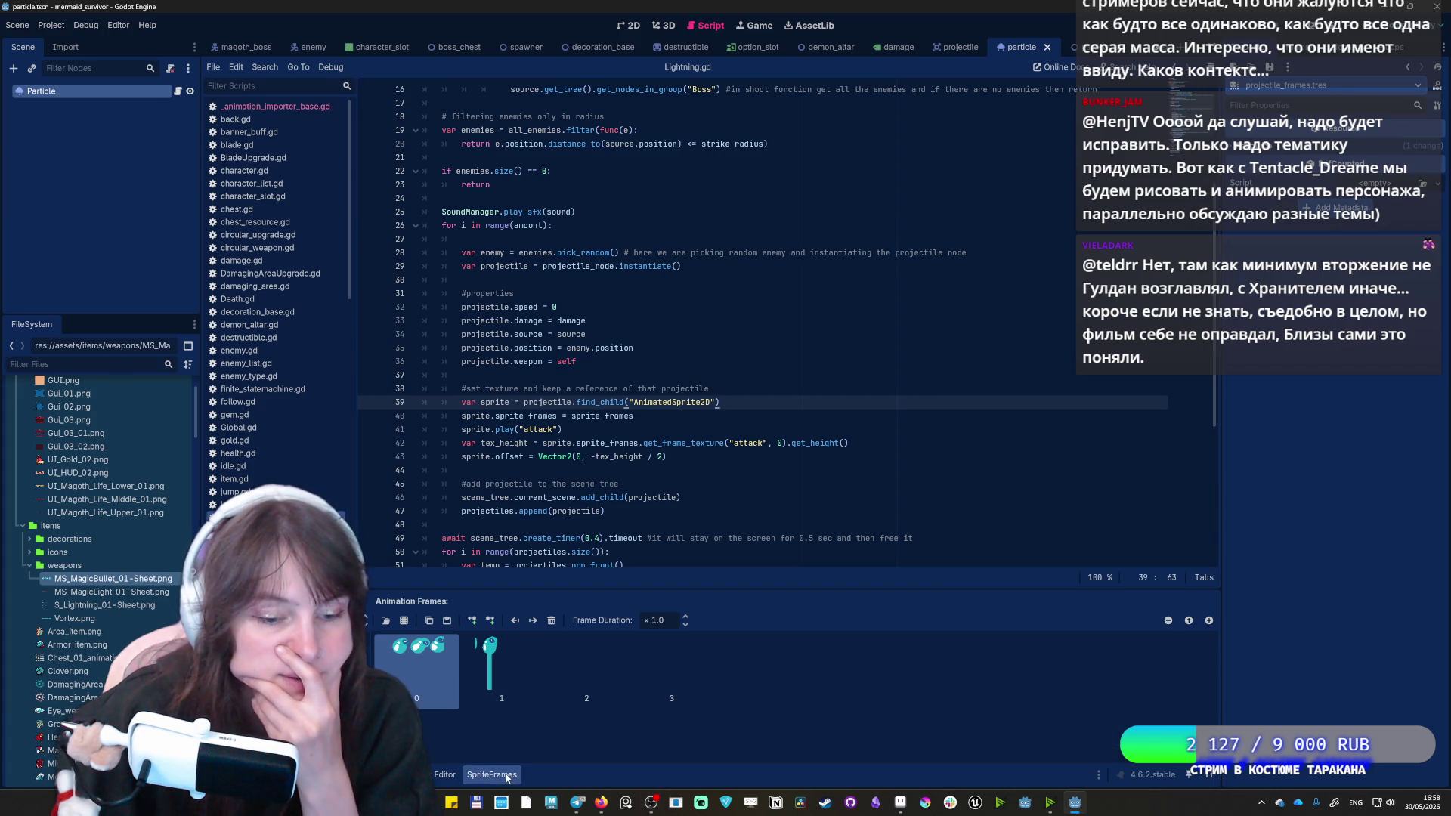
click(488, 695)
click(671, 673)
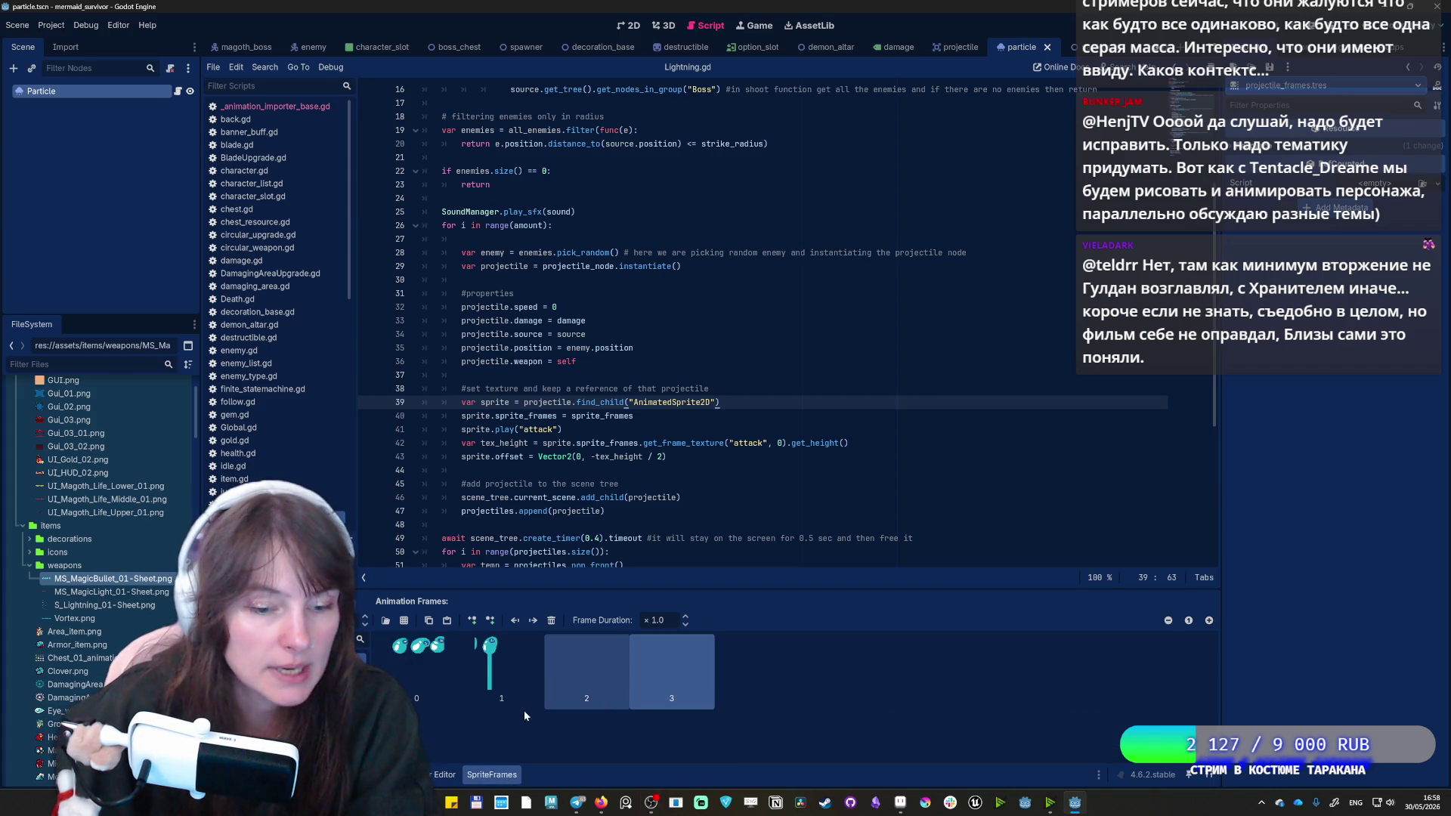
shift+click(420, 695)
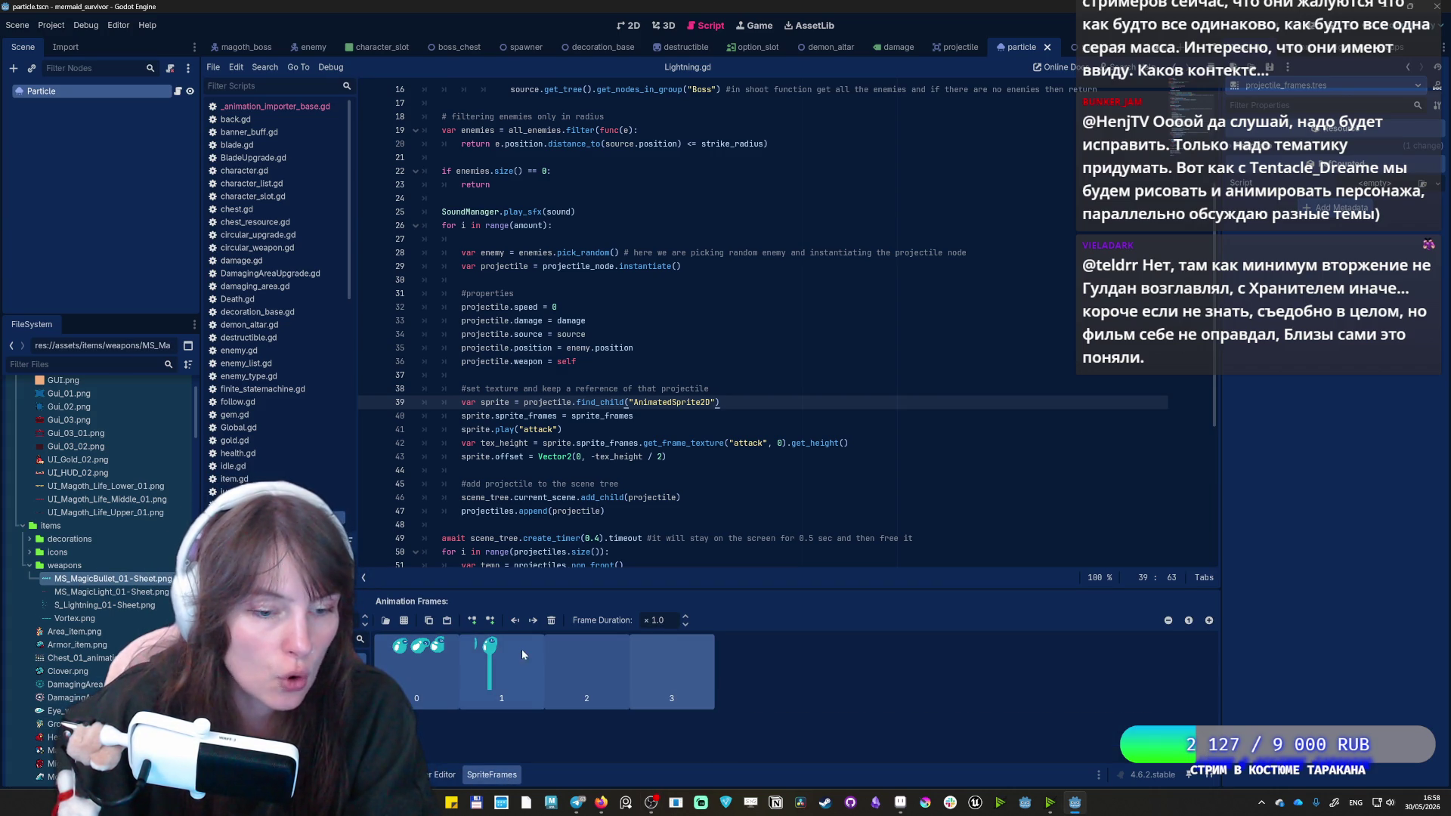
key(Delete)
Add the four blob frames from MS_MagicBullet_01-Sheet.png to the animation.
click(405, 621)
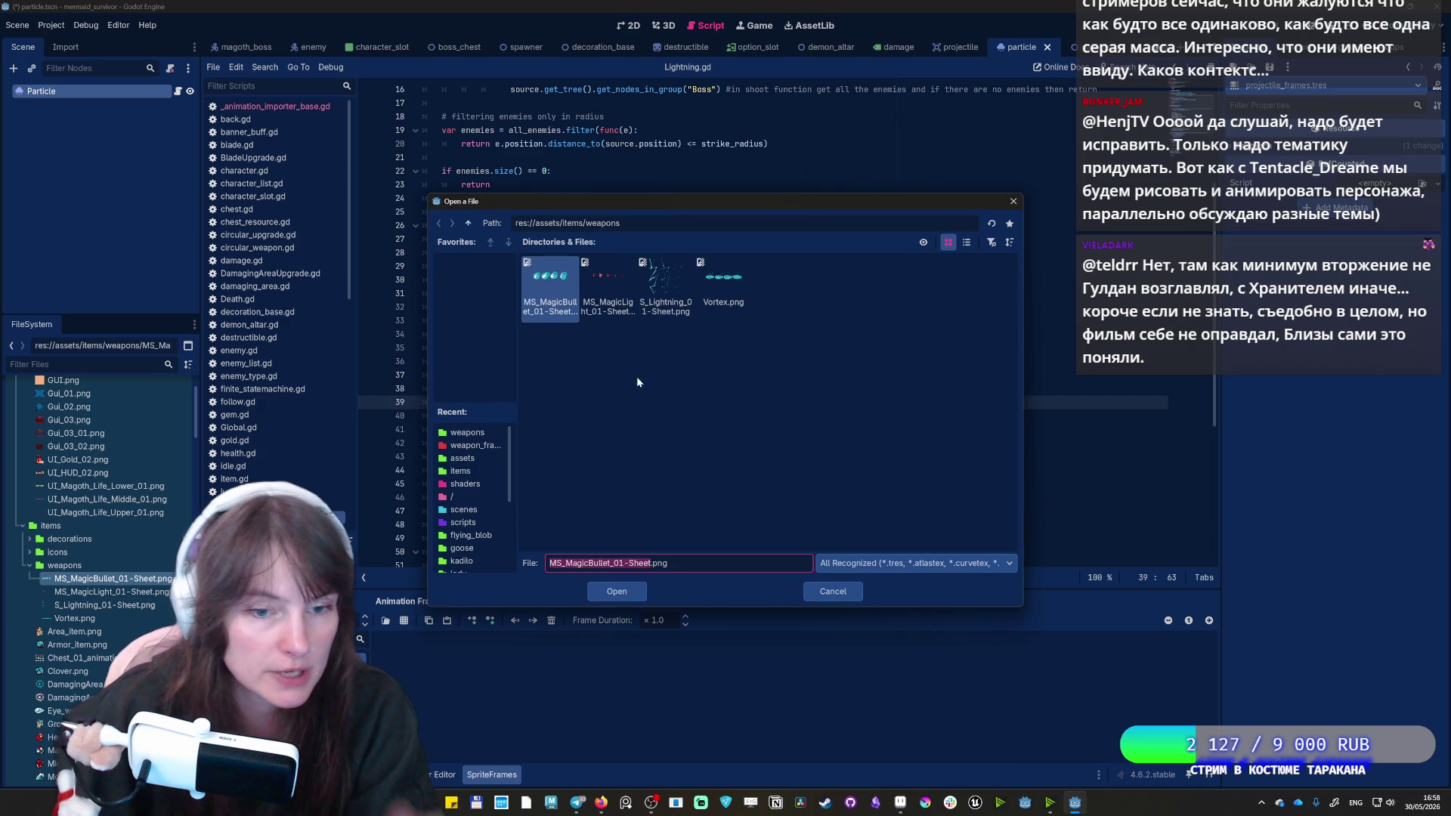
double_click(546, 297)
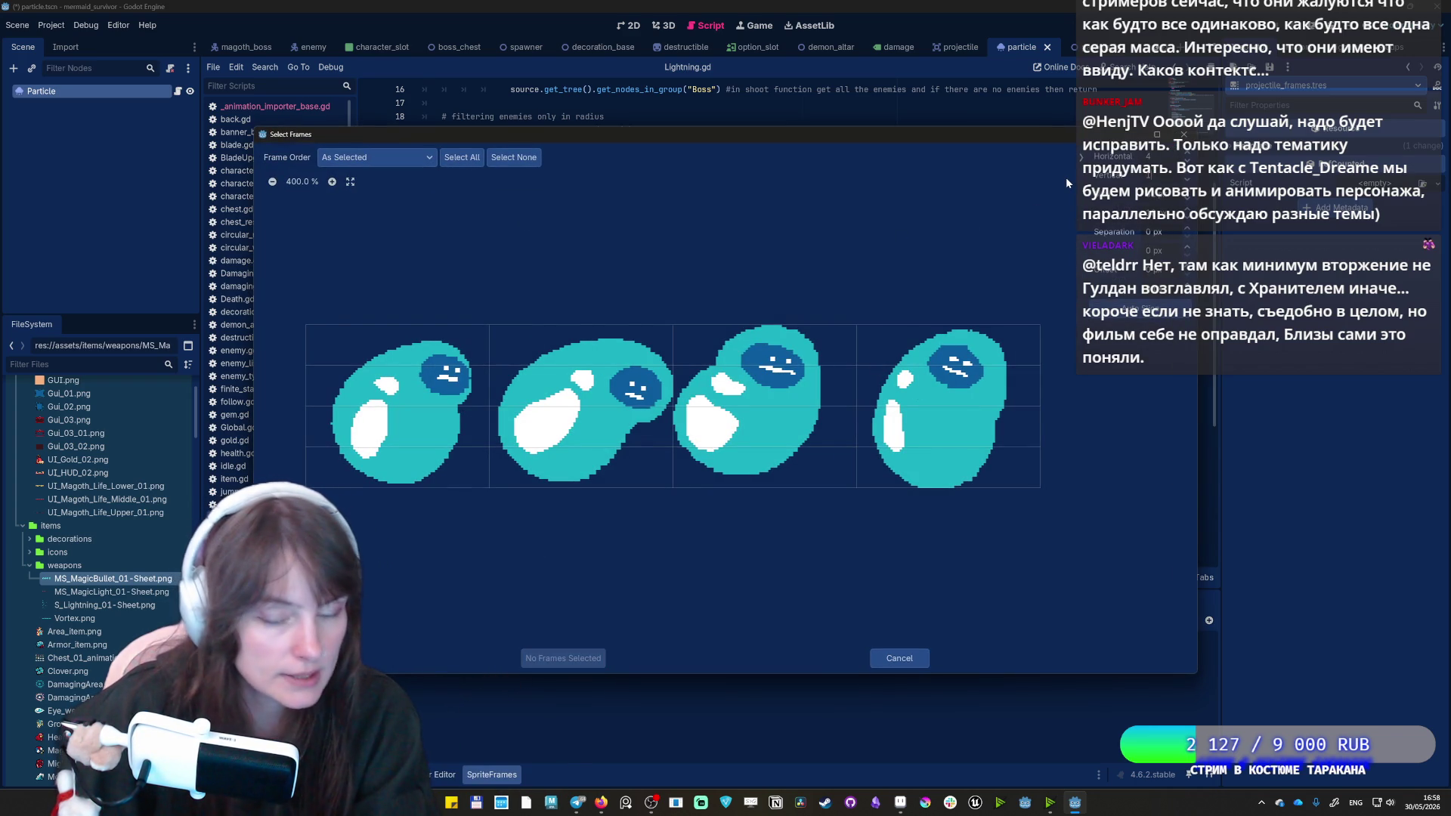
drag(387, 456, 905, 406)
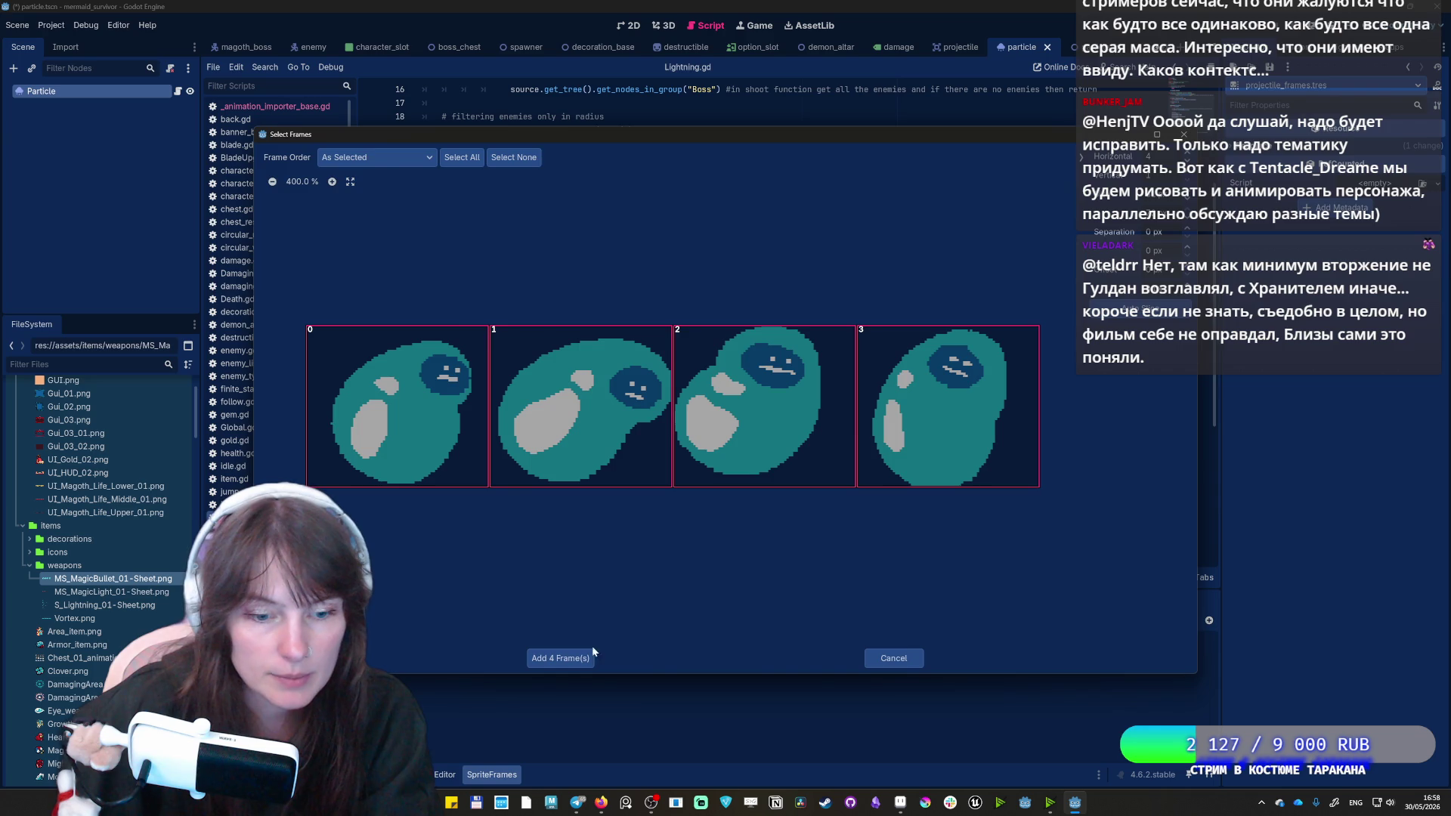
click(588, 656)
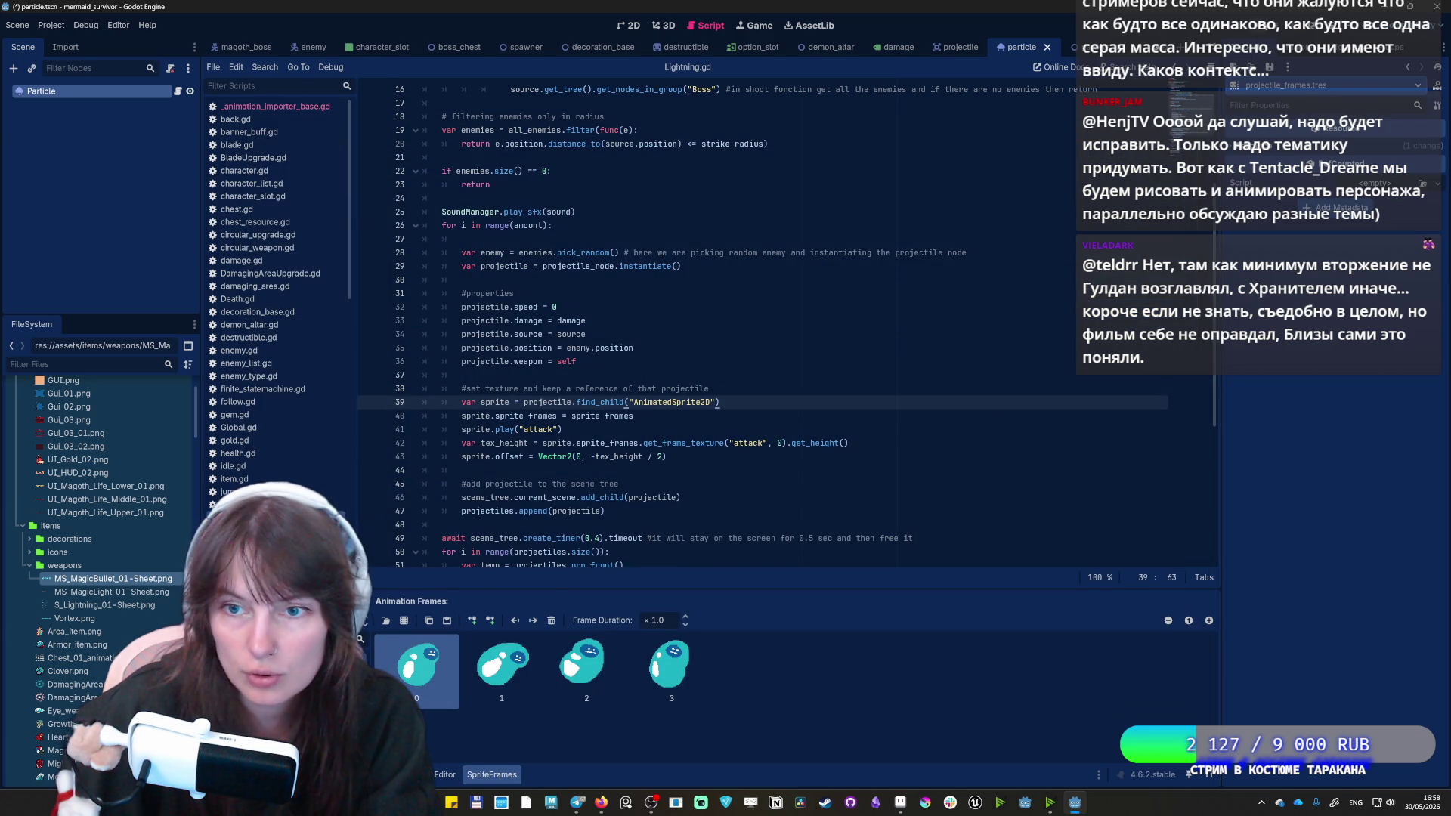
Run mermaid_survivor with F5, view its settings, then go back to character select.
key(F5)
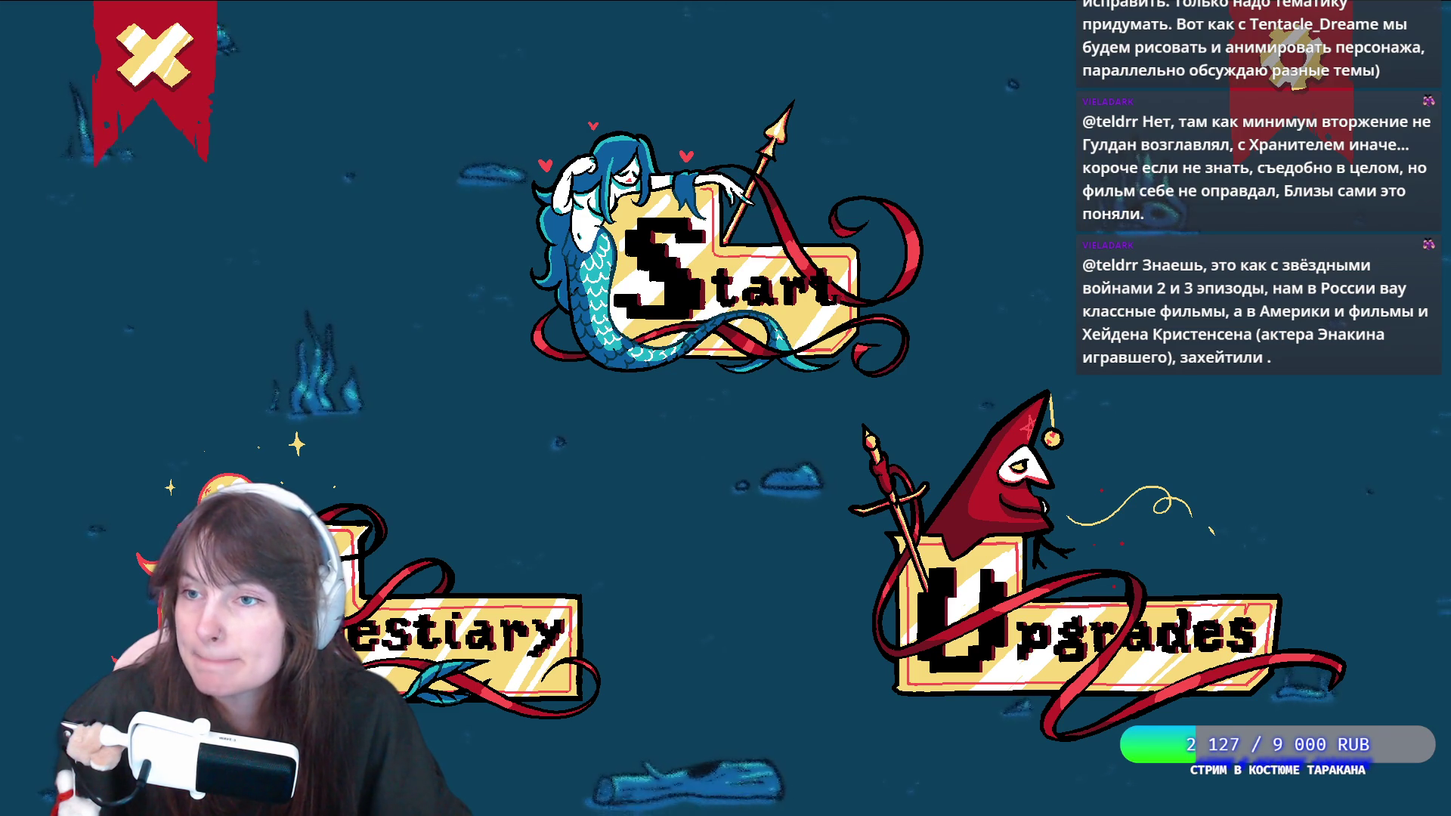
click(1292, 53)
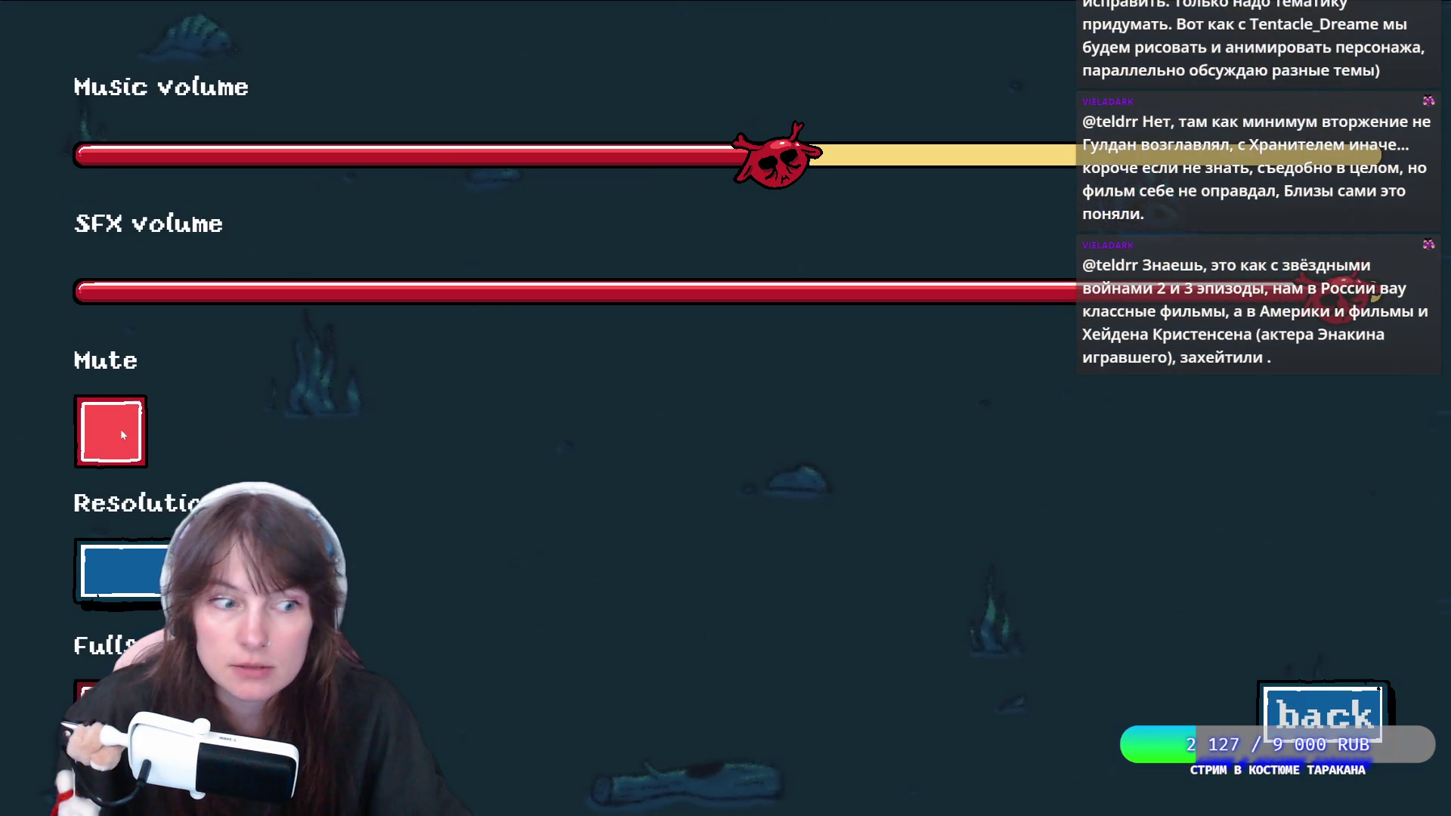
click(1326, 715)
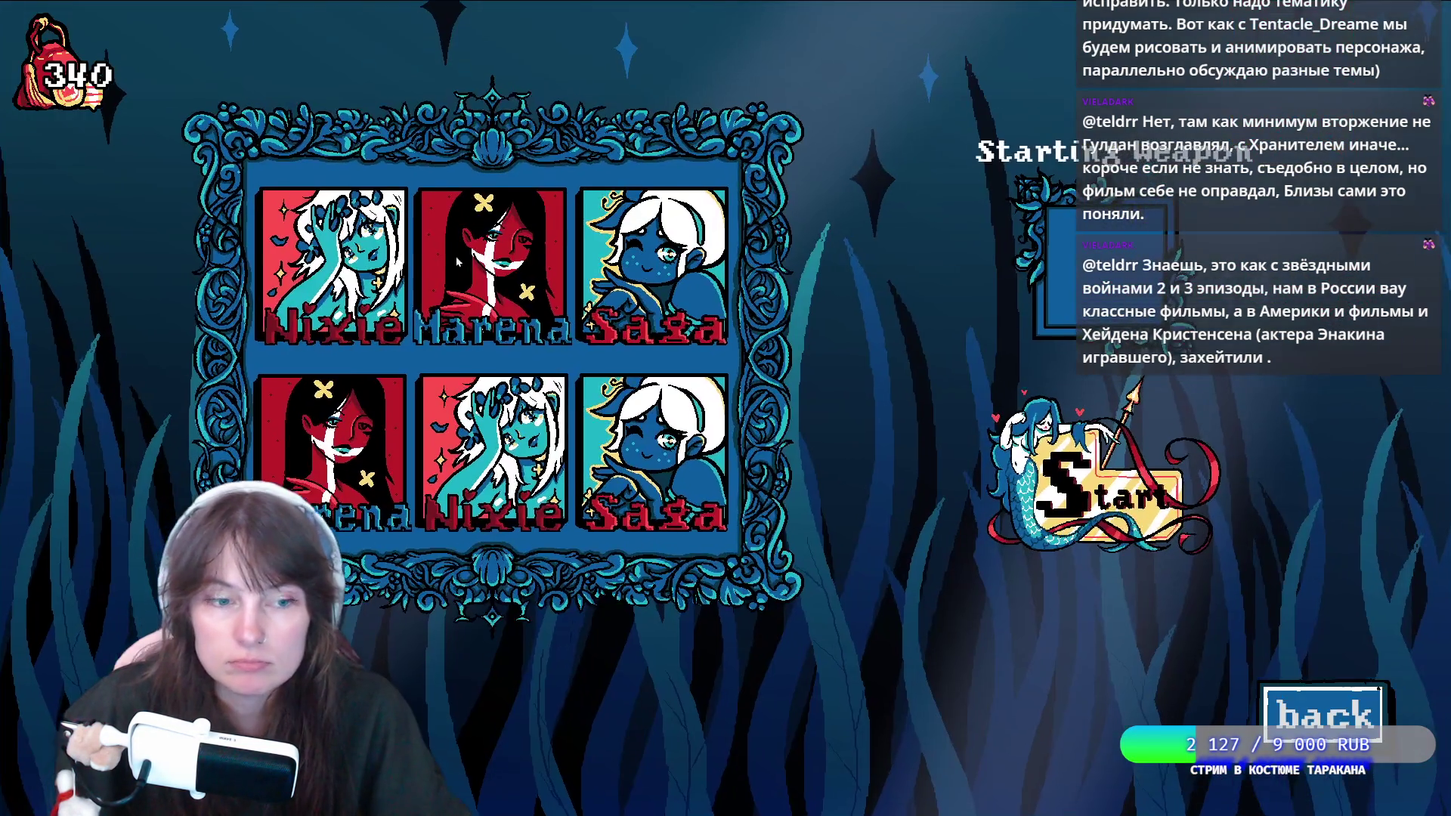
Start a run and swim the mermaid down-left, down-right and right.
click(1040, 444)
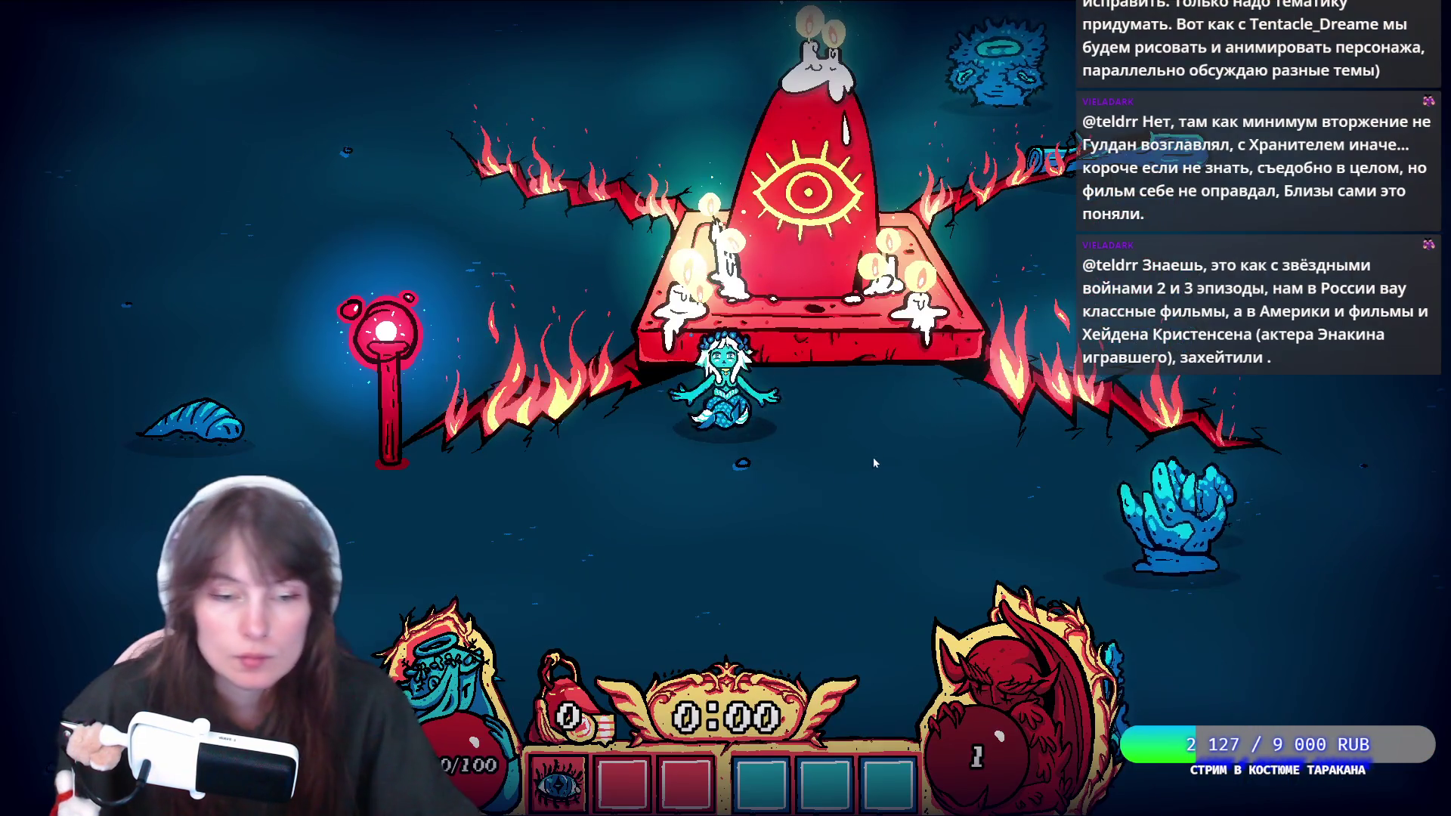
key(s)
key(a)
key(s)
key(d)
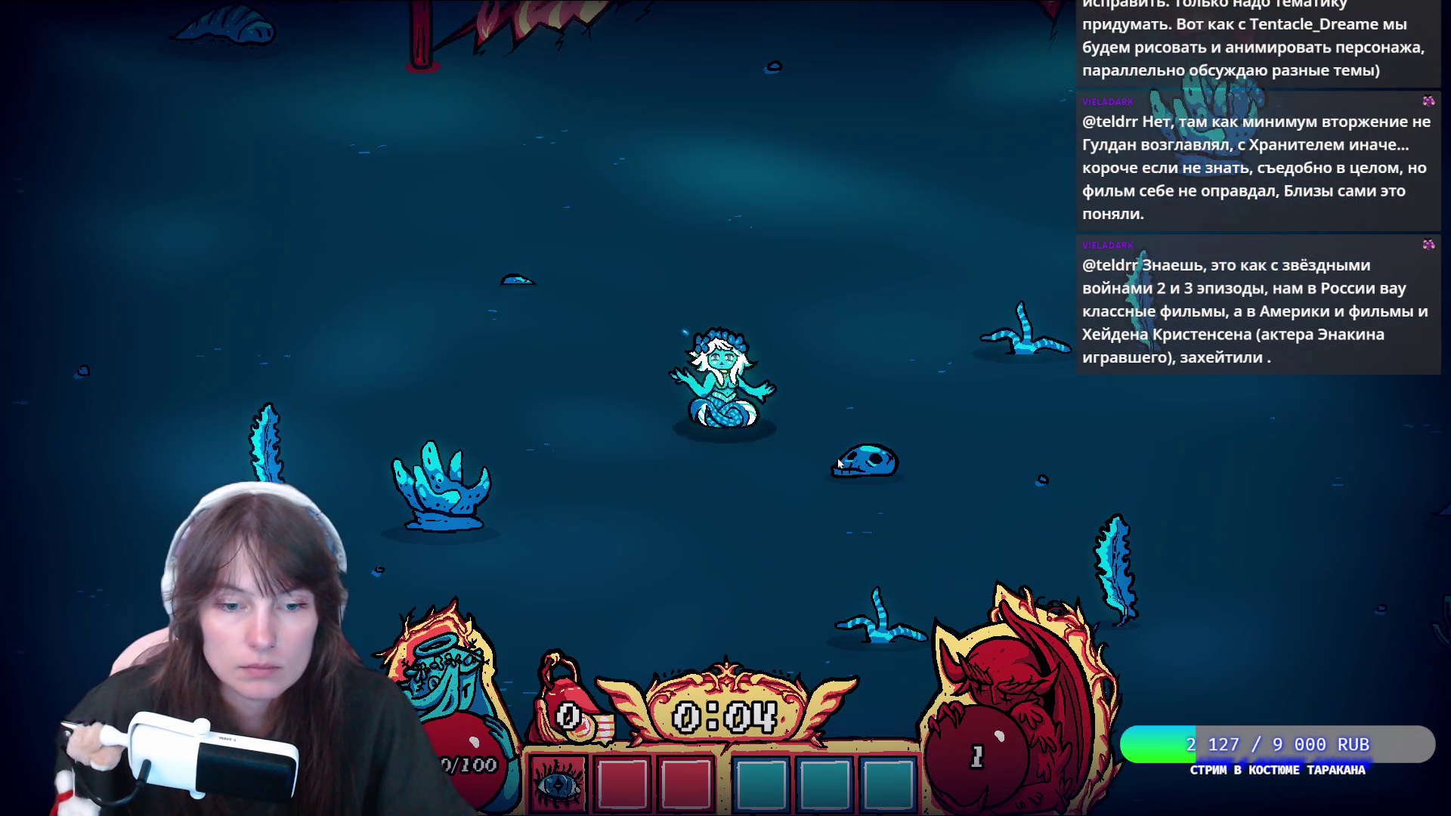
key(s)
key(a)
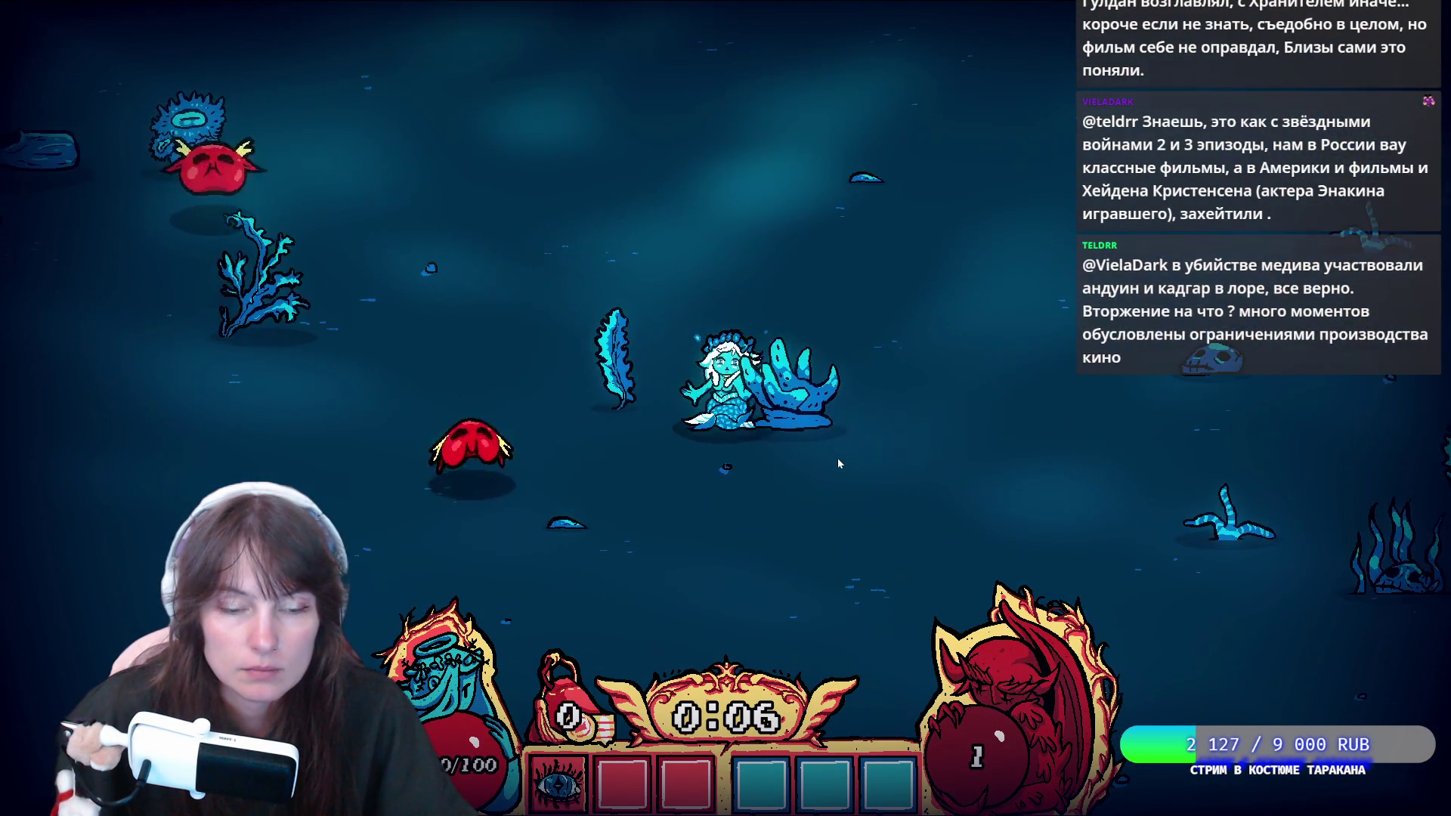
key(d)
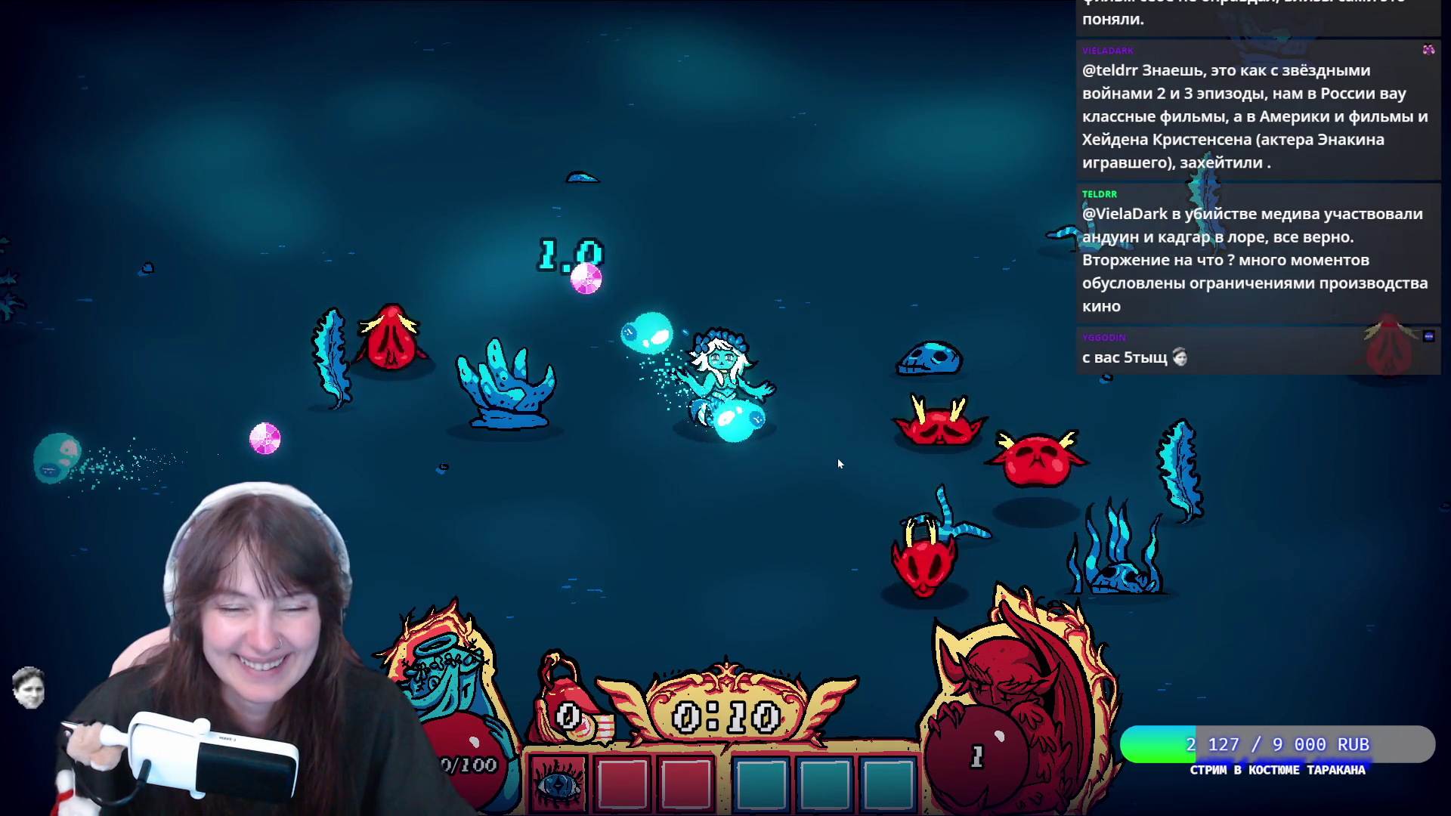
Keep swimming the mermaid around until level 2 offers Clover, Eye, Biyamba and Vitamins.
key(w)
key(a)
key(a)
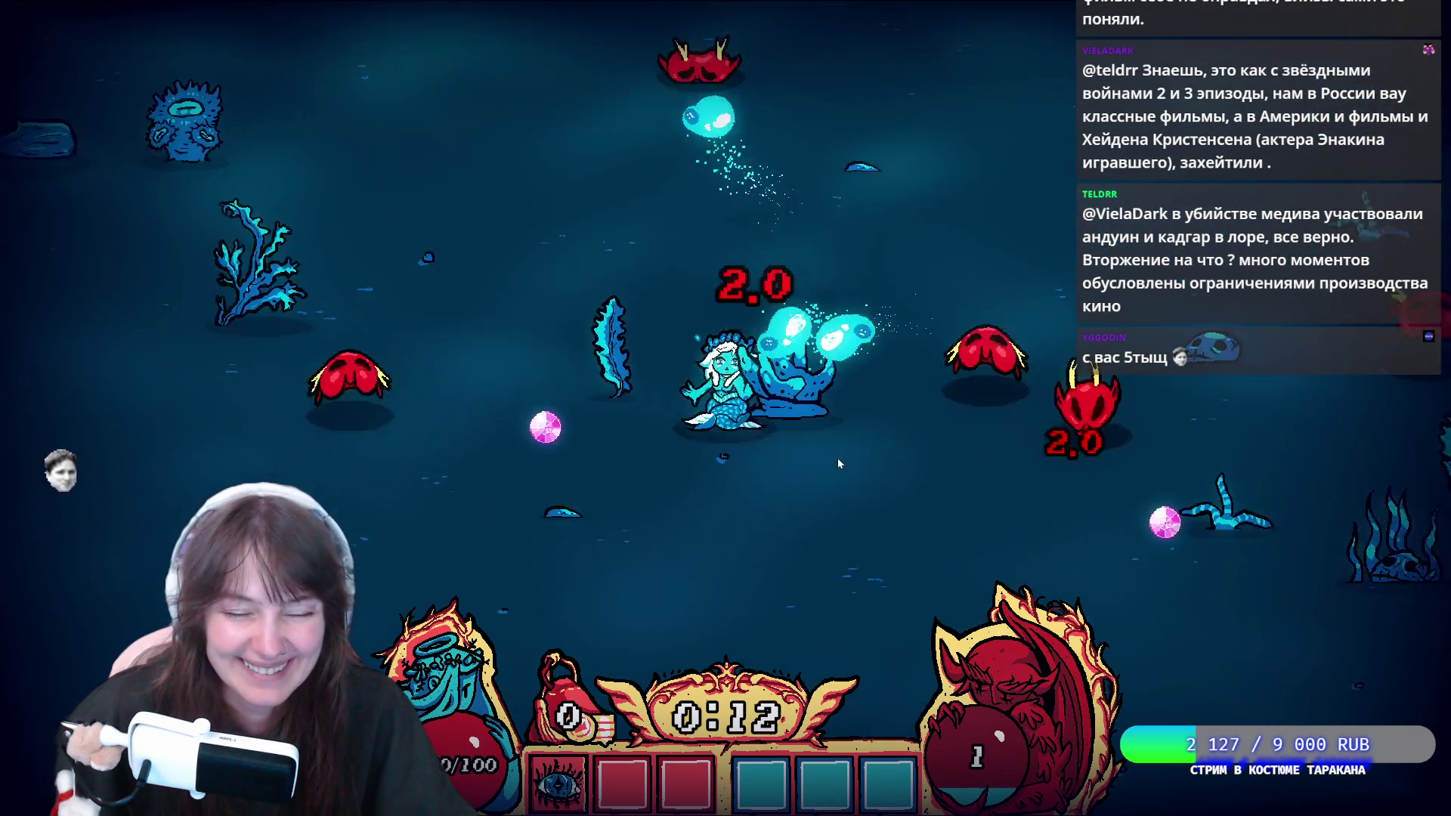
key(s)
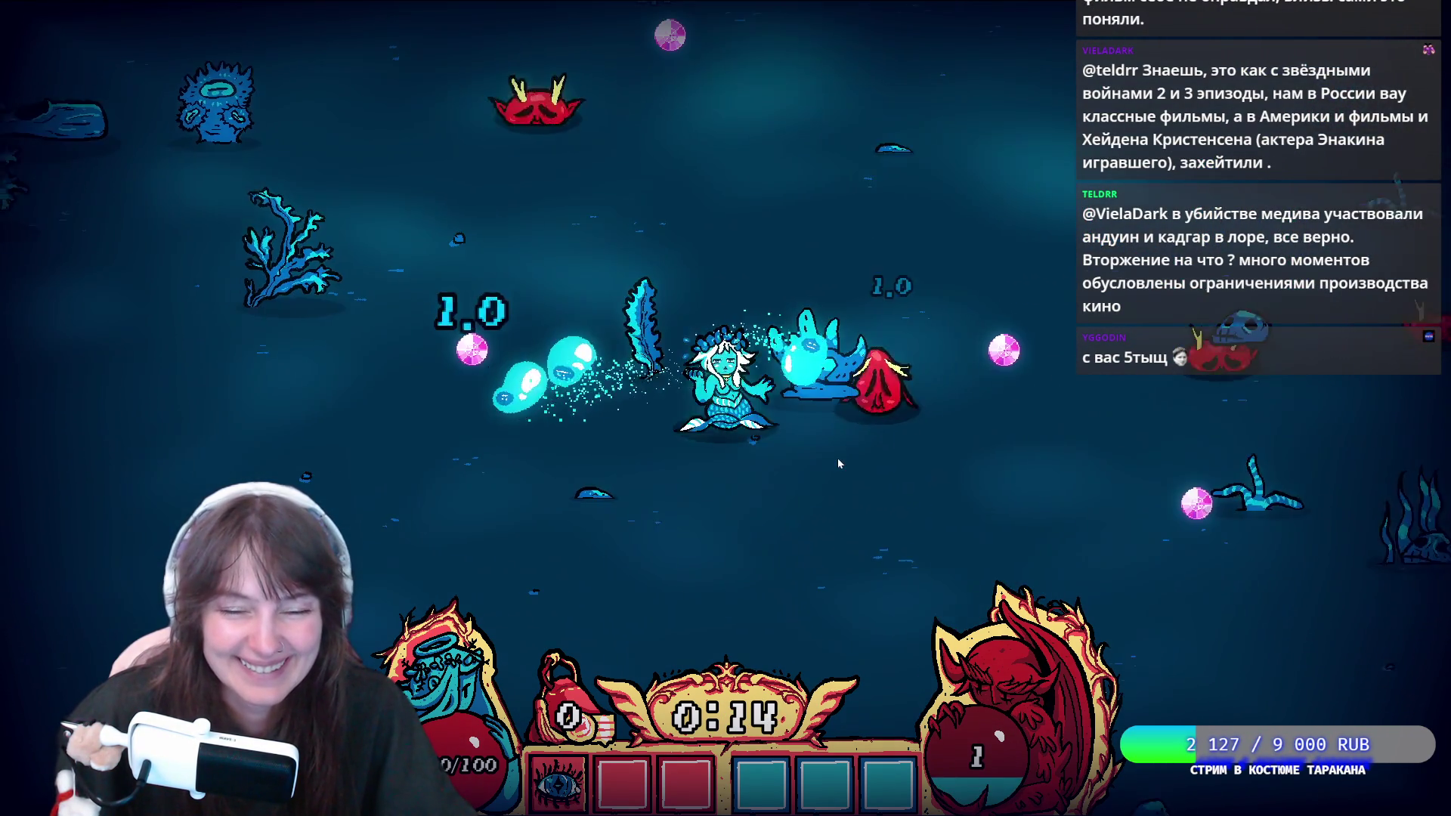
key(s)
key(d)
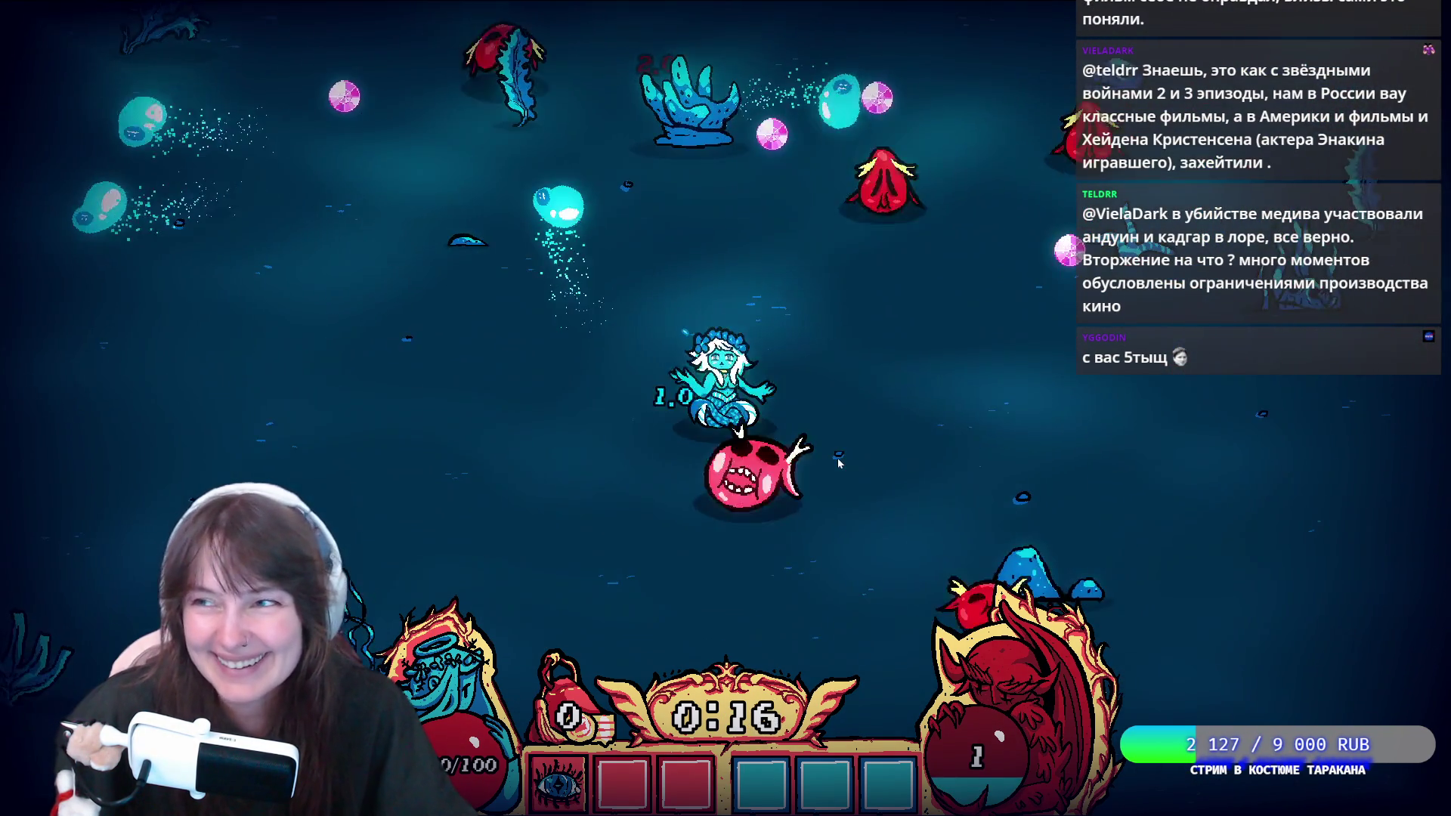
key(a)
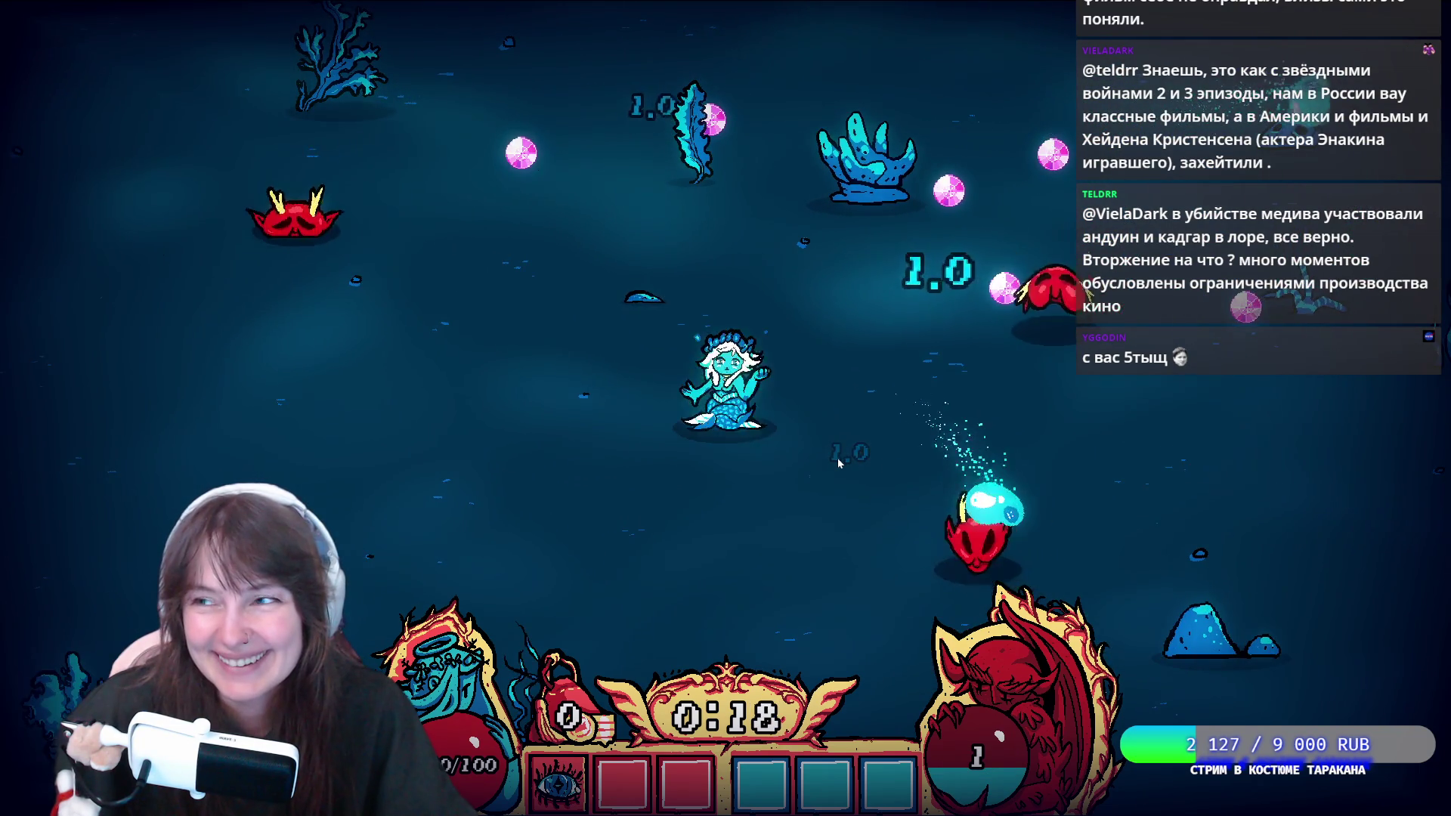
key(d)
key(d)
key(s)
key(w)
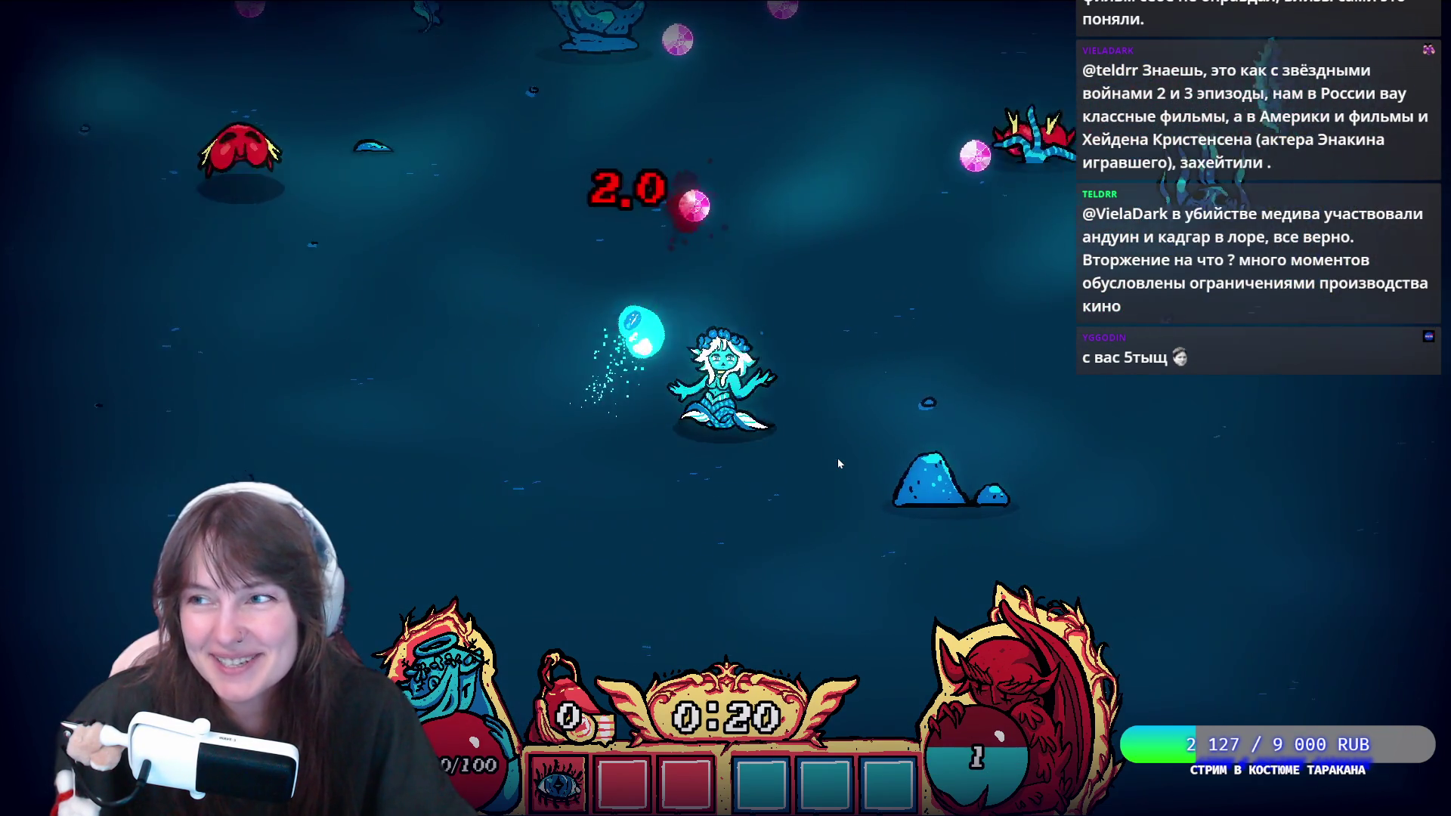
key(w)
key(a)
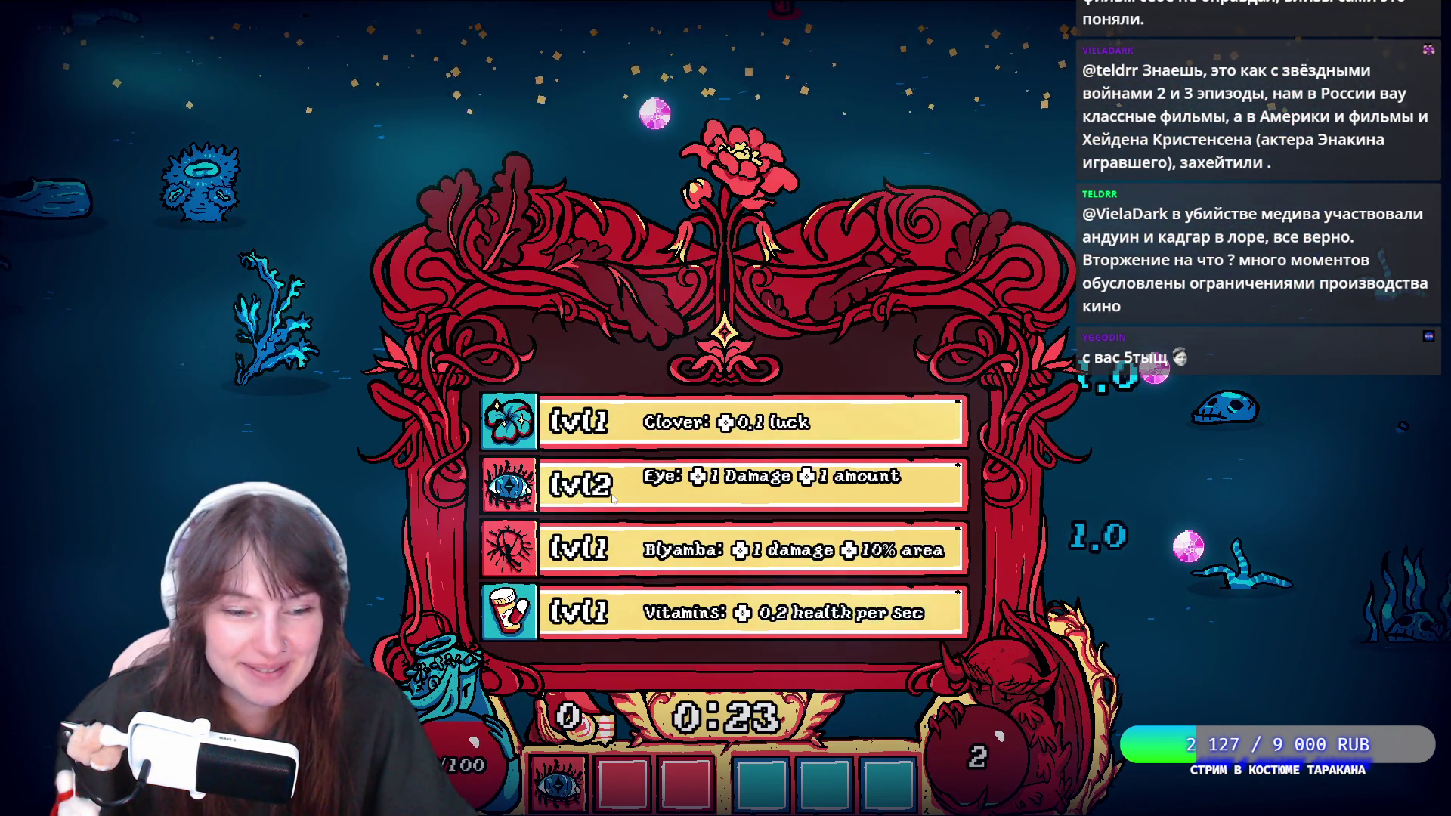
Take the Eye upgrade and swim the mermaid past the coral and around.
click(612, 496)
key(a)
key(s)
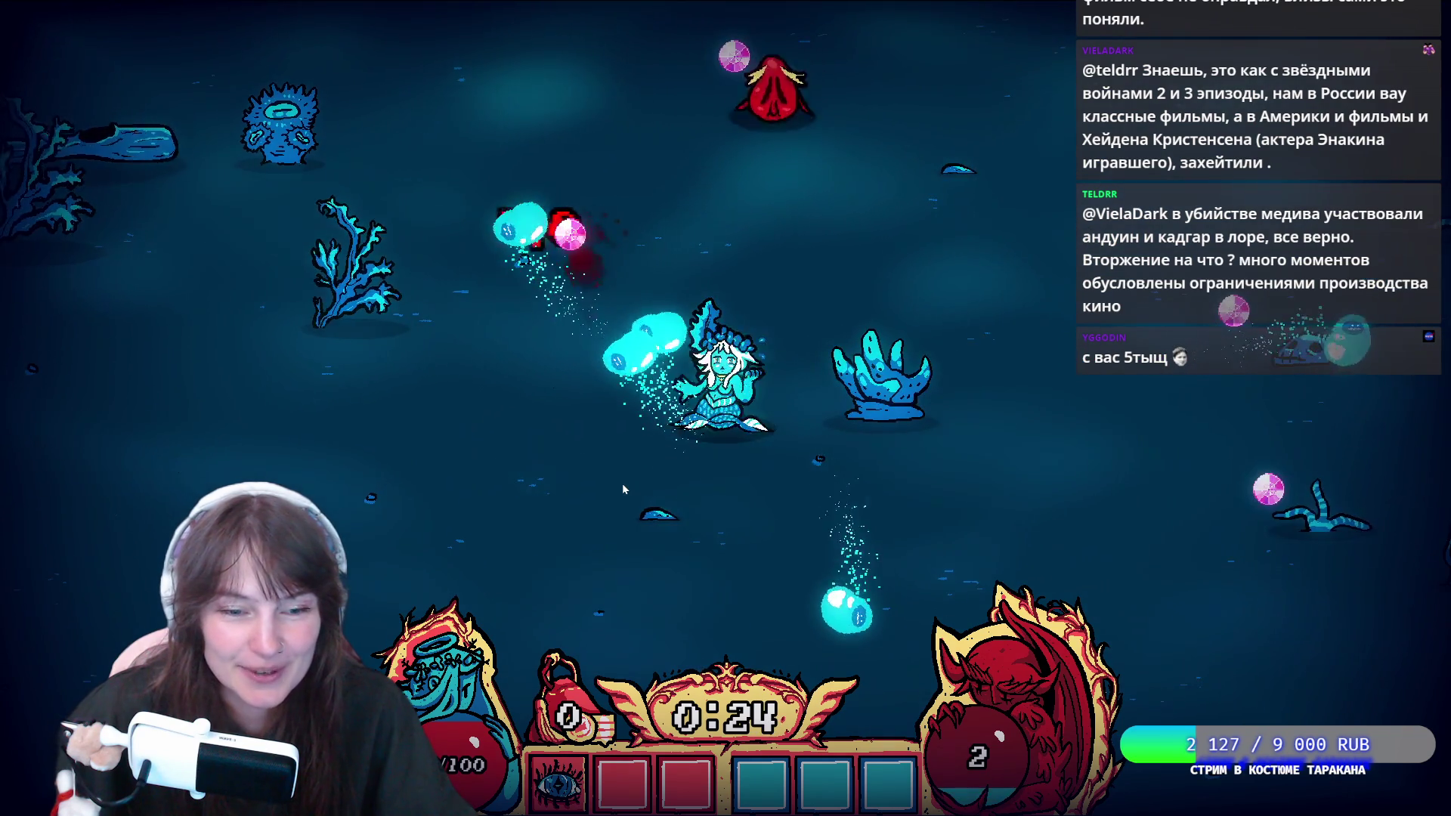
key(w)
key(a)
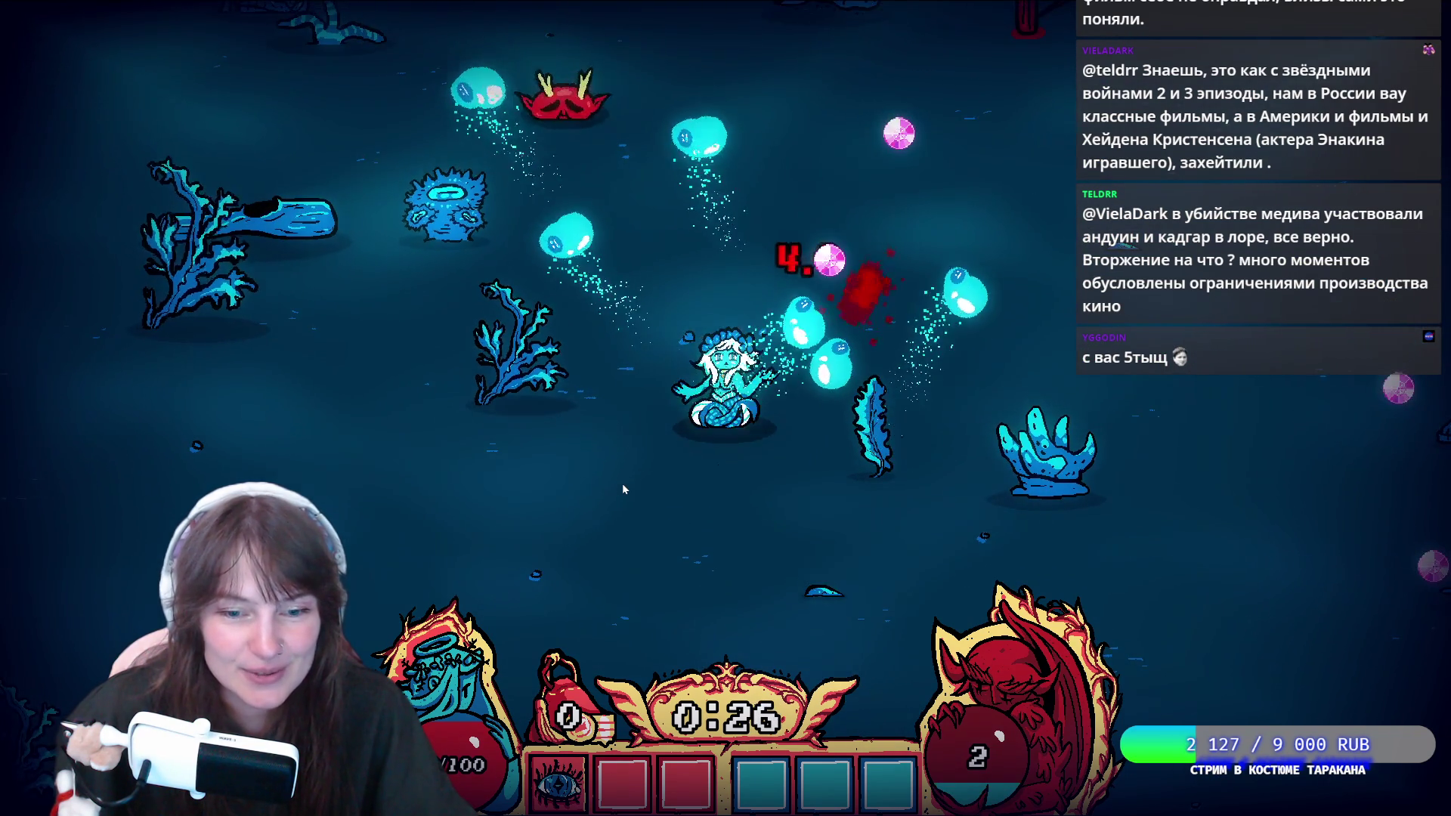
key(d)
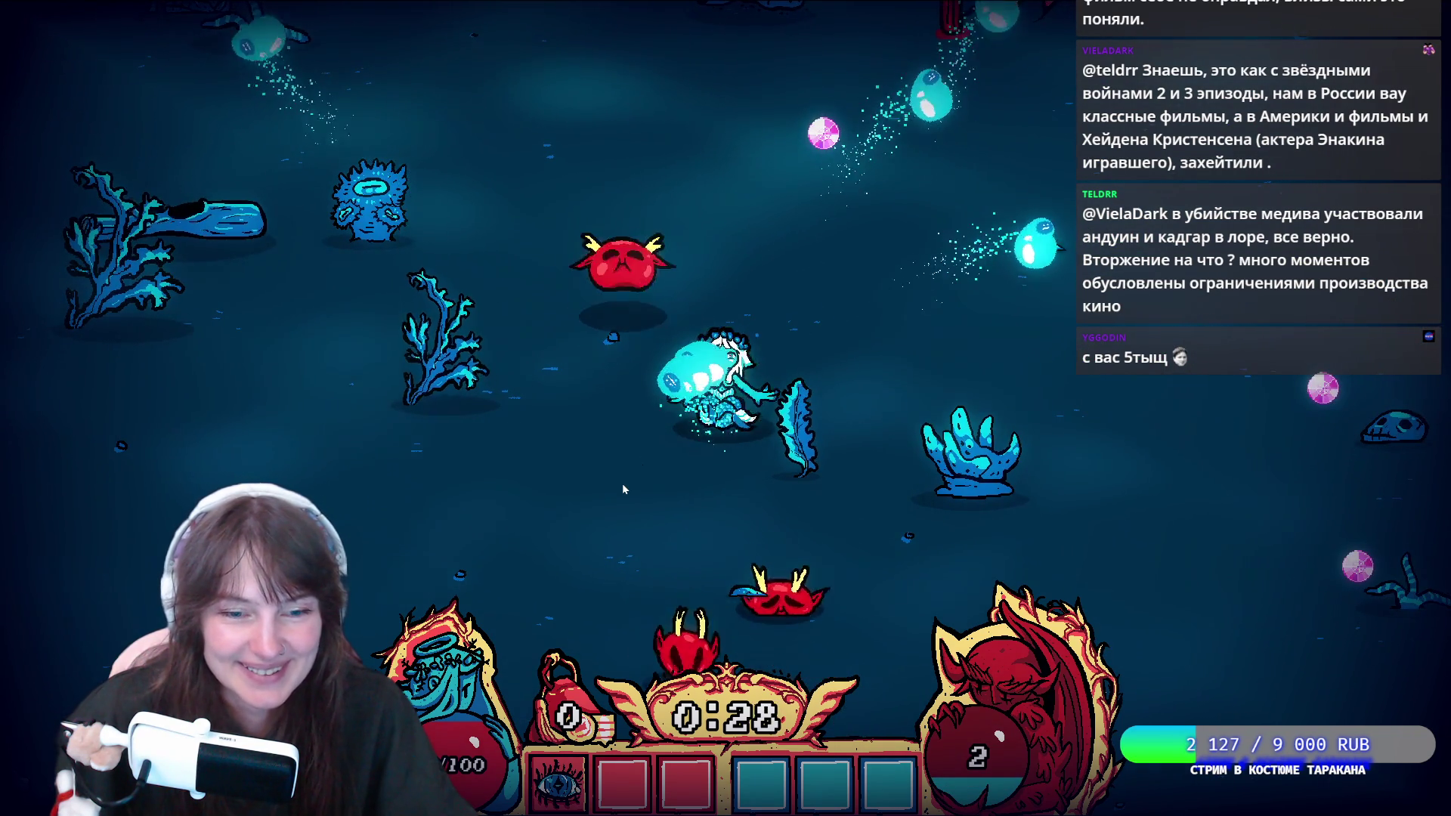
key(w)
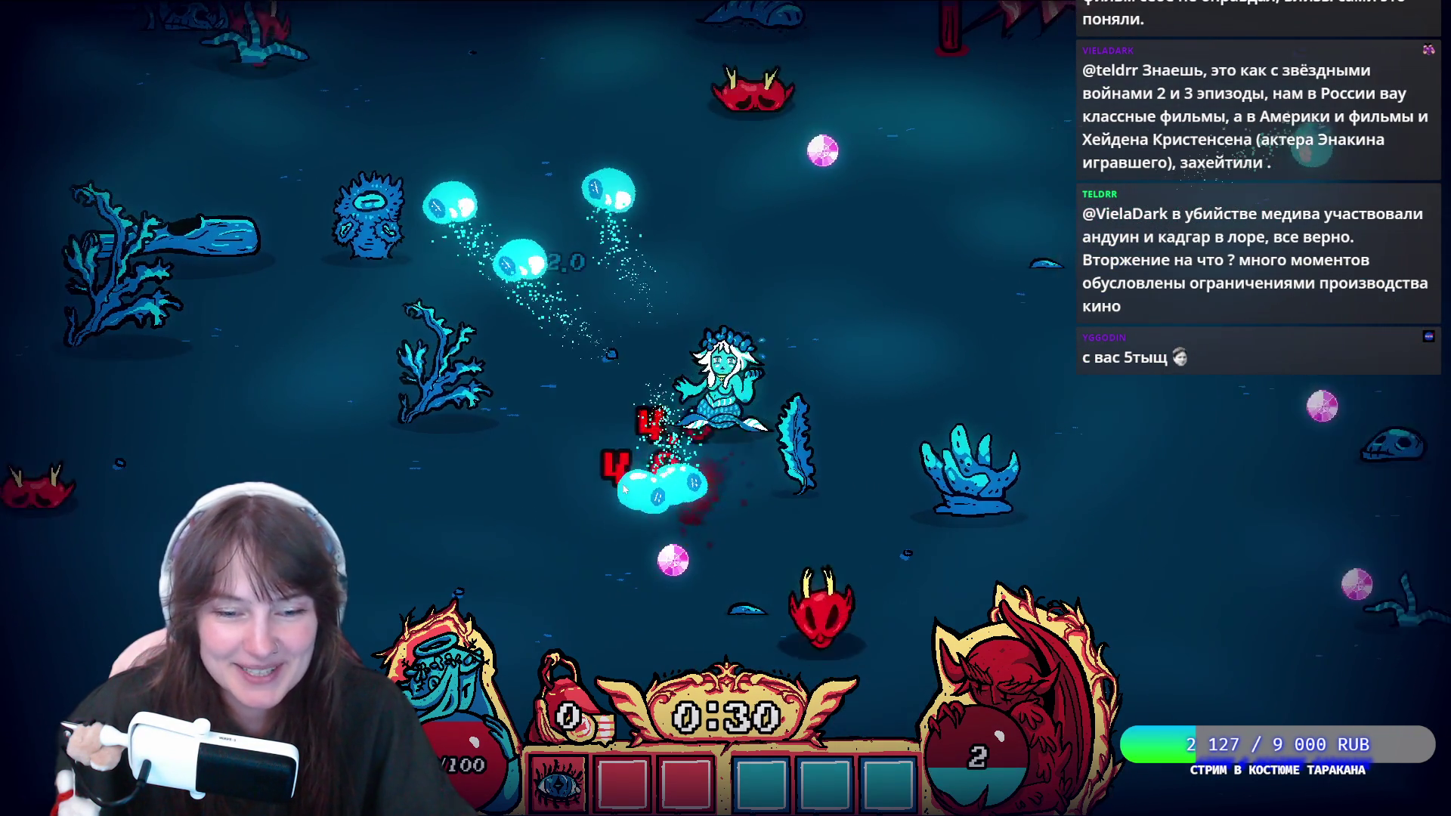
key(s)
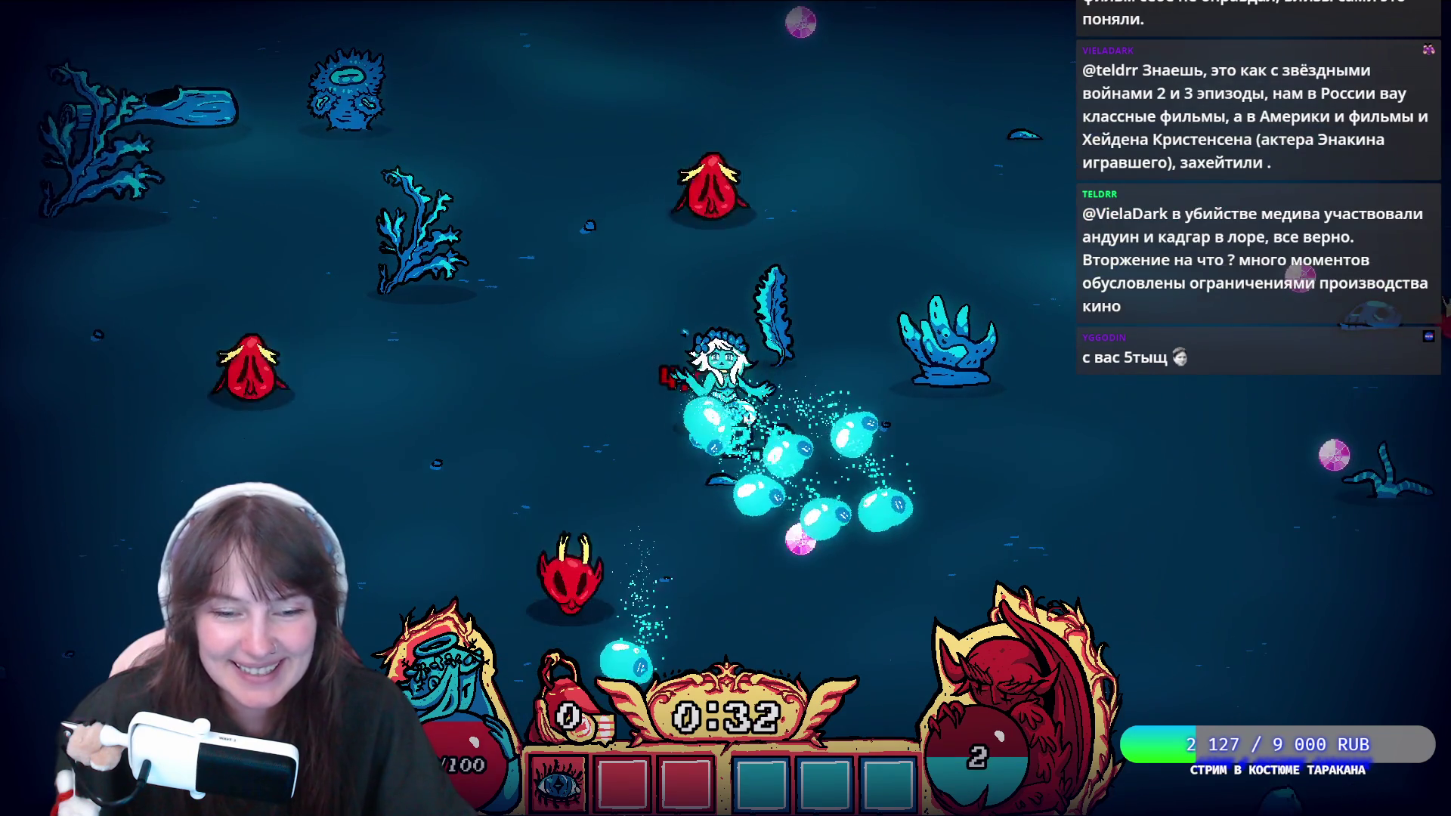
Keep playing until about 0:50 on level 3, then pause with Esc.
key(d)
key(s)
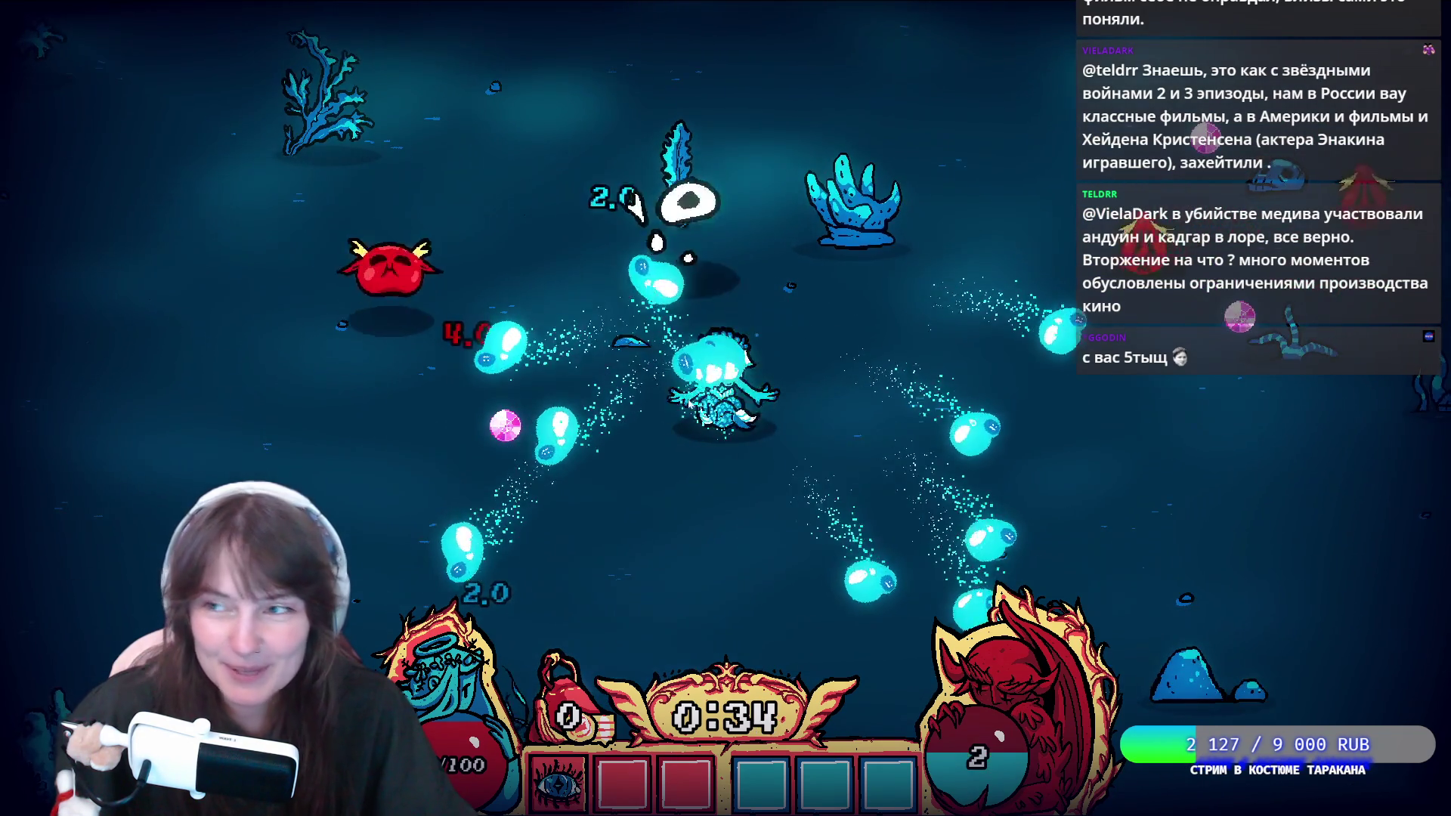
key(d)
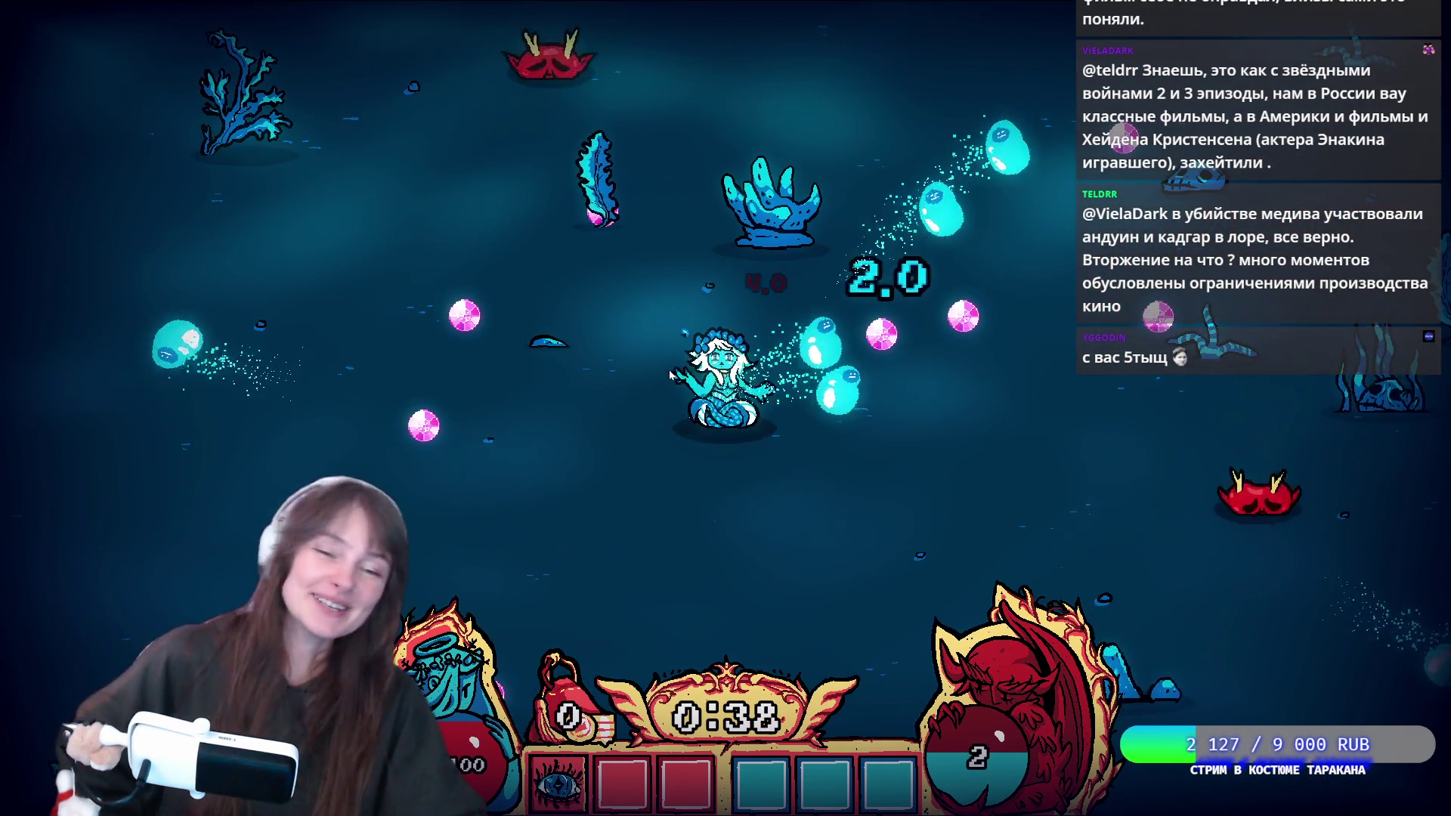
key(a)
key(s)
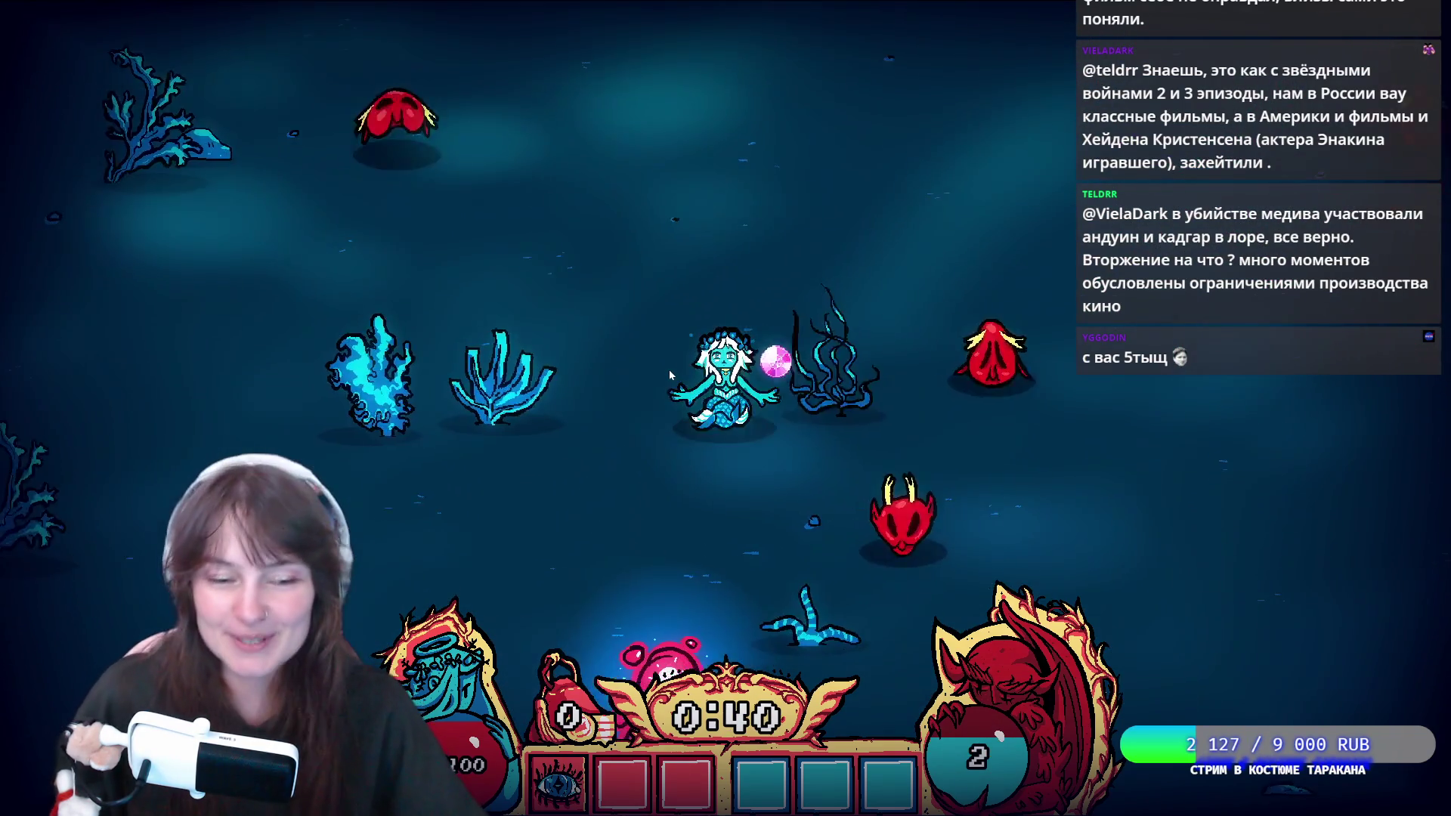
key(d)
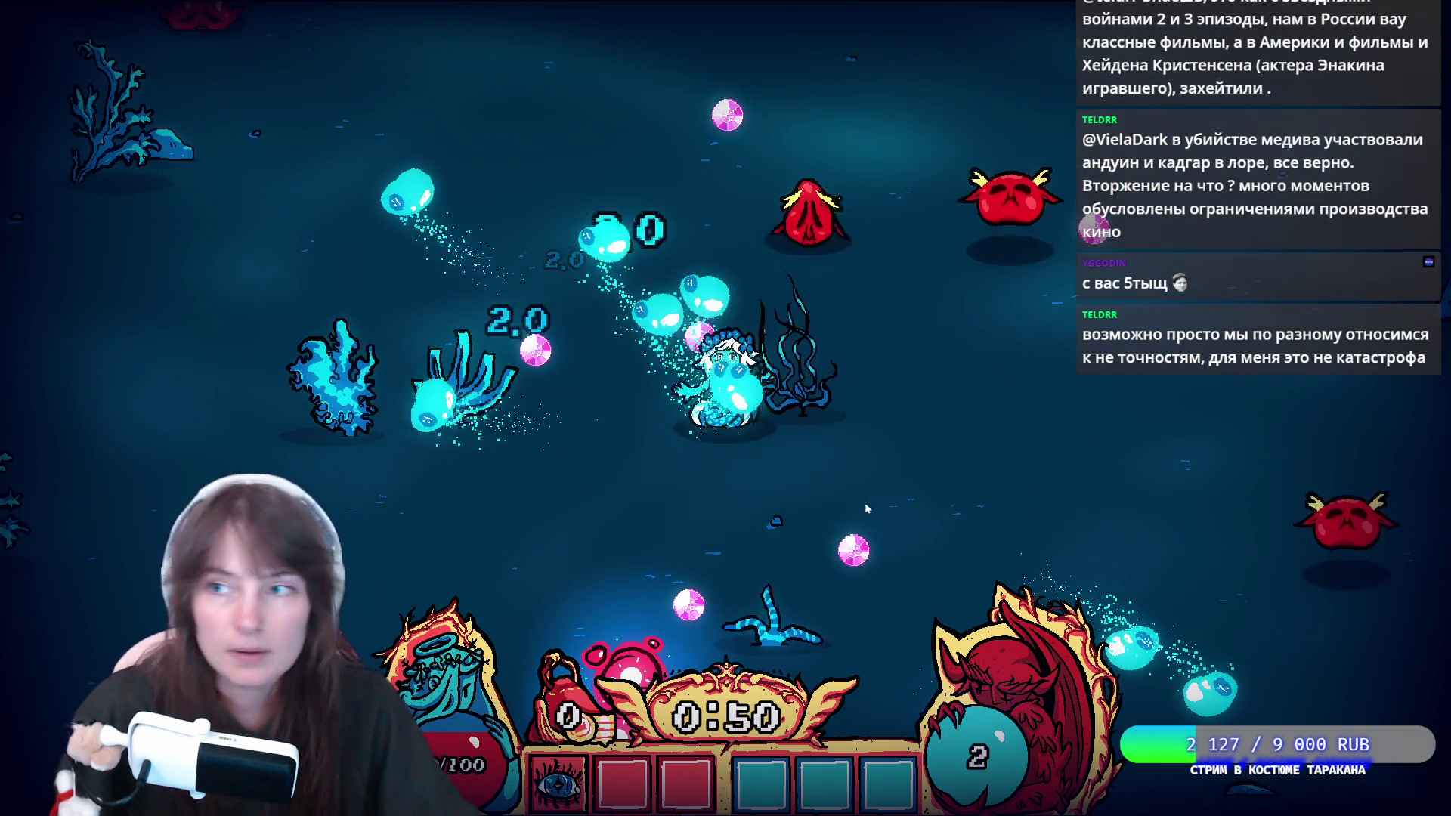
key(Escape)
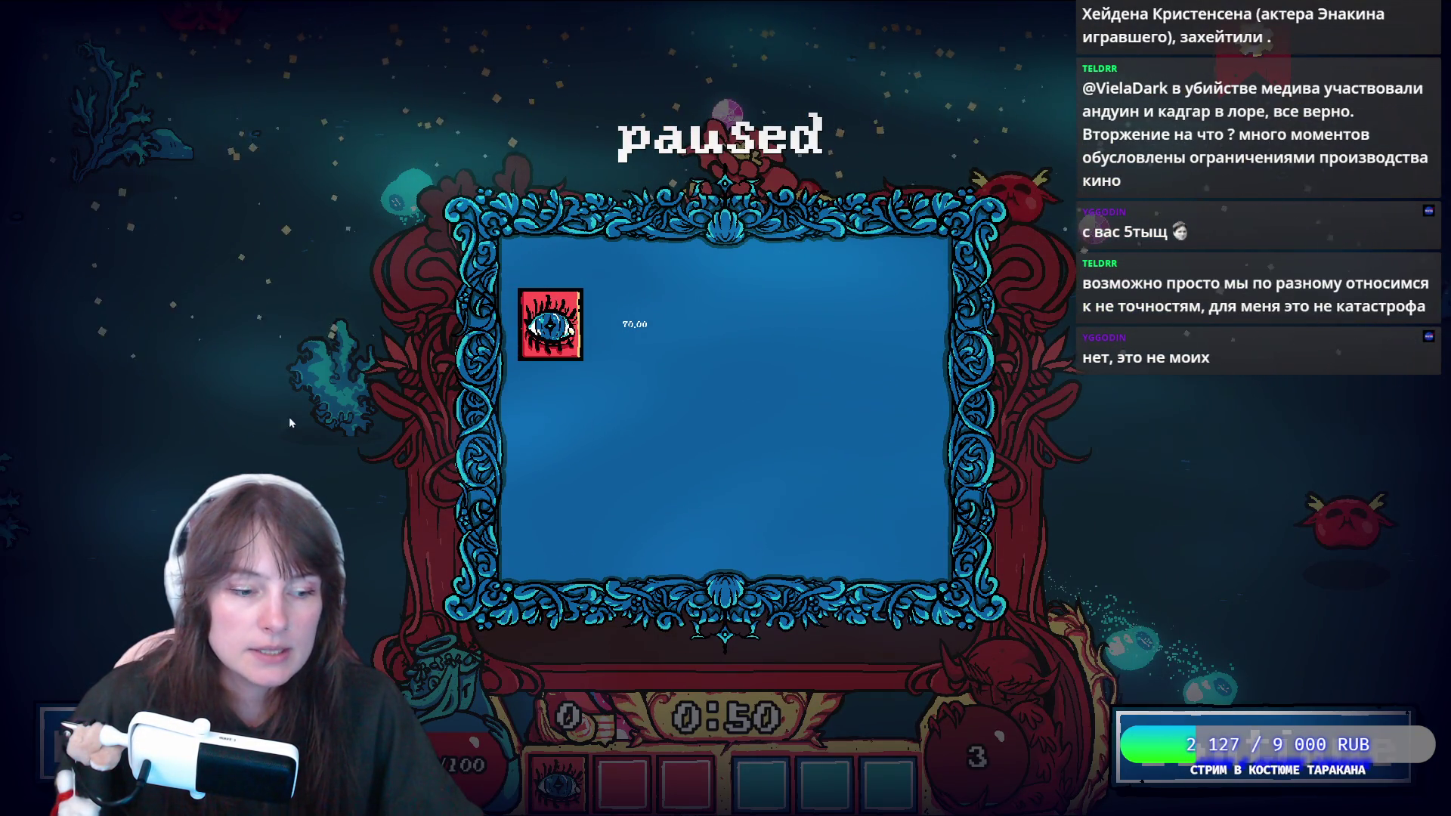
Take the Vortex upgrade and steer the mermaid left, up, right and down.
key(Escape)
click(678, 472)
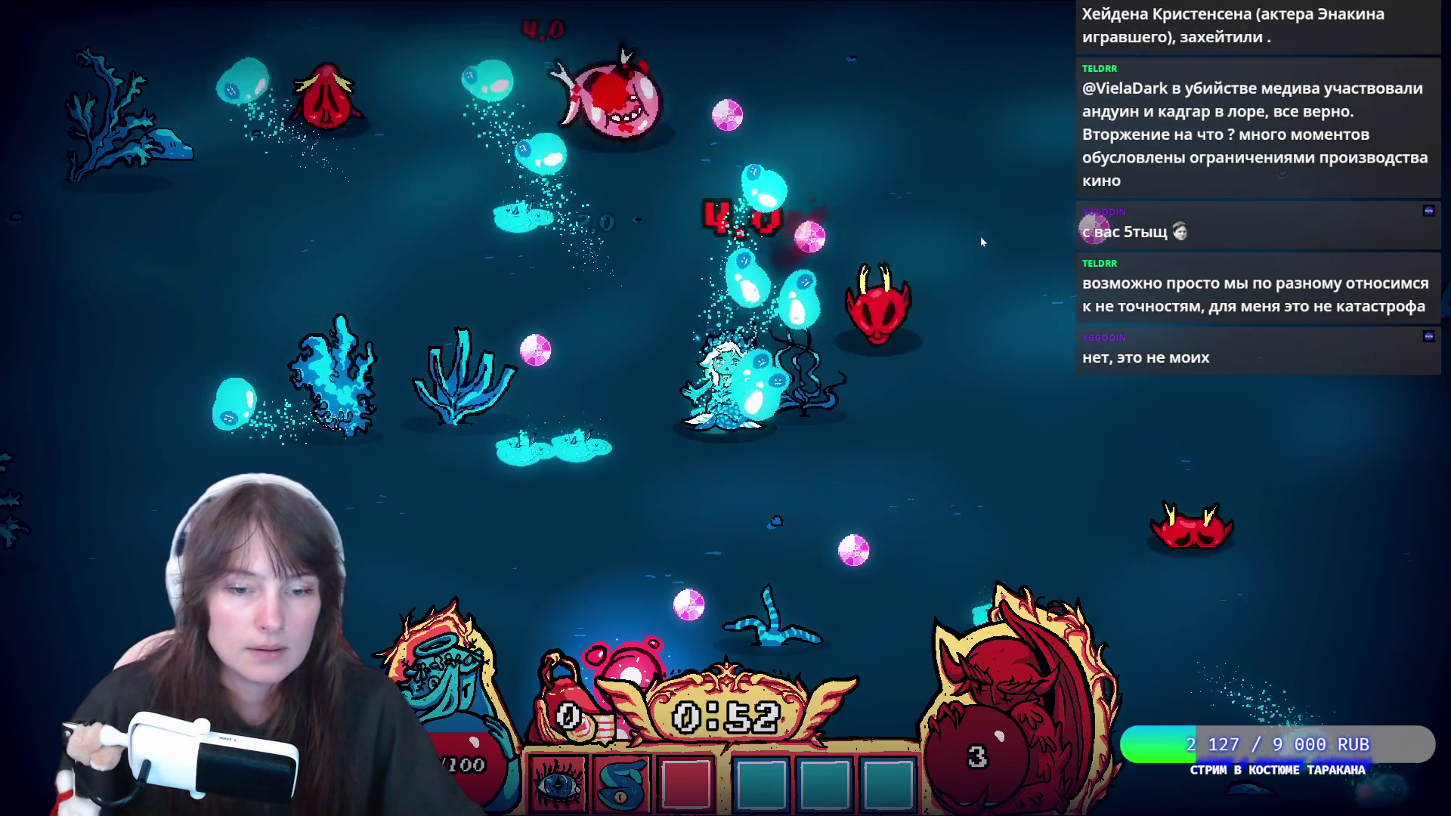
key(a)
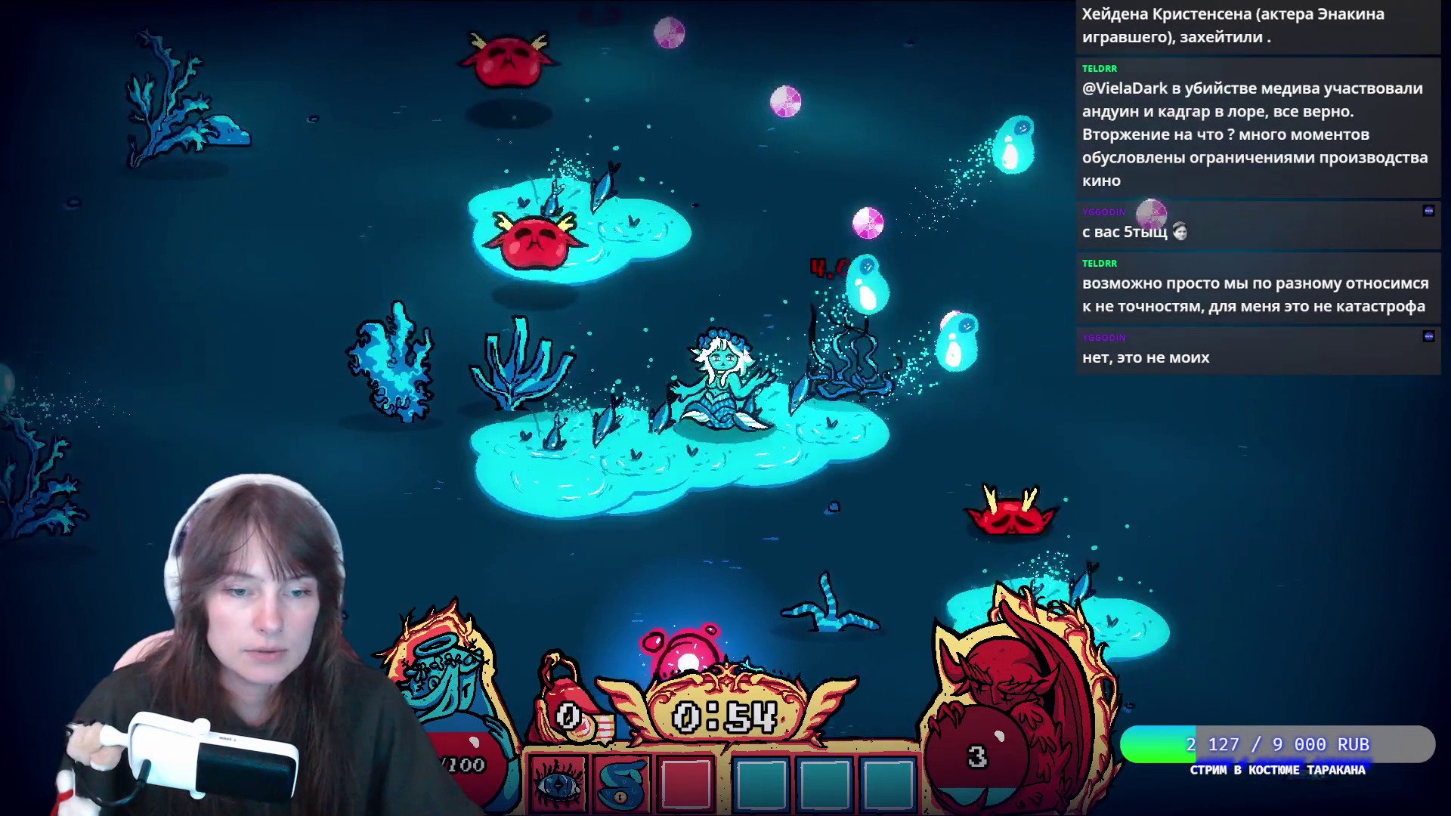
key(w)
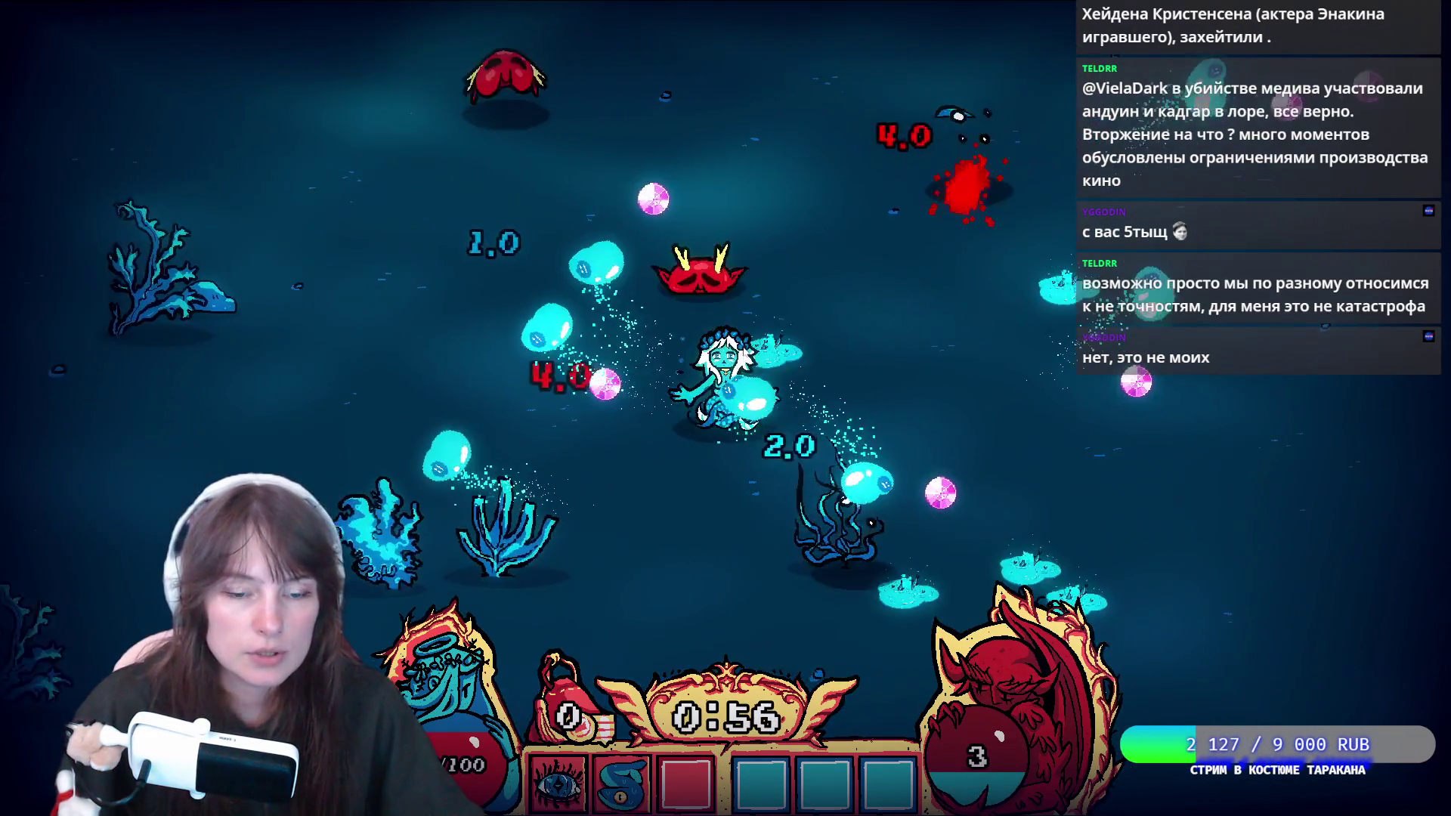
key(d)
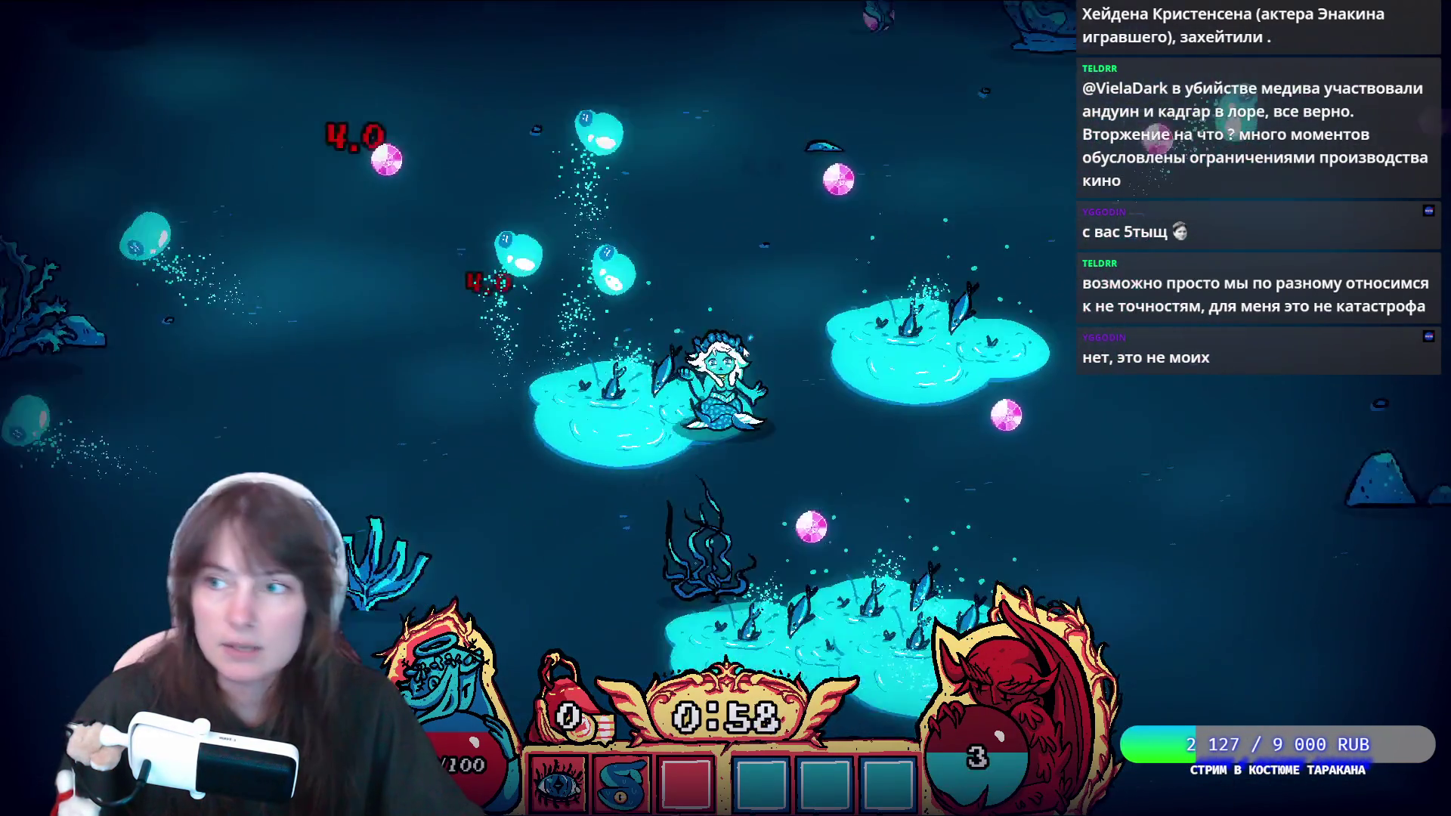
key(s)
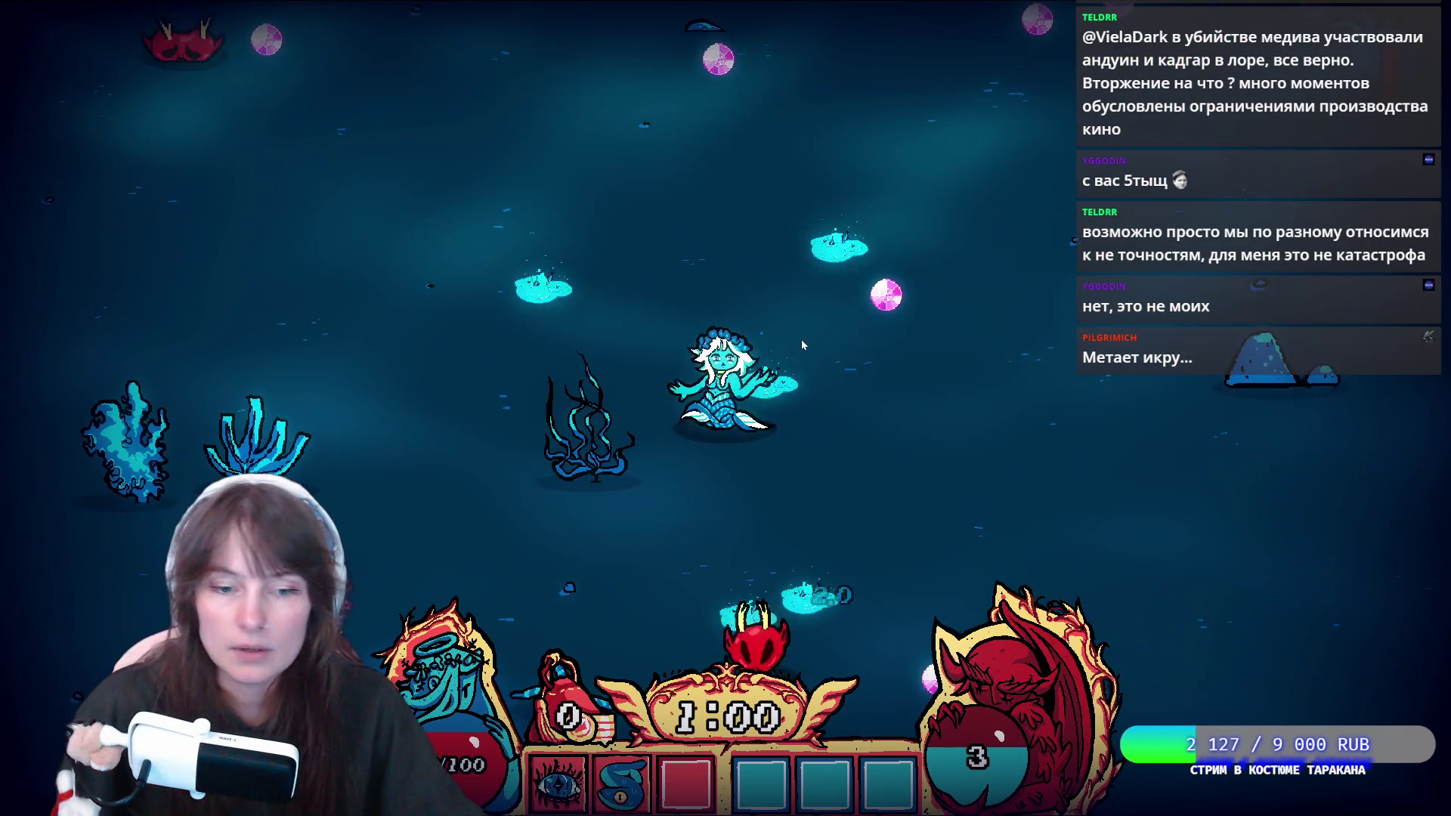
Keep swimming, choose the Spark upgrade on level-up, then pause and quit the game.
key(s)
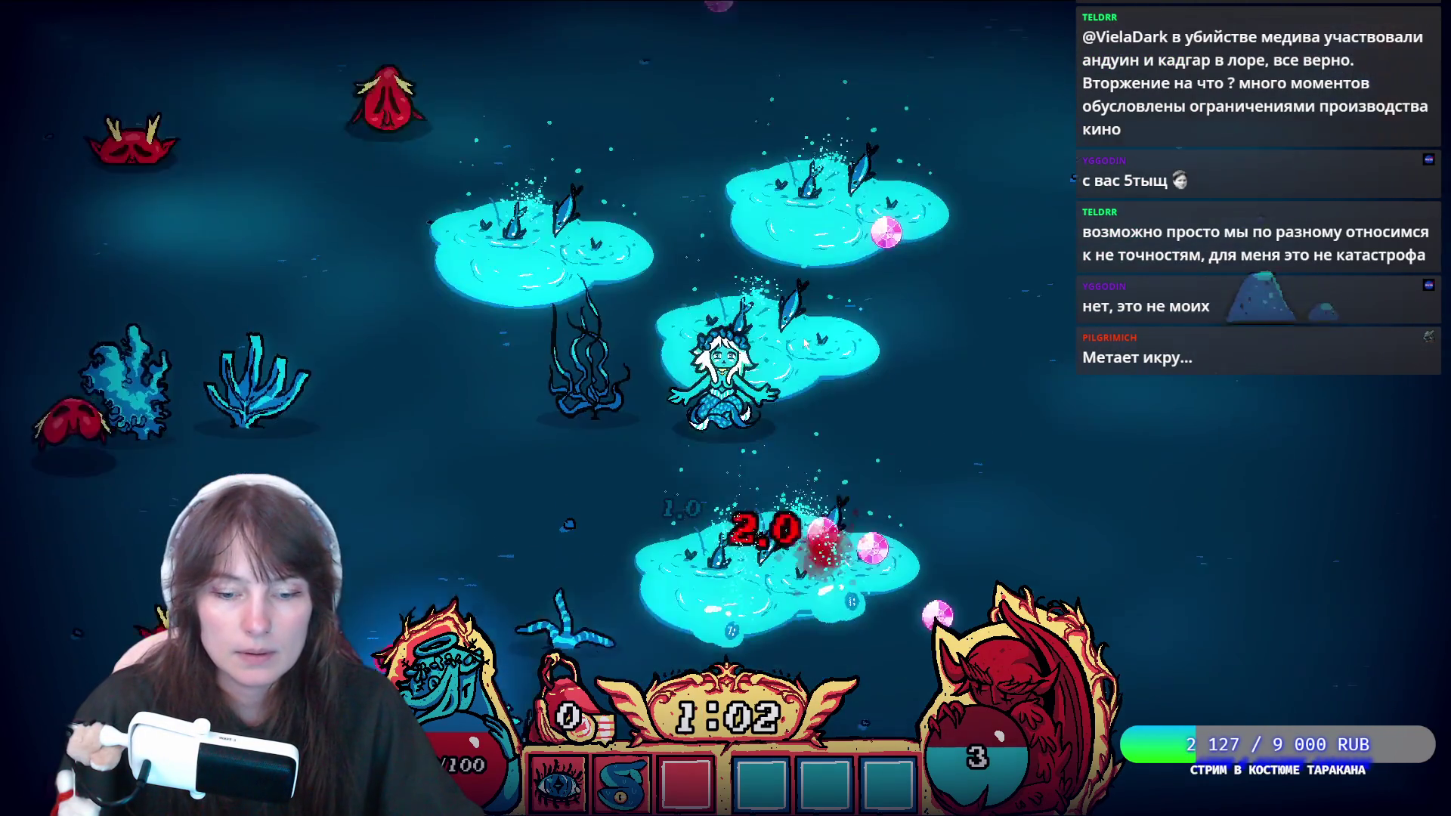
key(s)
key(a)
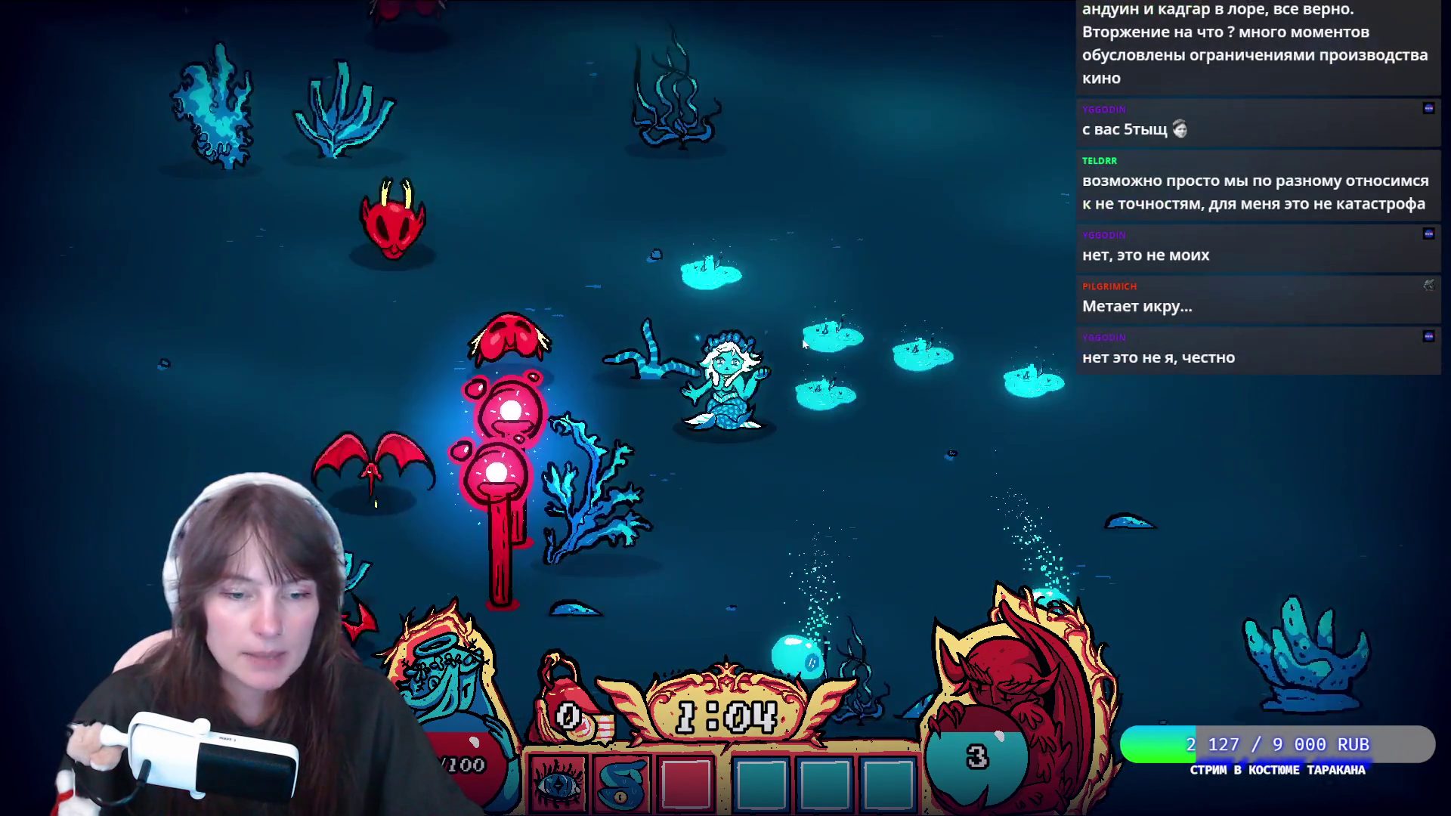
key(s)
key(a)
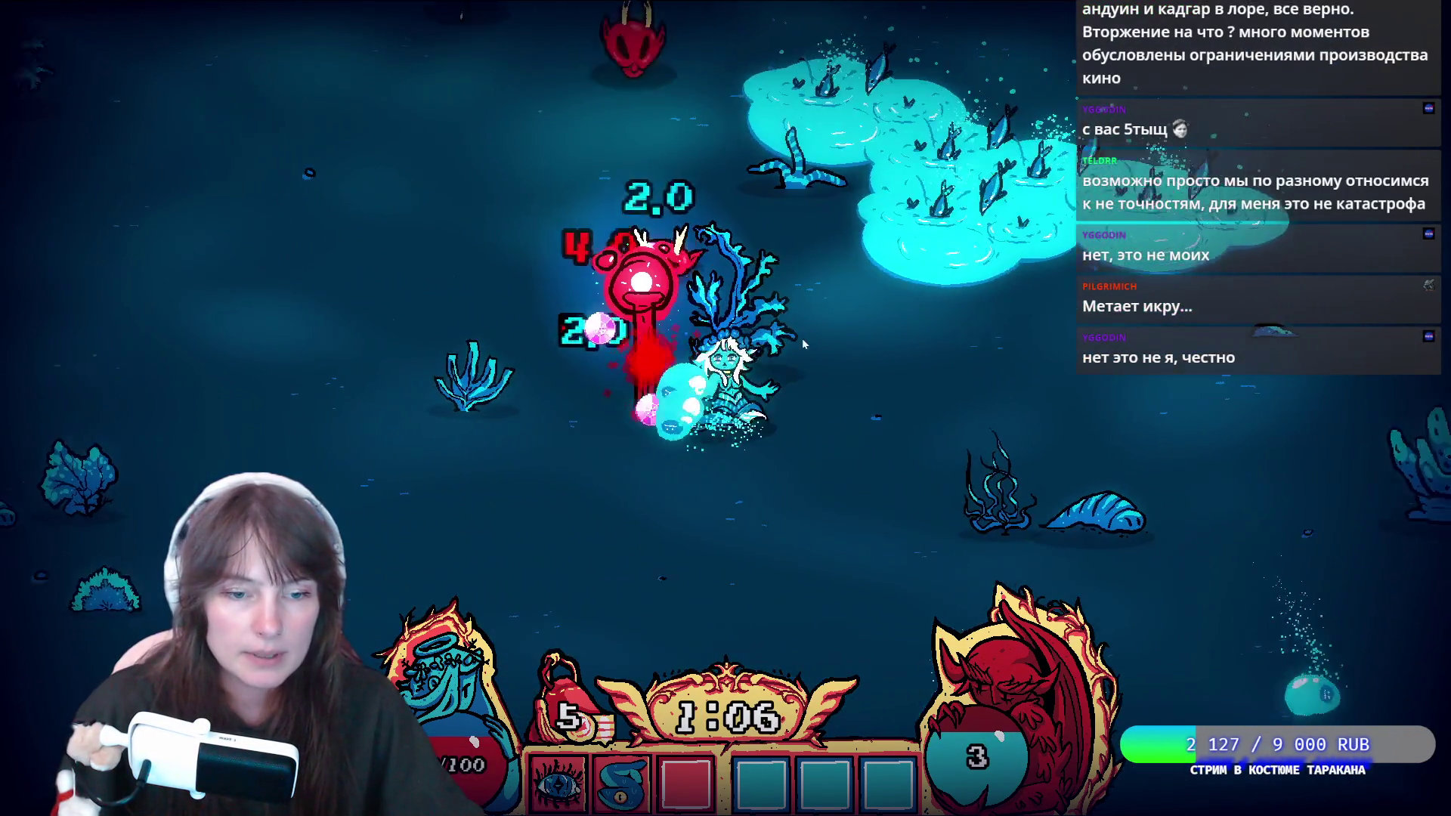
key(w)
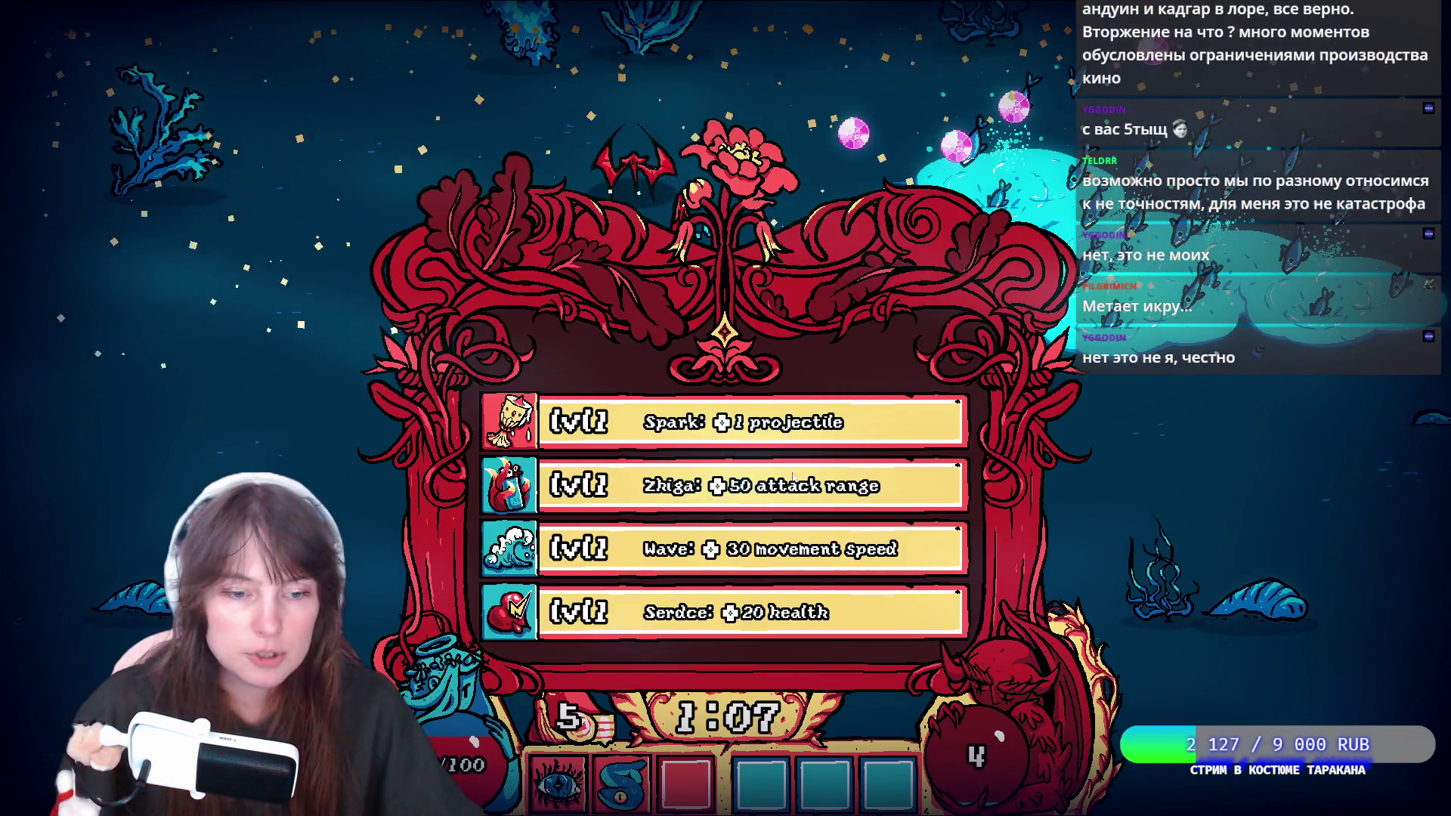
click(722, 439)
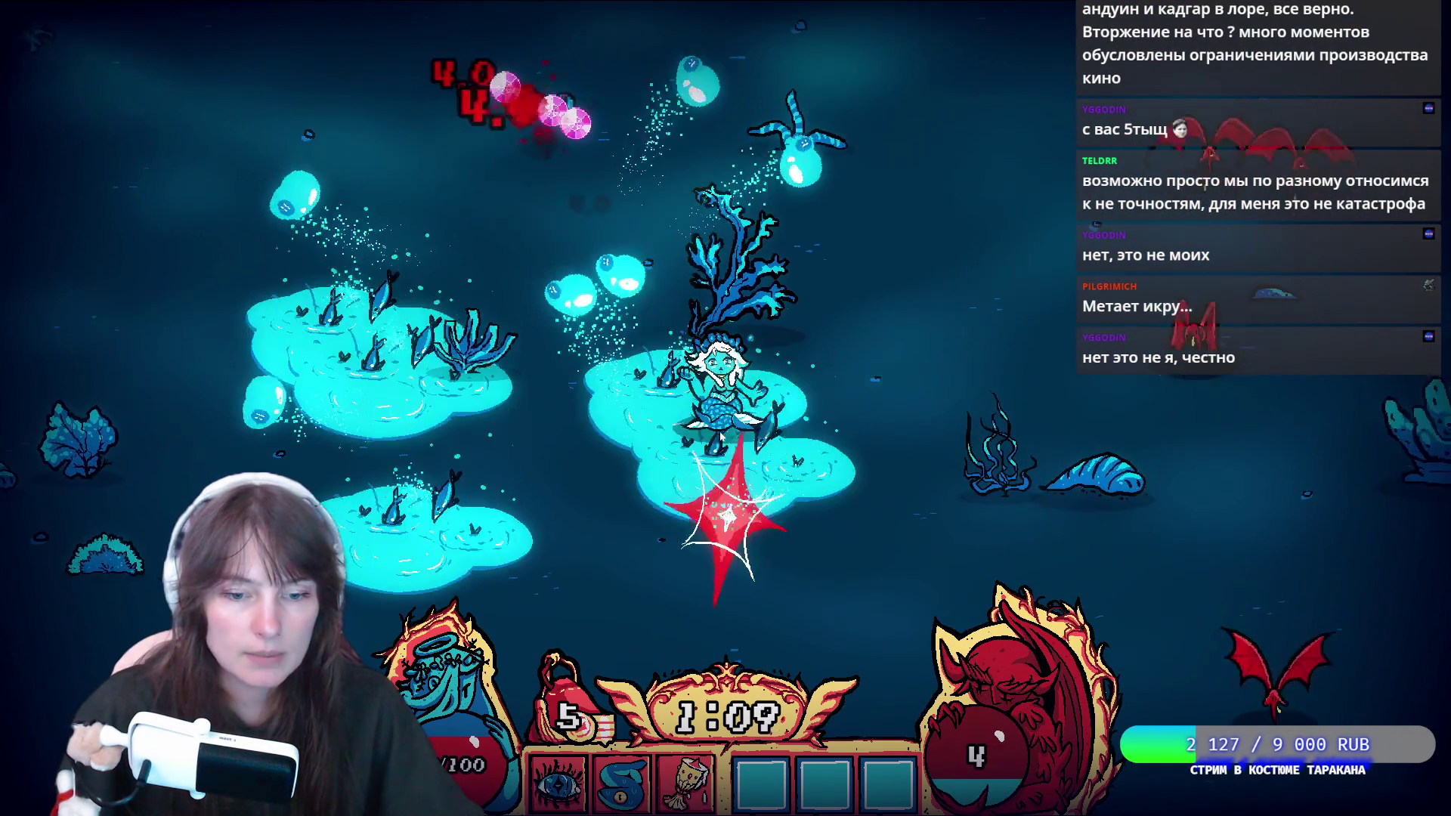
key(Escape)
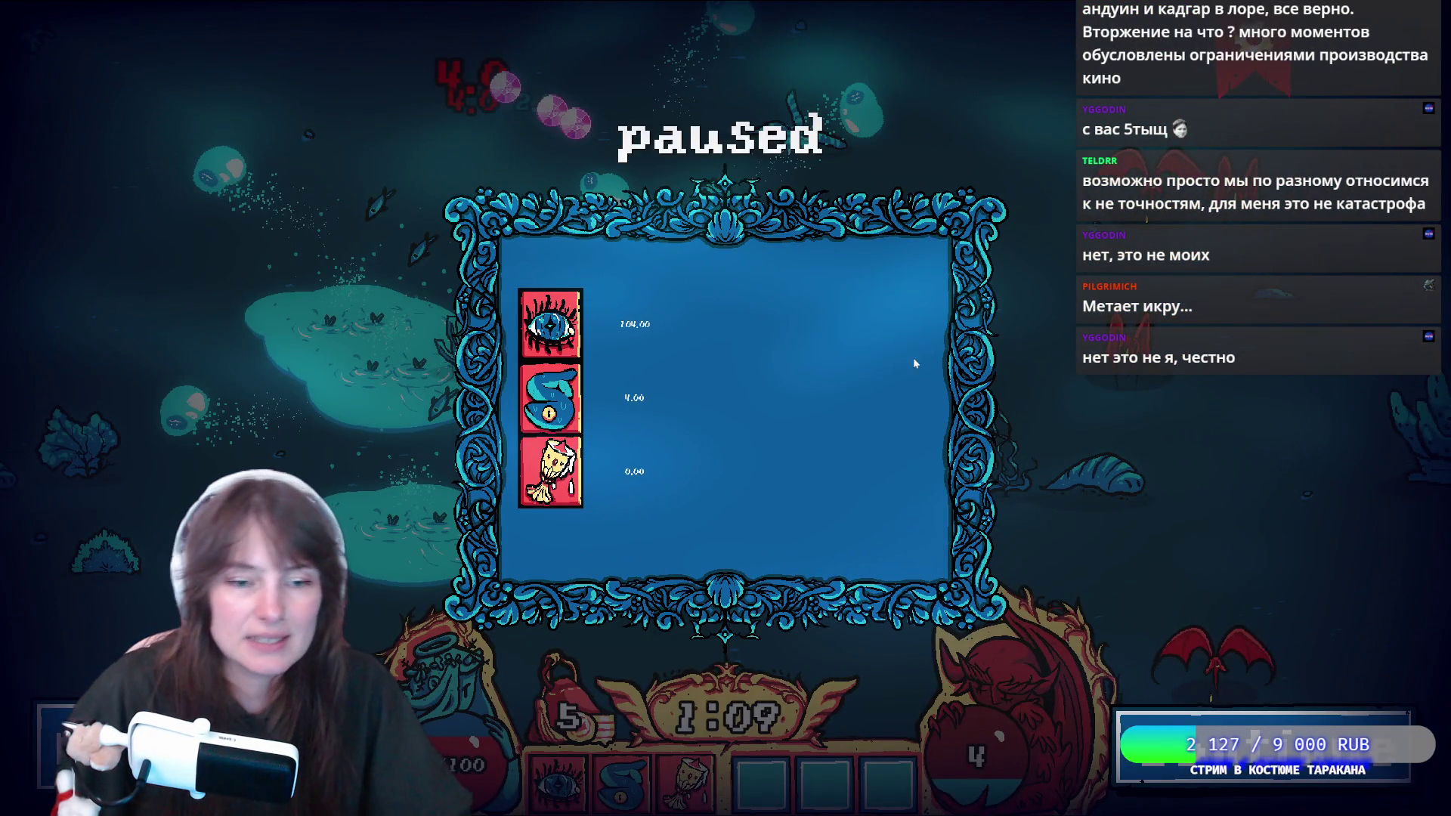
key(Escape)
key(F8)
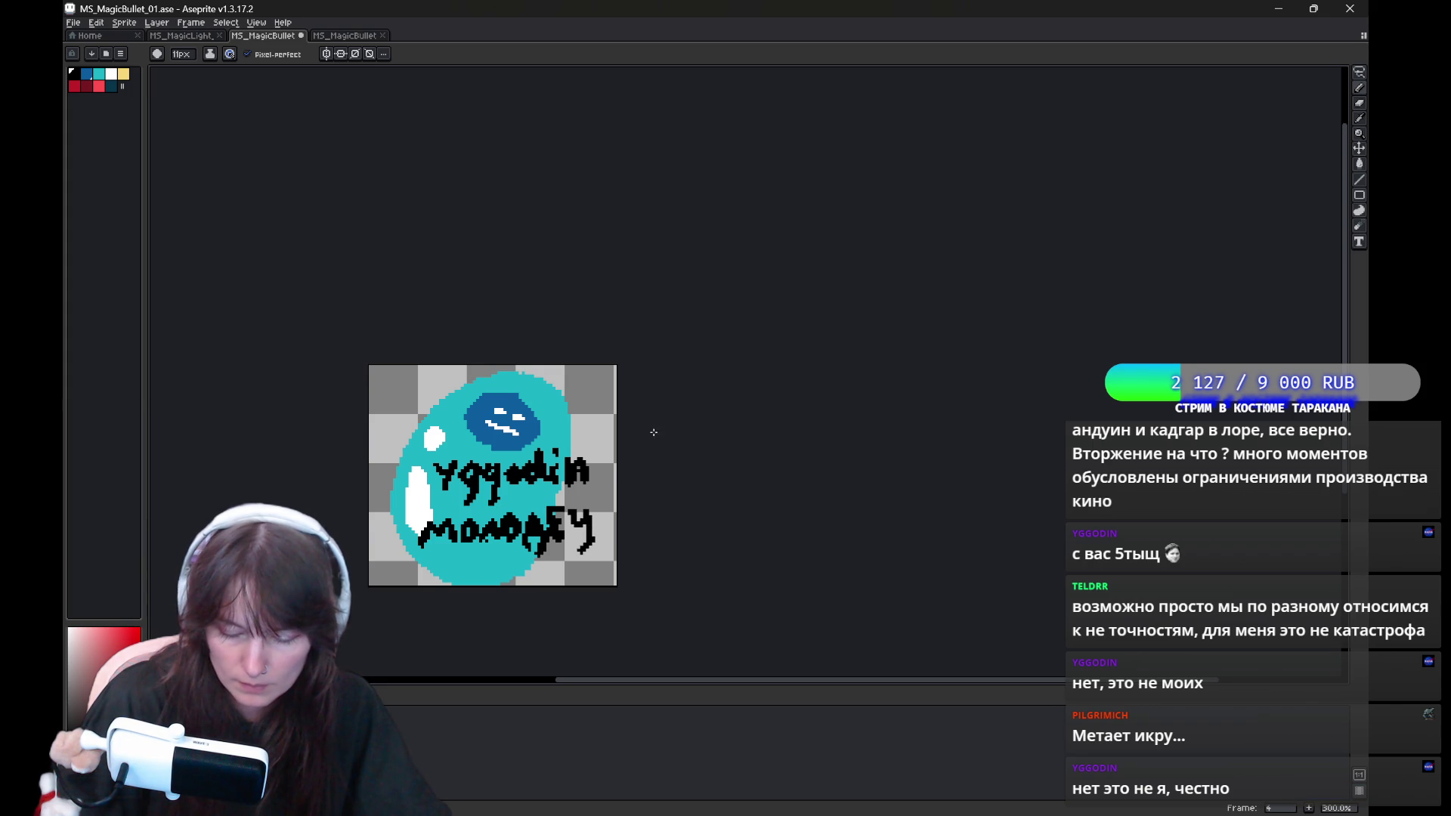
Pan and zoom in on the magic bullet sprite, then open the File menu.
drag(654, 432, 649, 393)
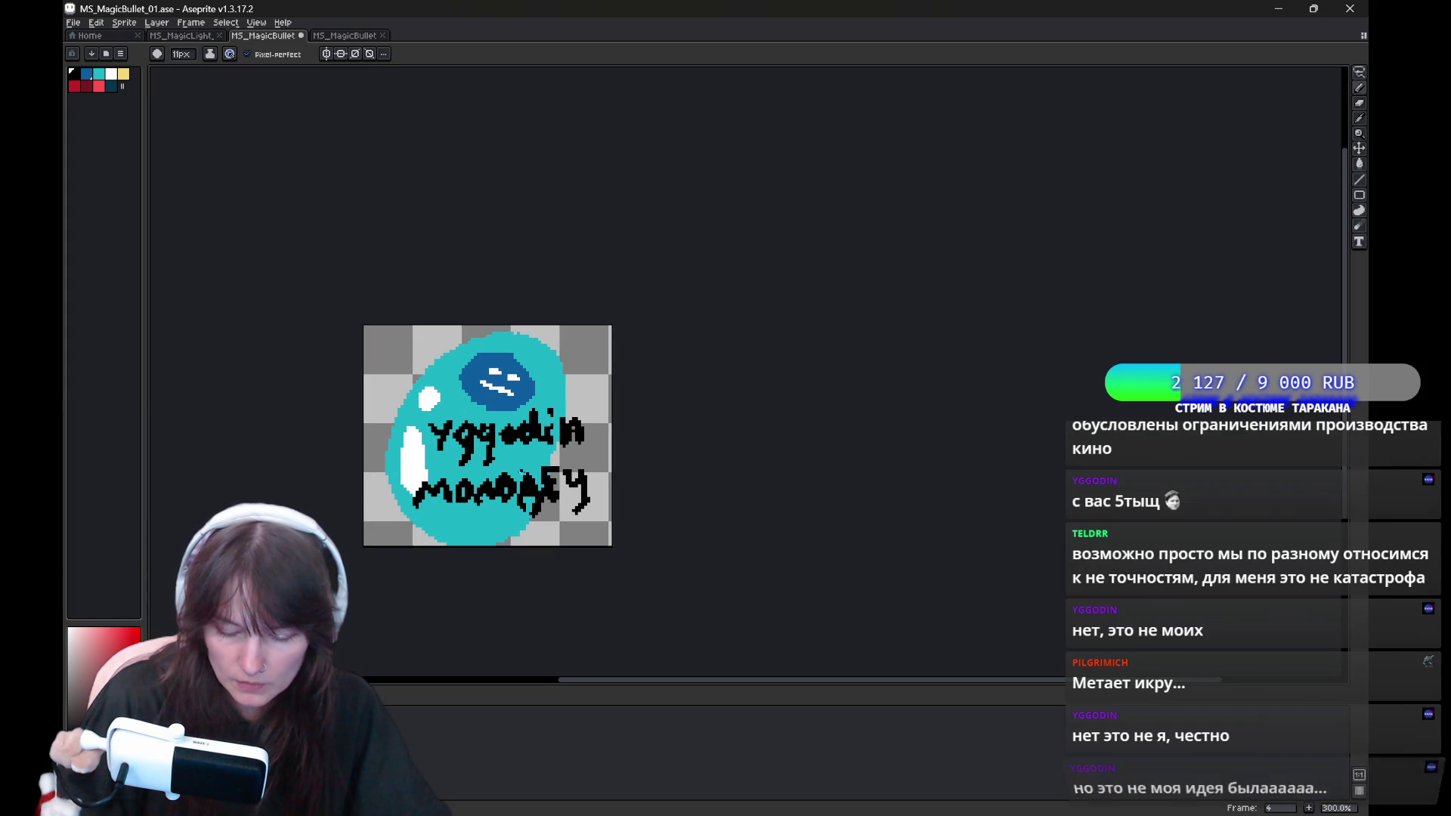
drag(485, 598, 448, 642)
drag(581, 517, 676, 451)
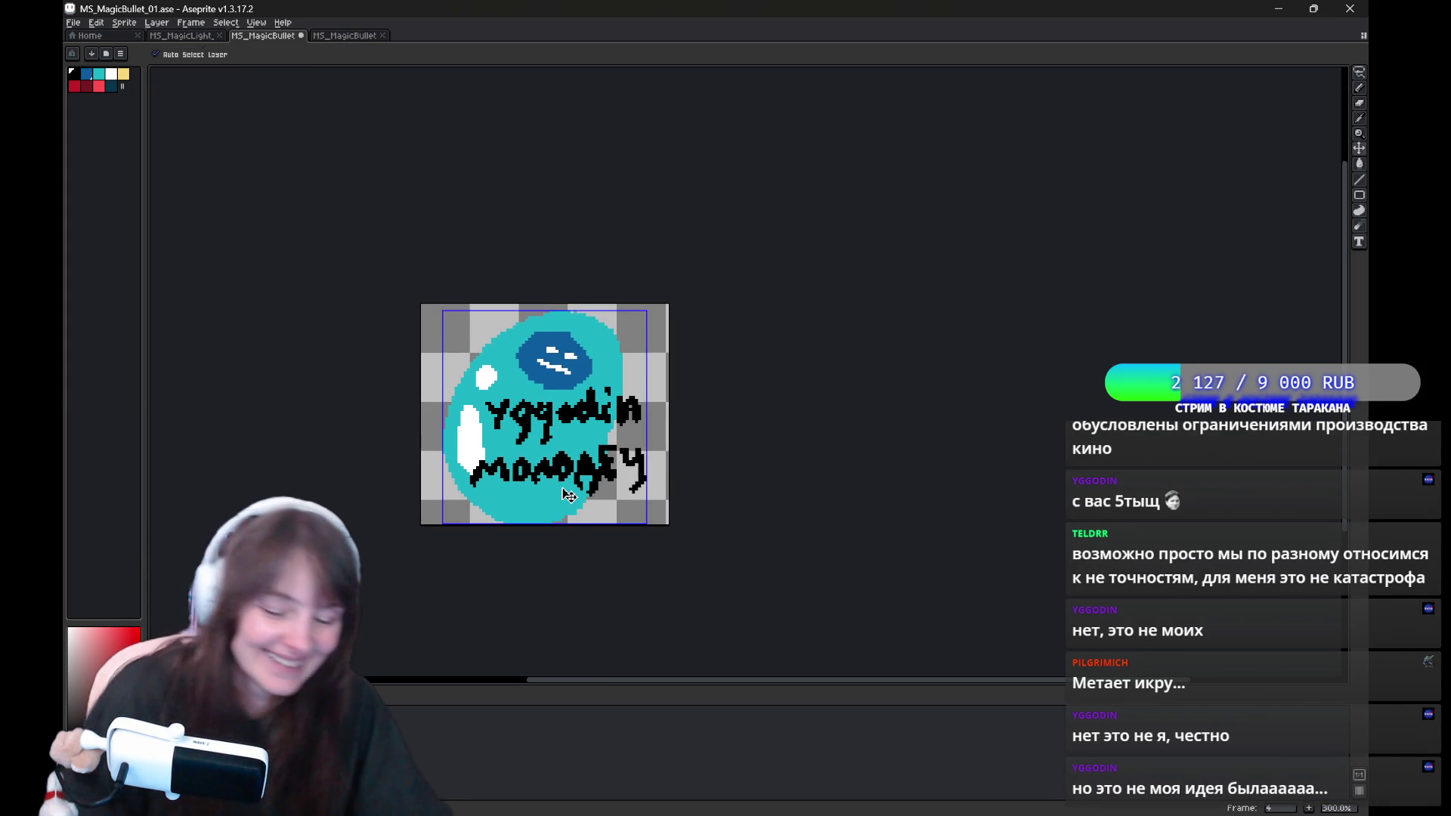
scroll(564, 517, up, 2)
drag(563, 488, 535, 557)
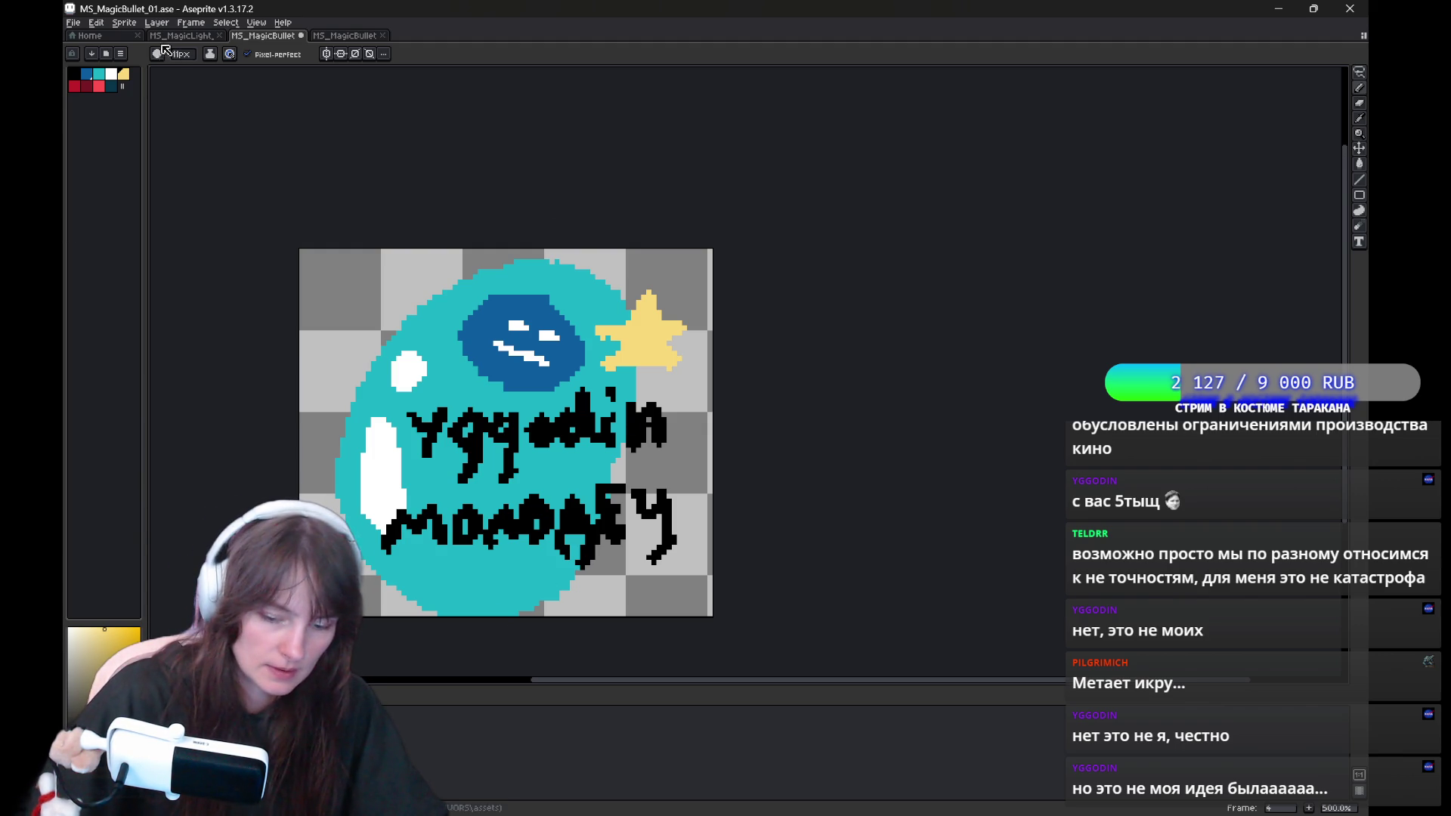
click(72, 23)
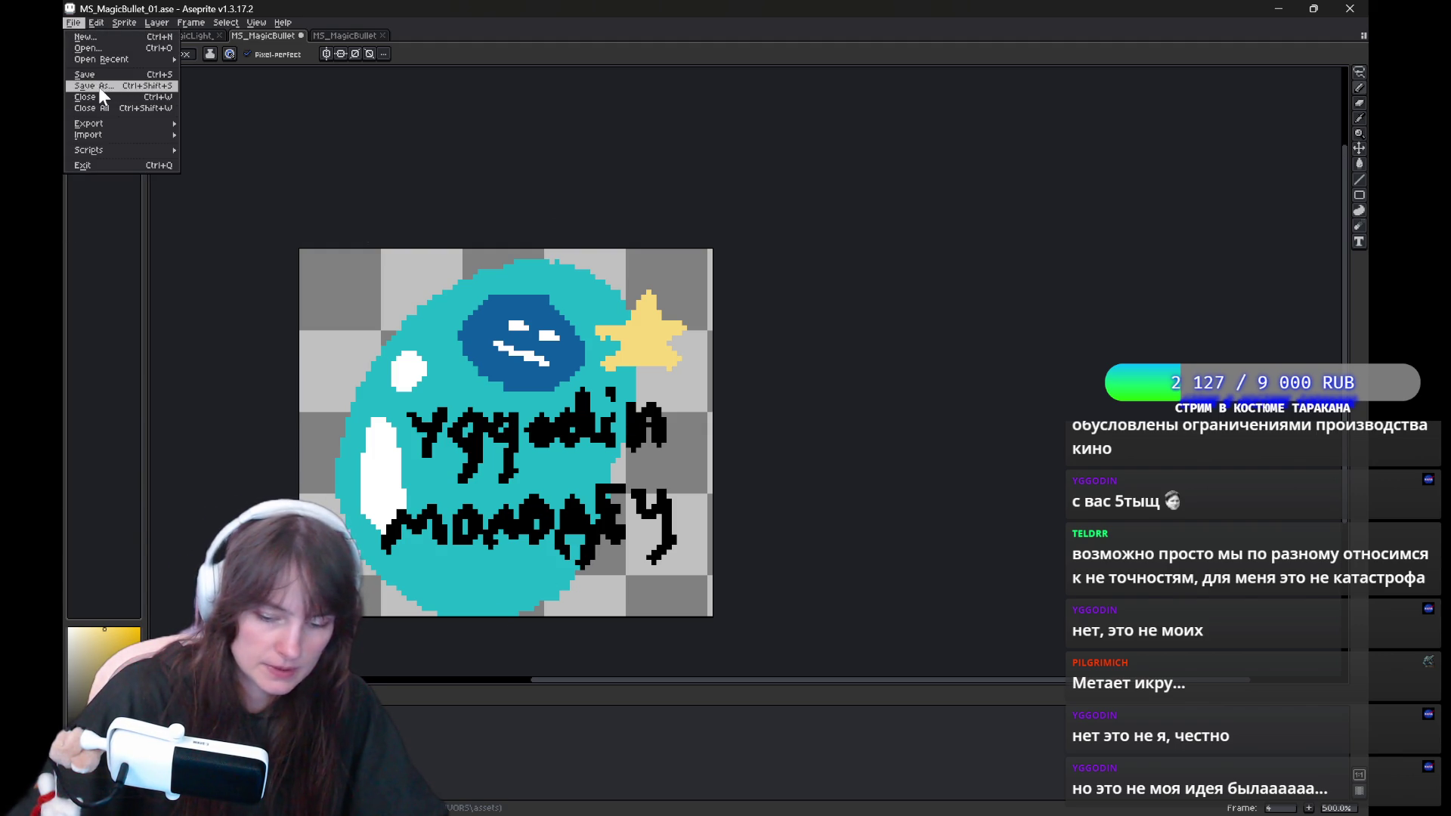
Save the sprite as PNG copy MS_MagicBullet_011.png, declining to replace MS_MagicBullet_01.png.
click(94, 86)
click(1200, 653)
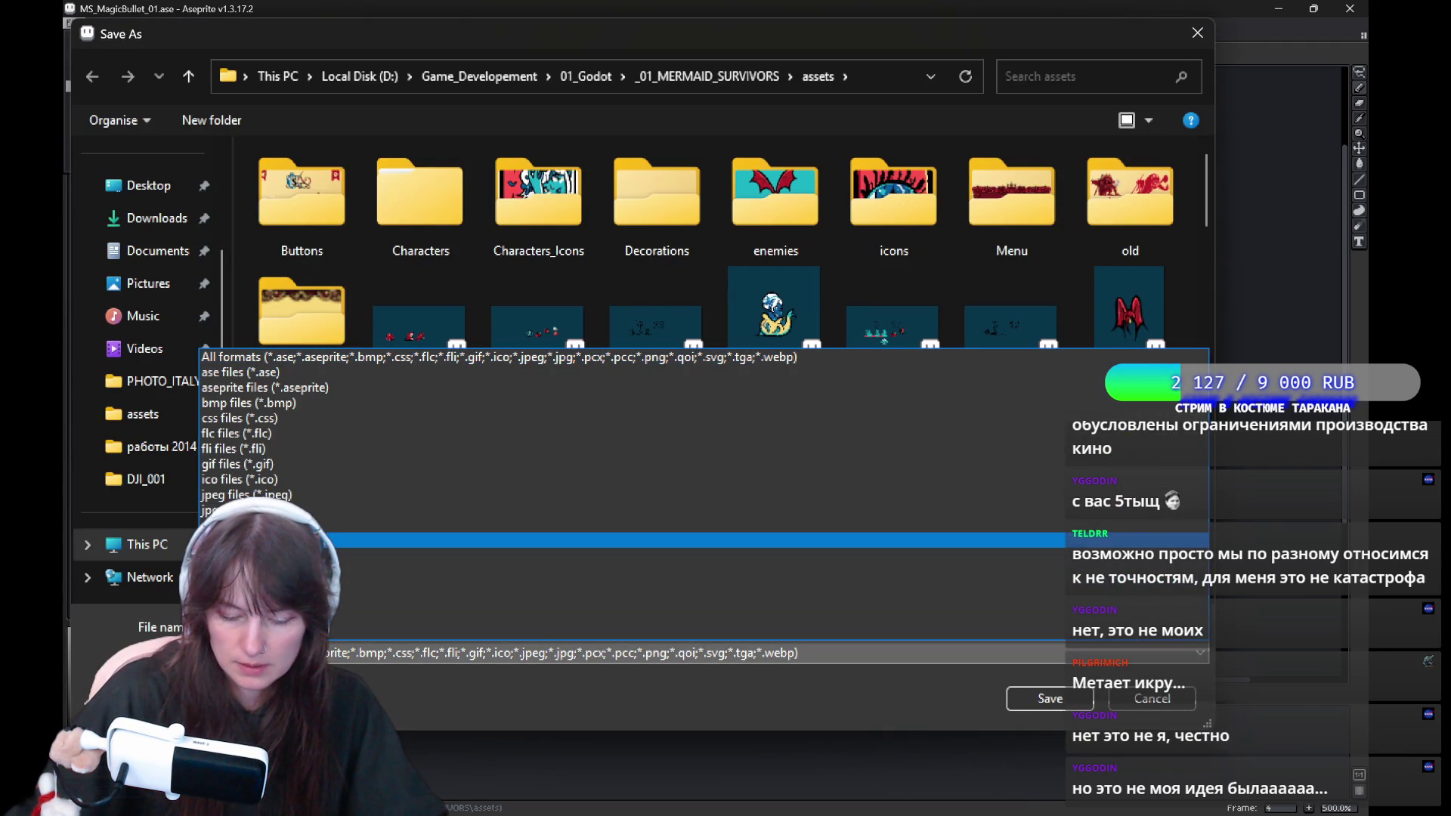
click(680, 555)
click(1050, 698)
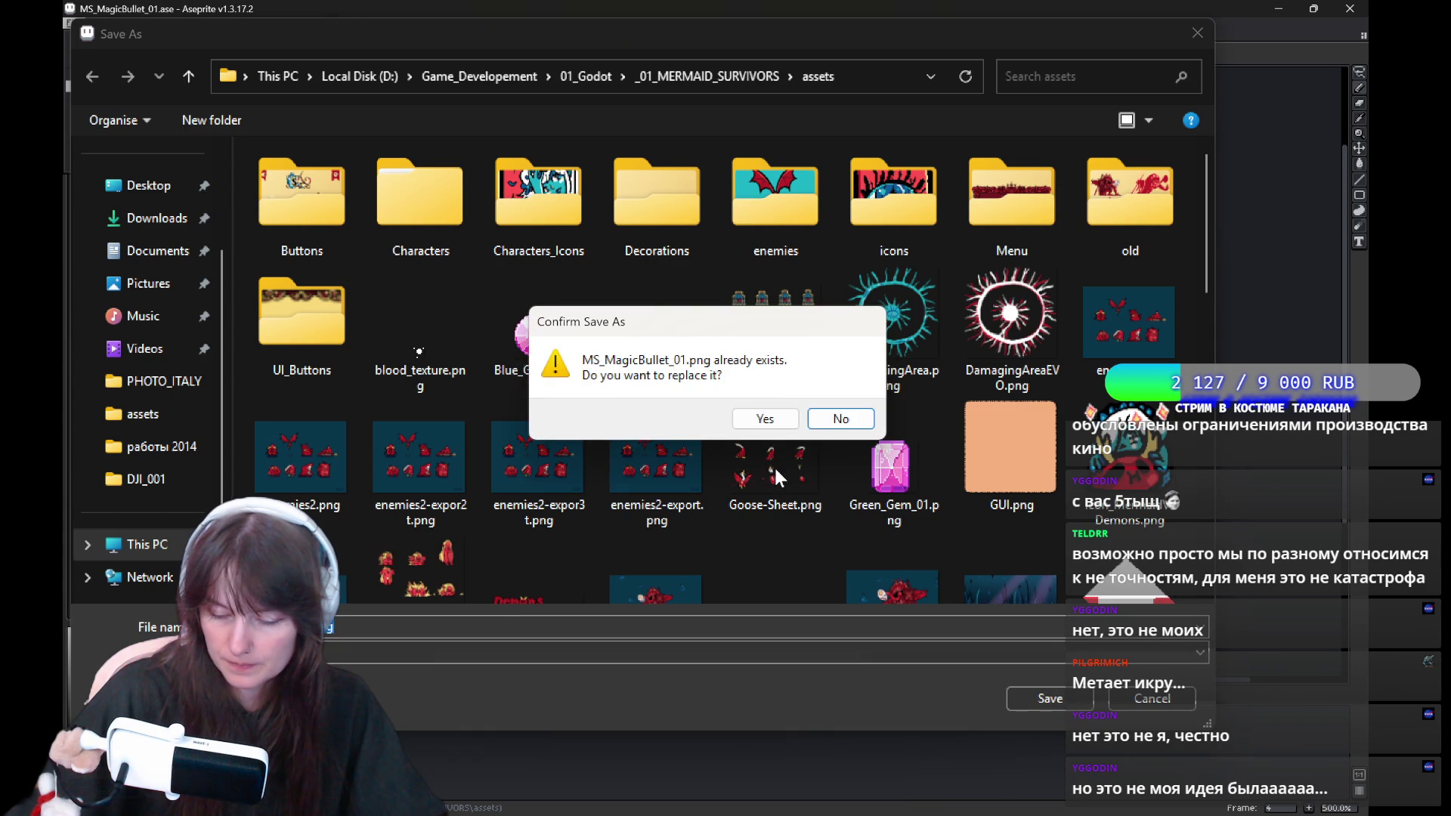
click(847, 423)
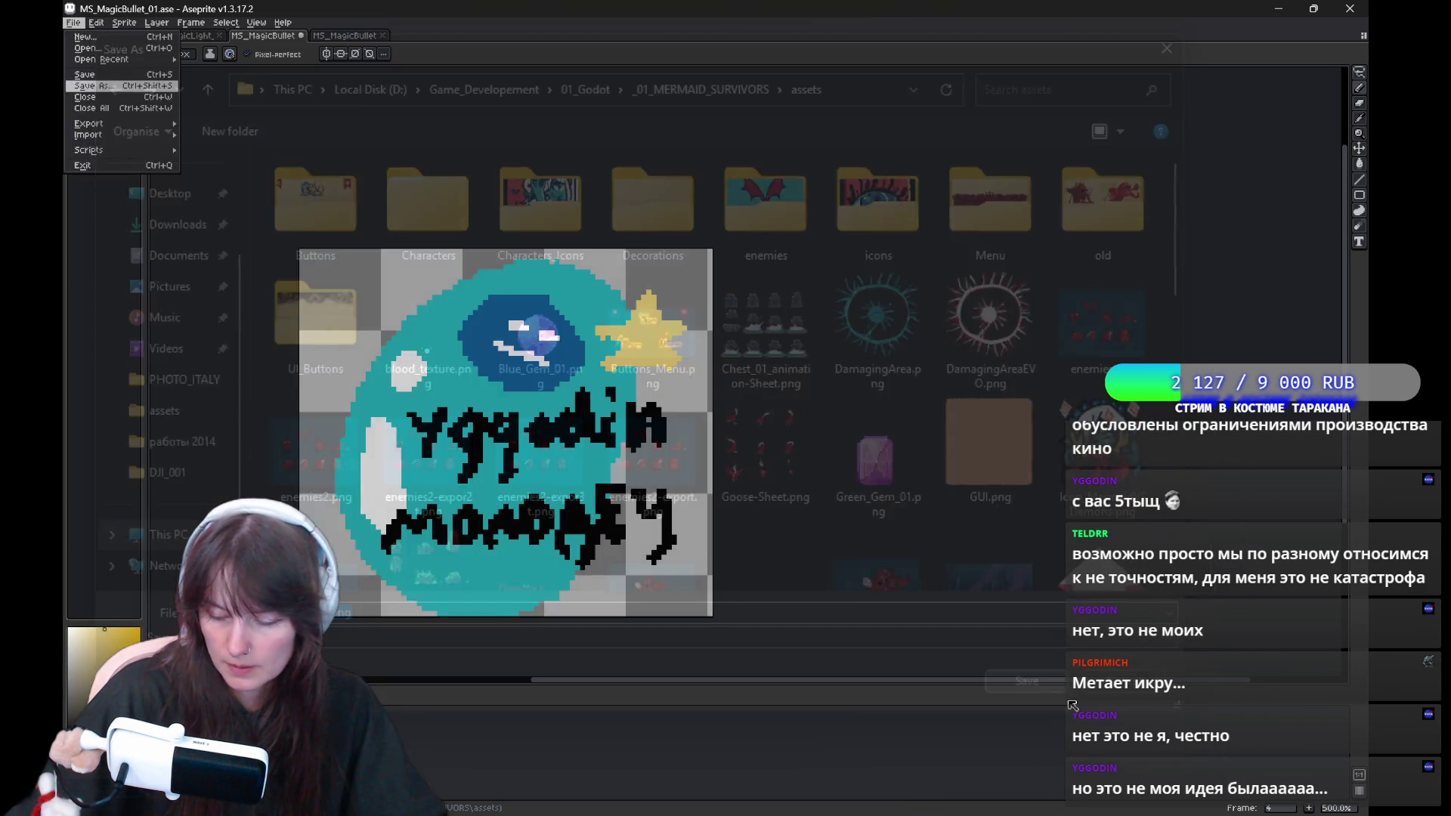
click(695, 449)
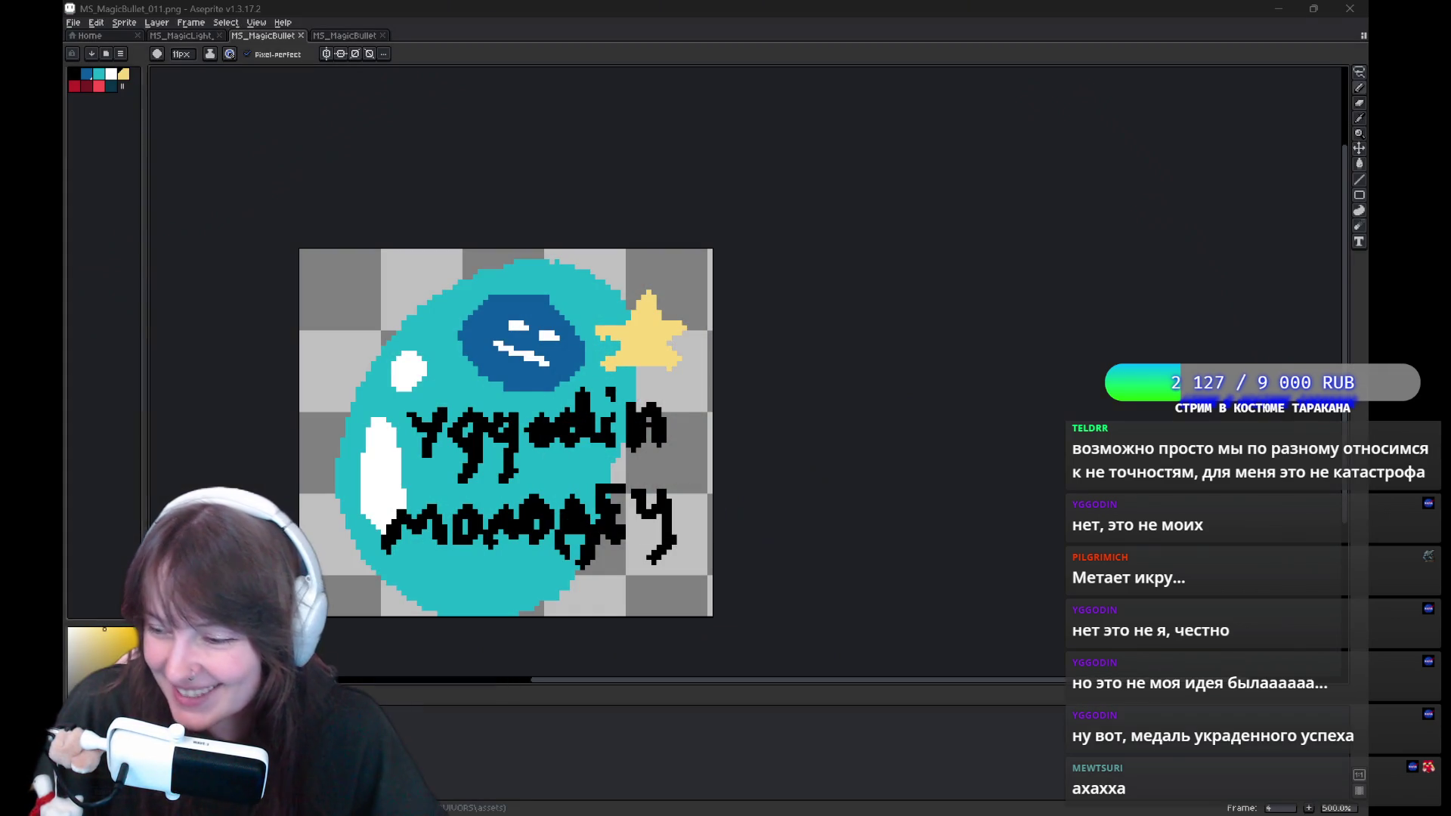
Undo the star's pencil stroke and the last lettering stroke.
click(760, 402)
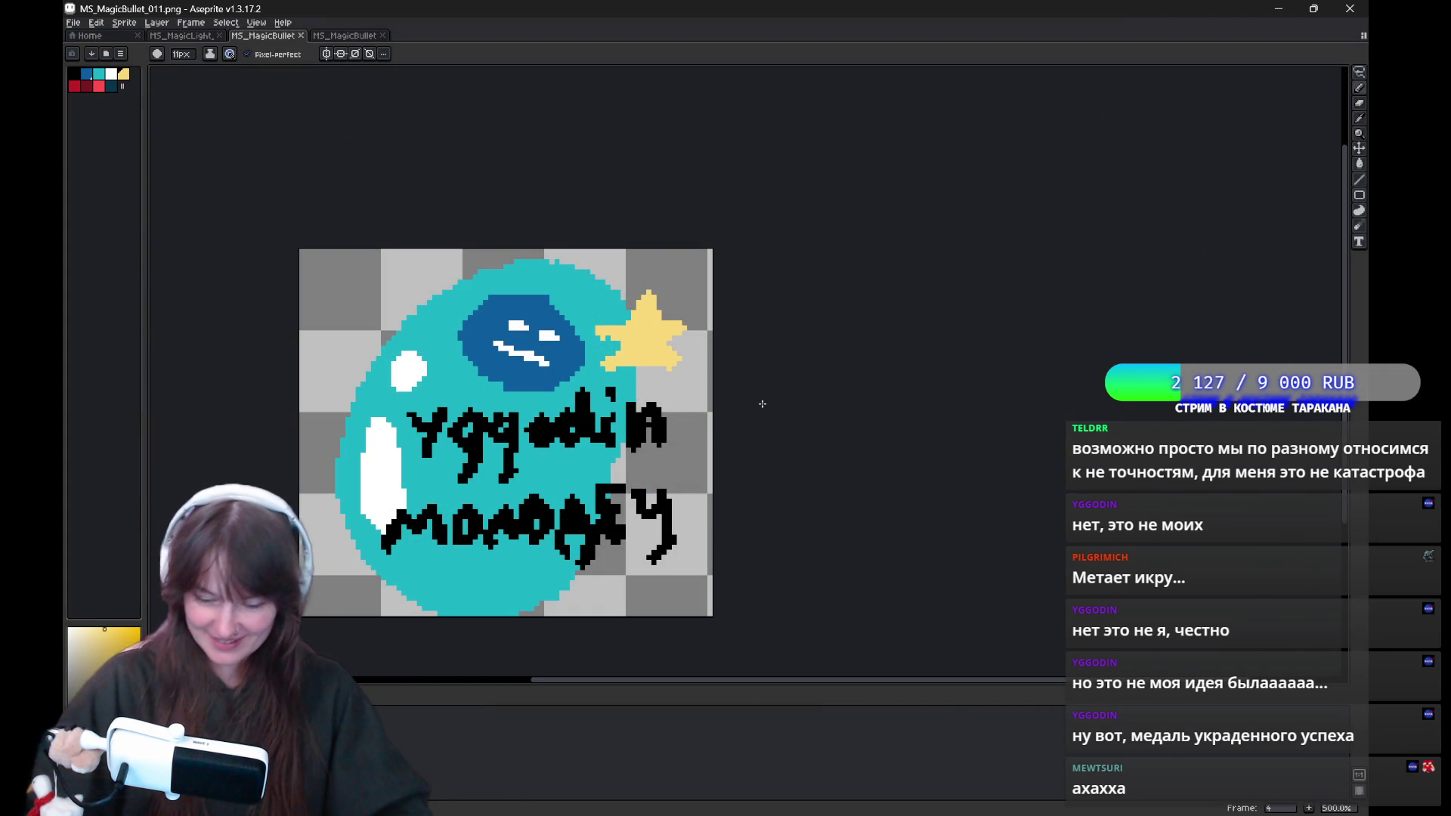
key(ctrl+z)
key(ctrl+z)
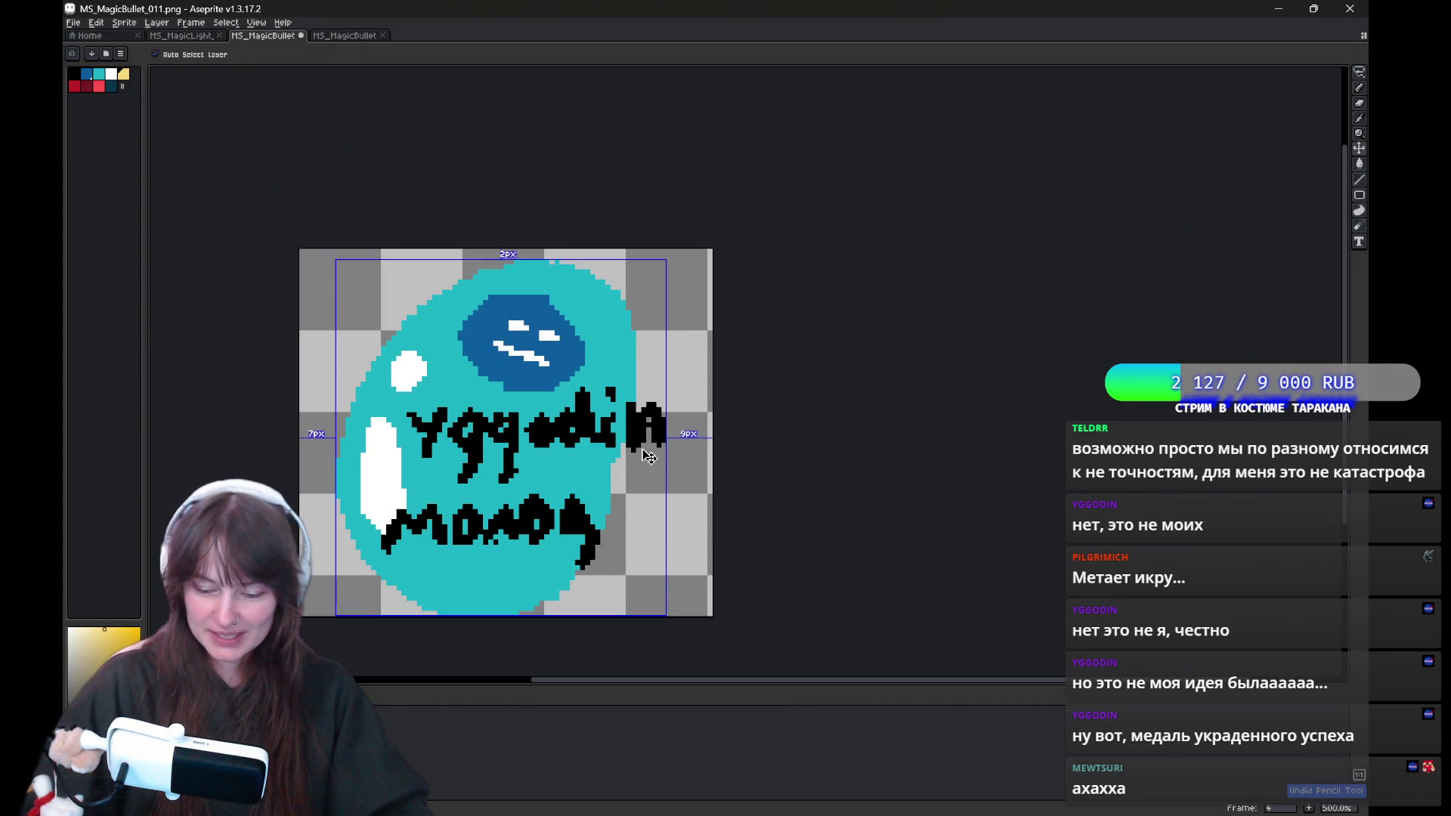
key(ctrl+z)
key(ctrl+z)
key(ctrl+z)
key(ctrl+z)
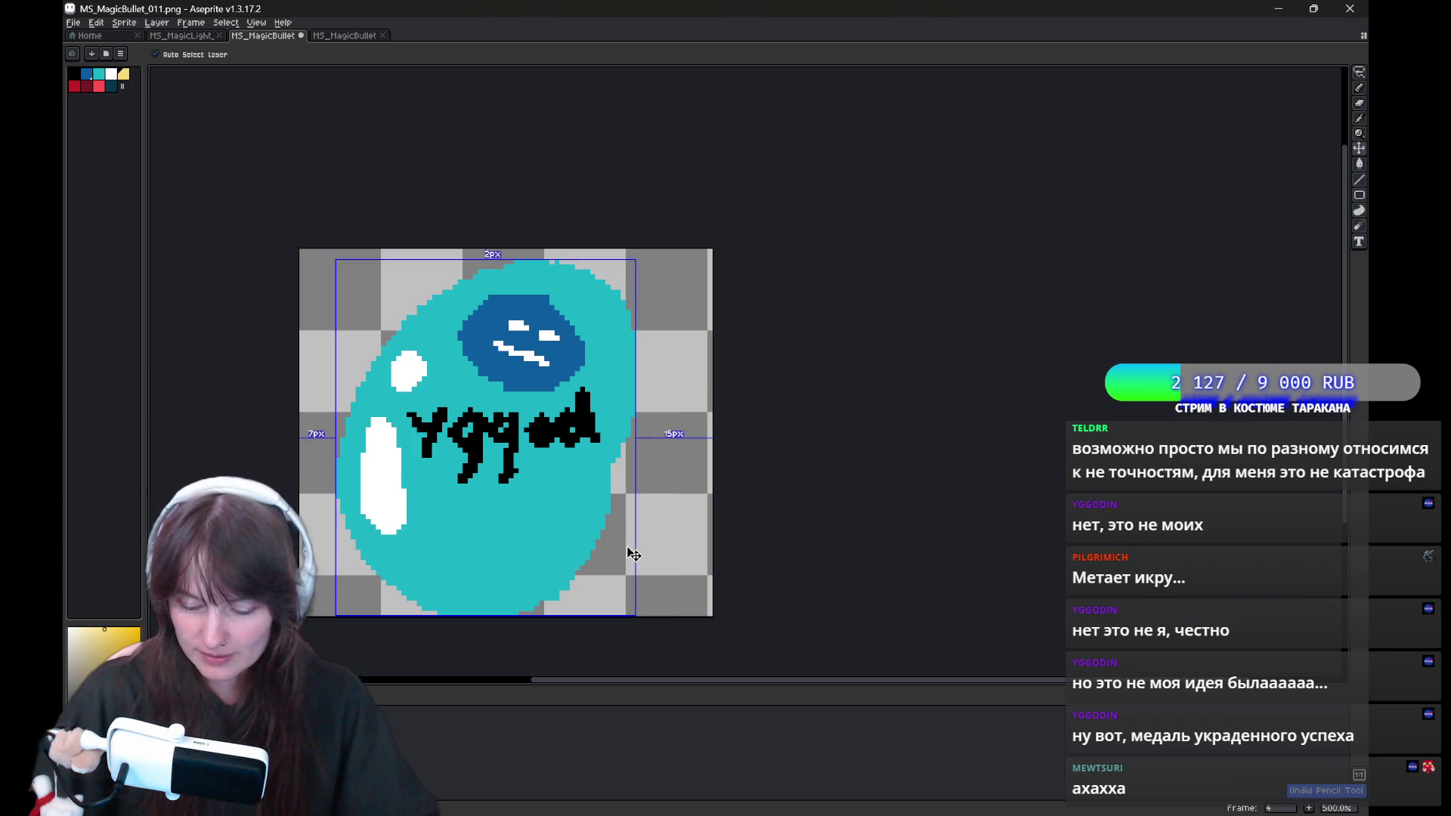
Switch to black and draw test lettering: an i, a В and an exclamation mark.
key(x)
drag(608, 414, 611, 437)
click(608, 398)
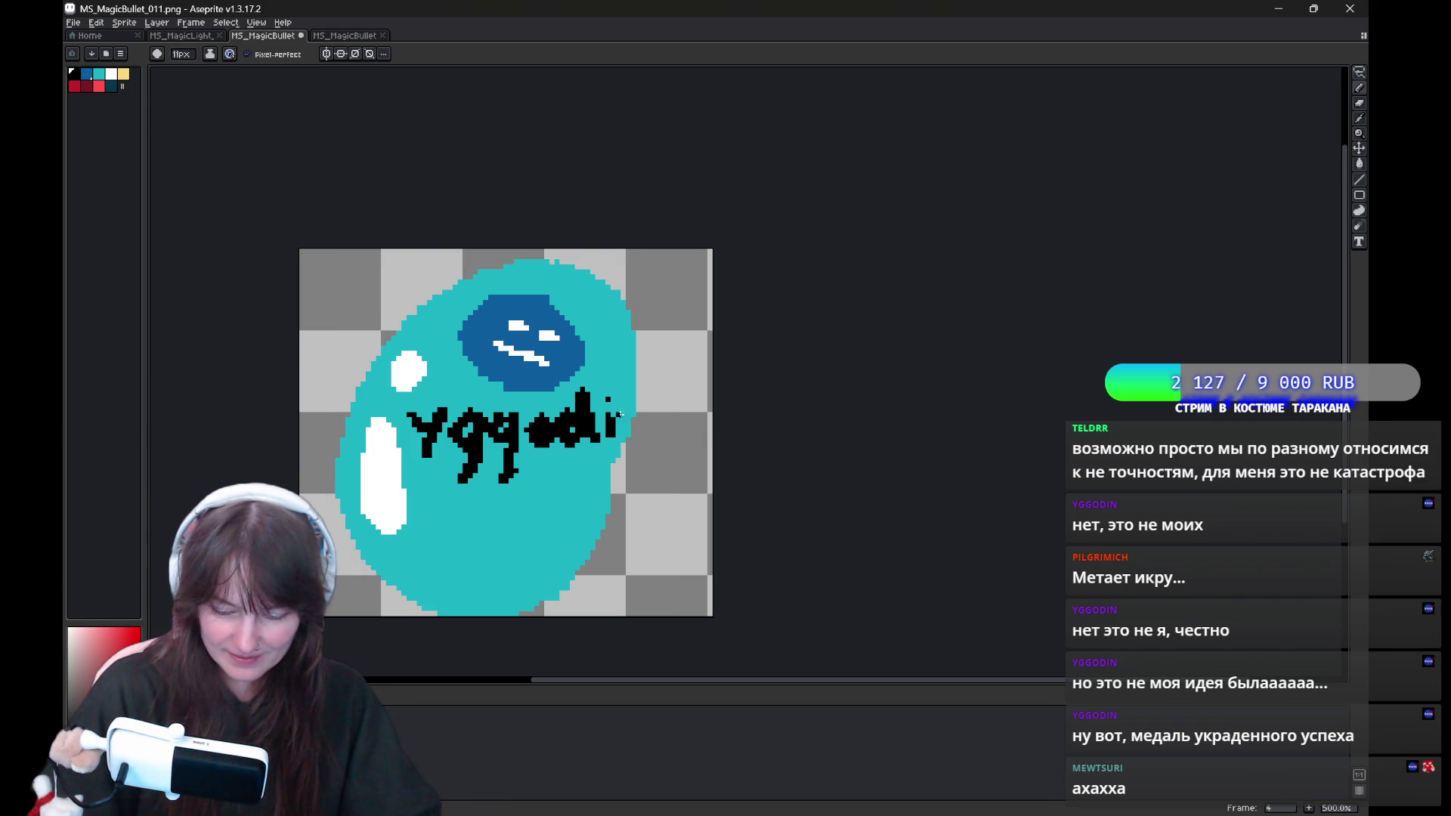
drag(461, 510, 499, 512)
key(ctrl+z)
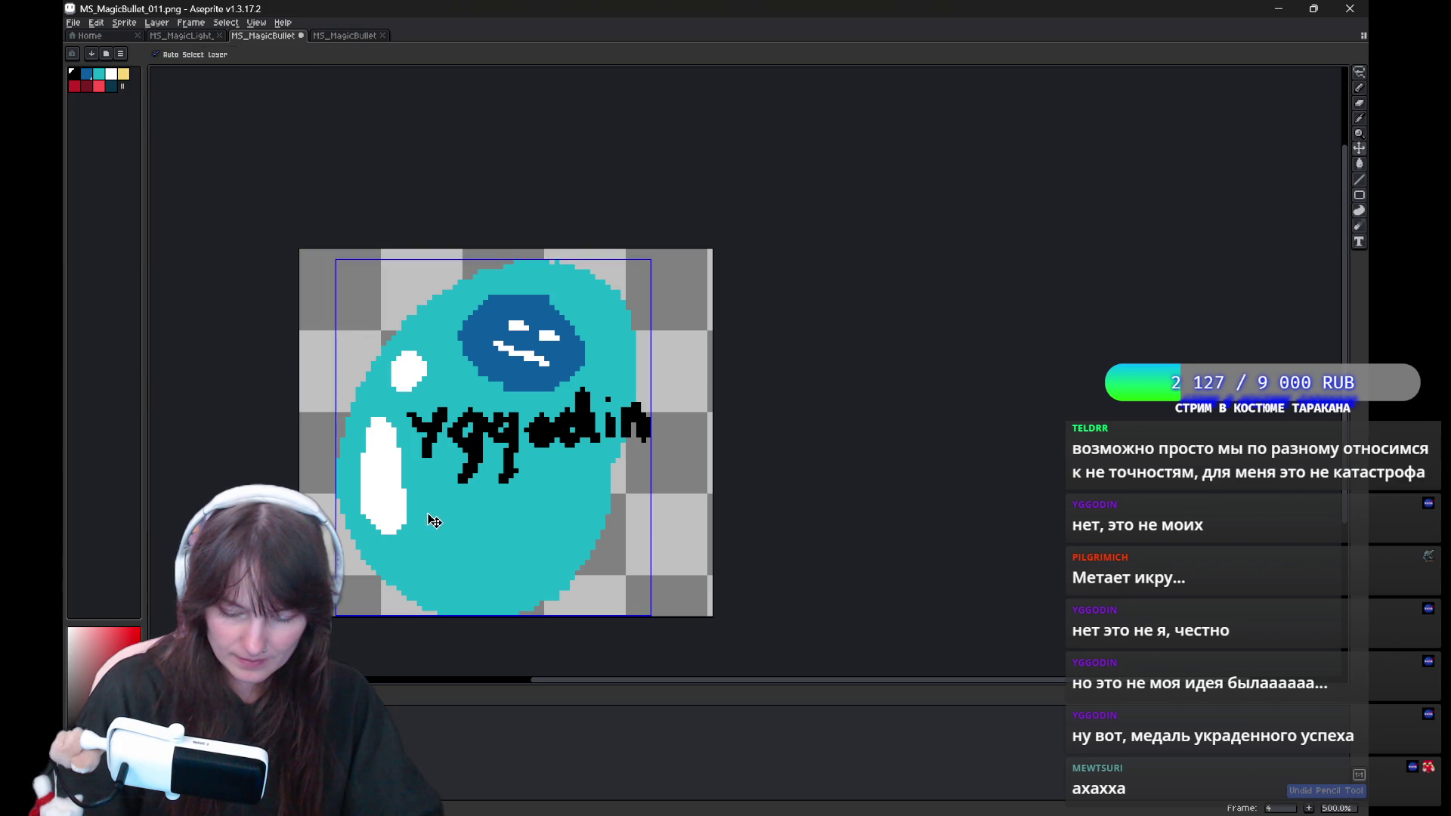
drag(409, 500, 428, 516)
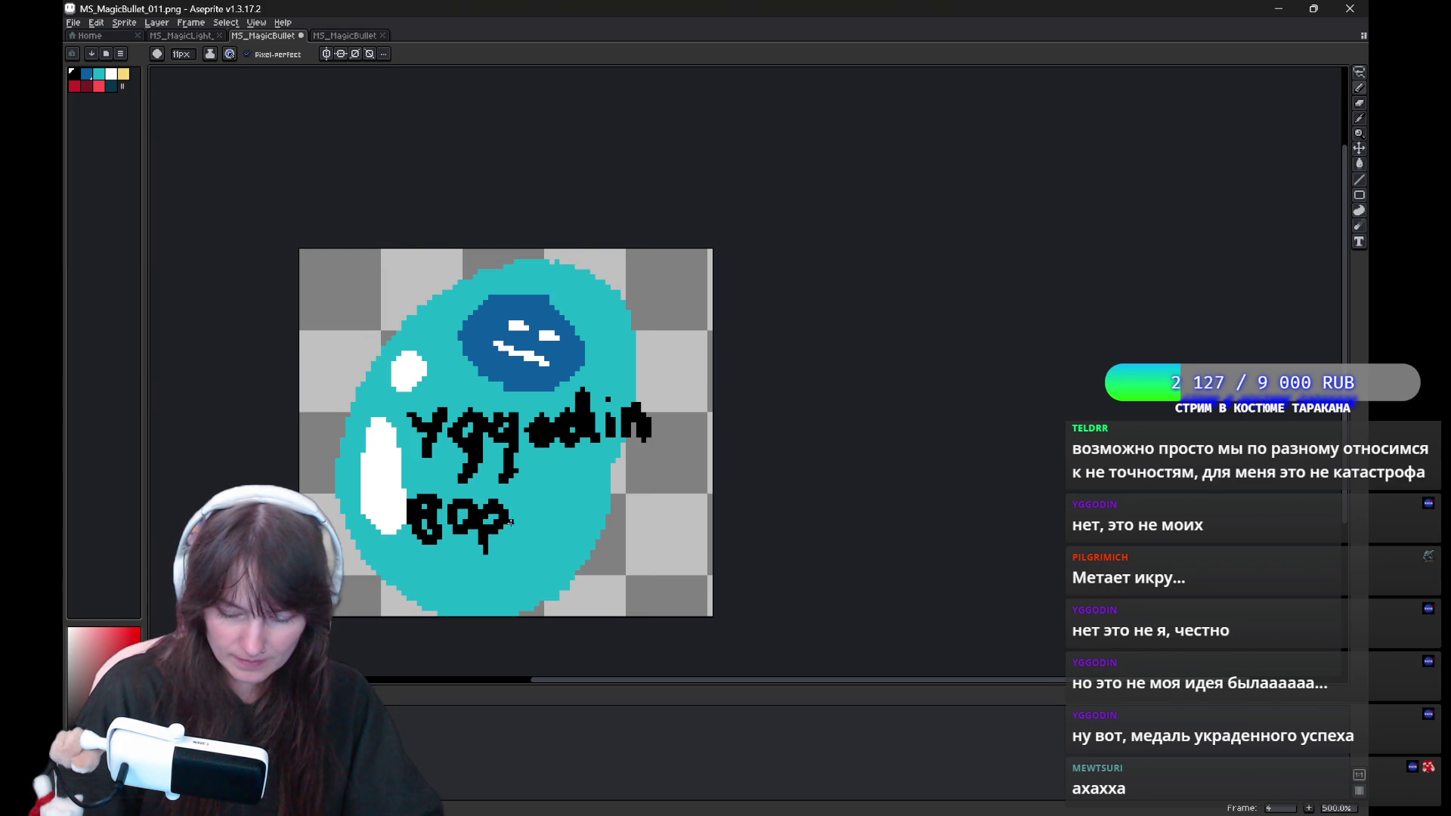
drag(557, 502, 557, 529)
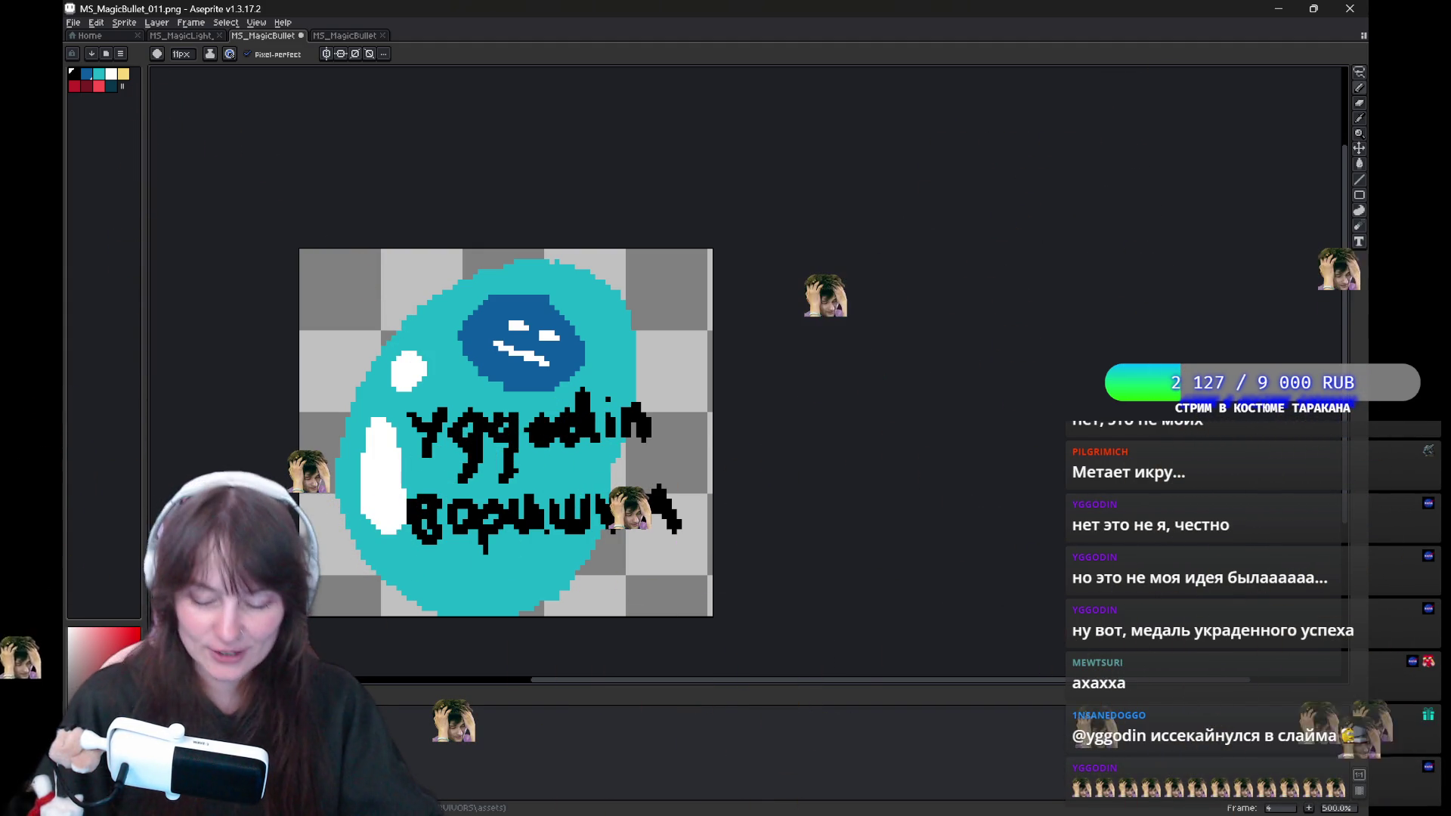
Undo all remaining lettering strokes and save the plain blob with Ctrl+S.
key(v)
key(ctrl+z)
key(ctrl+z)
key(ctrl+z)
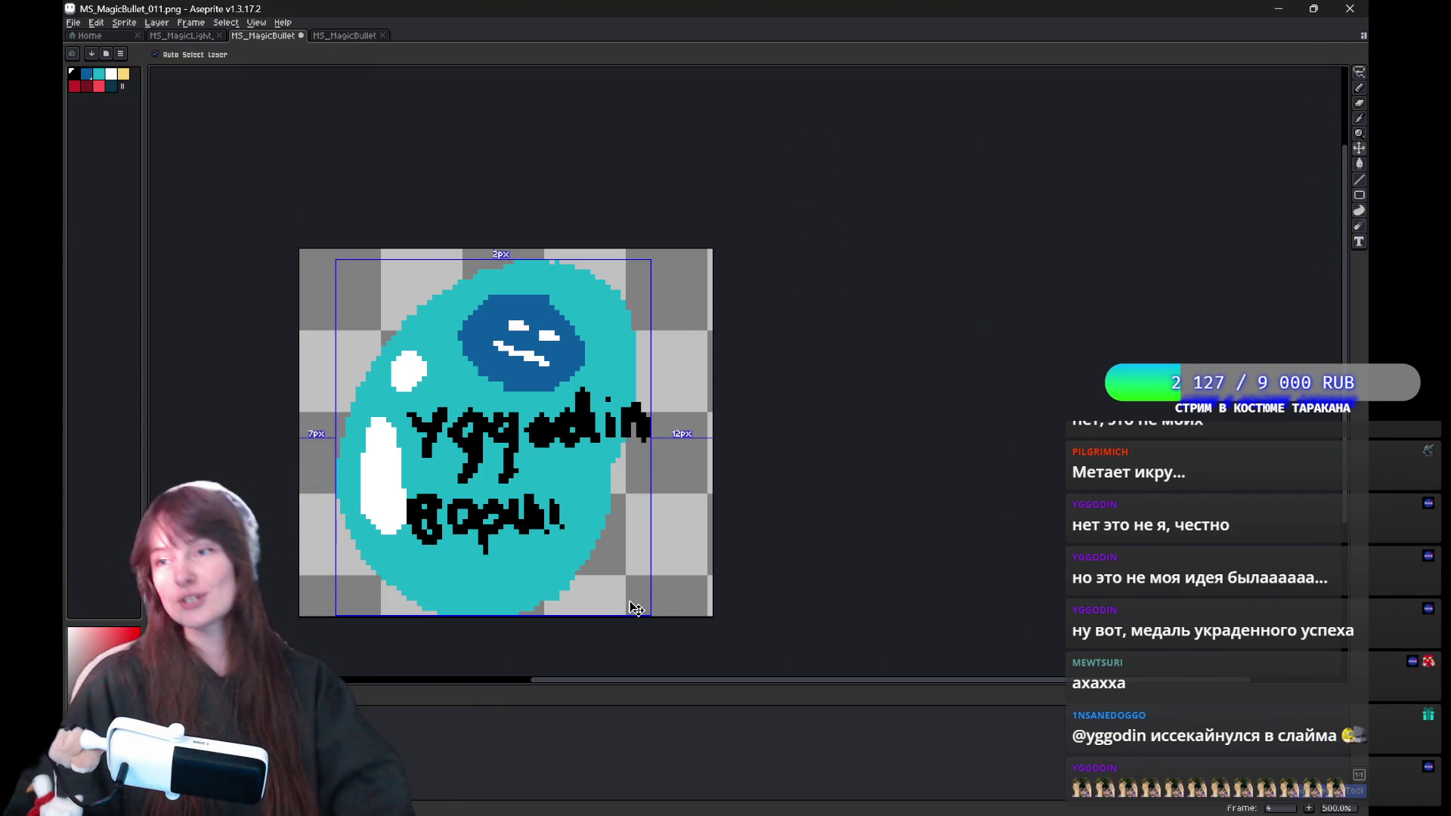
key(ctrl+z)
key(ctrl+z)
key(ctrl+z)
key(ctrl+z)
key(ctrl+z)
key(ctrl+z)
key(ctrl+z)
key(ctrl+z)
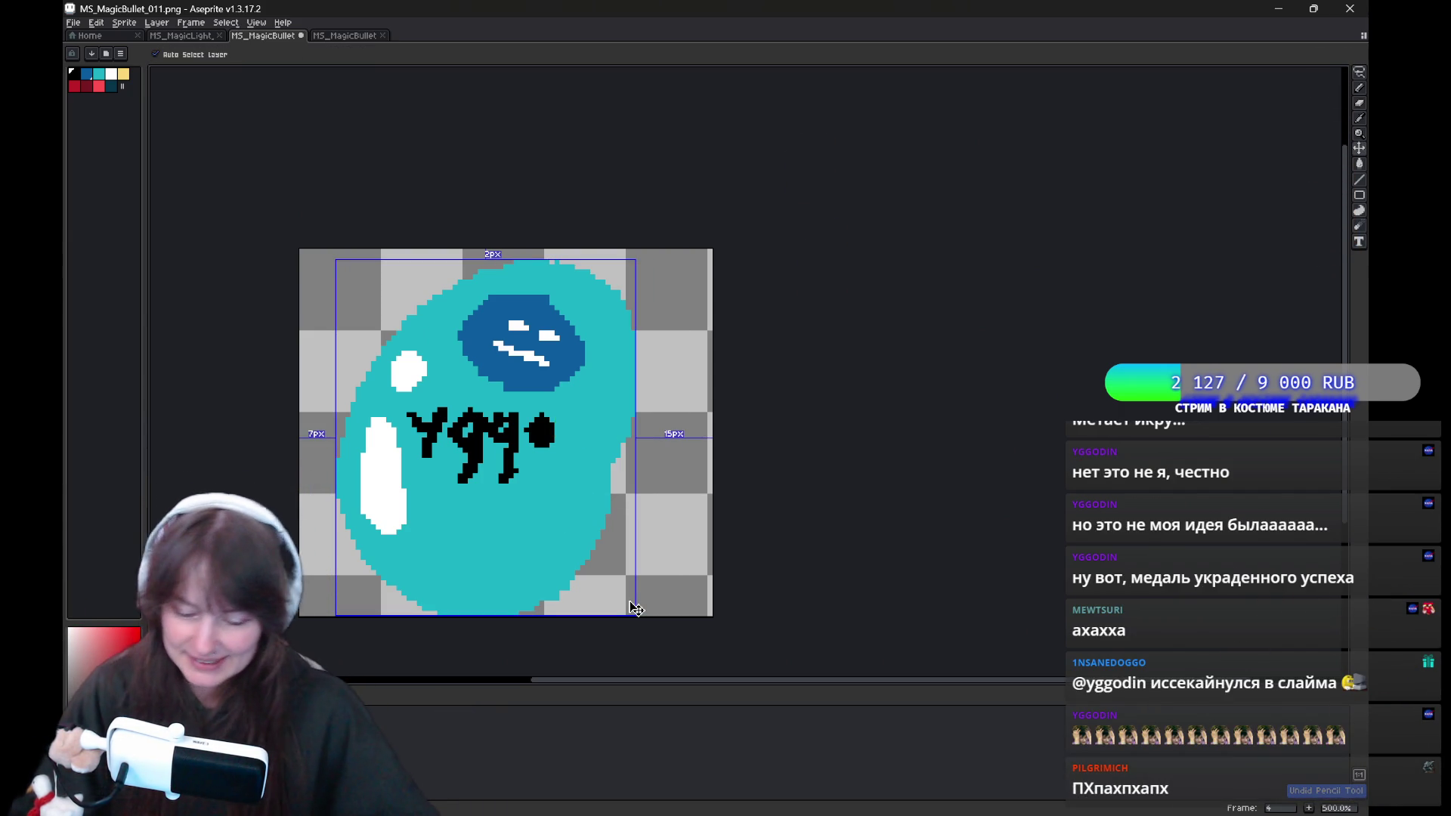
key(ctrl+z)
key(ctrl+z)
key(ctrl+z)
key(ctrl+z)
key(b)
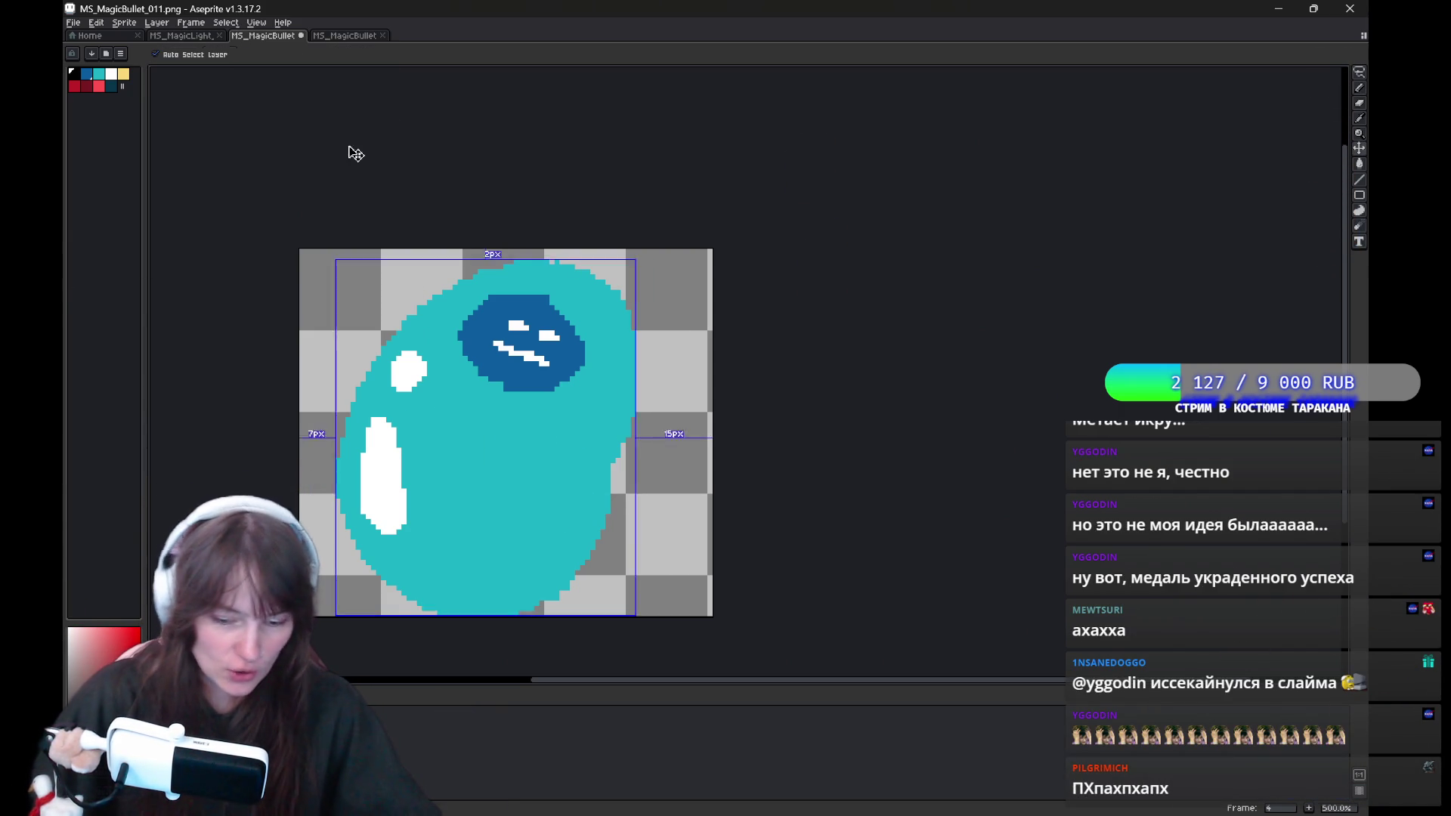
key(ctrl+s)
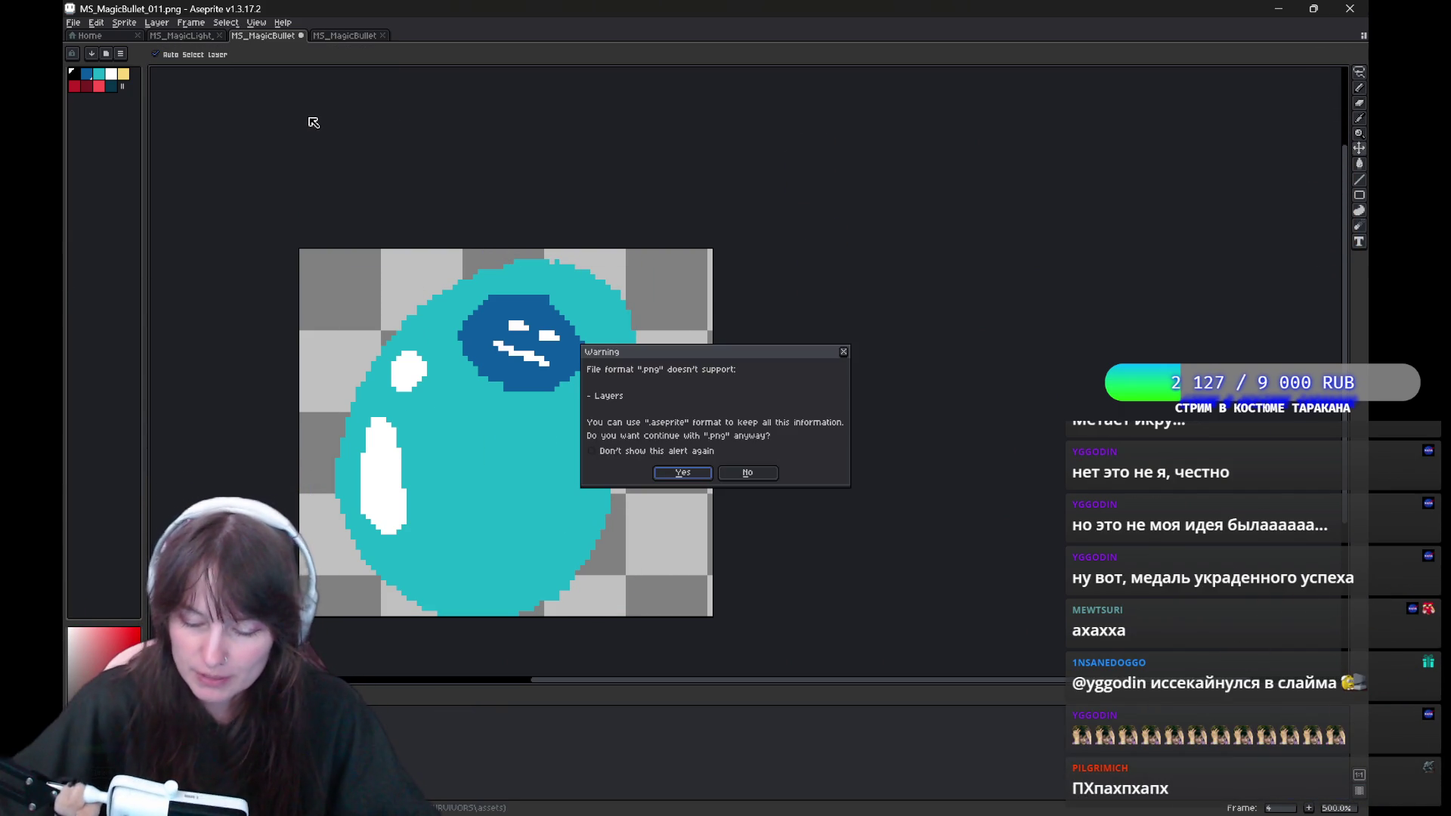
Decline the PNG-without-layers save, then switch to the Pinterest 'spark animation pixelart' results.
click(748, 474)
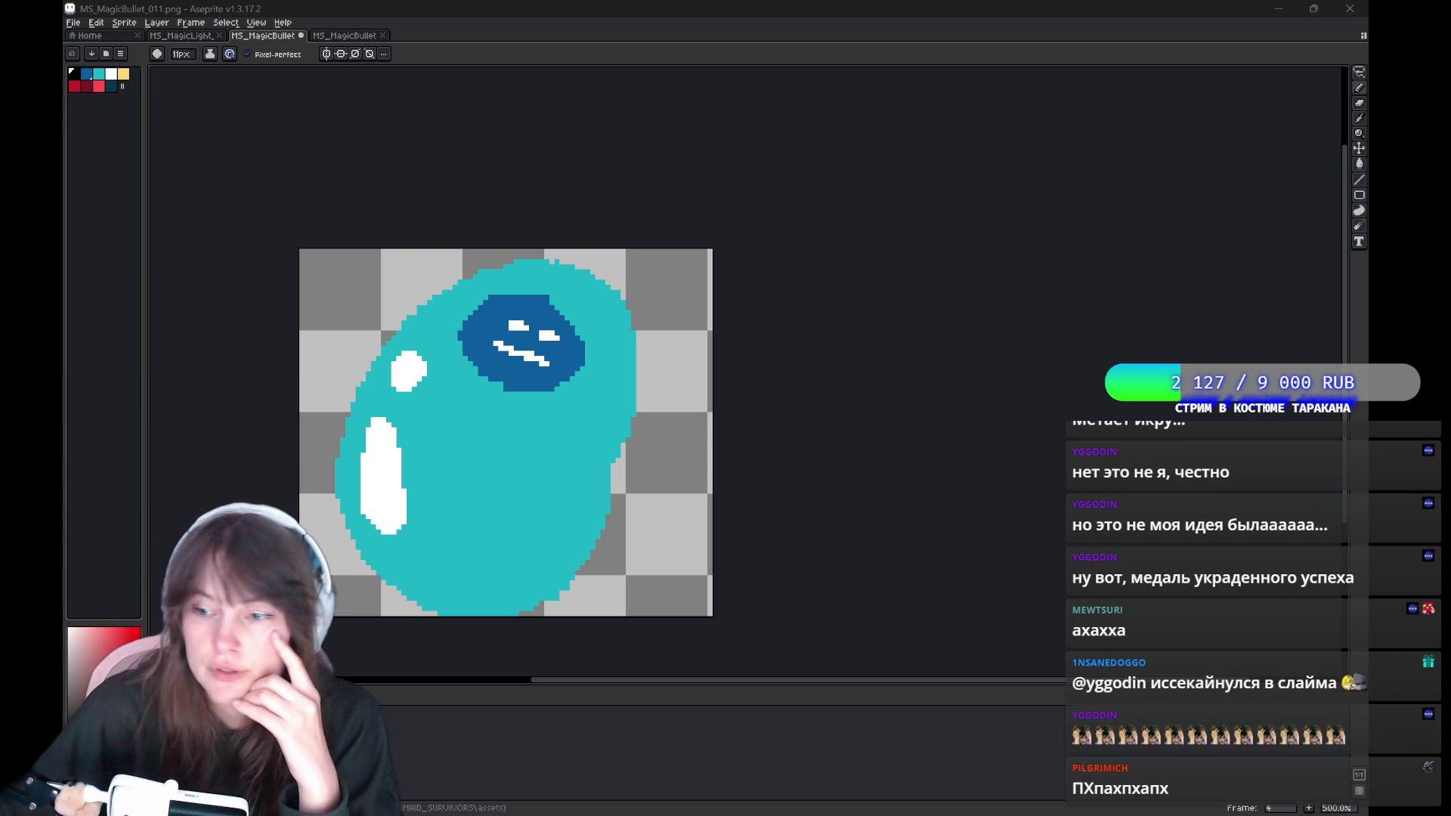
key(alt+Tab)
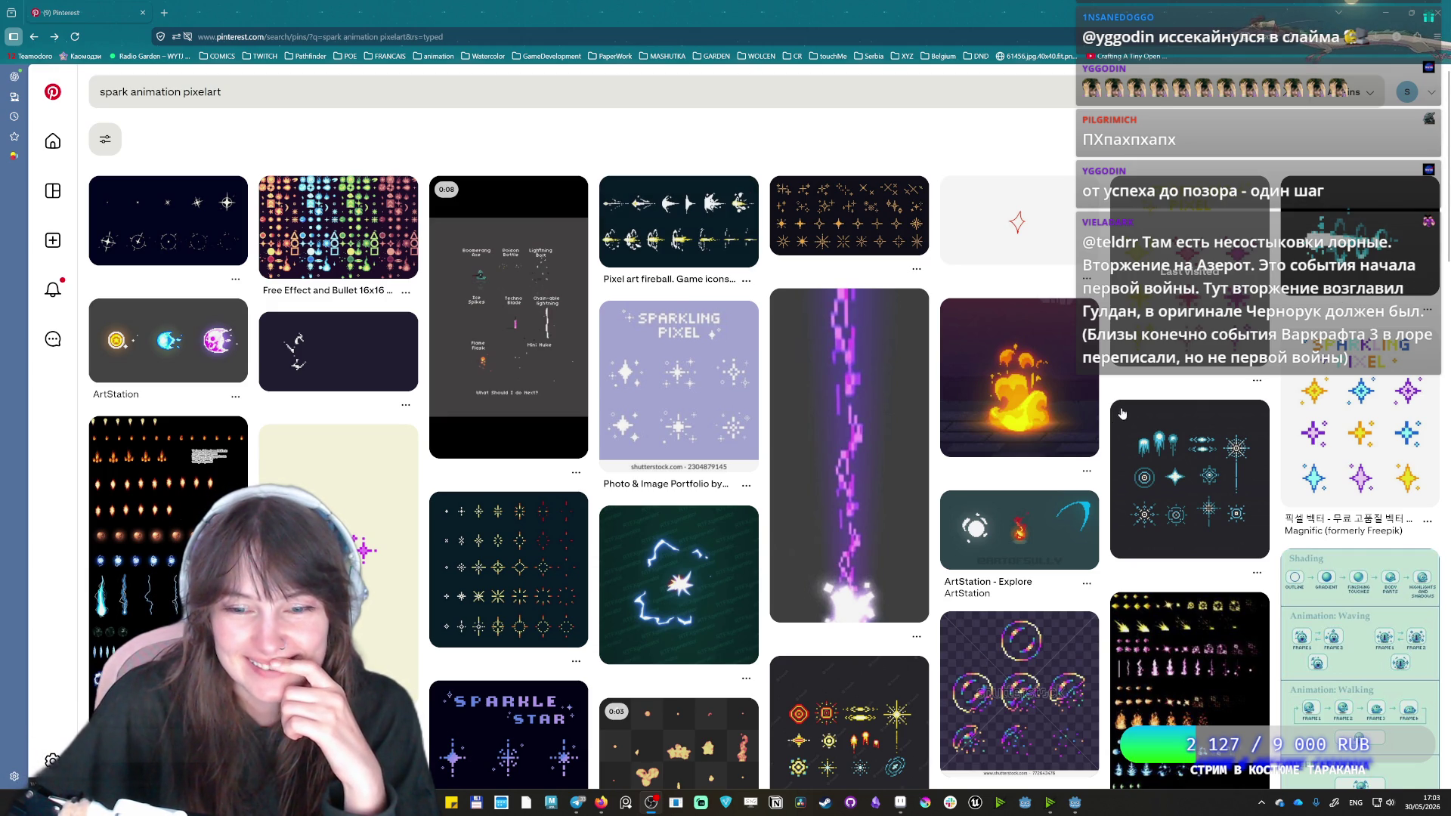
Browse the ArtStation fire, Pixel Art Fx Flynn and Ancestor pins, ending on Fire (Videos & Images).
scroll(1025, 413, down, 2)
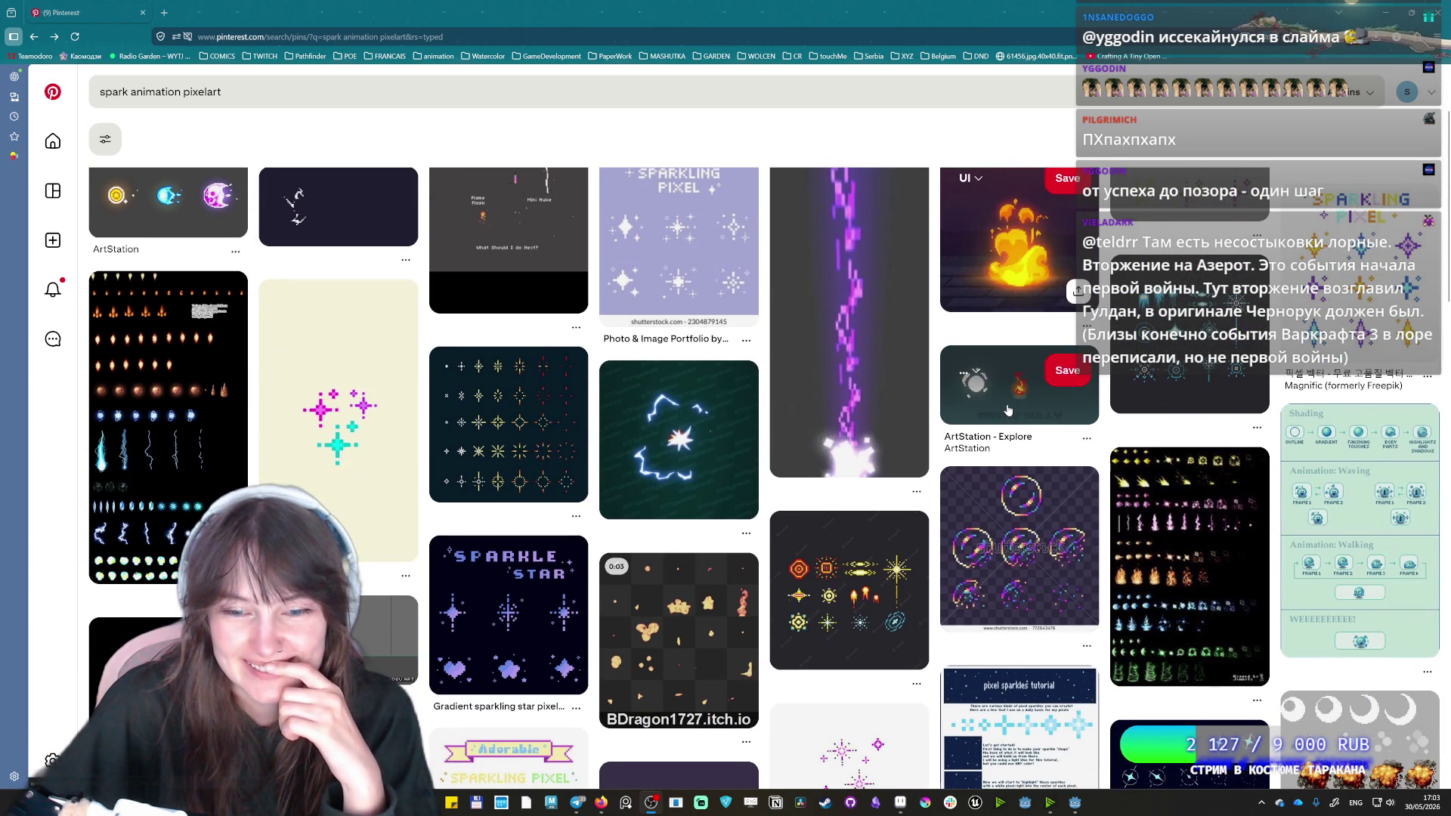
click(1008, 410)
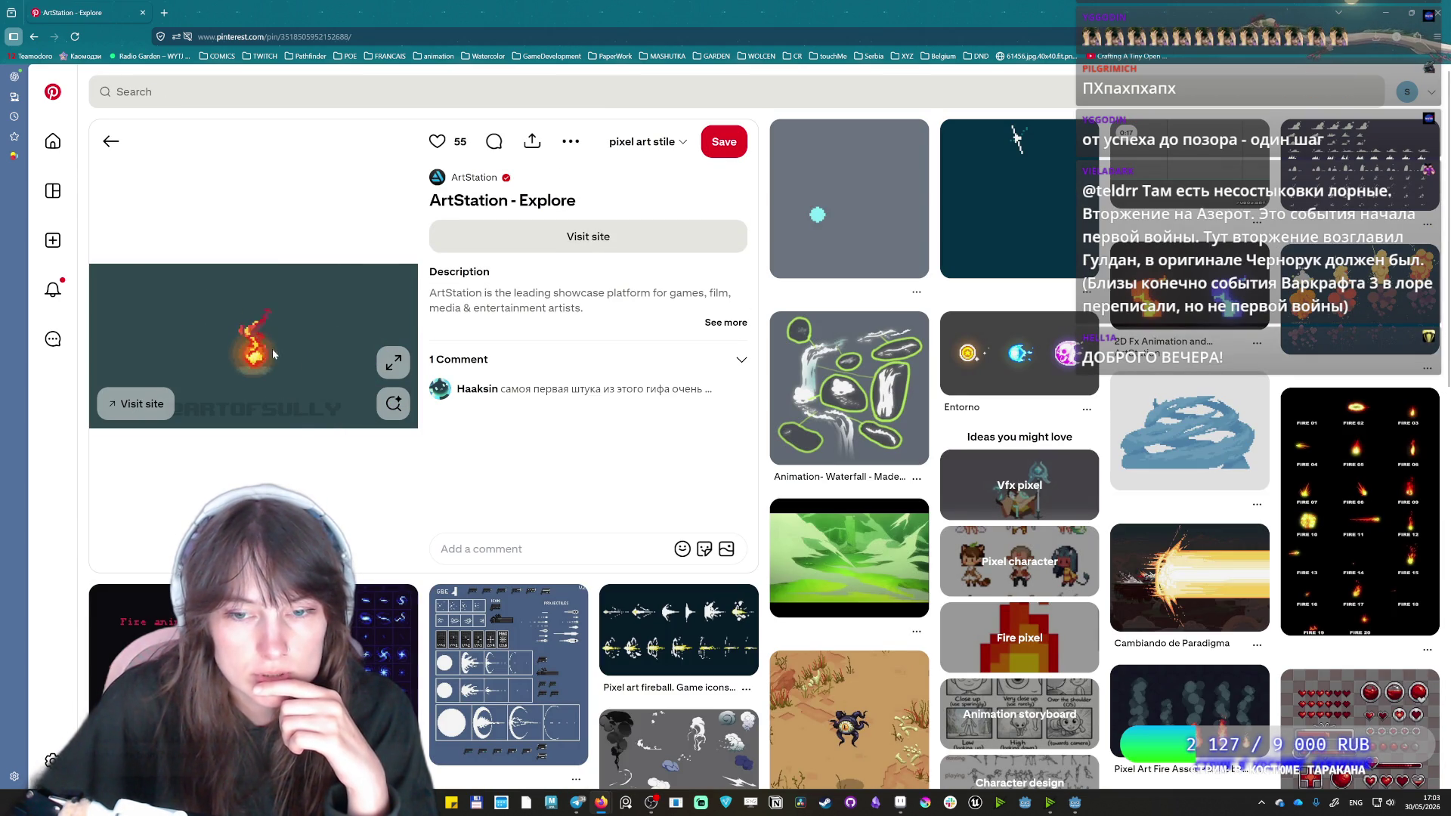
click(839, 232)
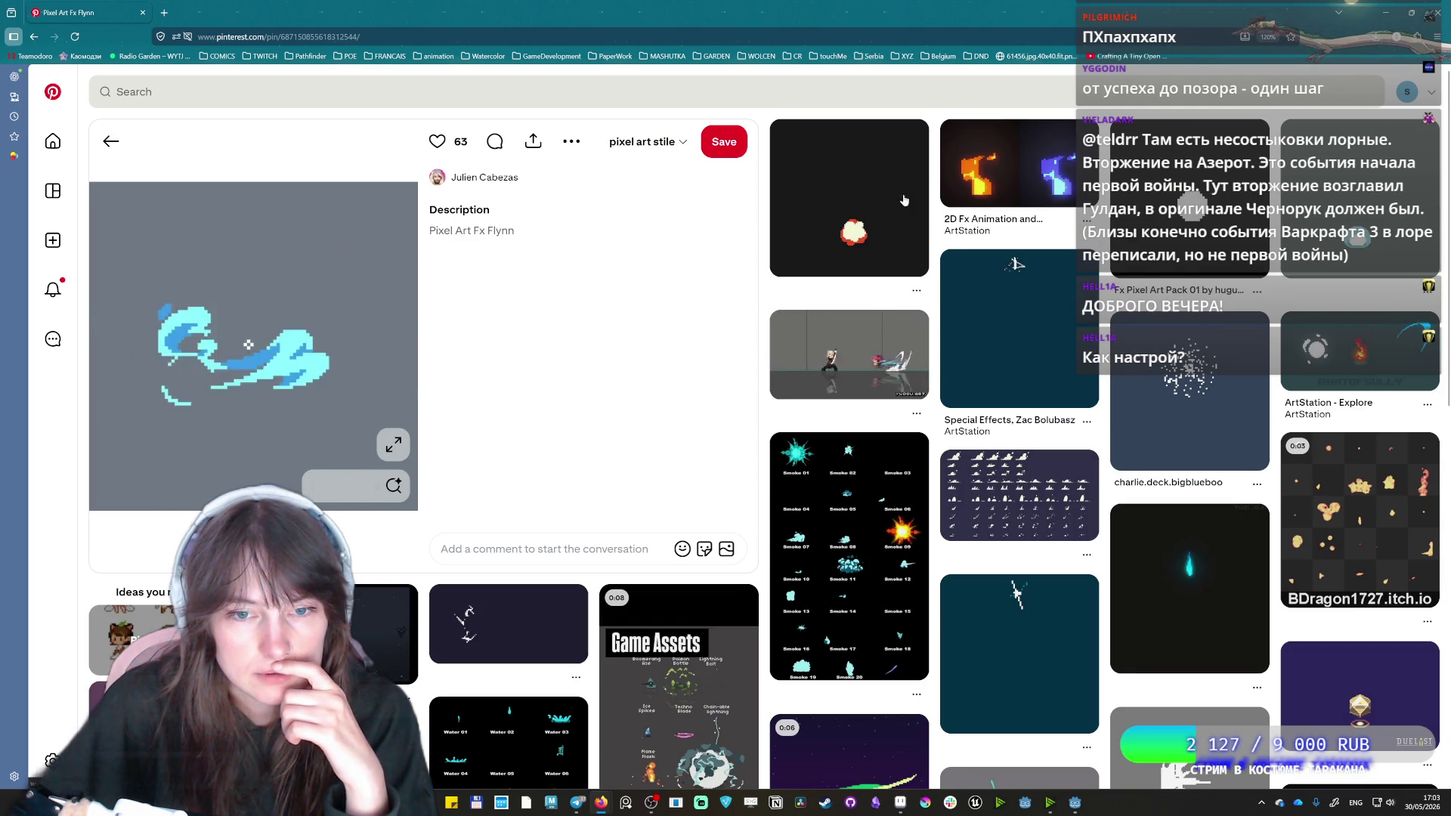
click(847, 241)
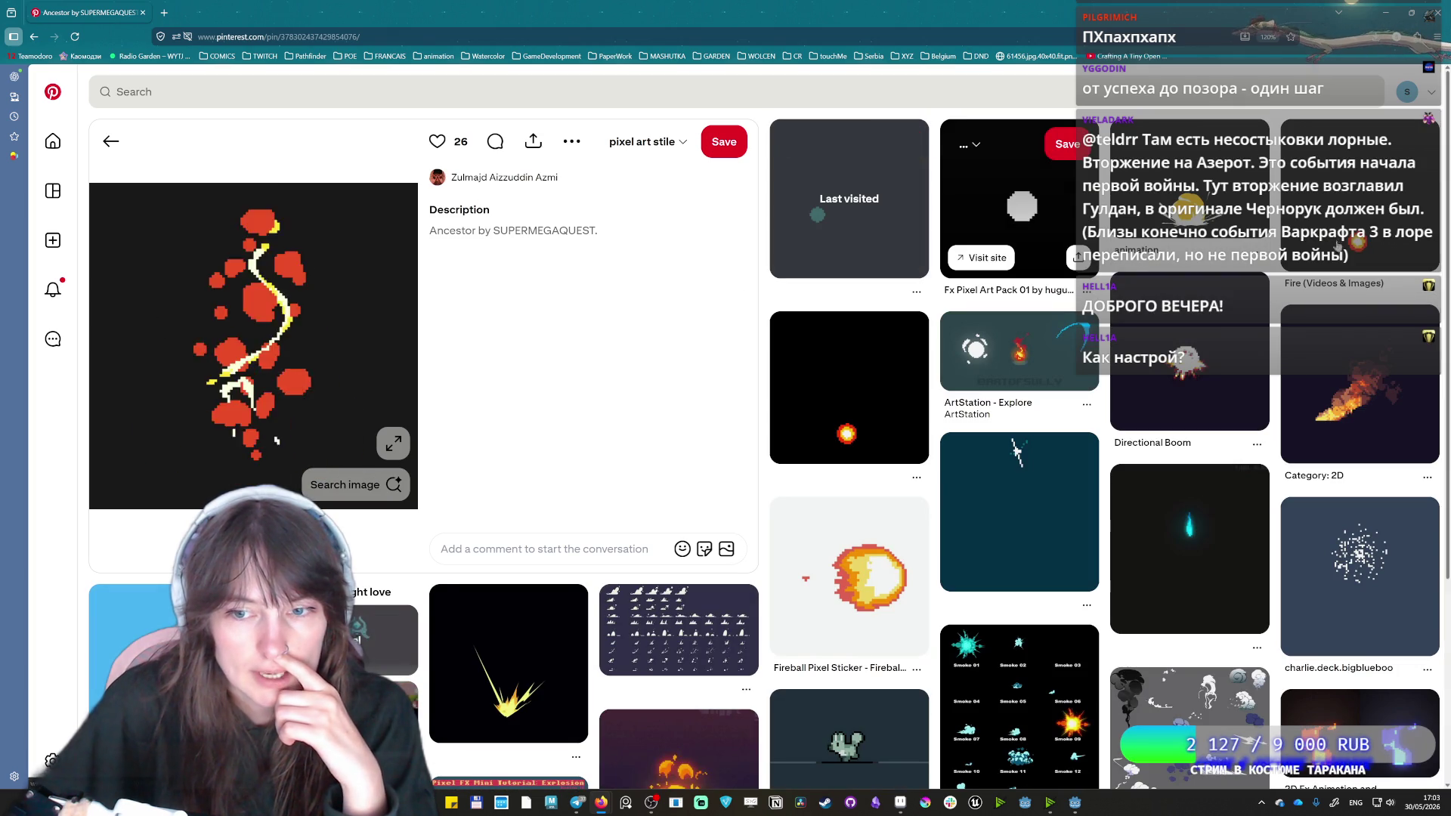
click(1368, 200)
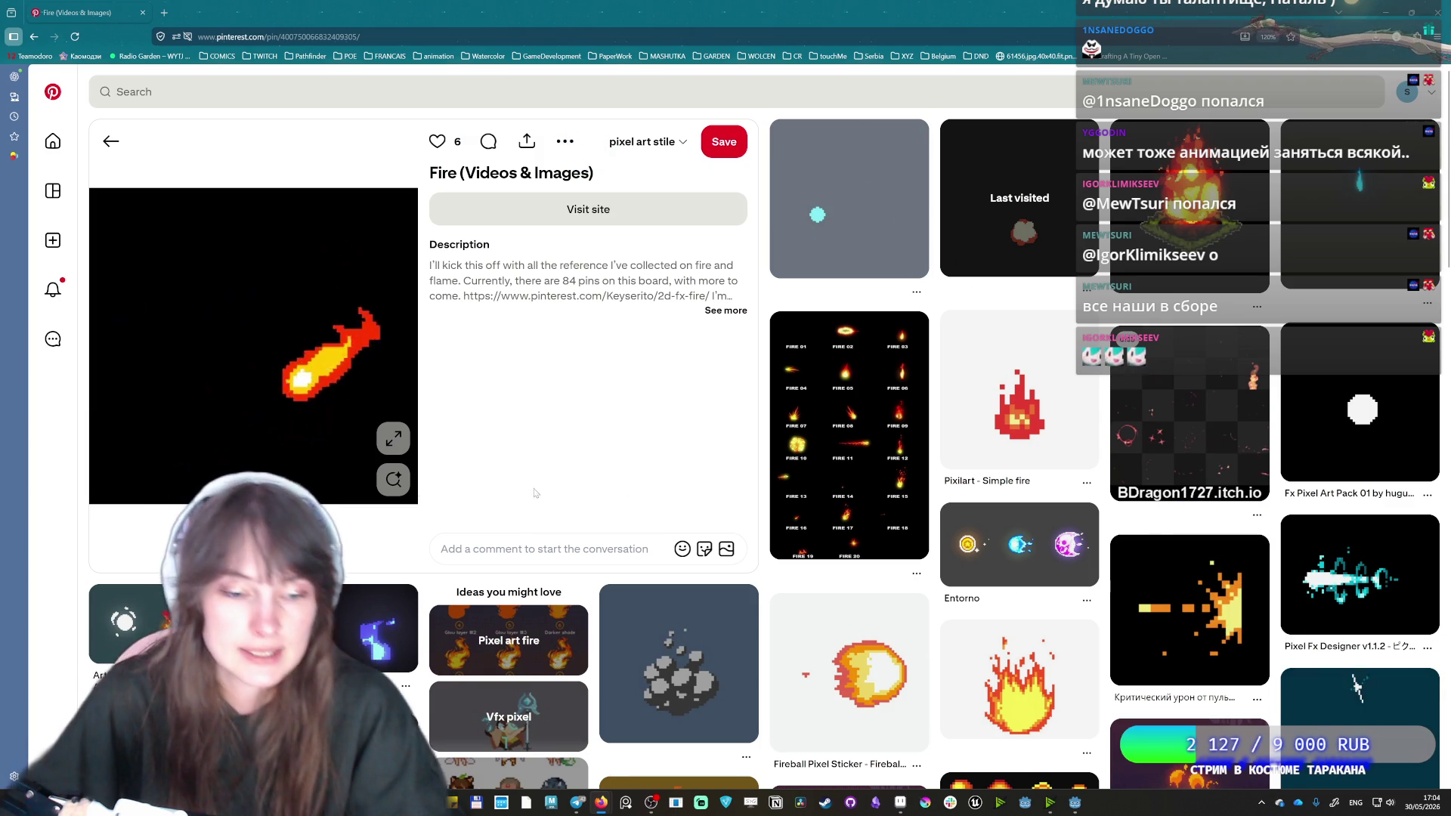
Open the 2D Fx Animation flame pin, then the Small Flame Animations pin.
scroll(424, 453, down, 1)
scroll(313, 483, down, 1)
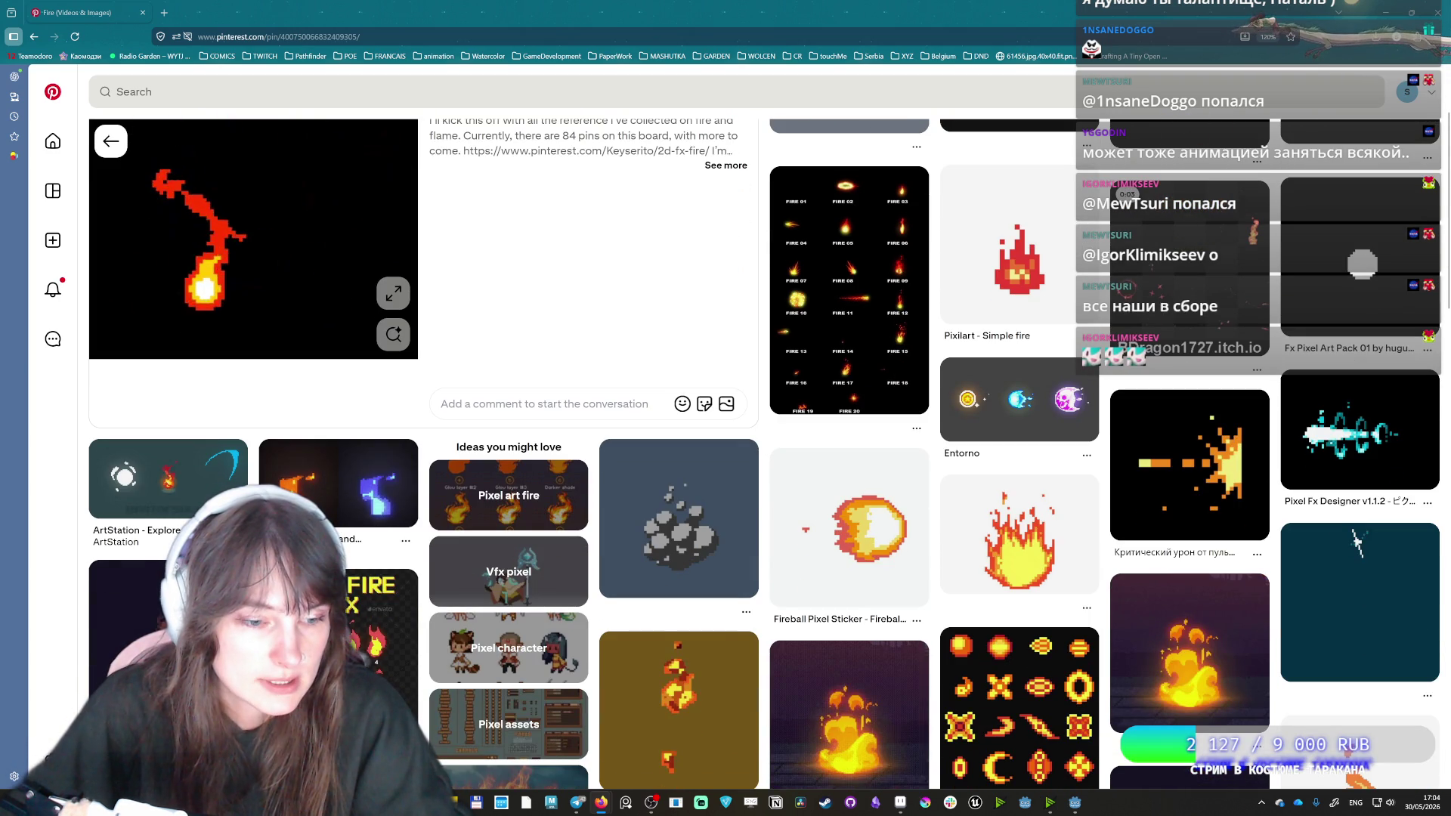
click(314, 483)
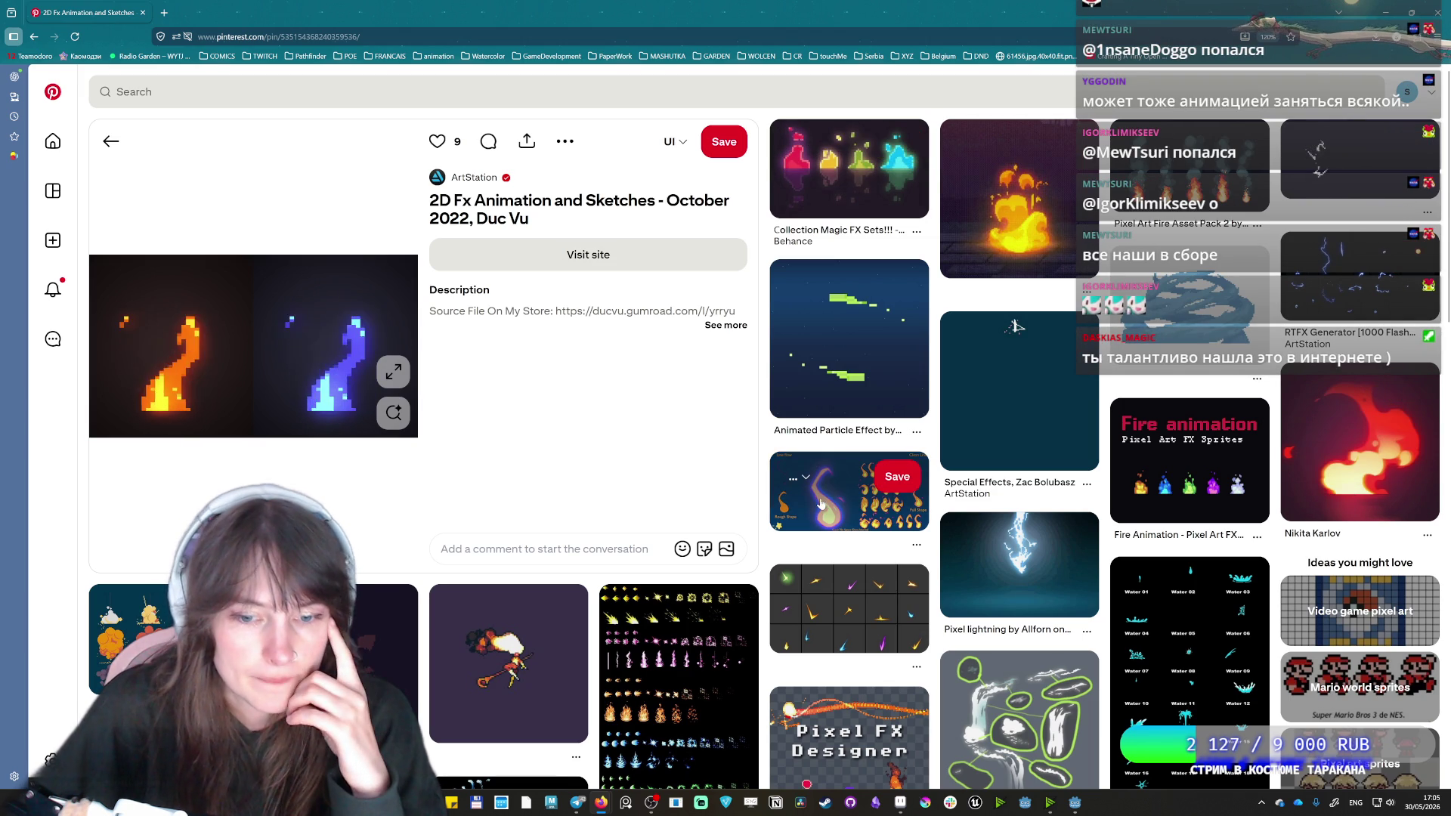
scroll(836, 516, down, 3)
scroll(836, 516, down, 4)
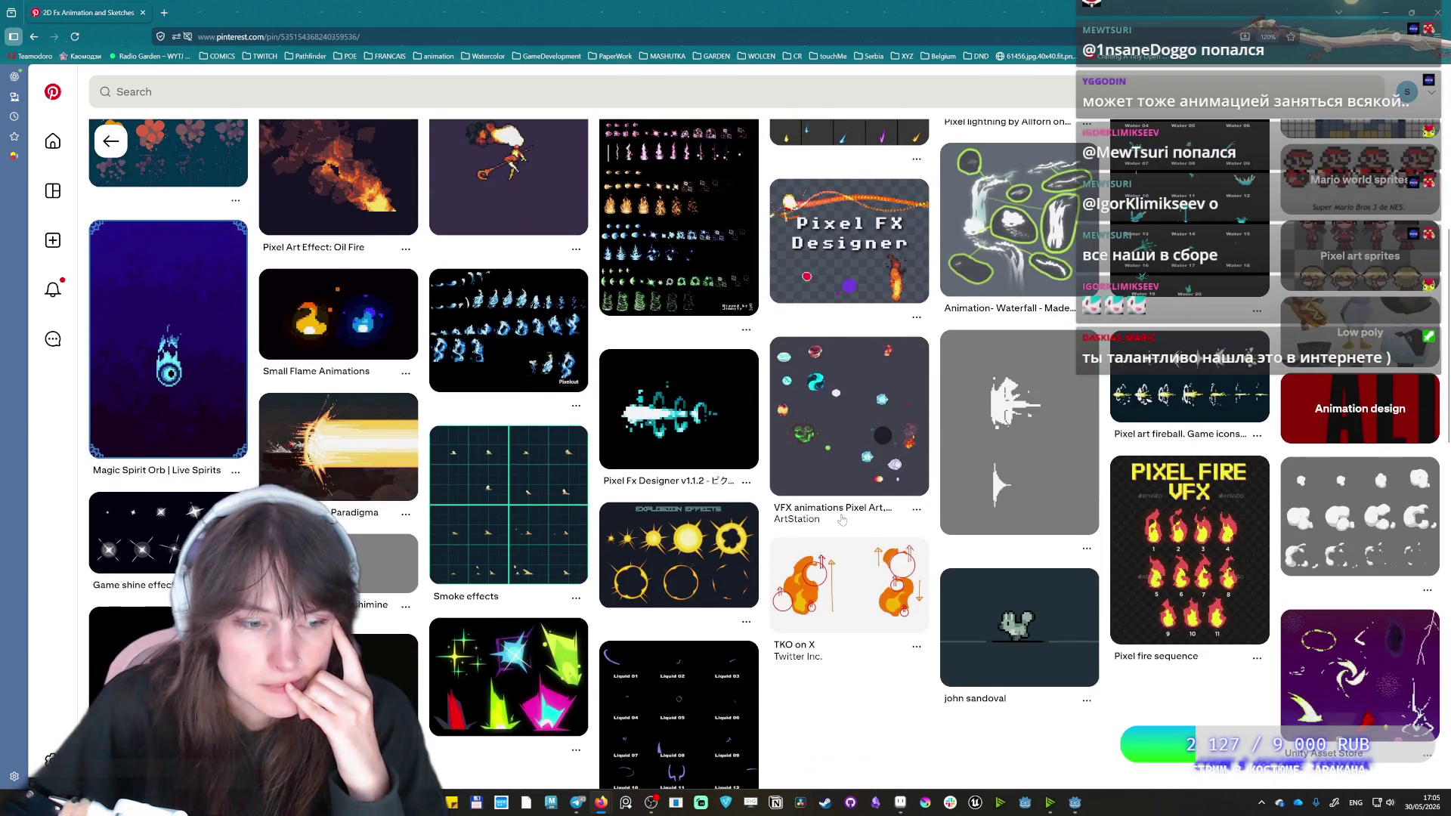
click(363, 323)
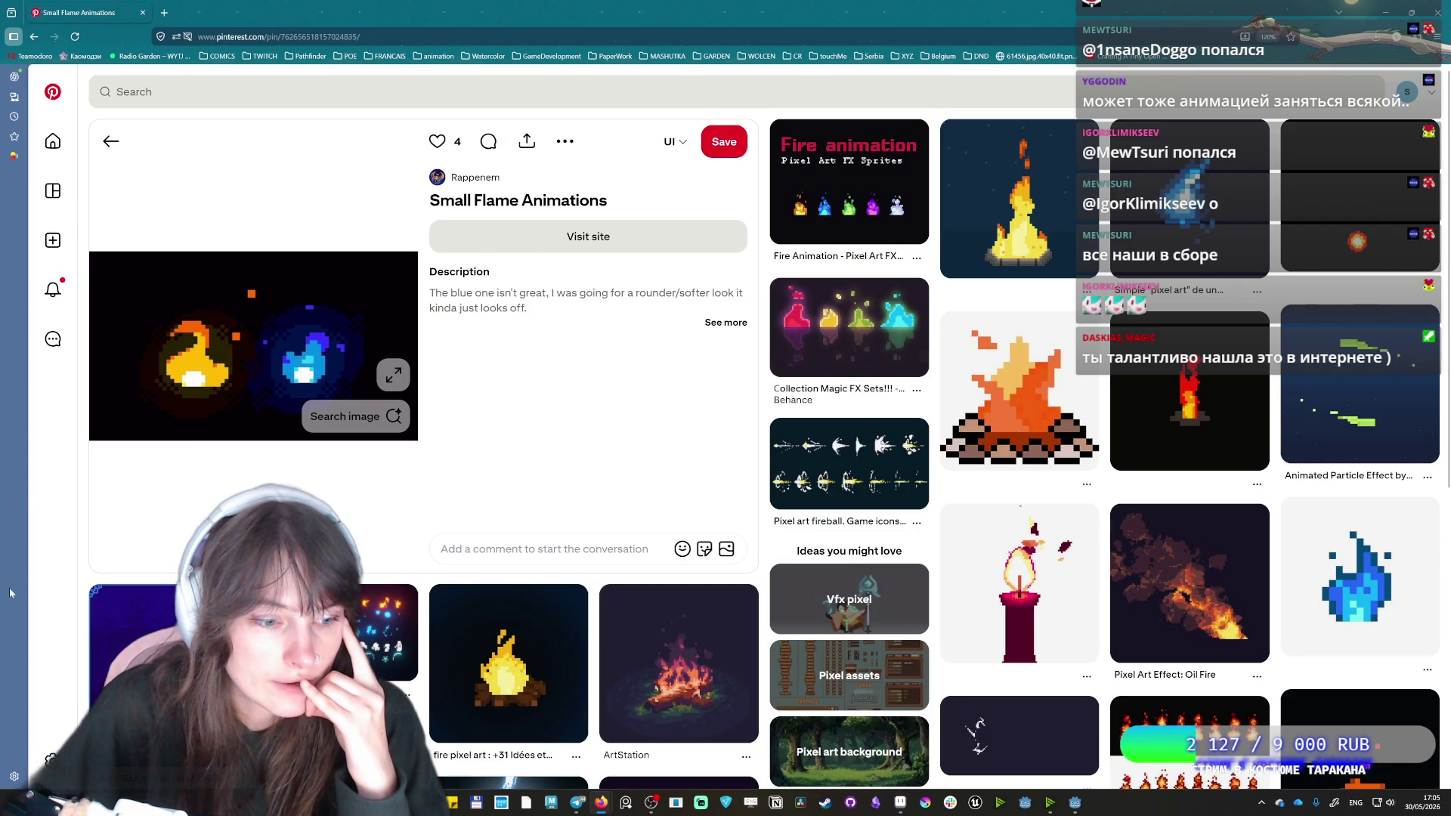
Open the Magic Spirit Orb pin and browse its related magic-orb references.
click(111, 141)
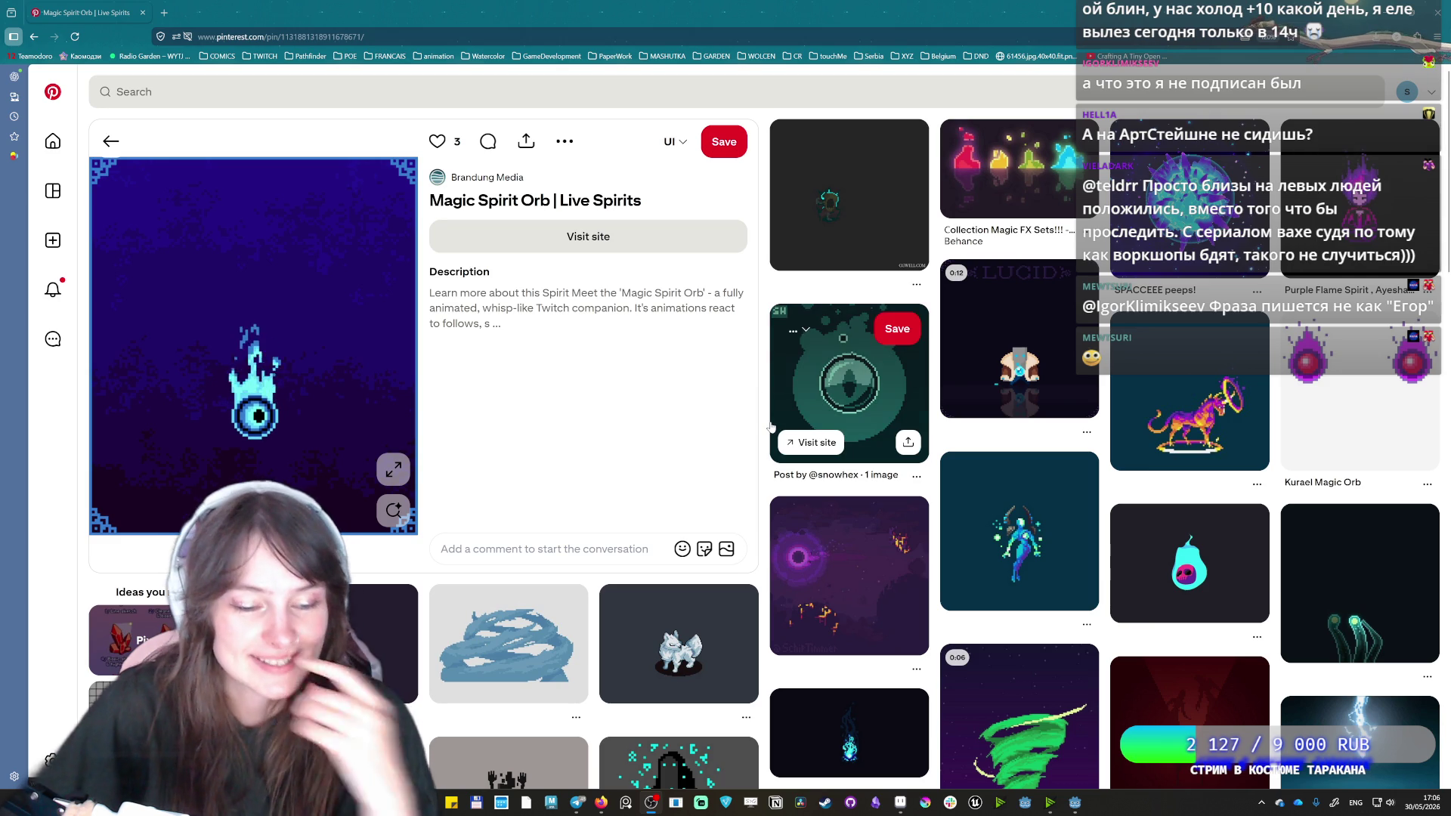
scroll(763, 438, down, 2)
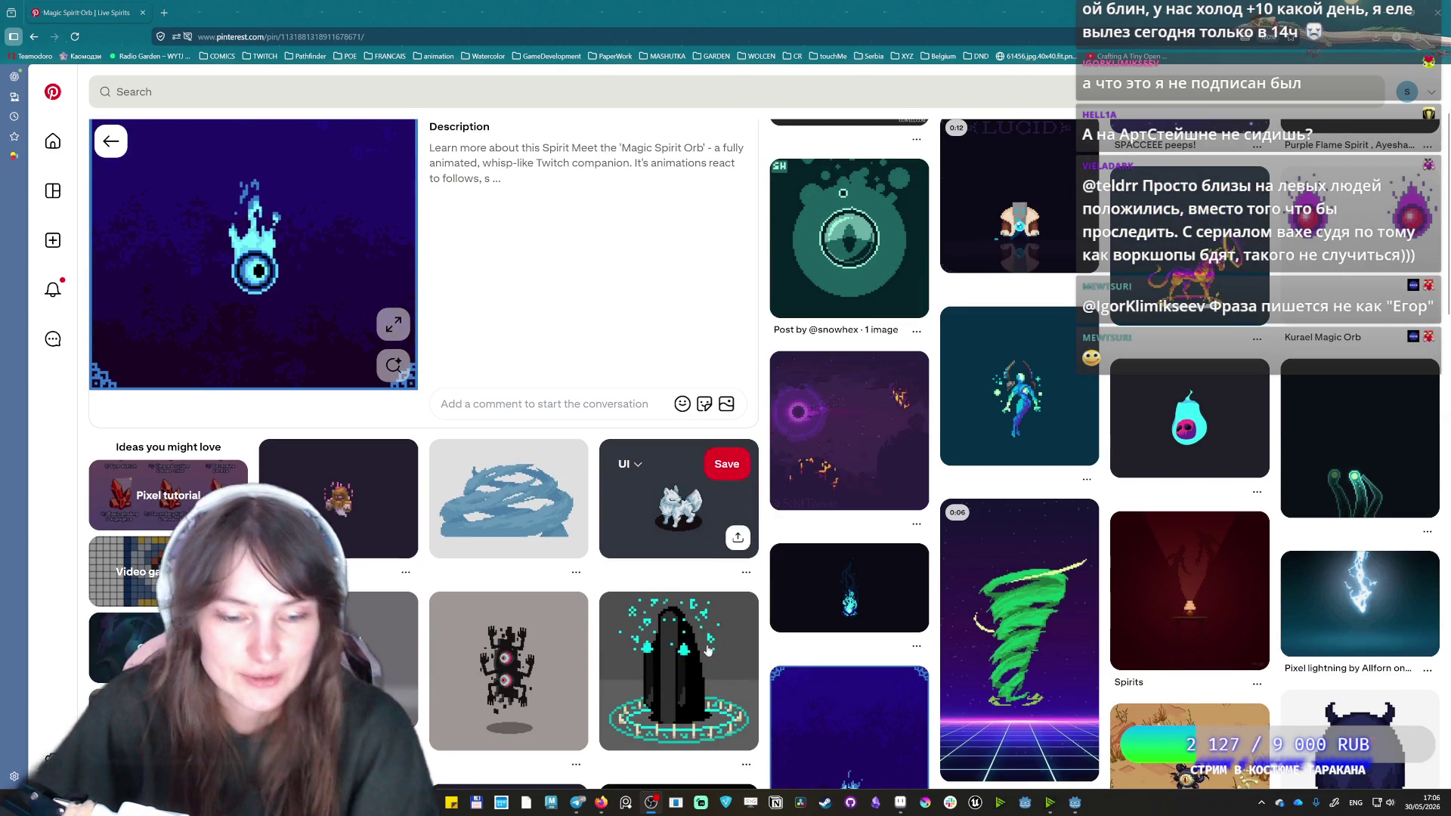
scroll(547, 510, up, 2)
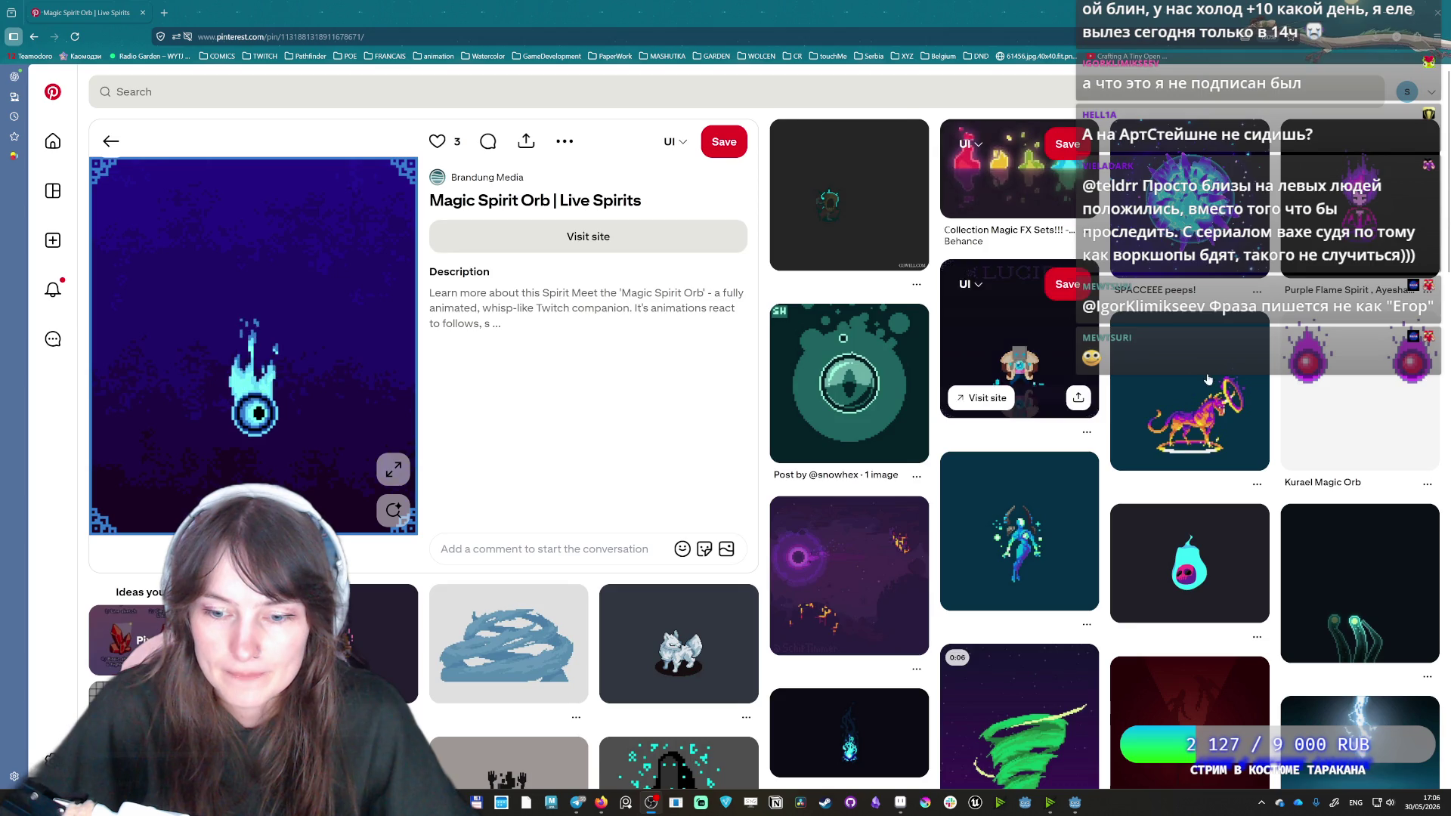
scroll(1207, 379, down, 5)
scroll(1207, 379, down, 5)
scroll(1217, 347, down, 5)
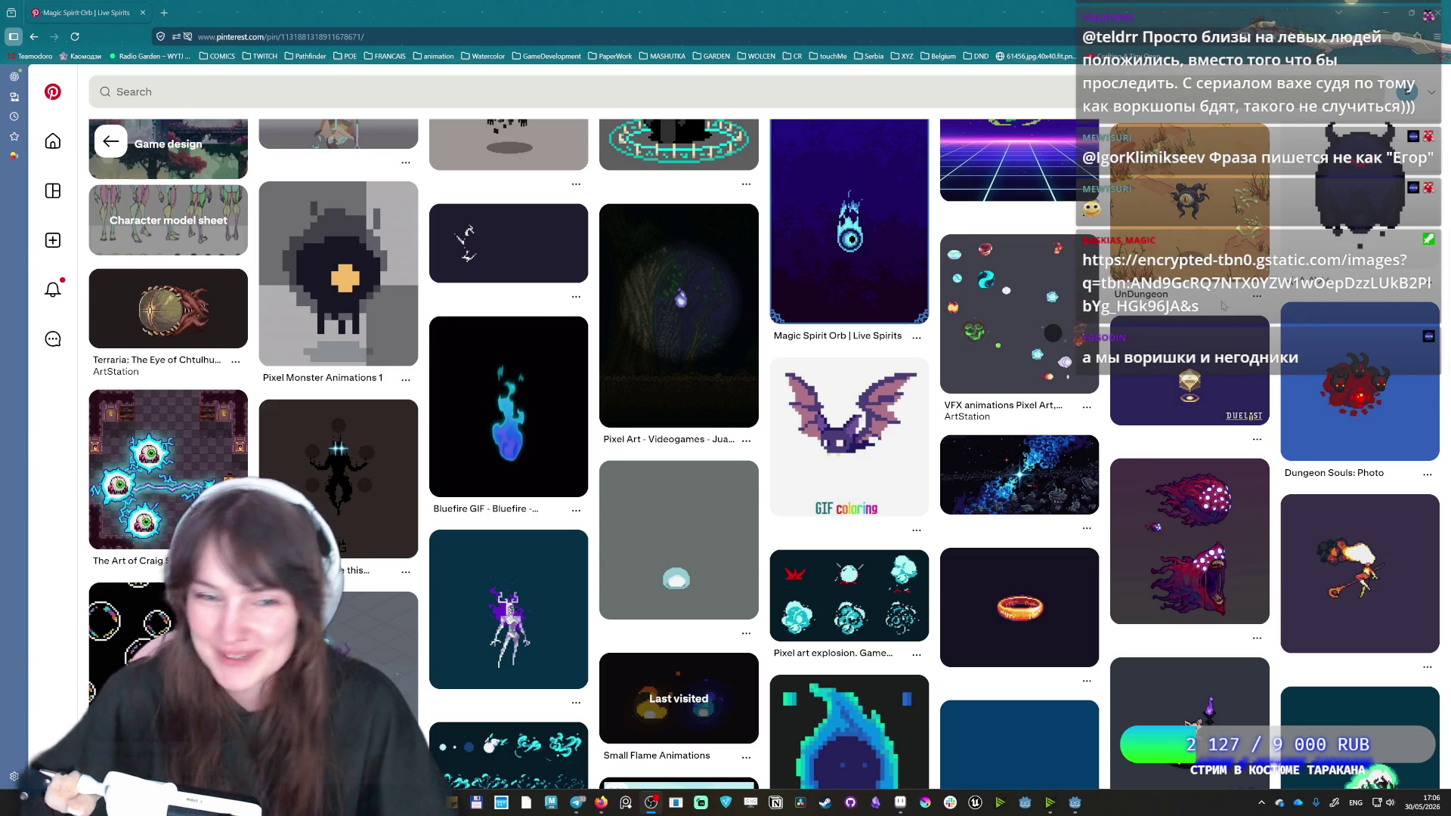
mouse_move(501, 436)
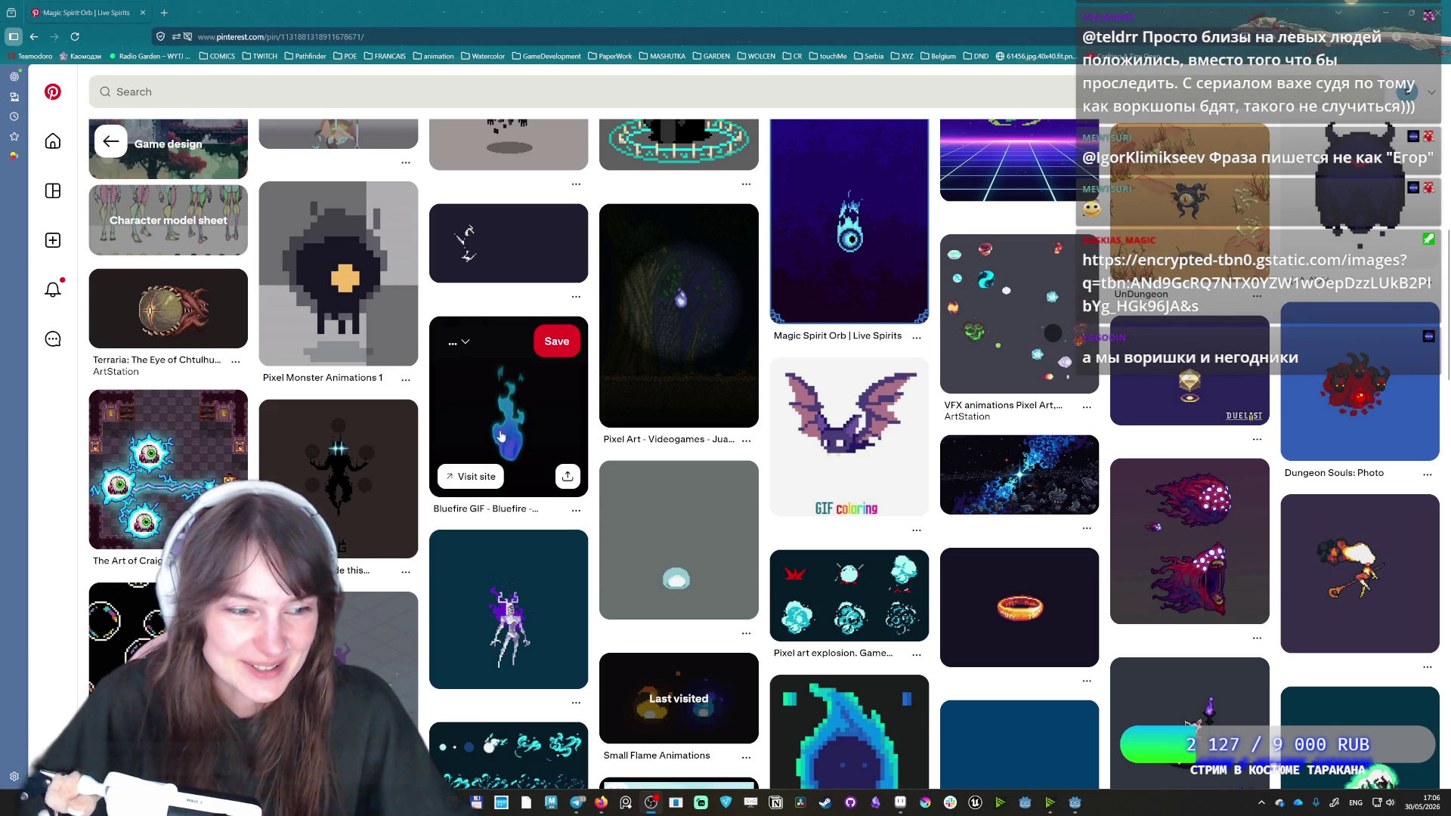
scroll(501, 504, down, 3)
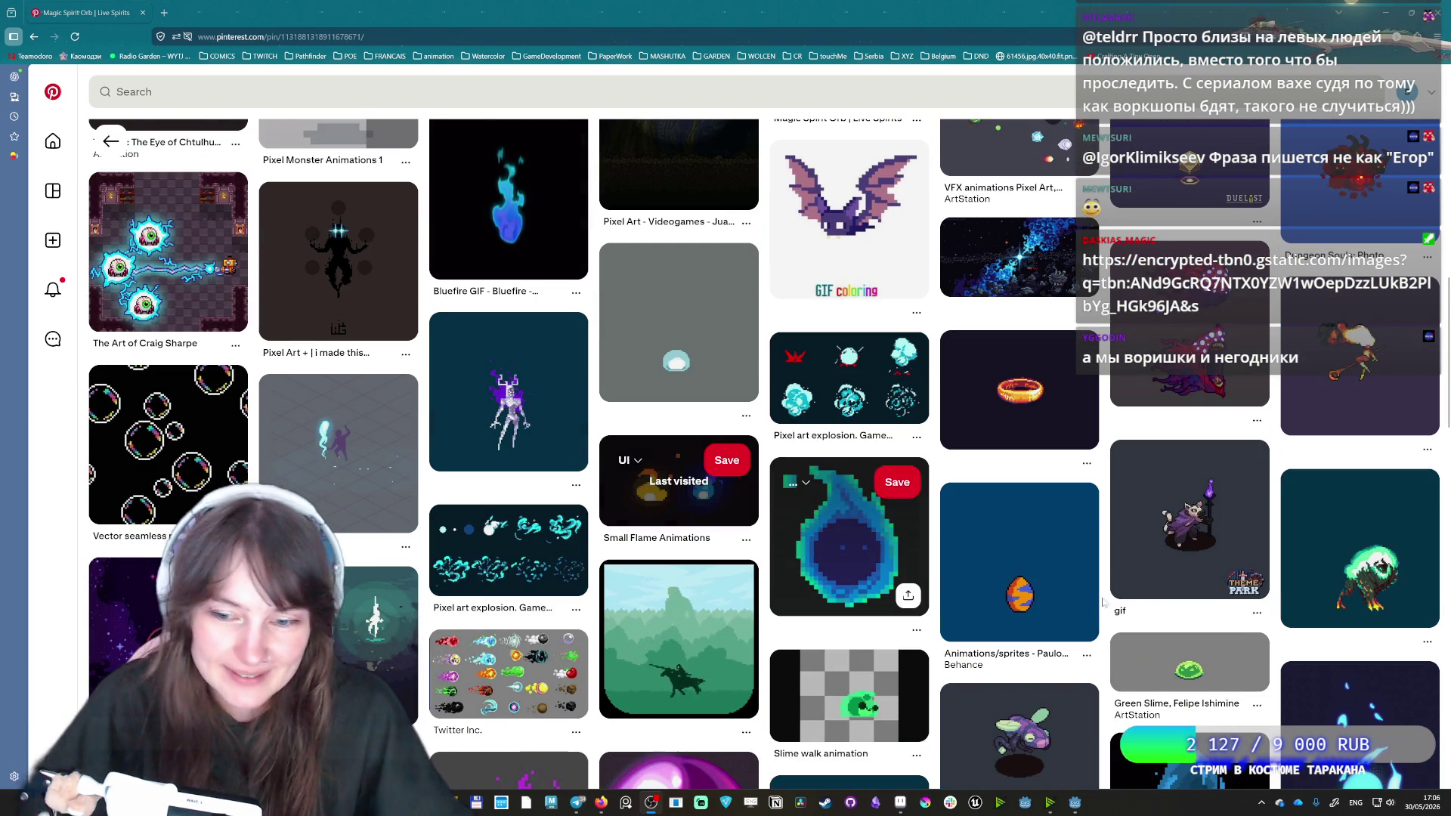
scroll(249, 370, up, 10)
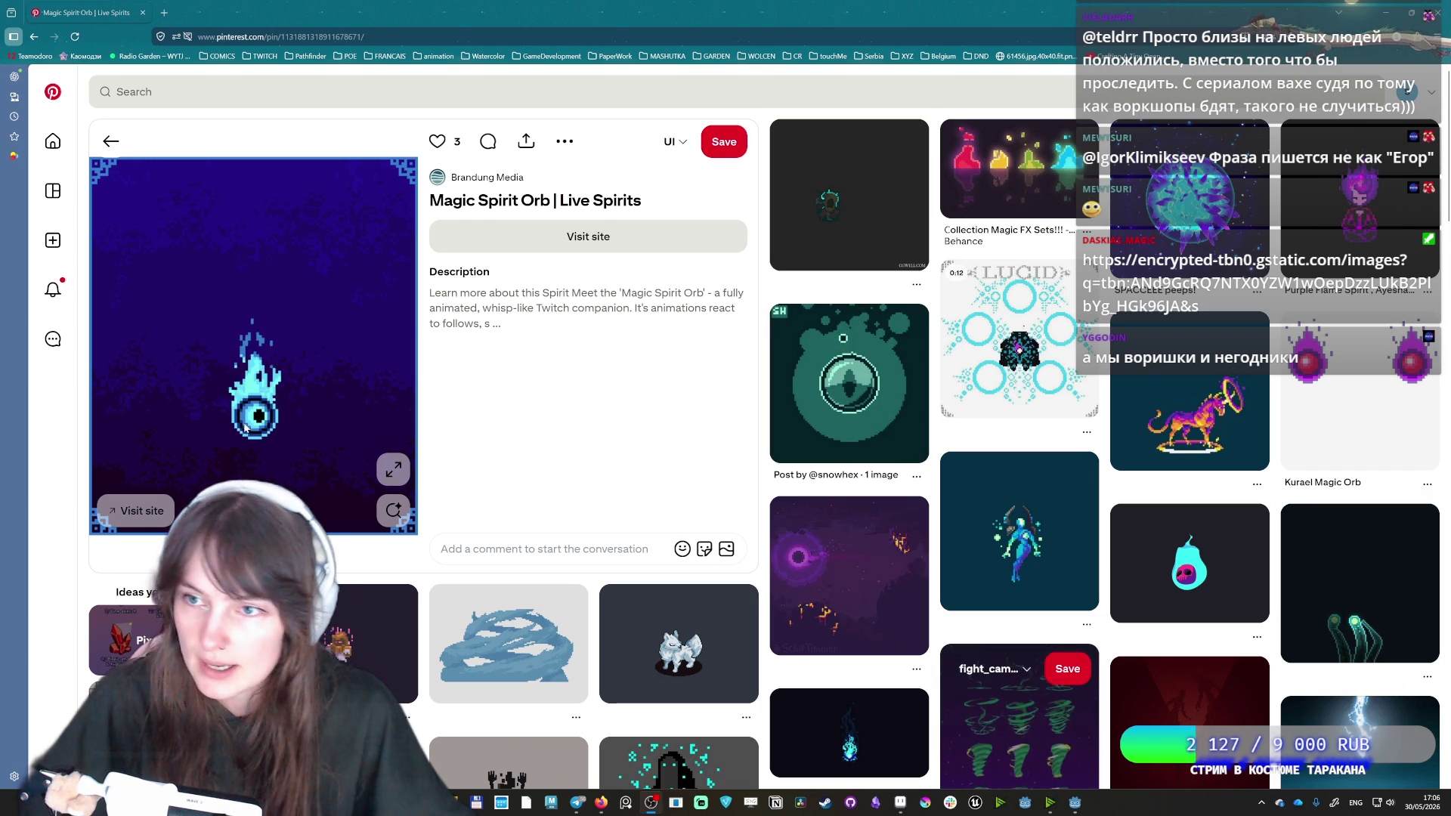
key(ctrl+t)
text(https://encrypted-tbn0.gstatic.com/images?q=tbn:ANd9GcRQ7NTX0YZW1wOepDzzLUkB2PlbYg_HGk96JA&s)
key(Return)
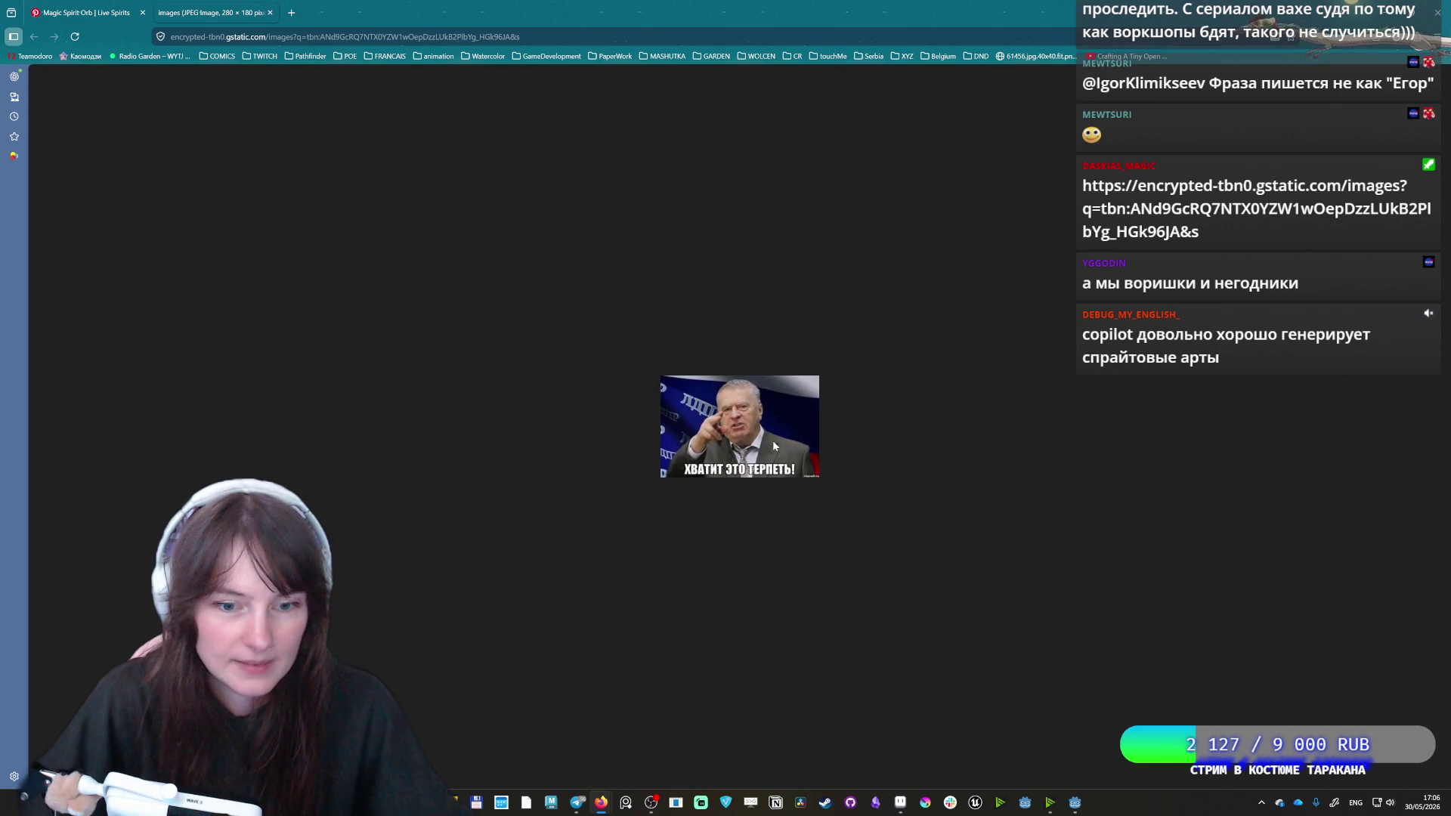
click(270, 12)
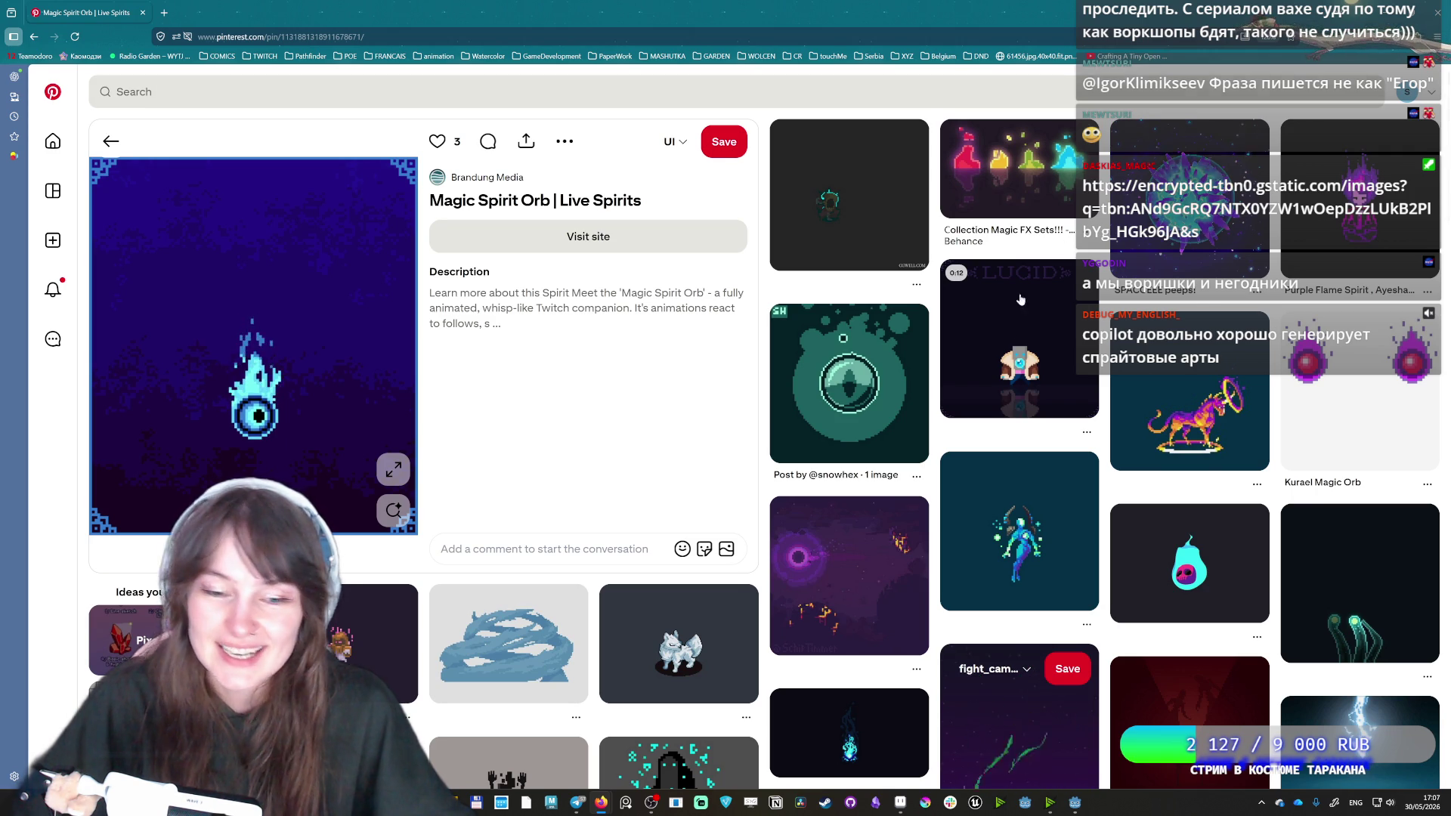
mouse_move(274, 306)
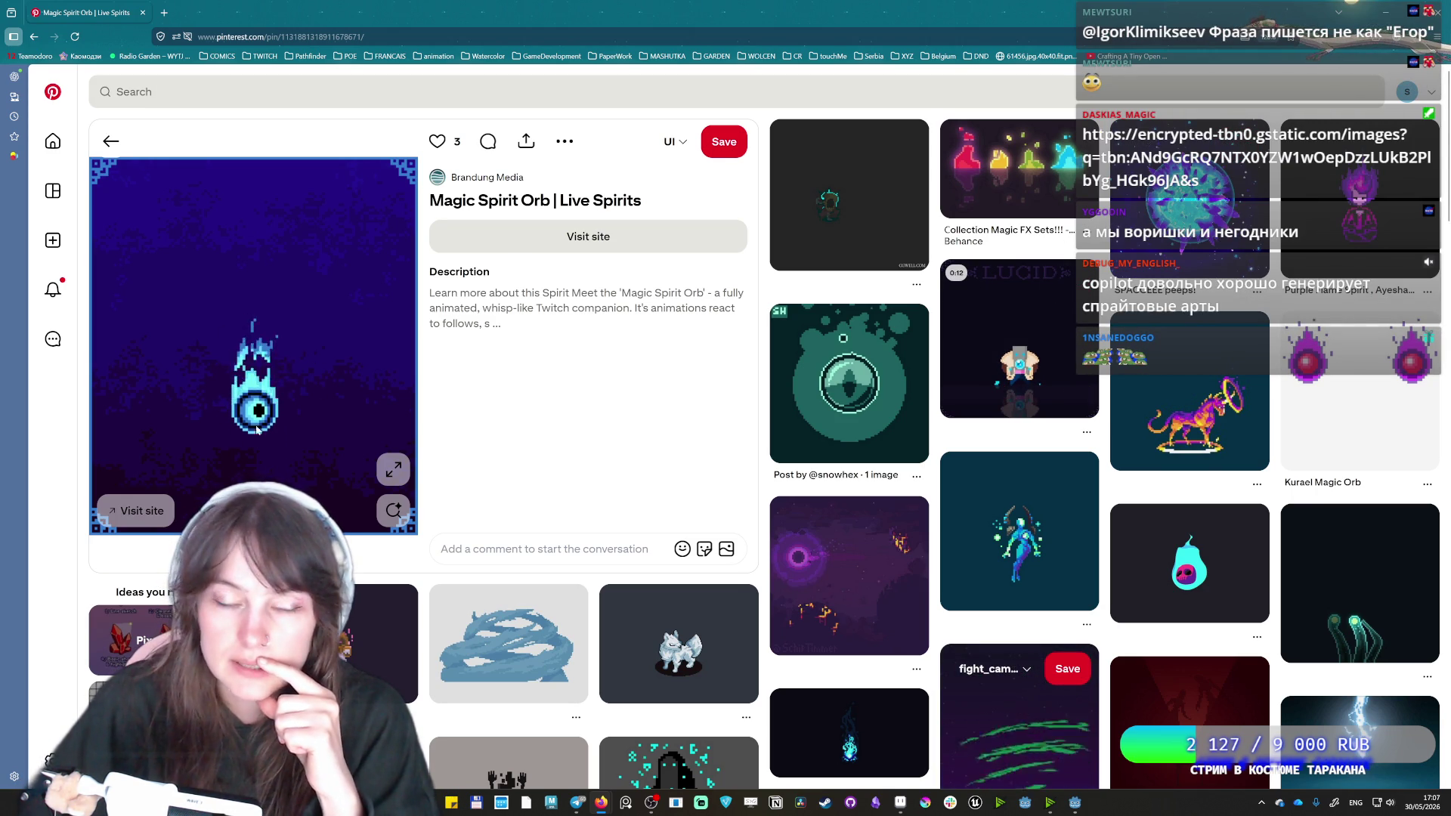
Open the spirit orb GIF image in a new browser tab.
right_click(235, 393)
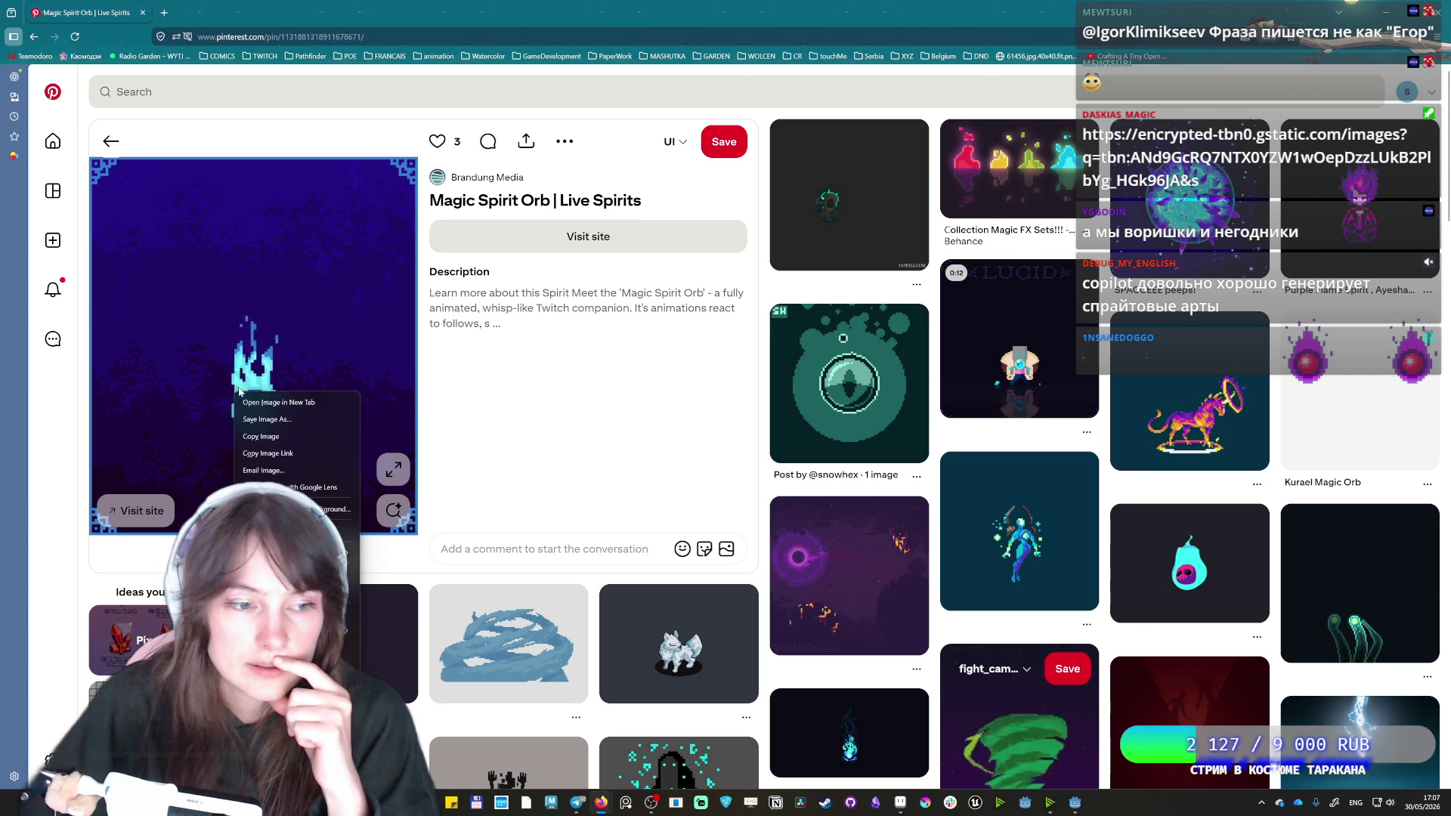
click(300, 403)
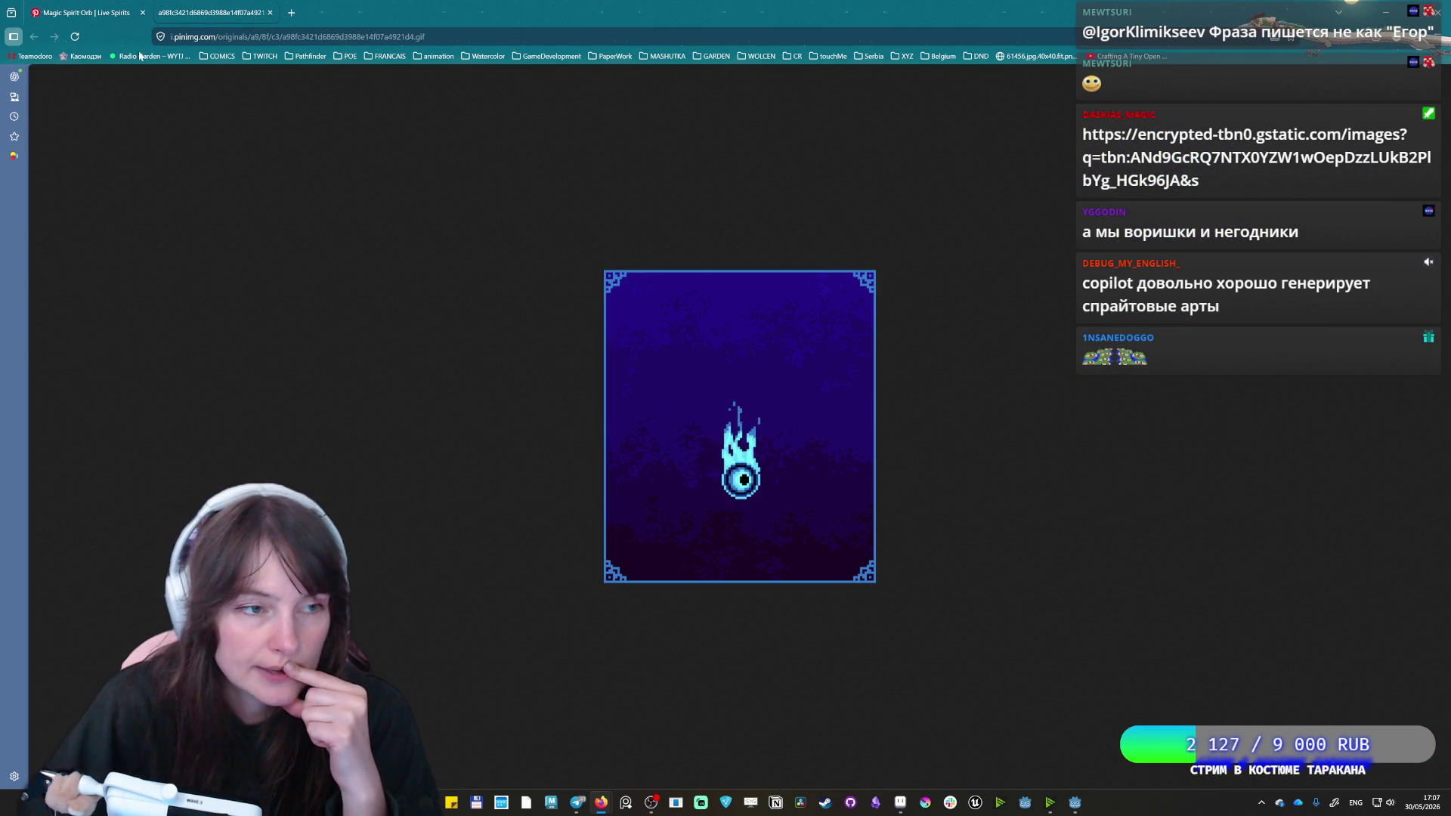
click(83, 12)
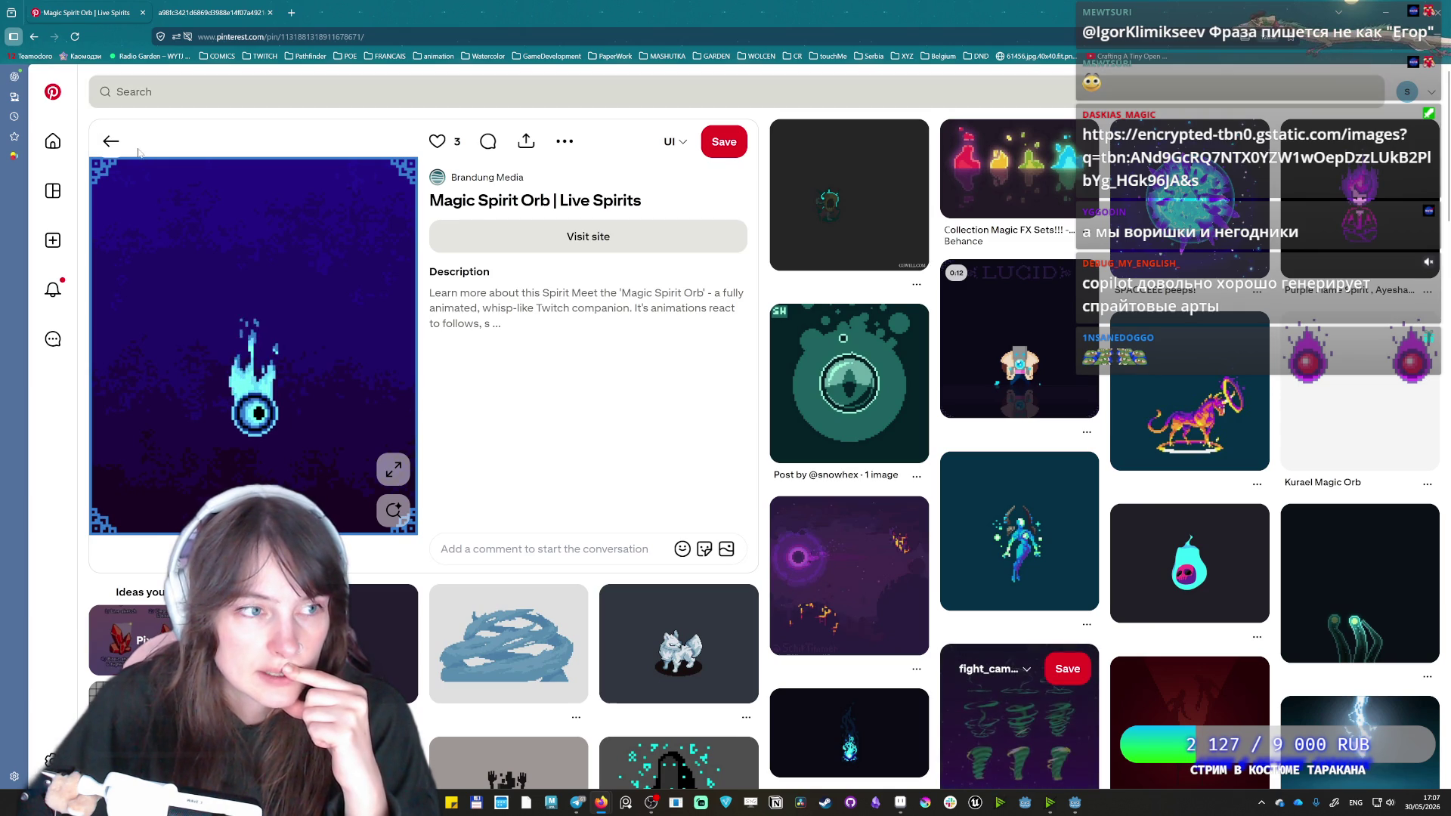
Go back three pages to the Fire (Videos & Images) pin.
click(109, 142)
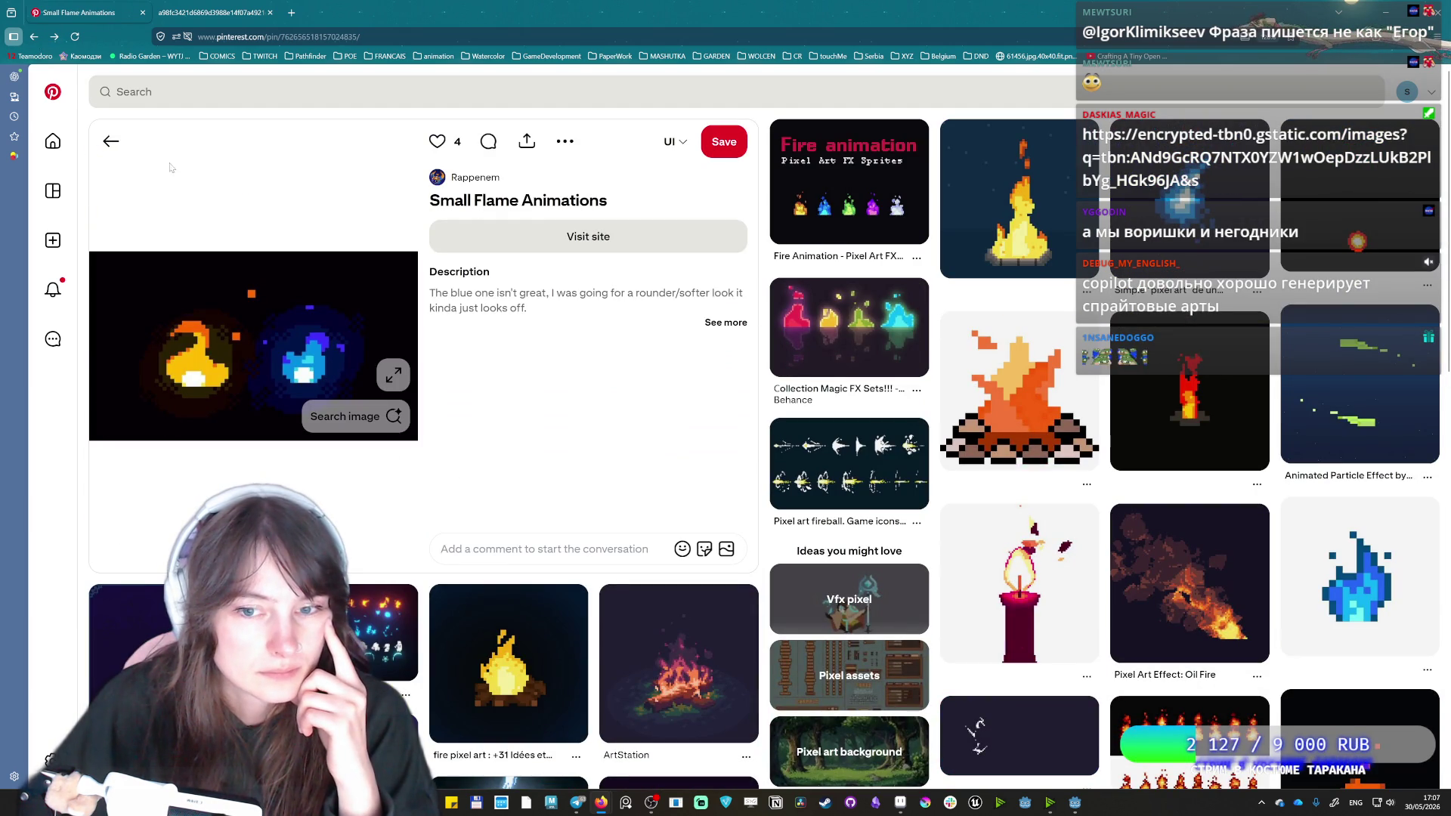
click(33, 36)
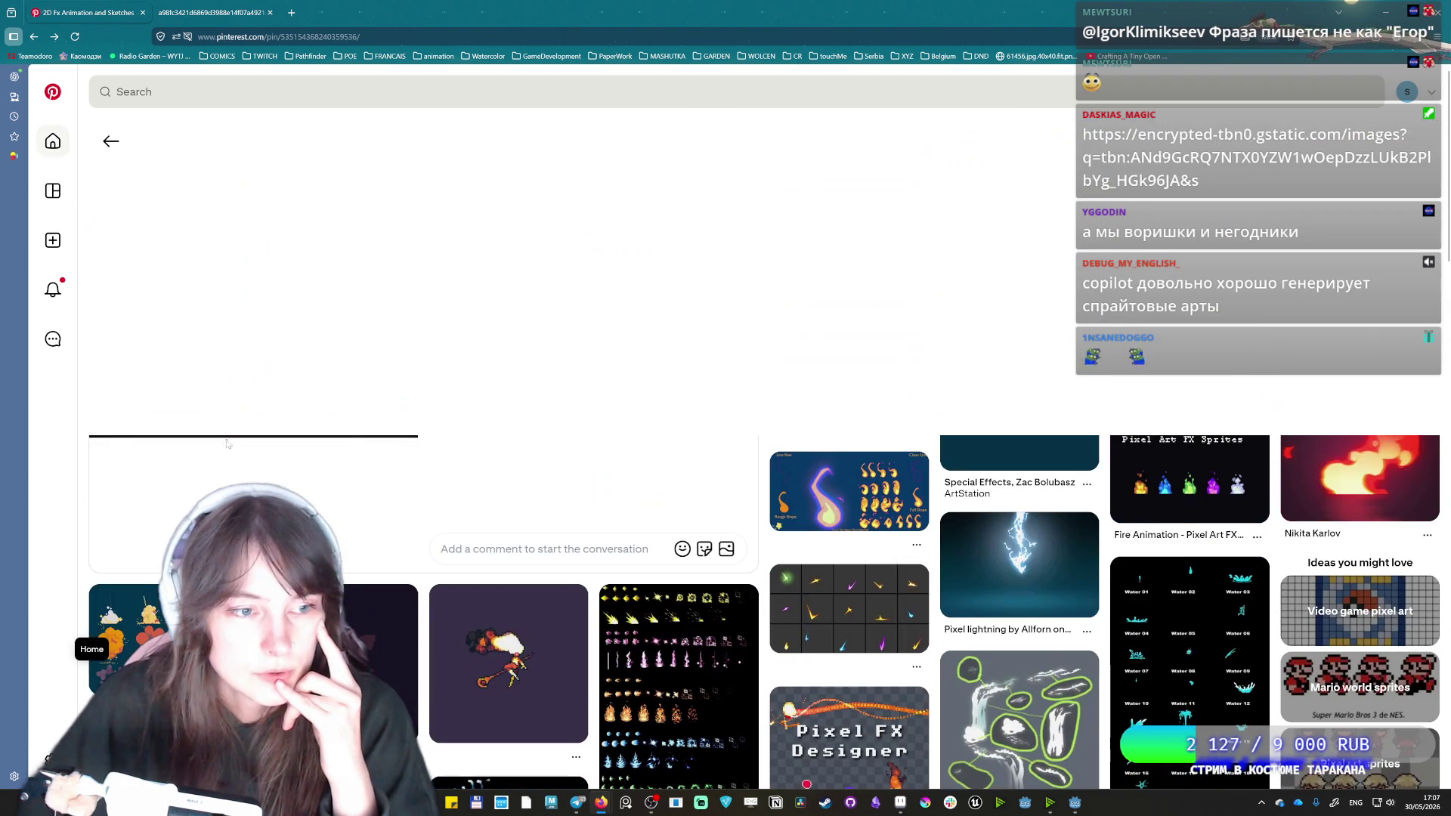
click(35, 38)
scroll(296, 308, down, 5)
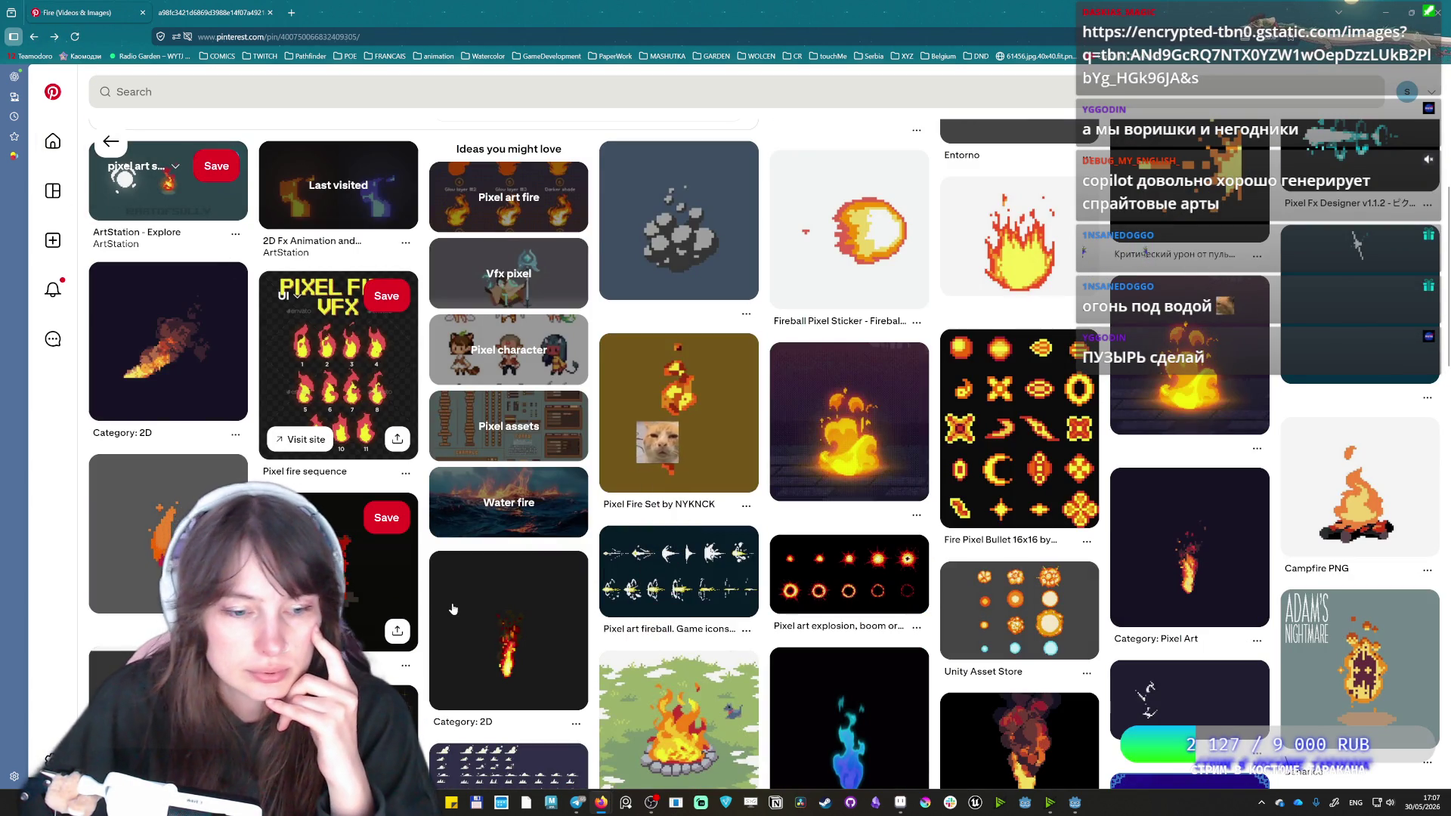
Scroll down the feed and open the small animated pixel flame pin.
scroll(457, 606, up, 5)
mouse_move(305, 377)
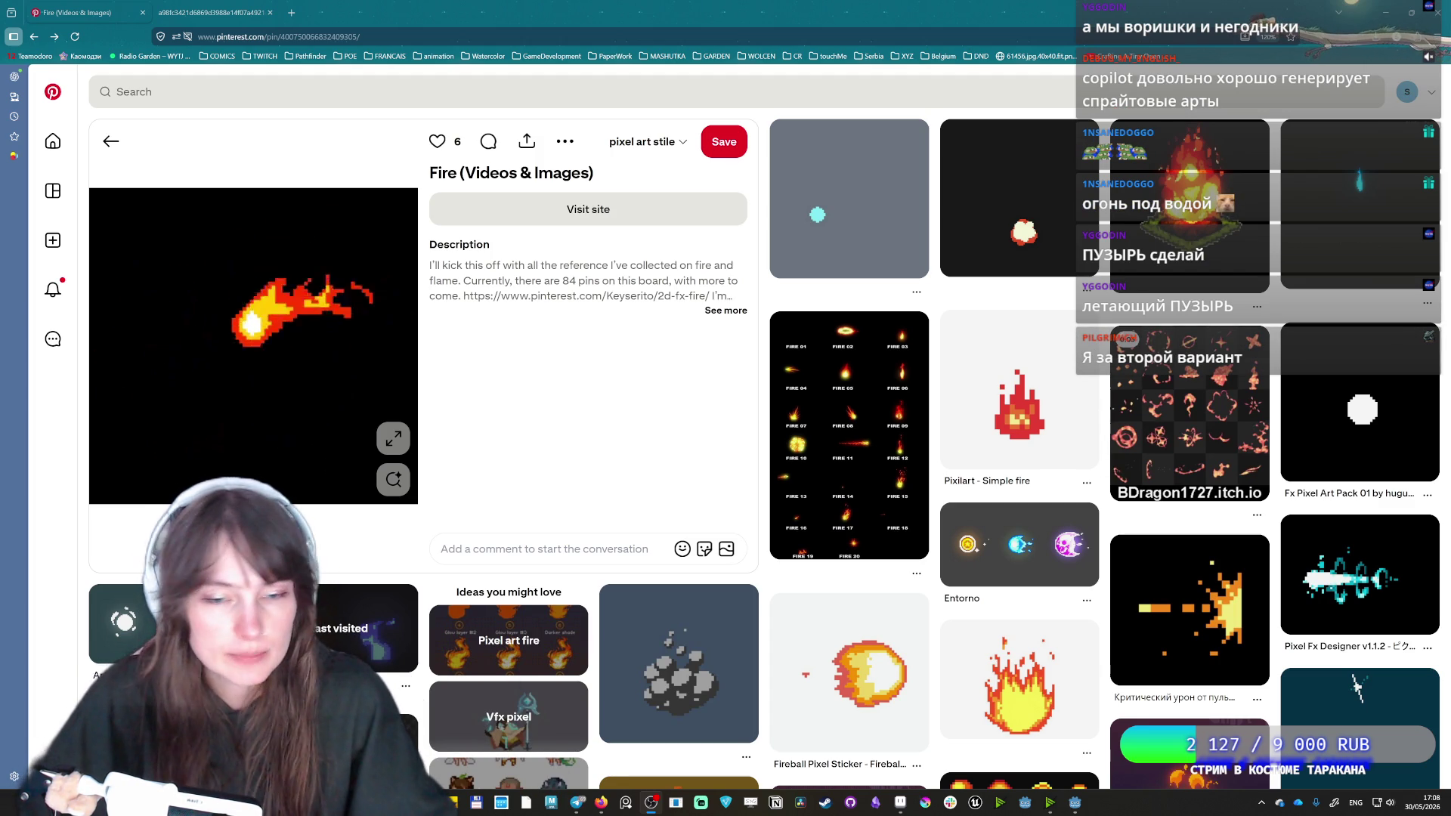
scroll(1172, 560, down, 5)
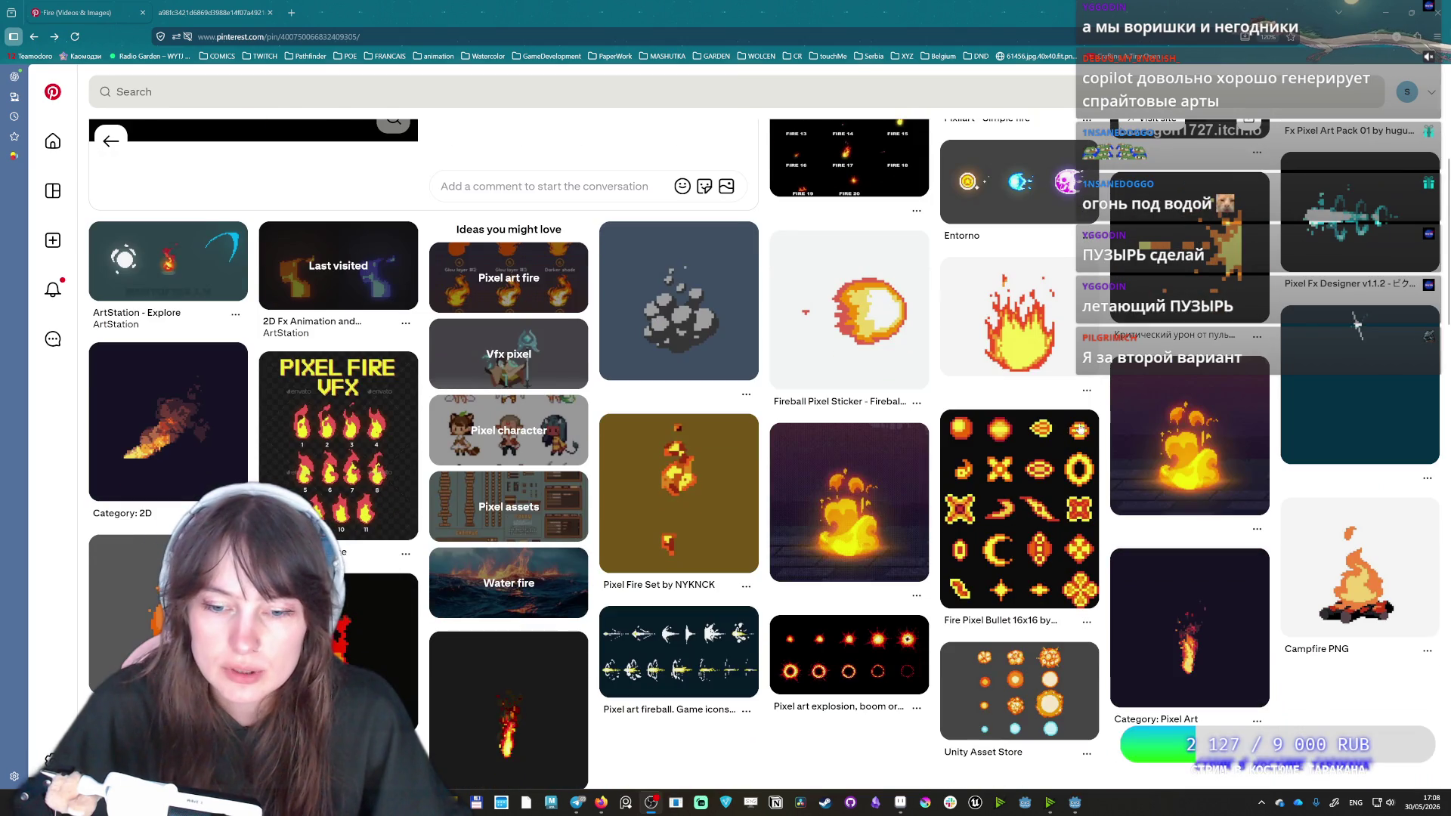
scroll(607, 553, down, 3)
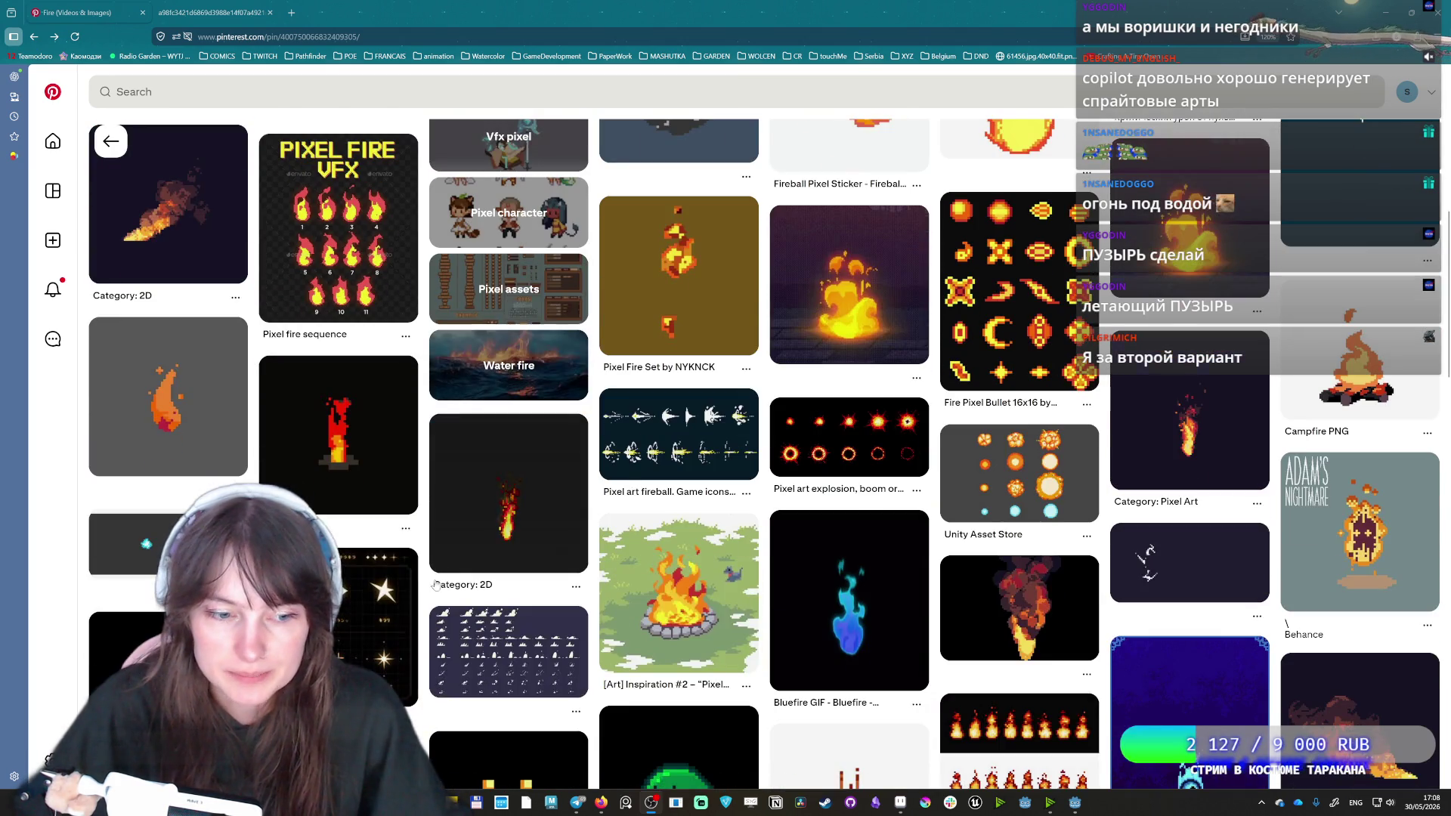
scroll(1049, 440, down, 5)
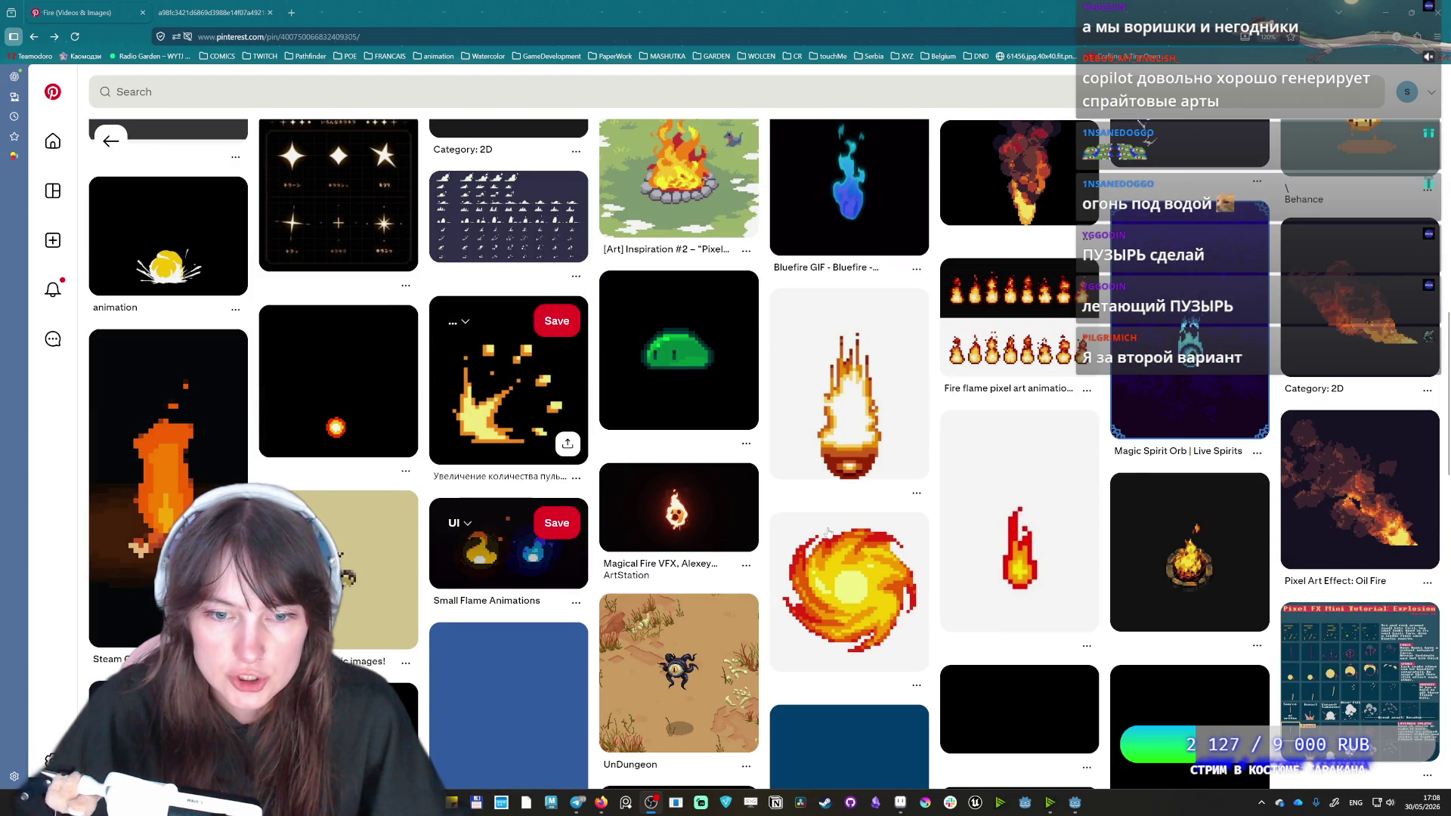
scroll(499, 431, down, 5)
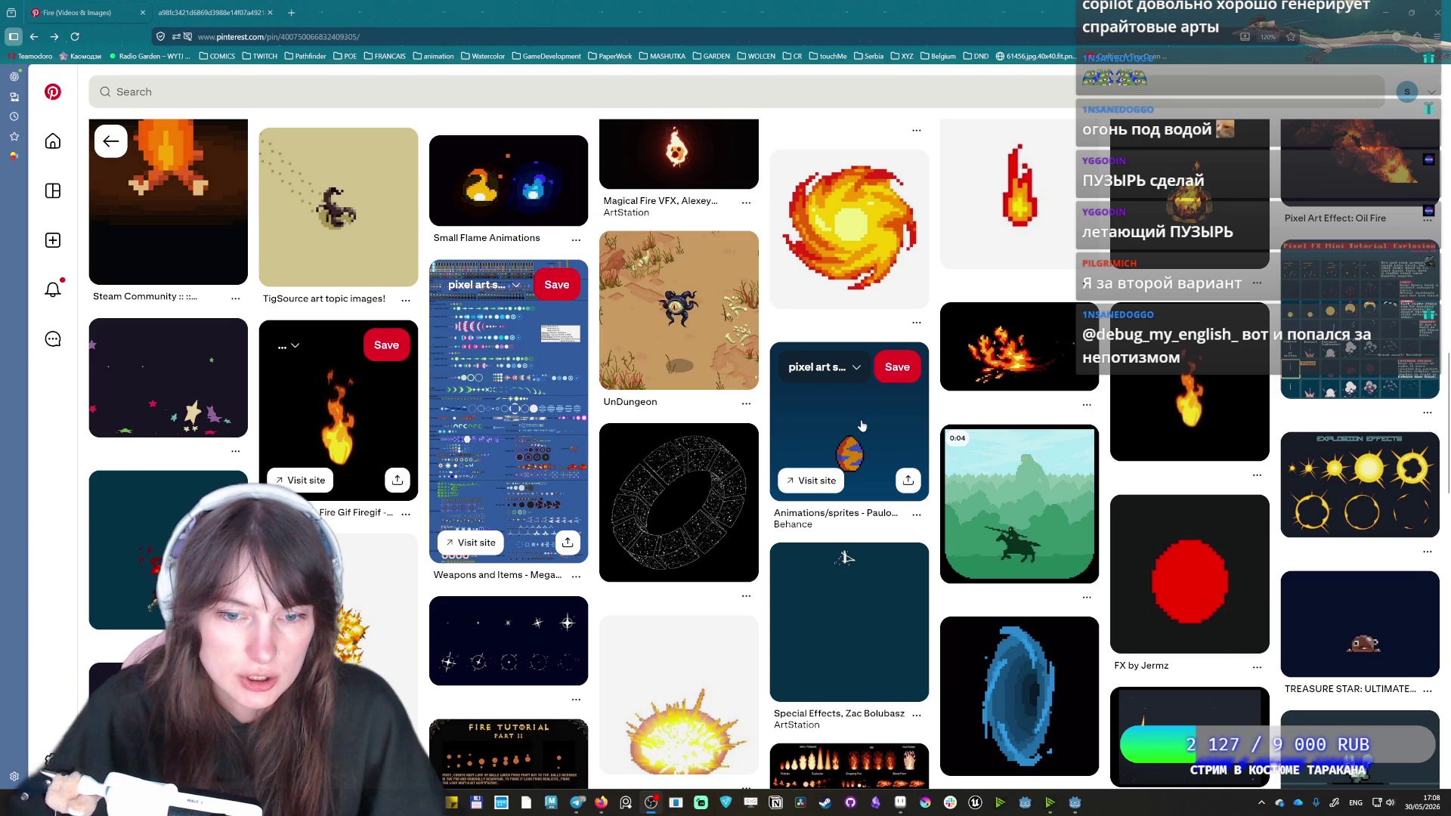
scroll(1242, 635, down, 3)
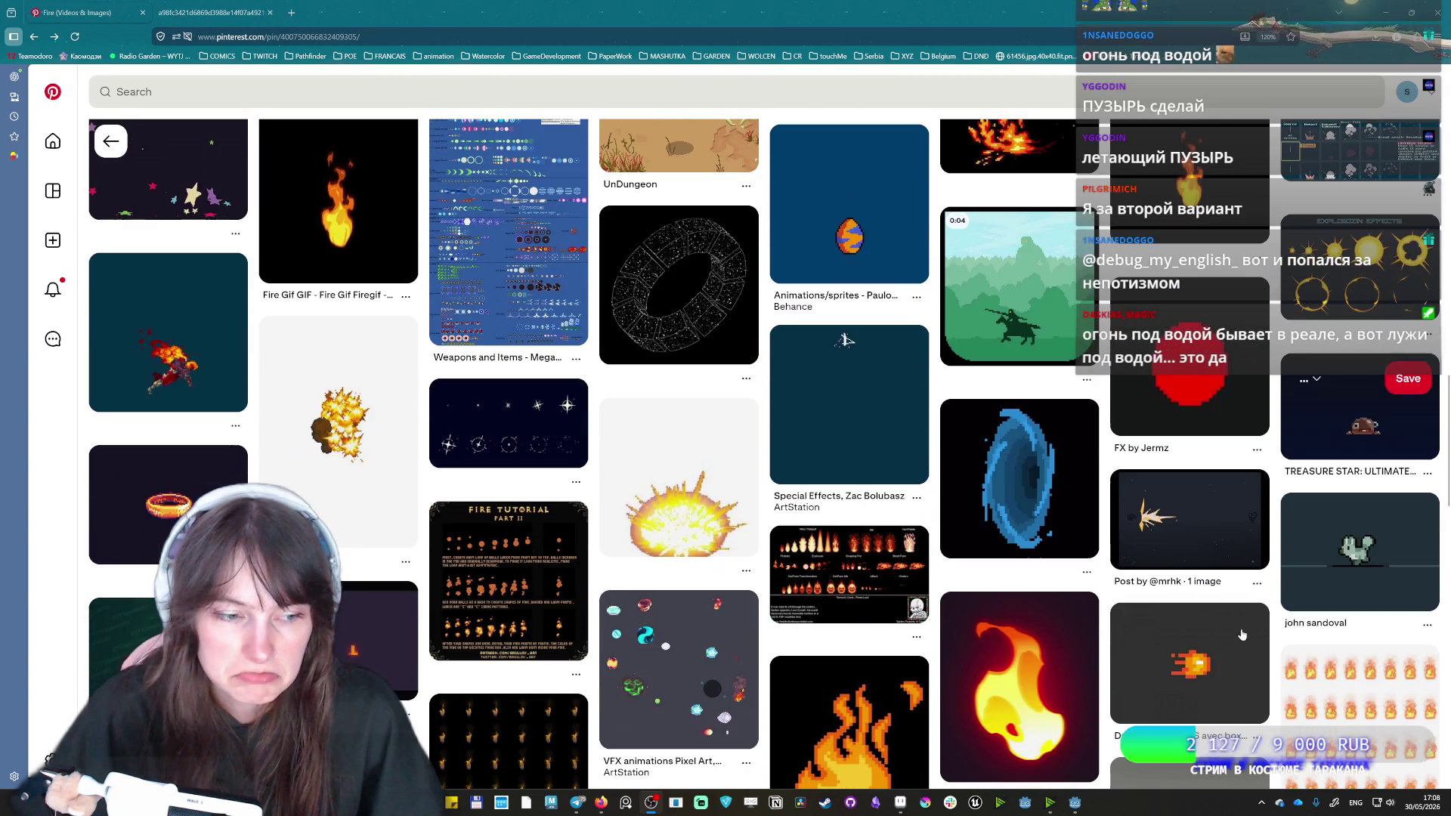
click(1241, 634)
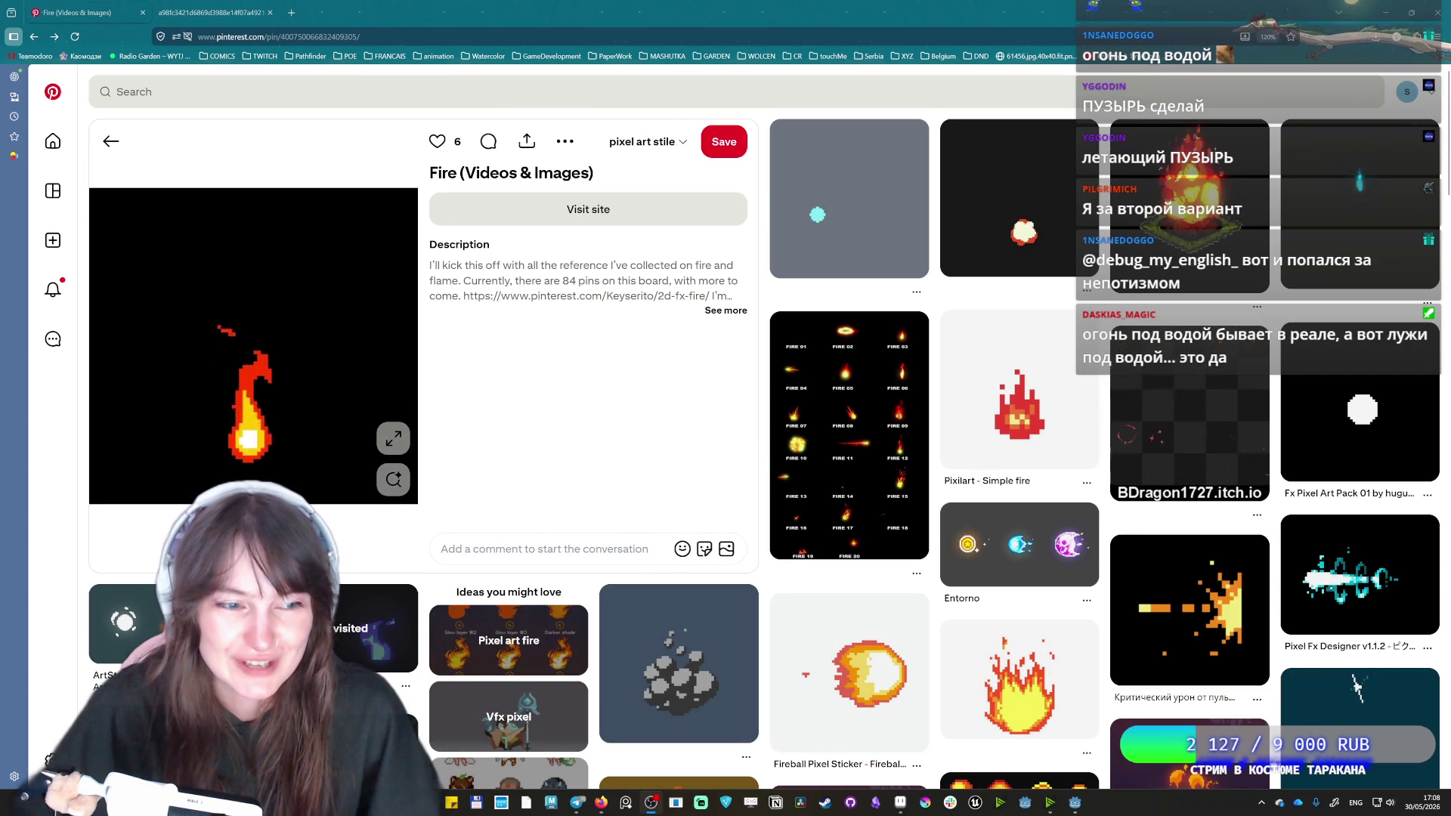
Glance at the blue flame-eye GIF tab, then open the ArtStation - Explore pixel fire pin.
click(204, 7)
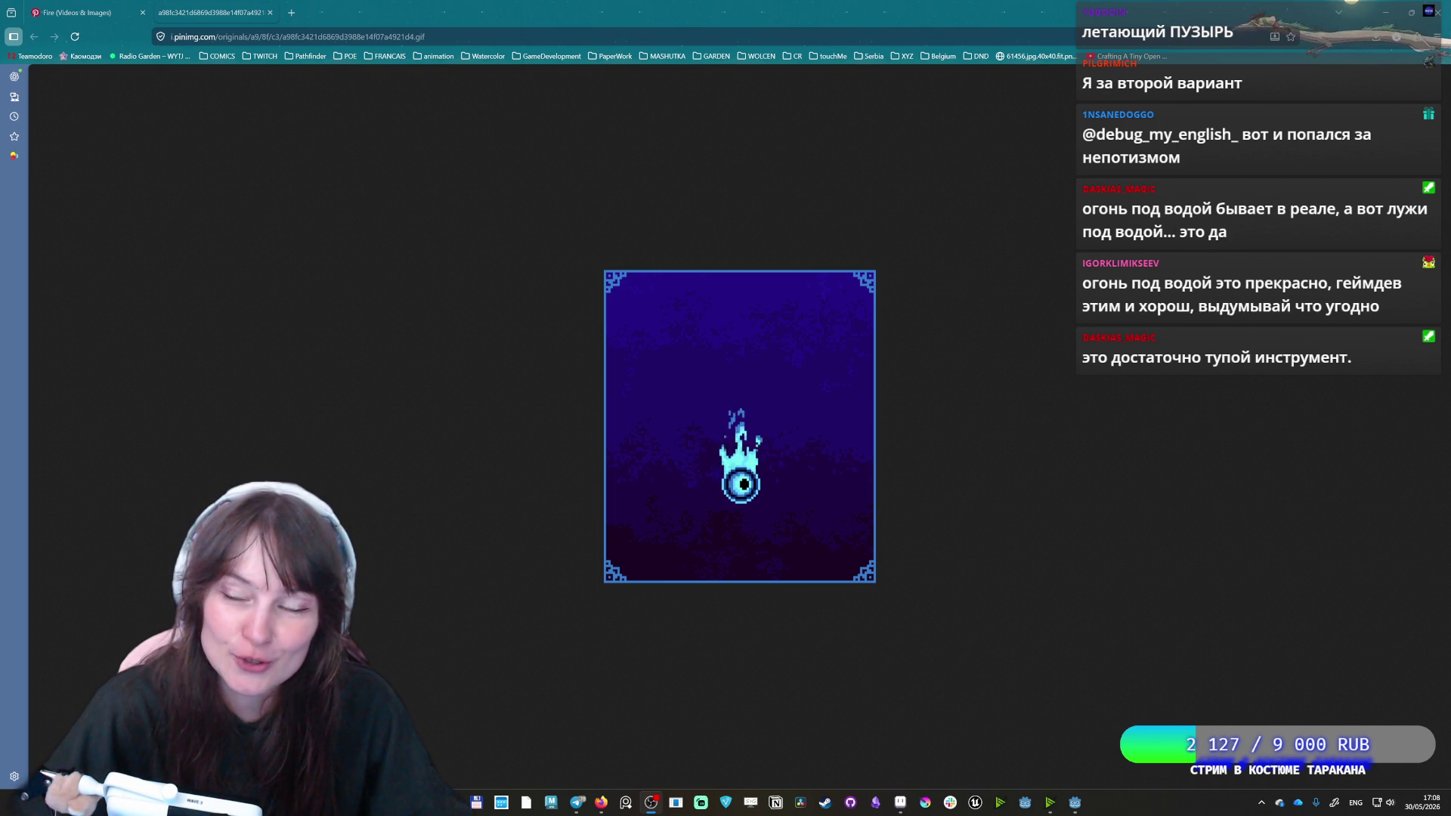
key(ctrl+Tab)
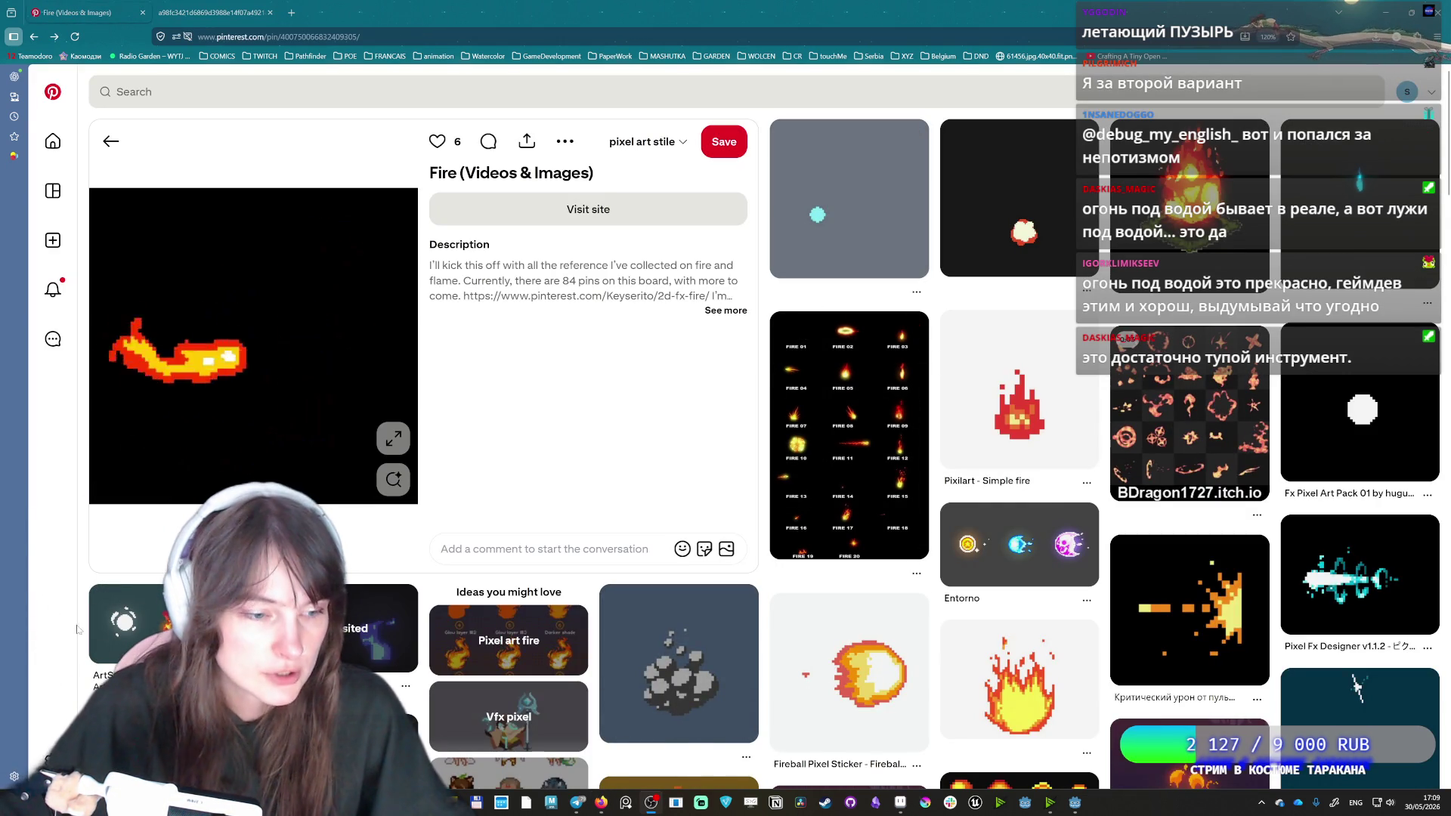
click(167, 624)
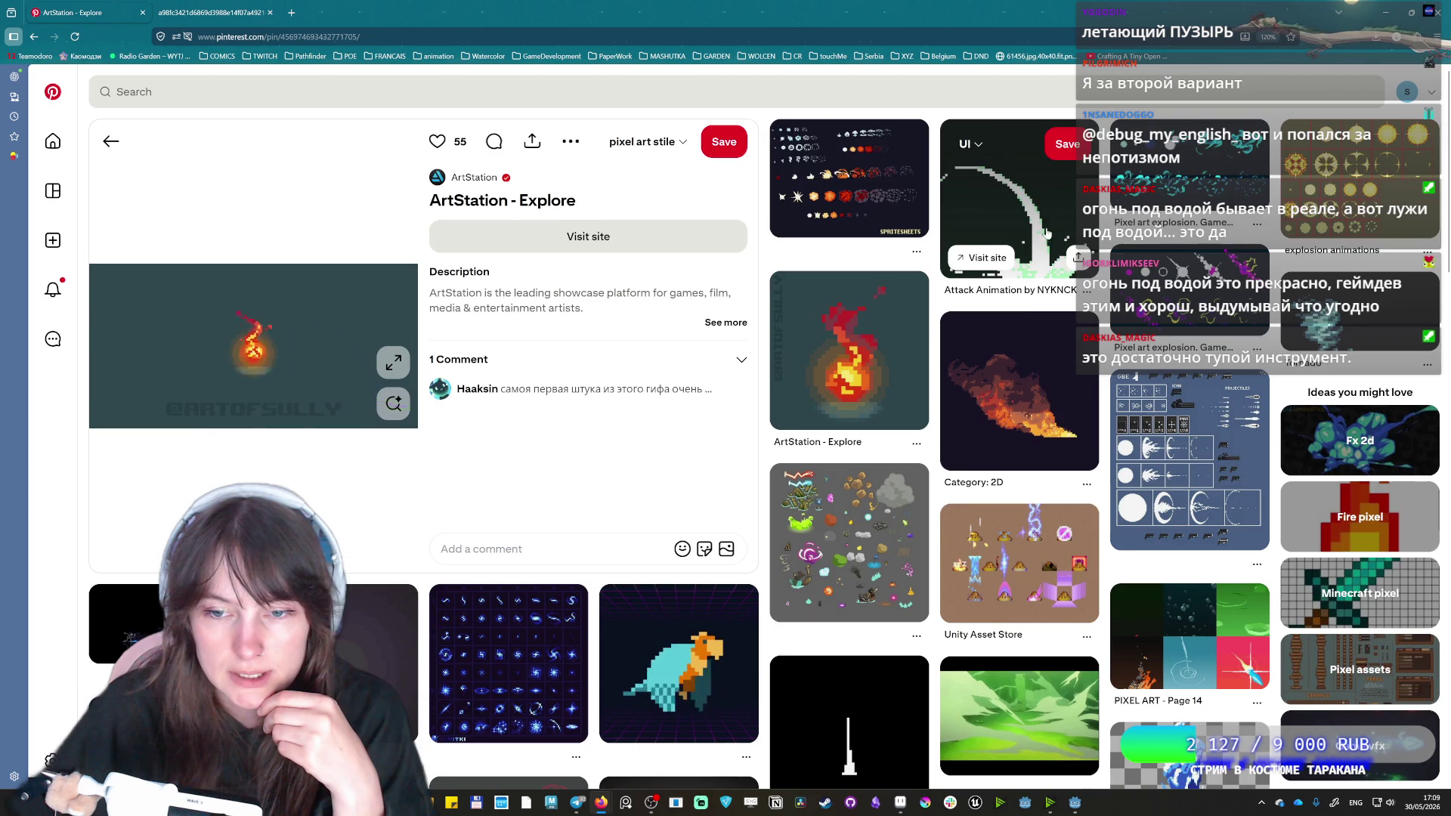
Open the One Circle Texture flame pin, then return to the blue flame-eye GIF tab.
scroll(1044, 246, down, 2)
scroll(1044, 246, down, 7)
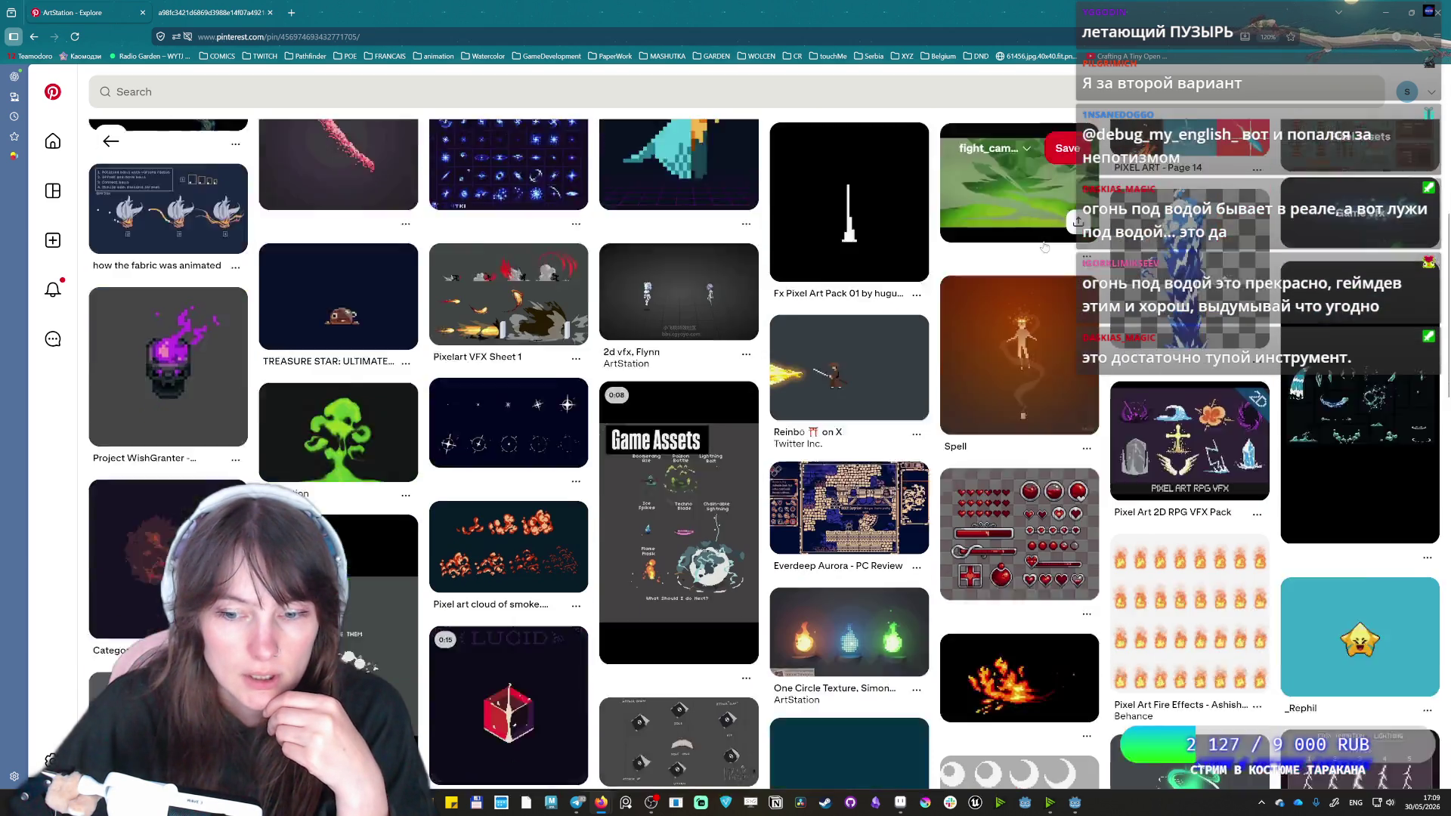
scroll(1044, 247, down, 2)
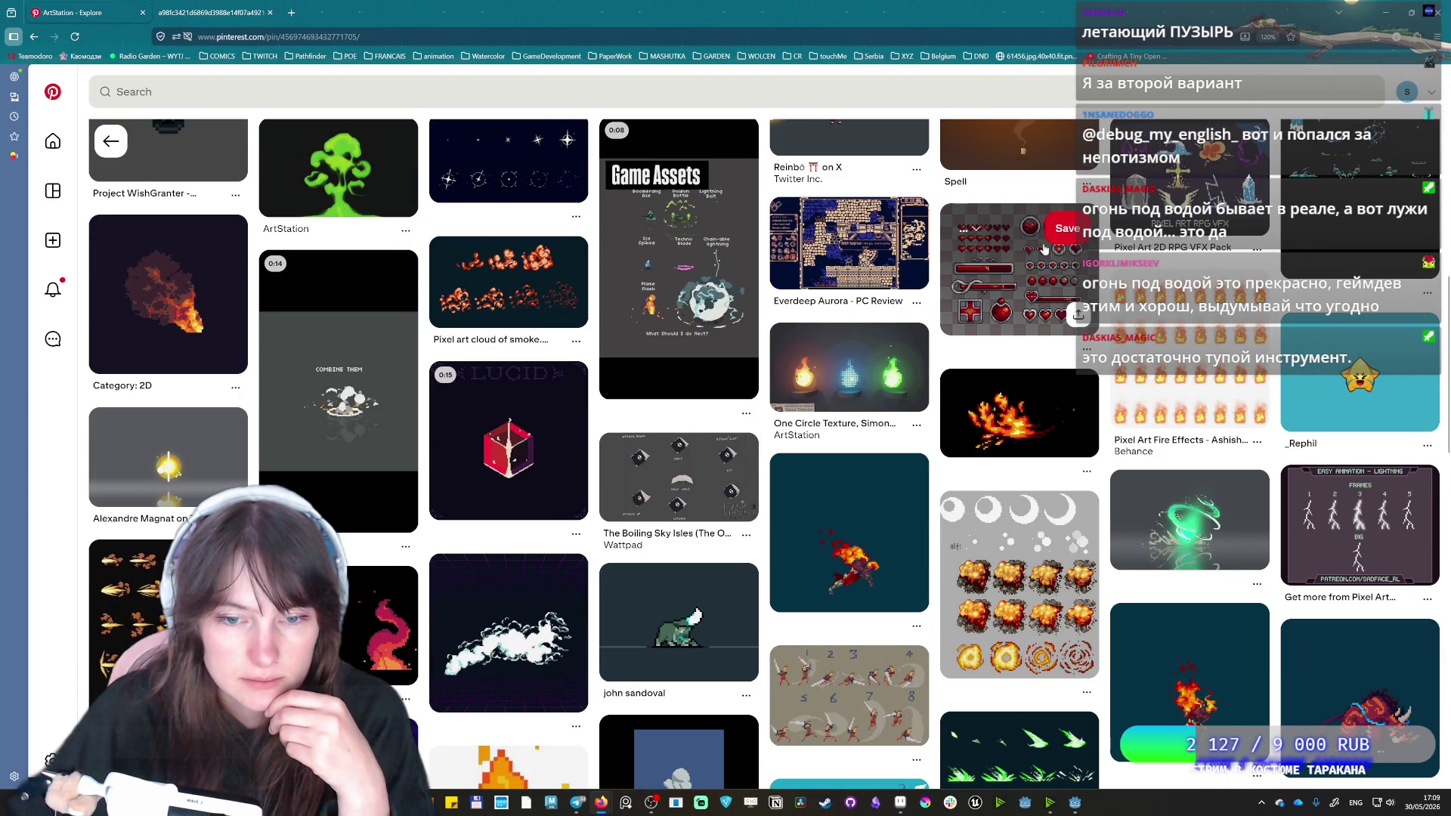
click(874, 391)
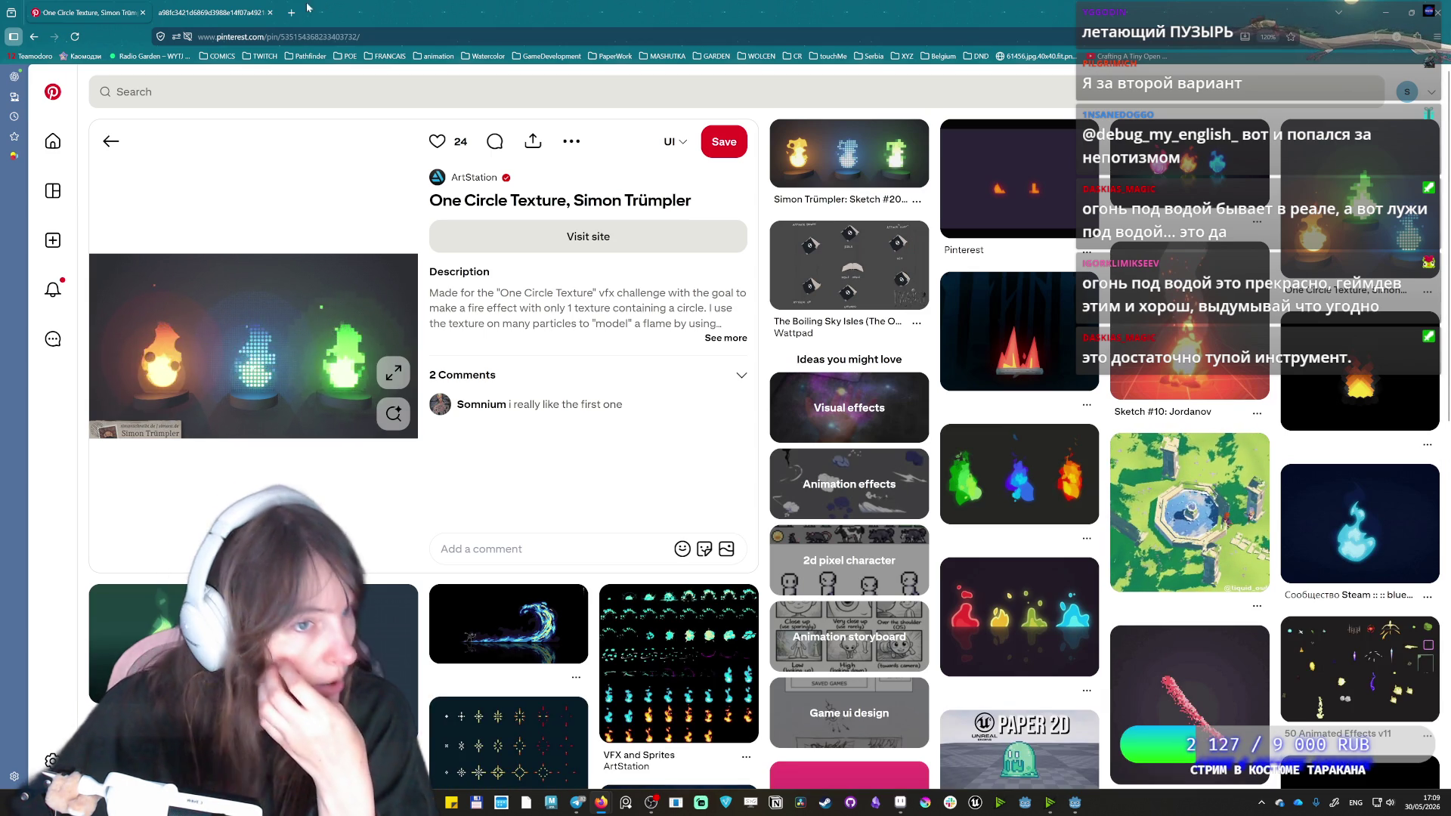
click(213, 18)
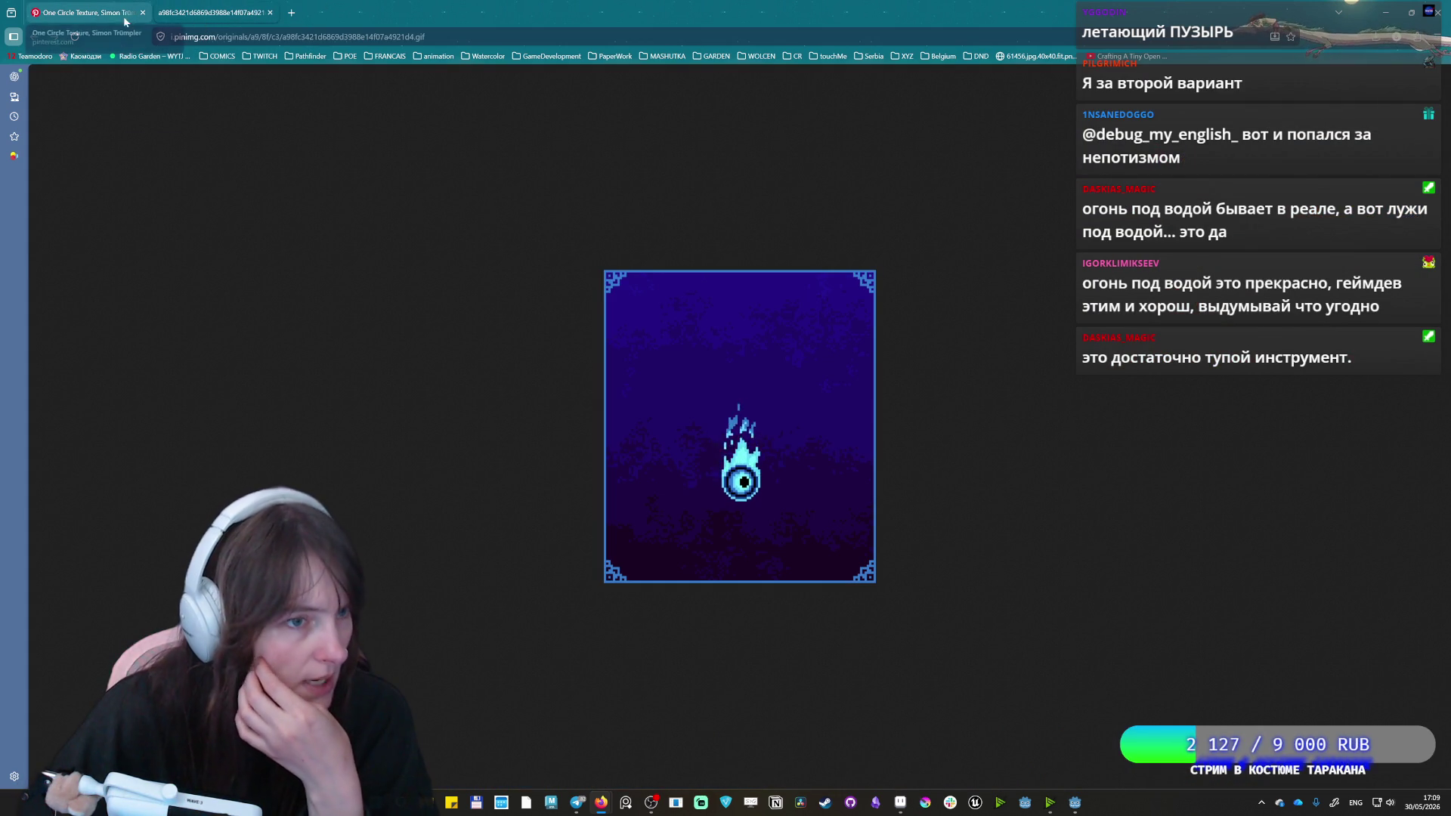
Switch back to the first browser tab with the Pinterest pin.
click(85, 12)
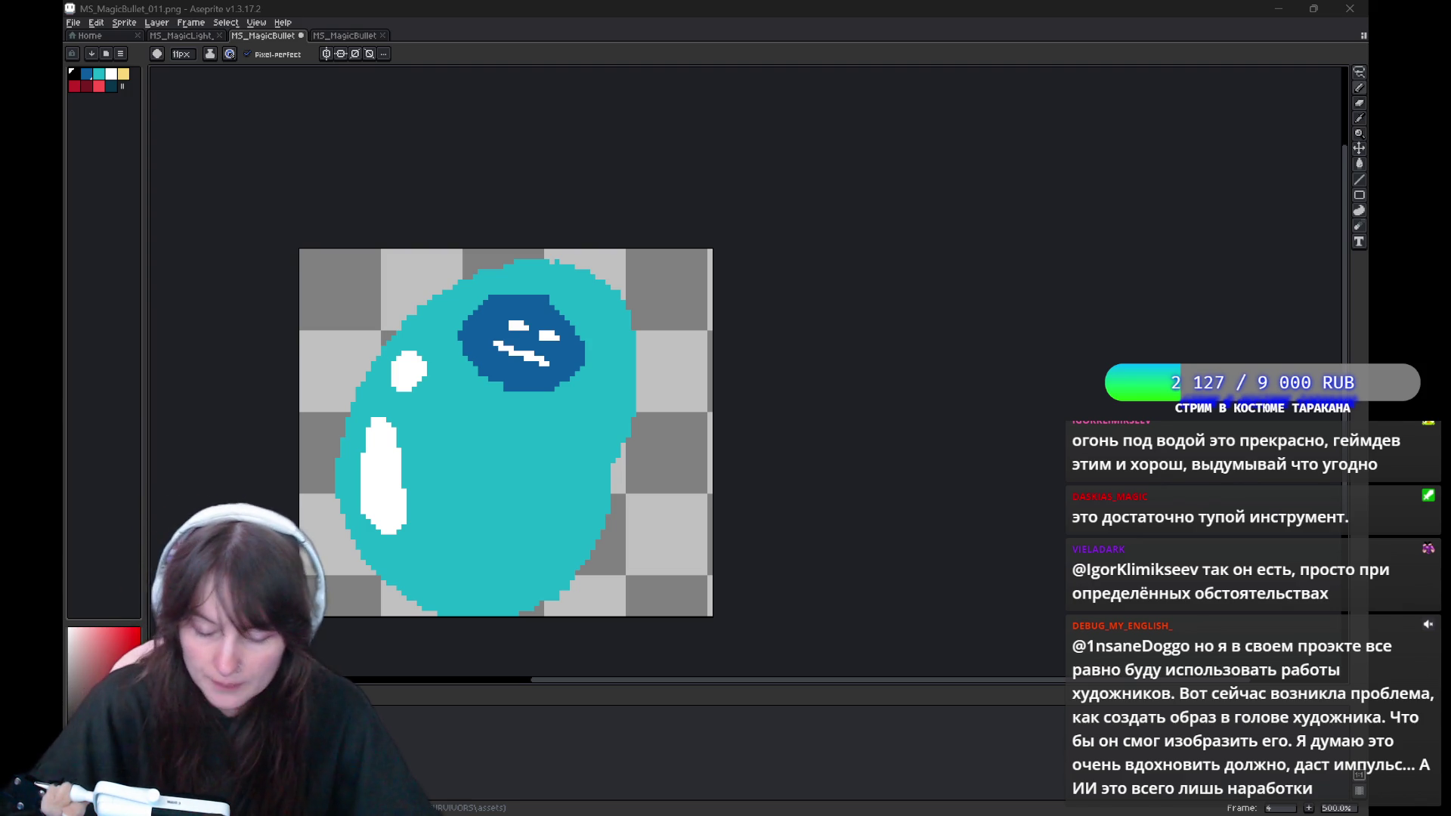
Go to frame 2 of MS_MagicLight, clear the star and make red the drawing colour.
key(ctrl+shift+Tab)
drag(751, 217, 707, 202)
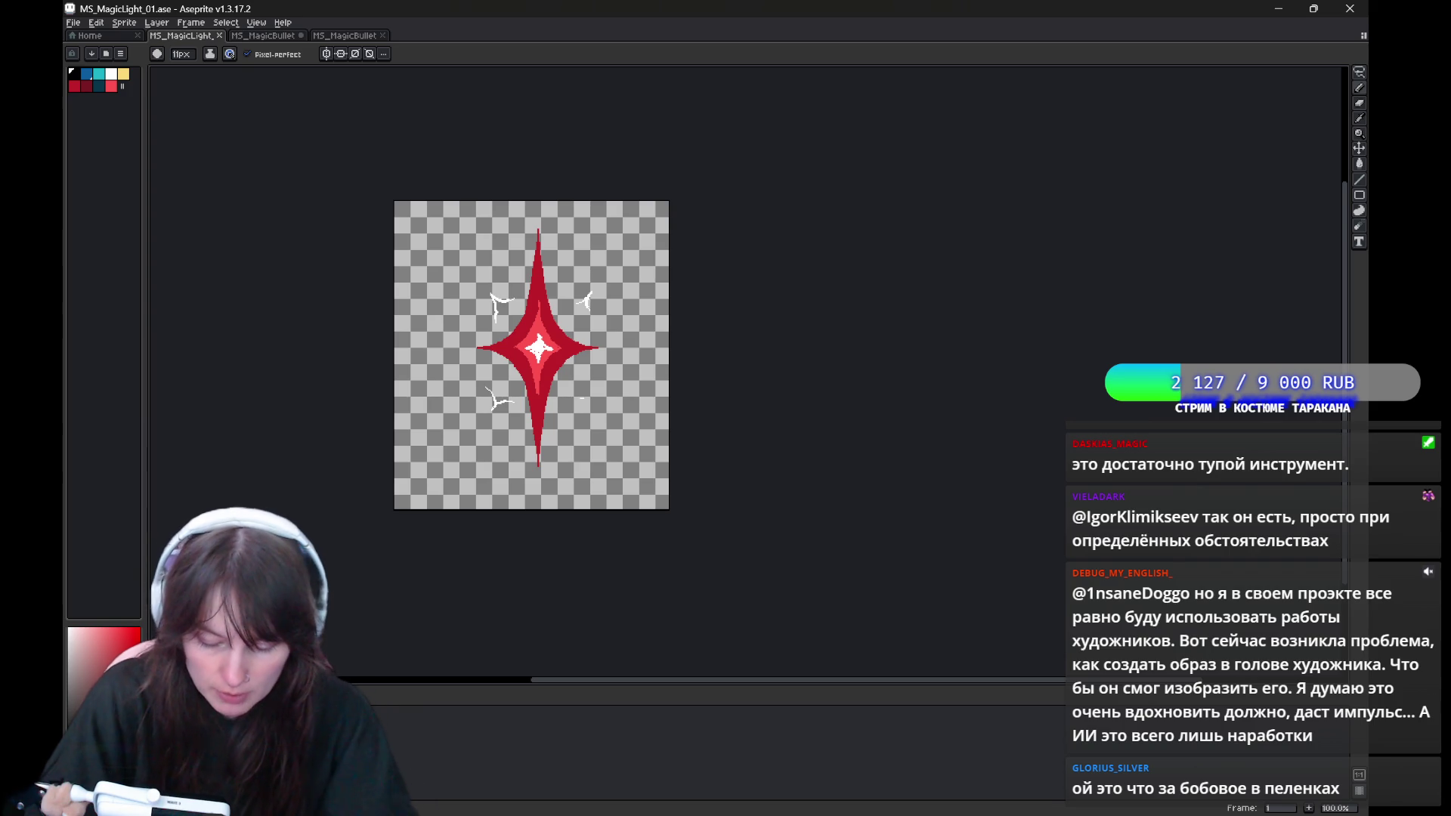
key(period)
key(Delete)
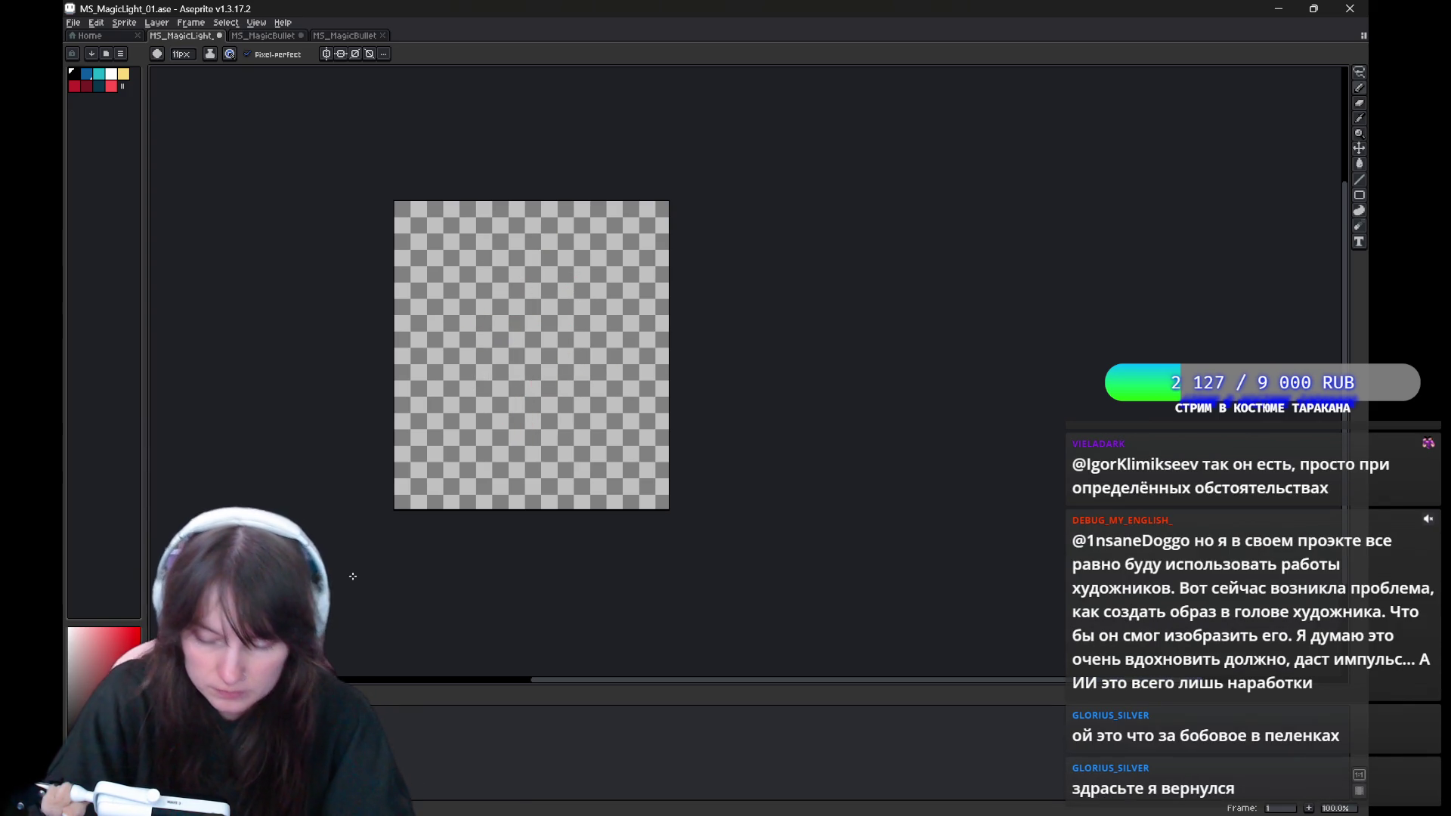
key(x)
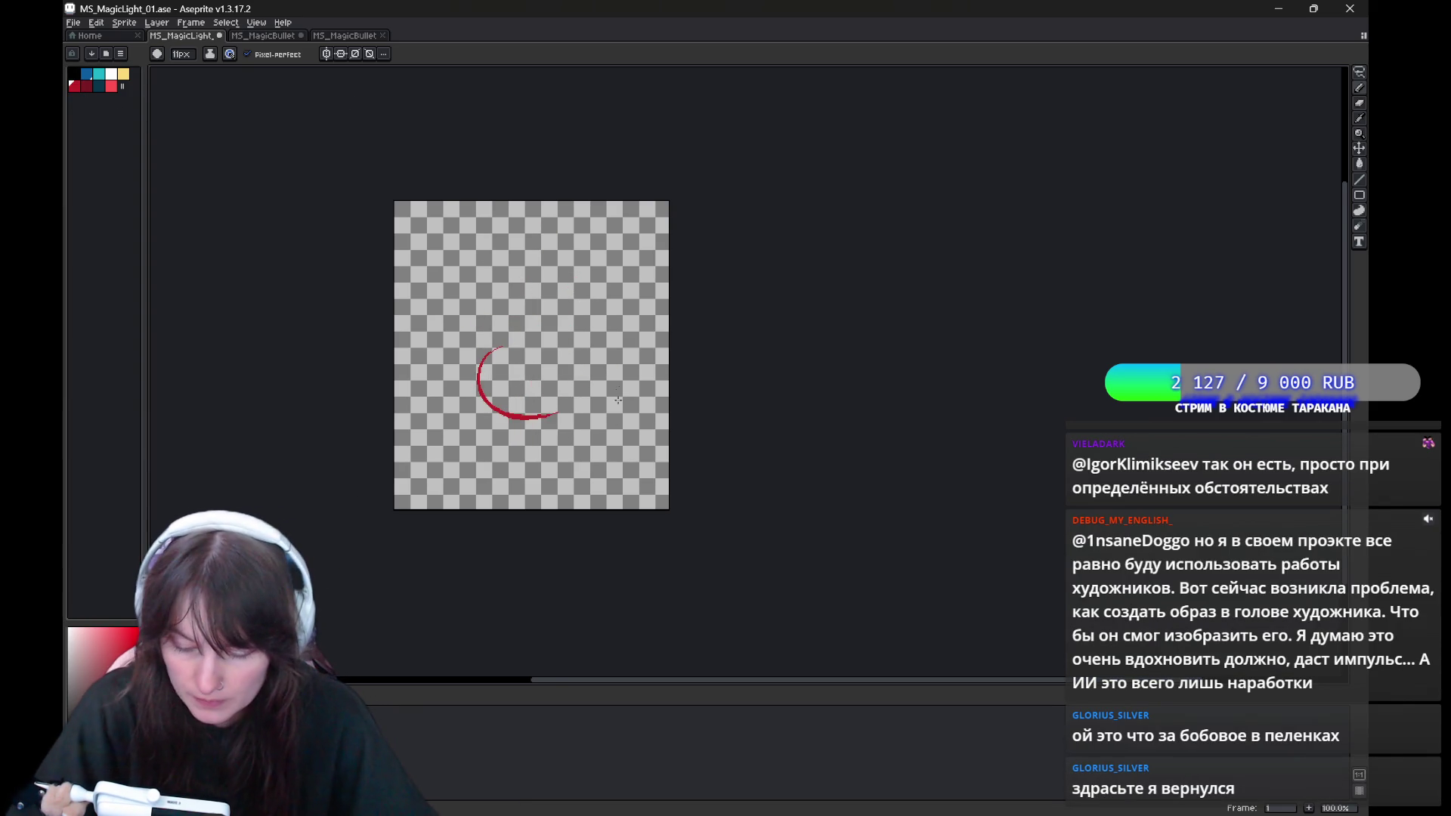
Draw a small red circle near the canvas centre, undoing the failed strokes.
key(ctrl+z)
drag(618, 400, 557, 381)
drag(462, 330, 491, 396)
key(ctrl+z)
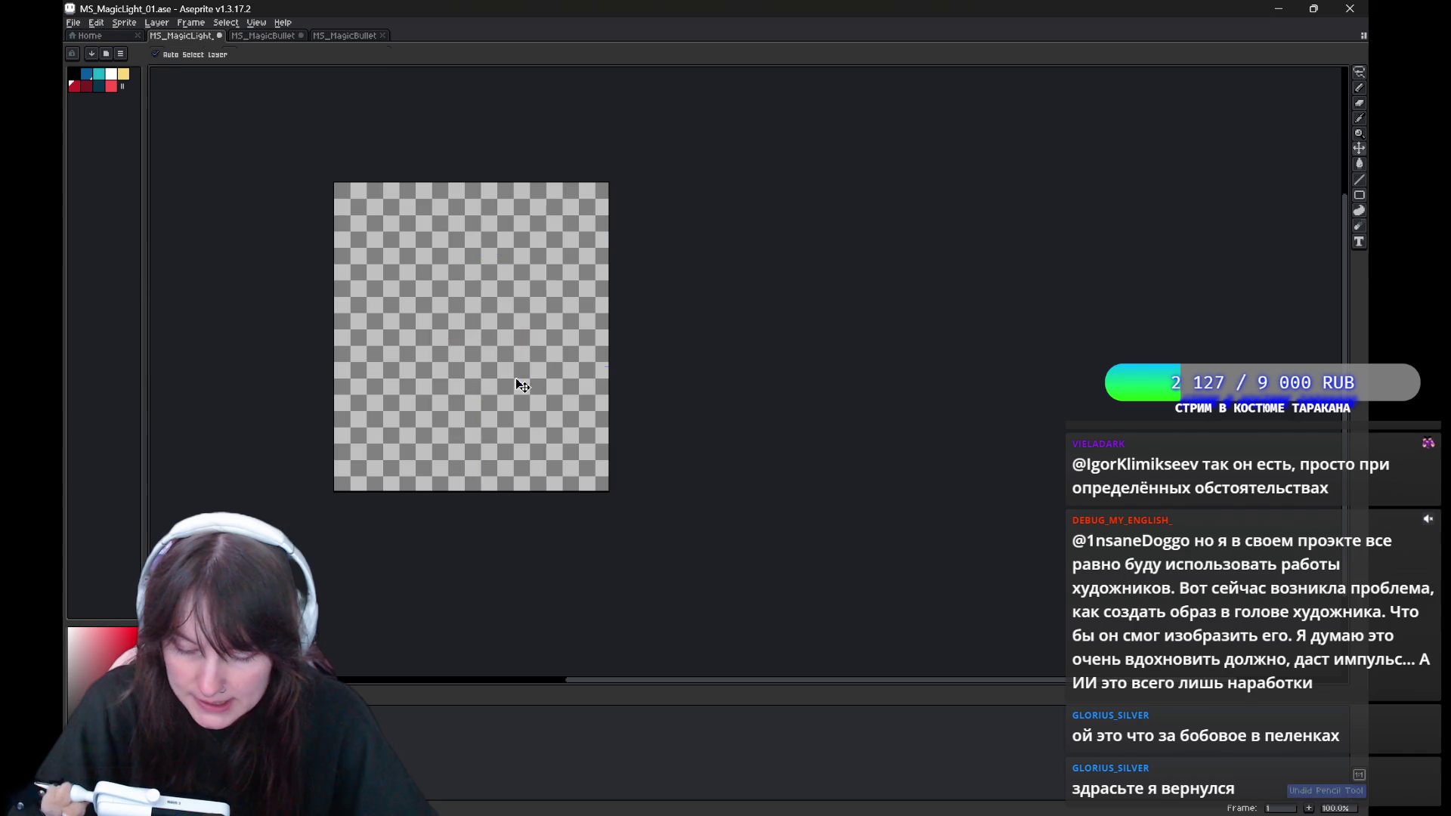
key(ctrl+z)
drag(504, 348, 467, 337)
key(ctrl+s)
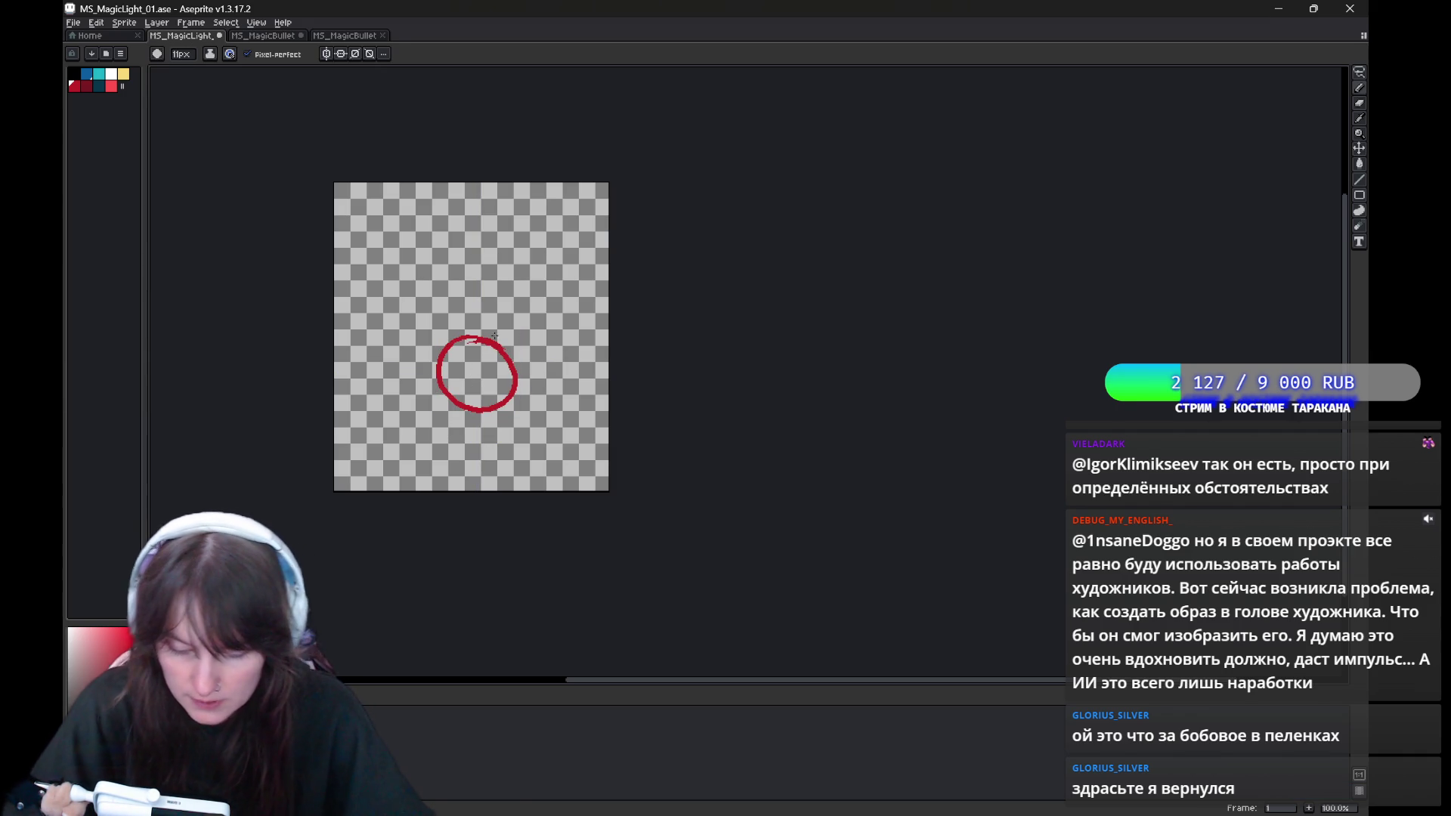
key(ctrl+z)
mouse_move(492, 346)
mouse_down()
mouse_move(467, 337)
mouse_move(503, 357)
mouse_up()
key(ctrl+z)
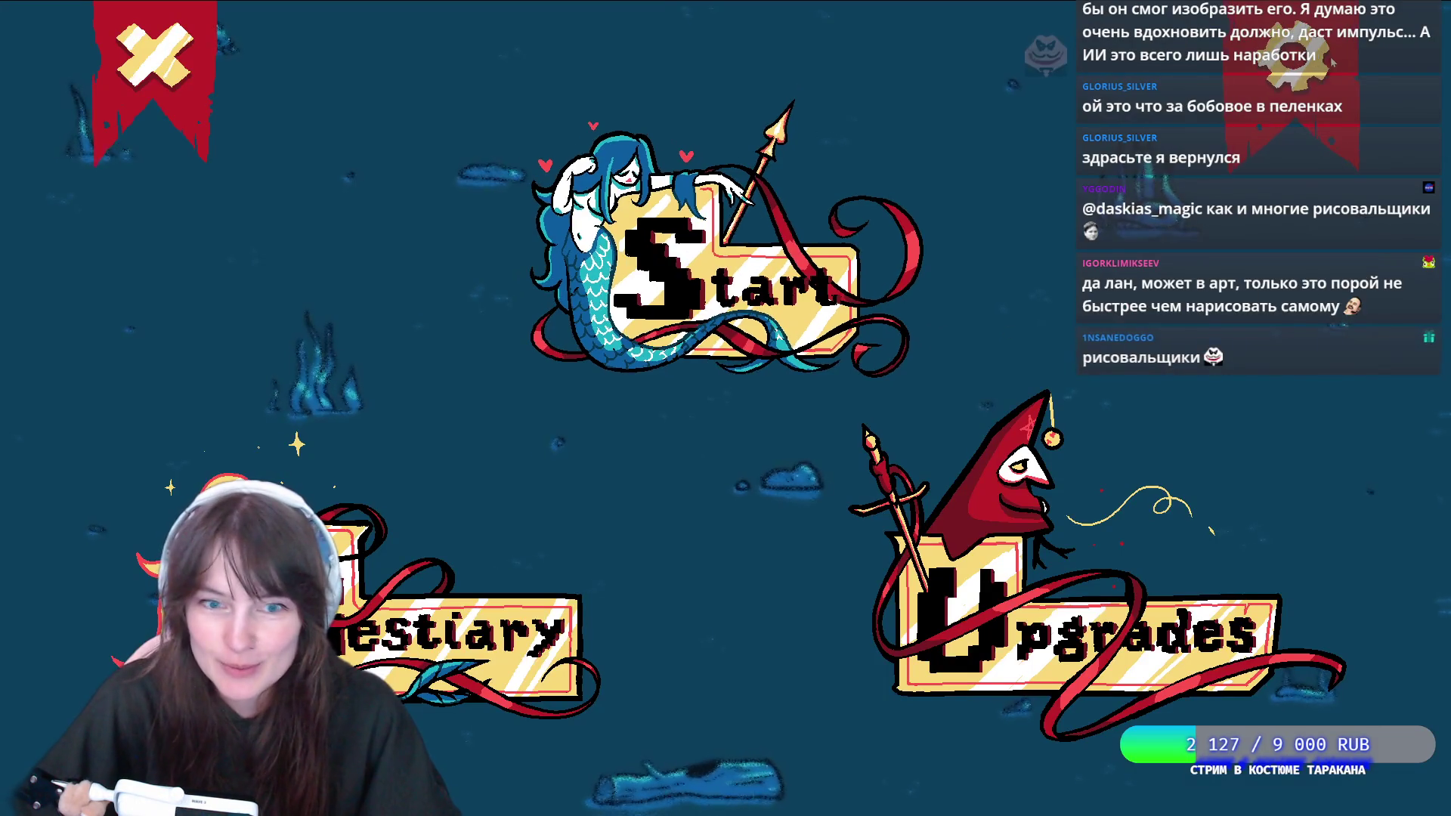
Peek at the game settings, then start a new run with Nixie selected.
click(1330, 61)
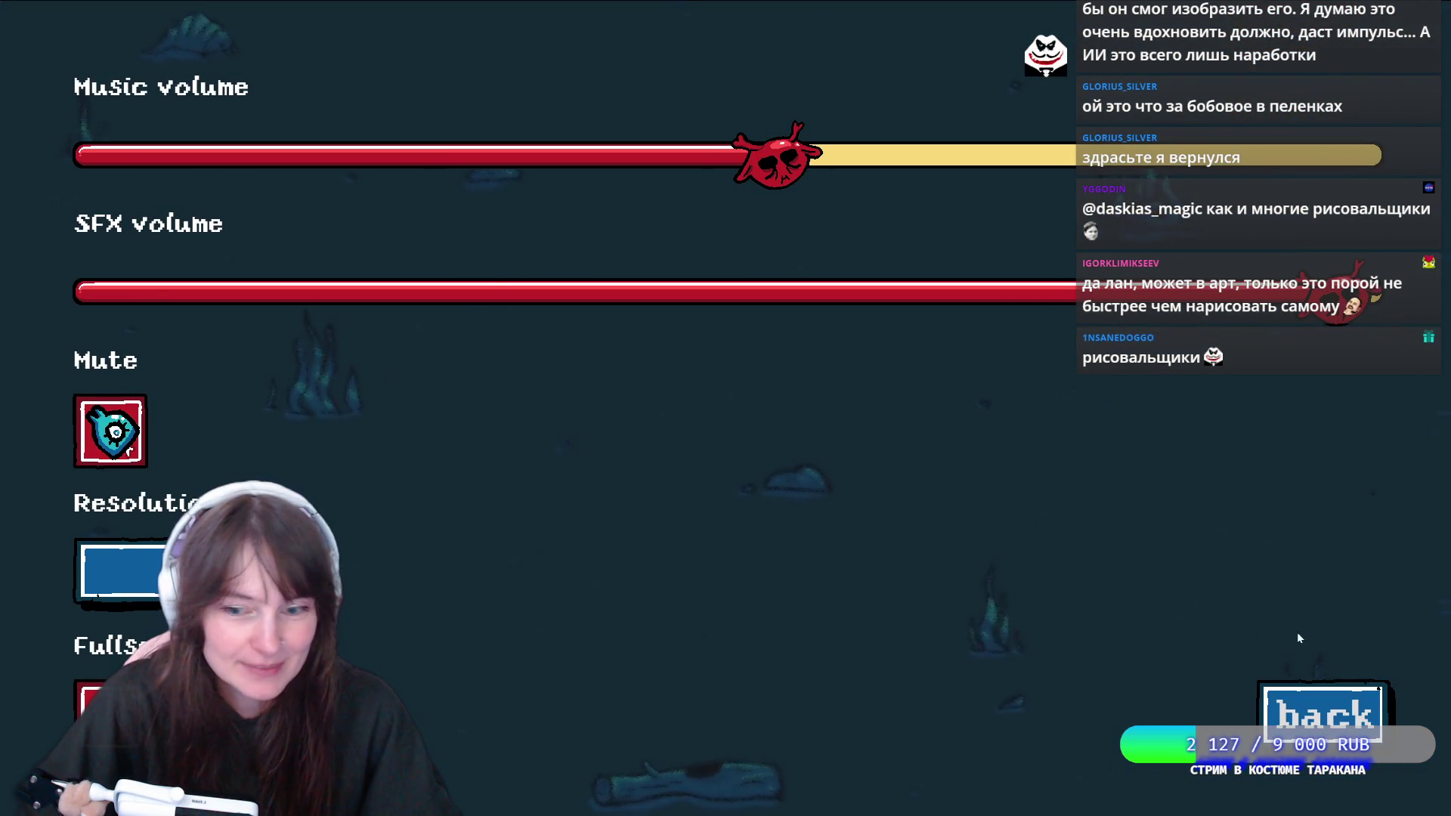
click(1318, 710)
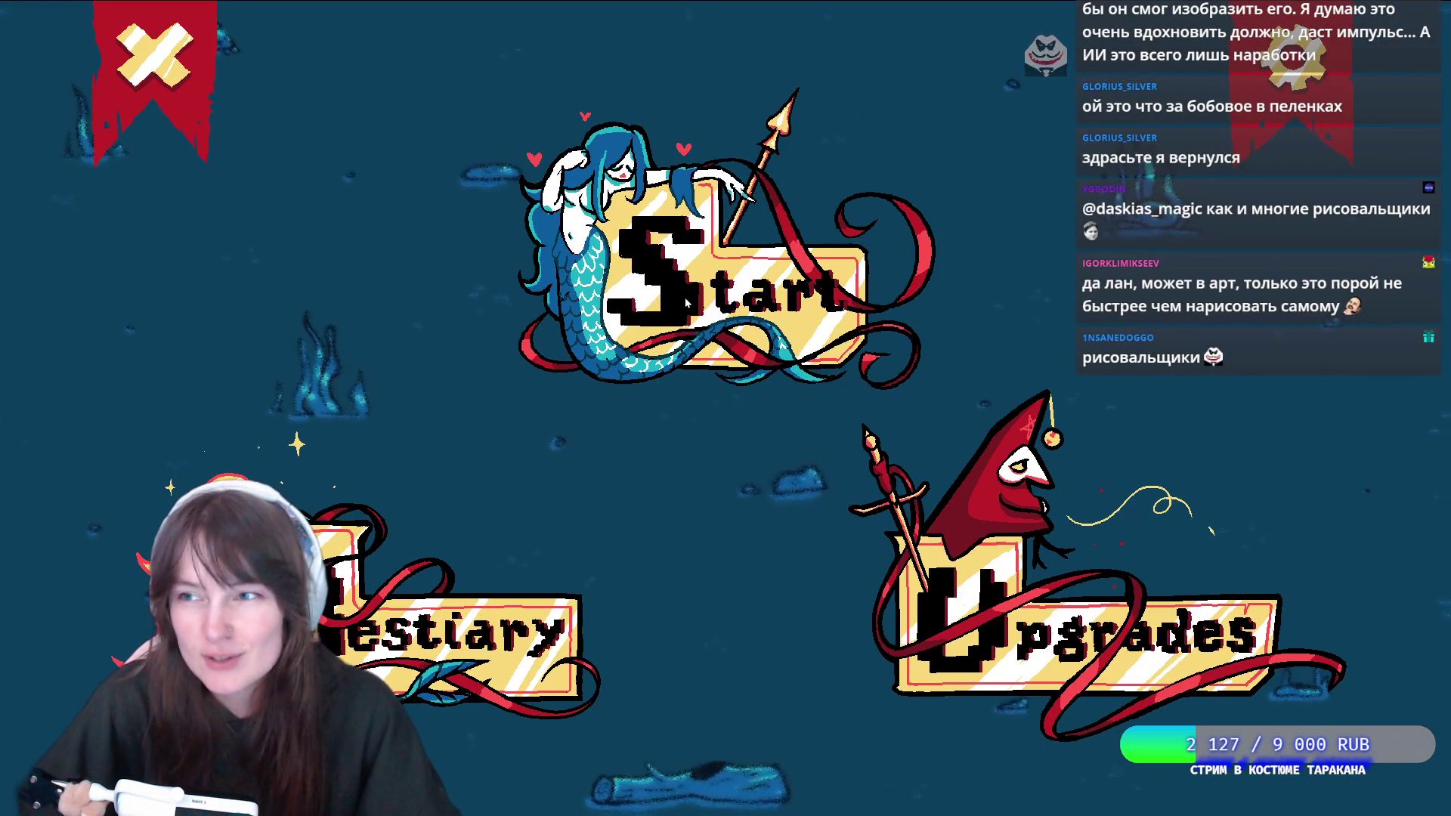
click(686, 302)
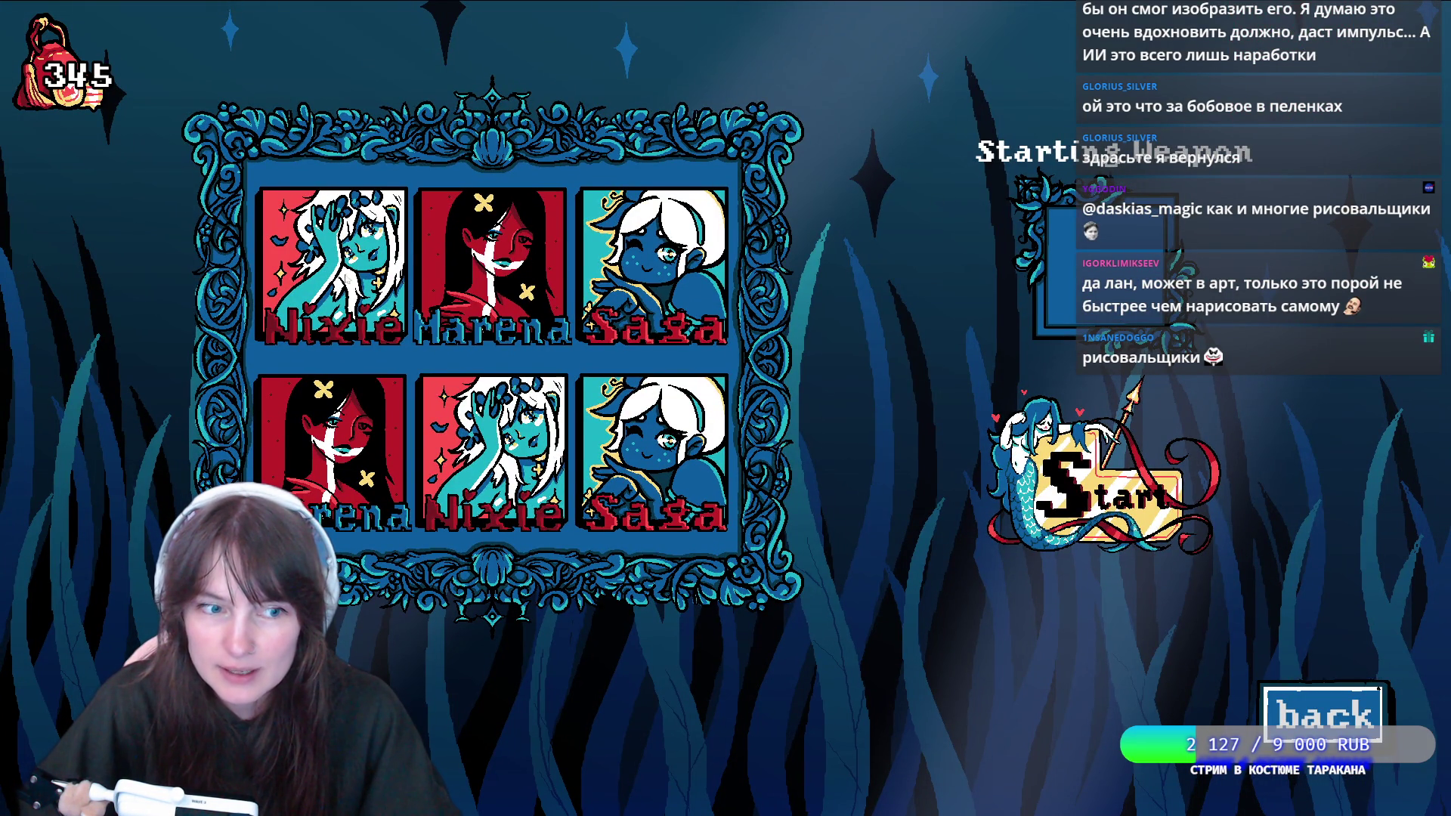
click(352, 281)
click(491, 265)
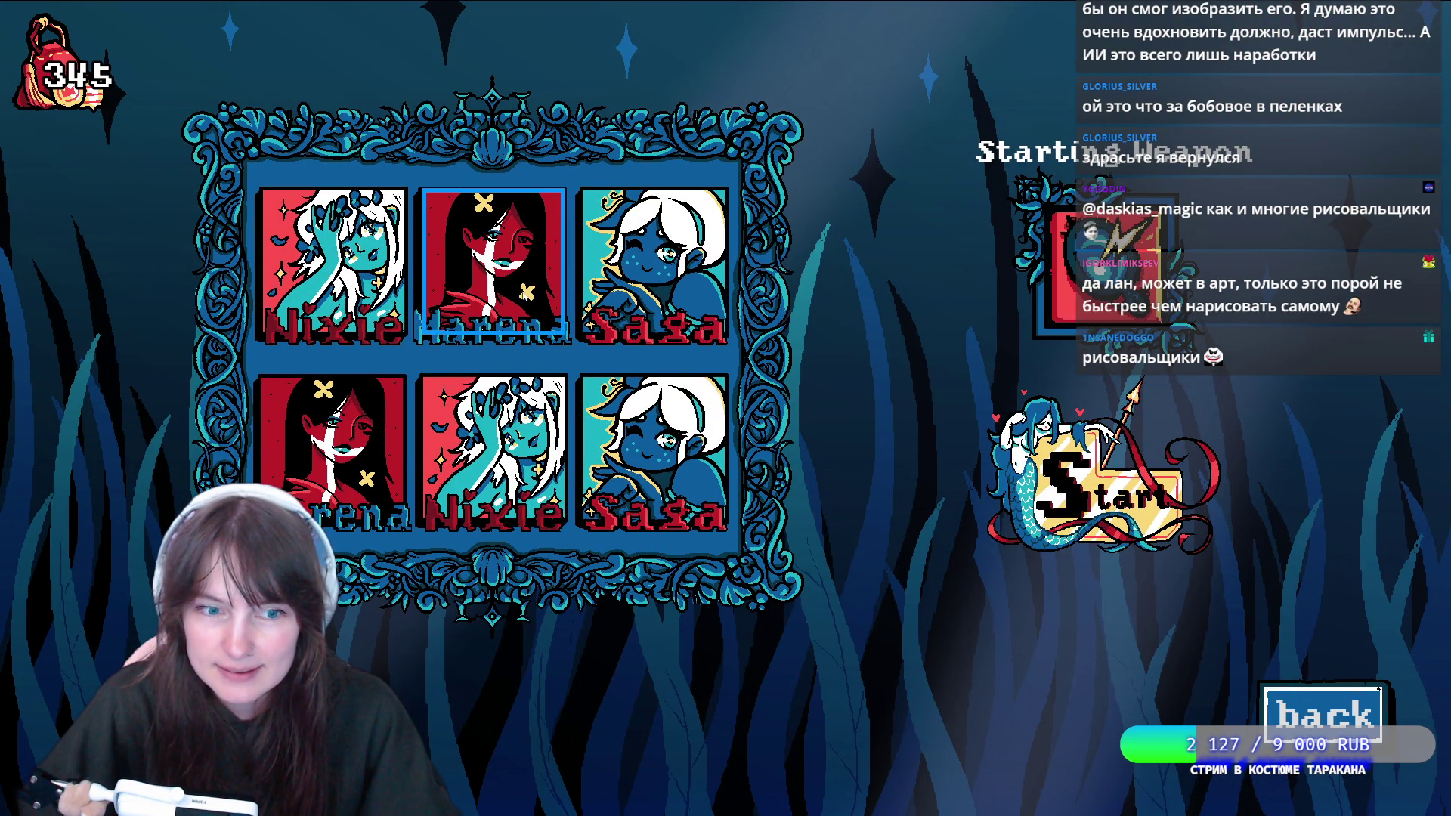
key(Left)
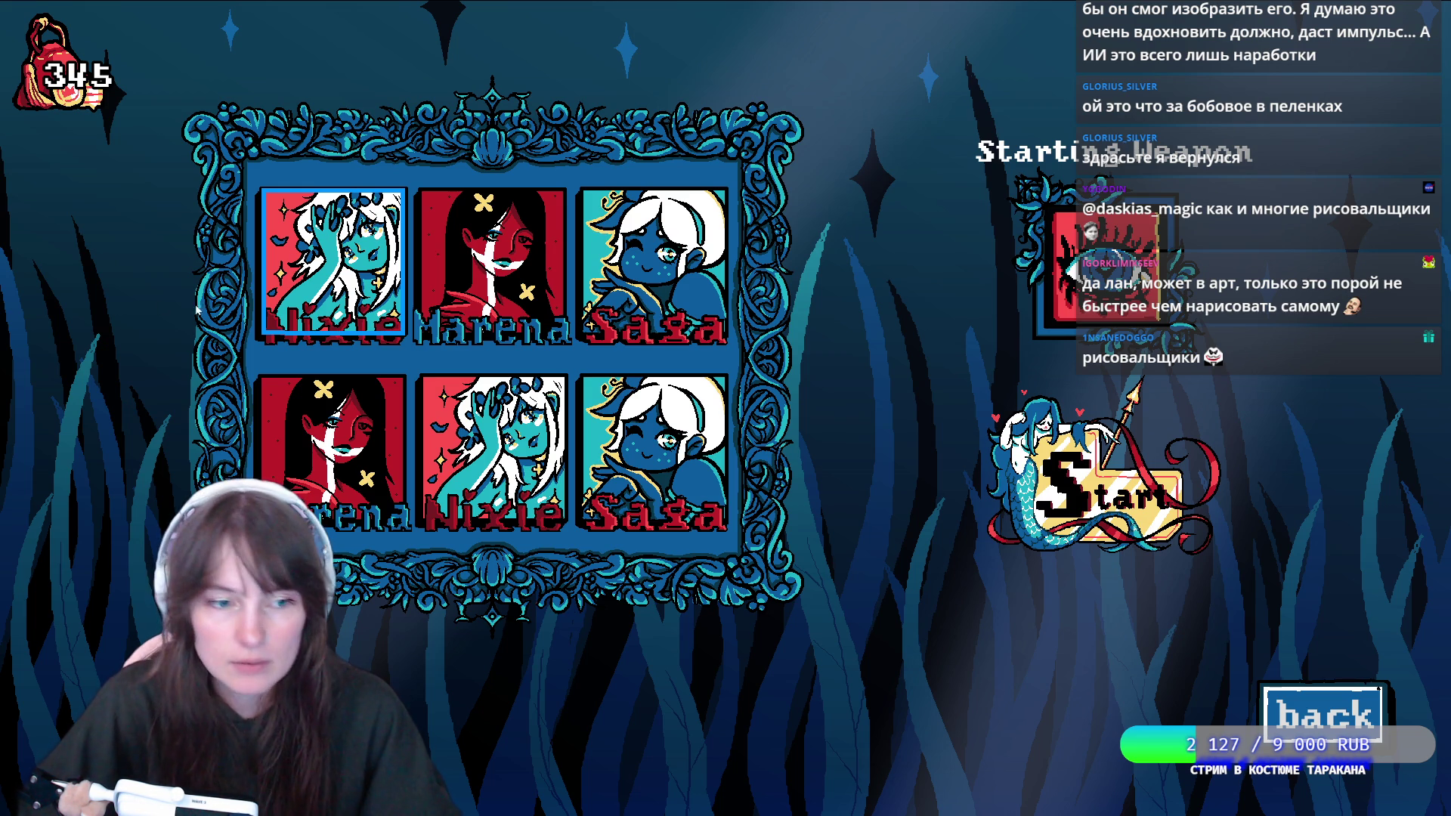
click(1024, 541)
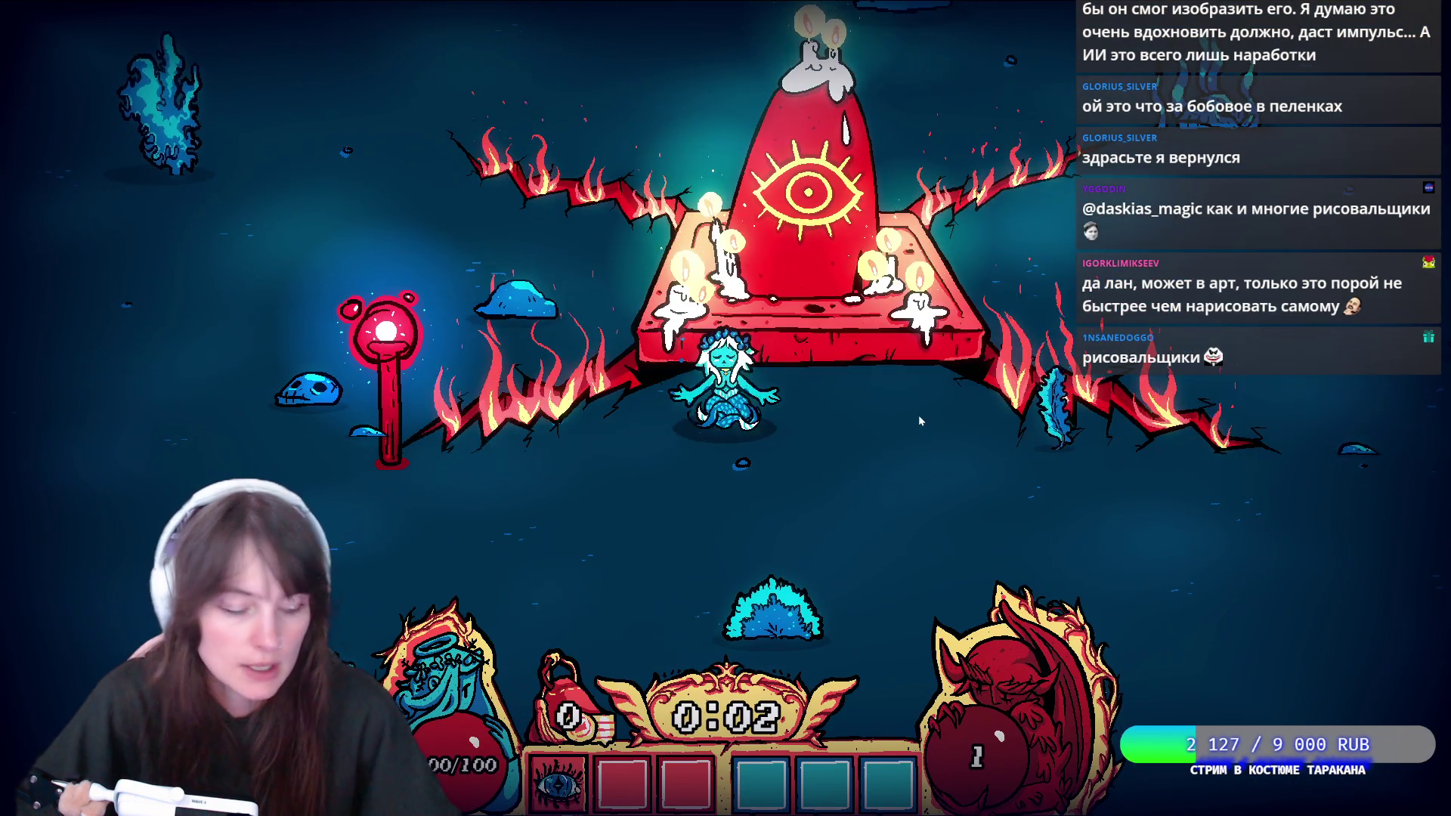
Swim around collecting experience and take Vitamins at the first level-up.
key(s)
key(s)
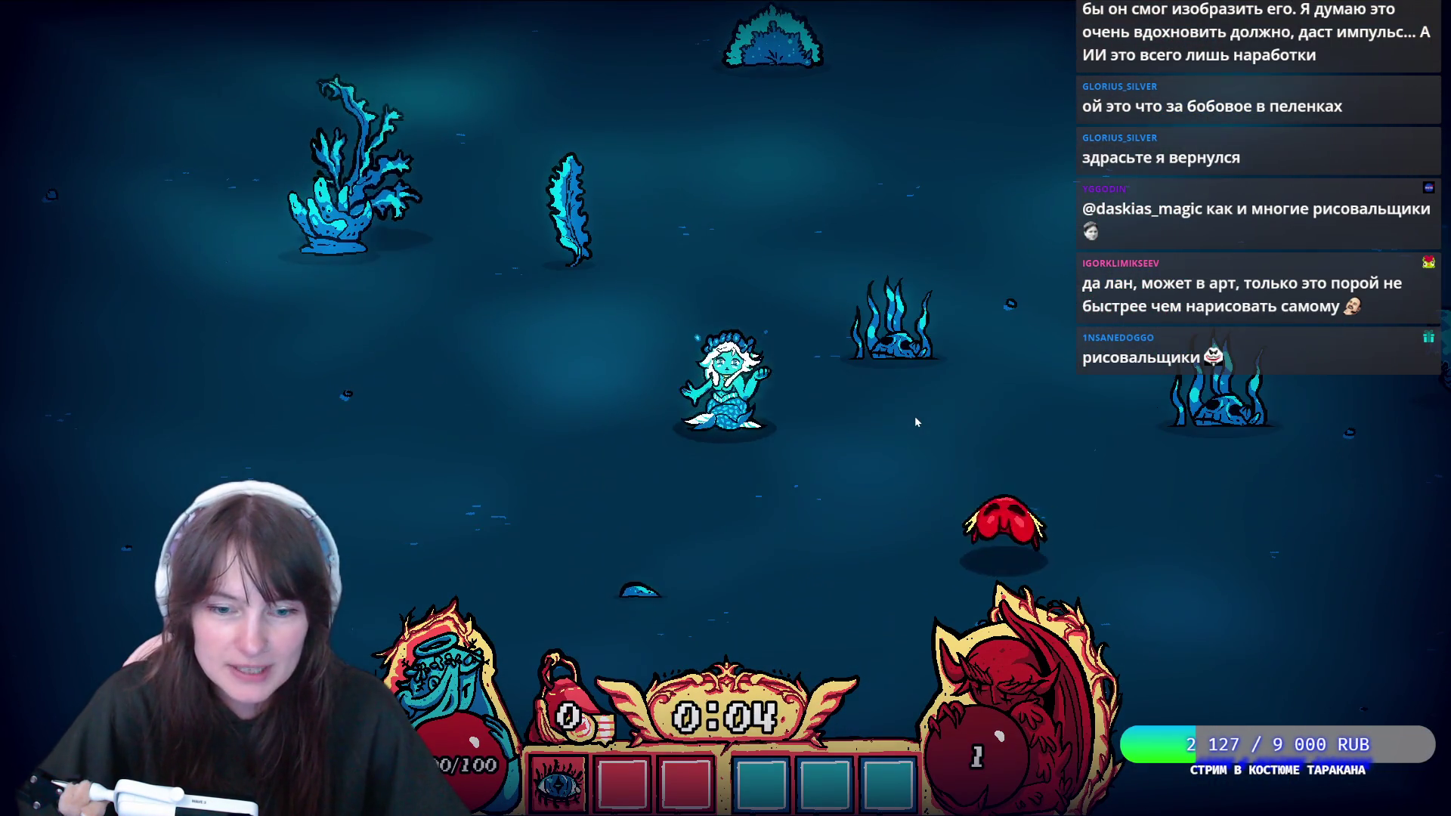
key(a)
key(d)
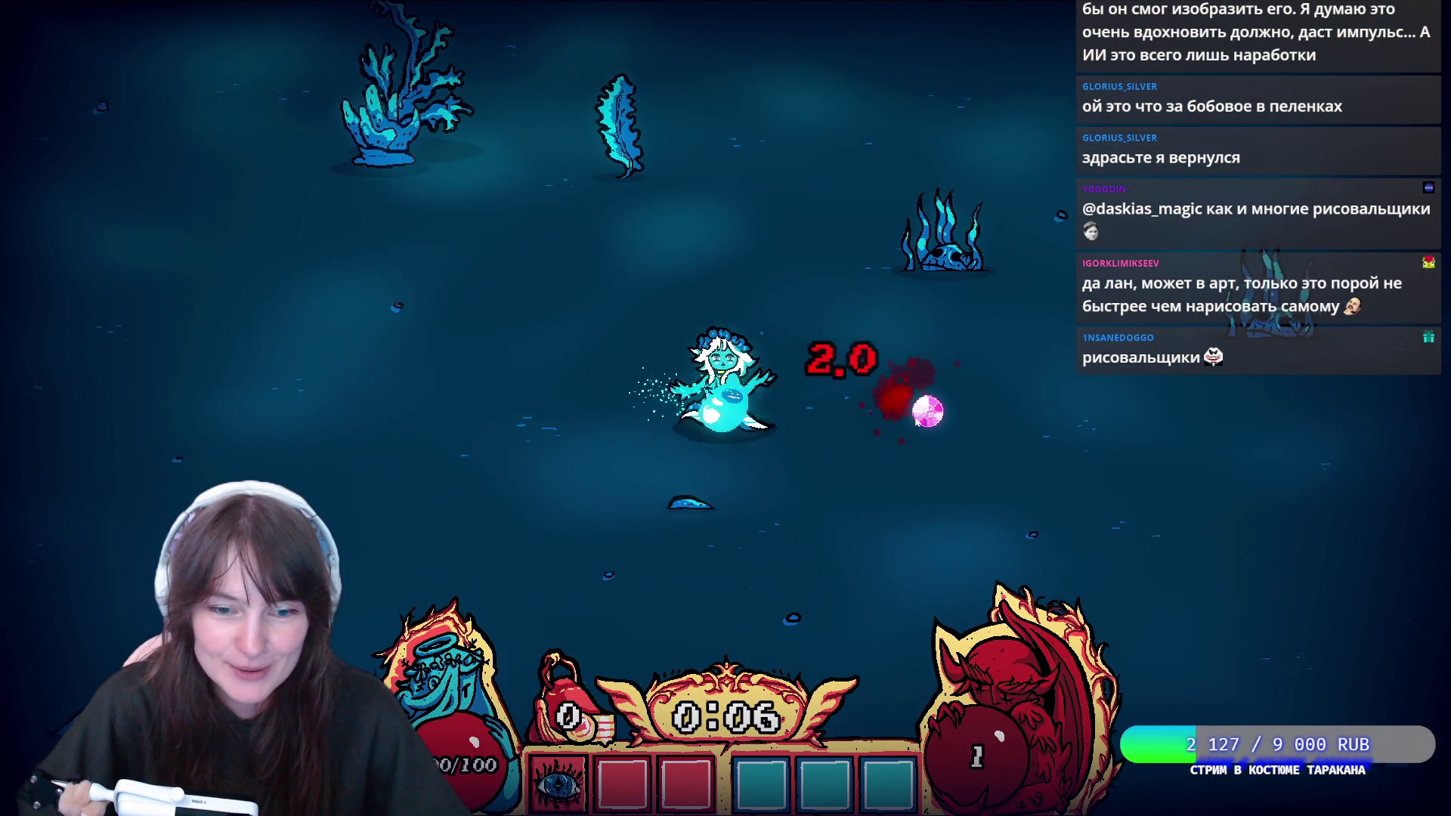
key(a)
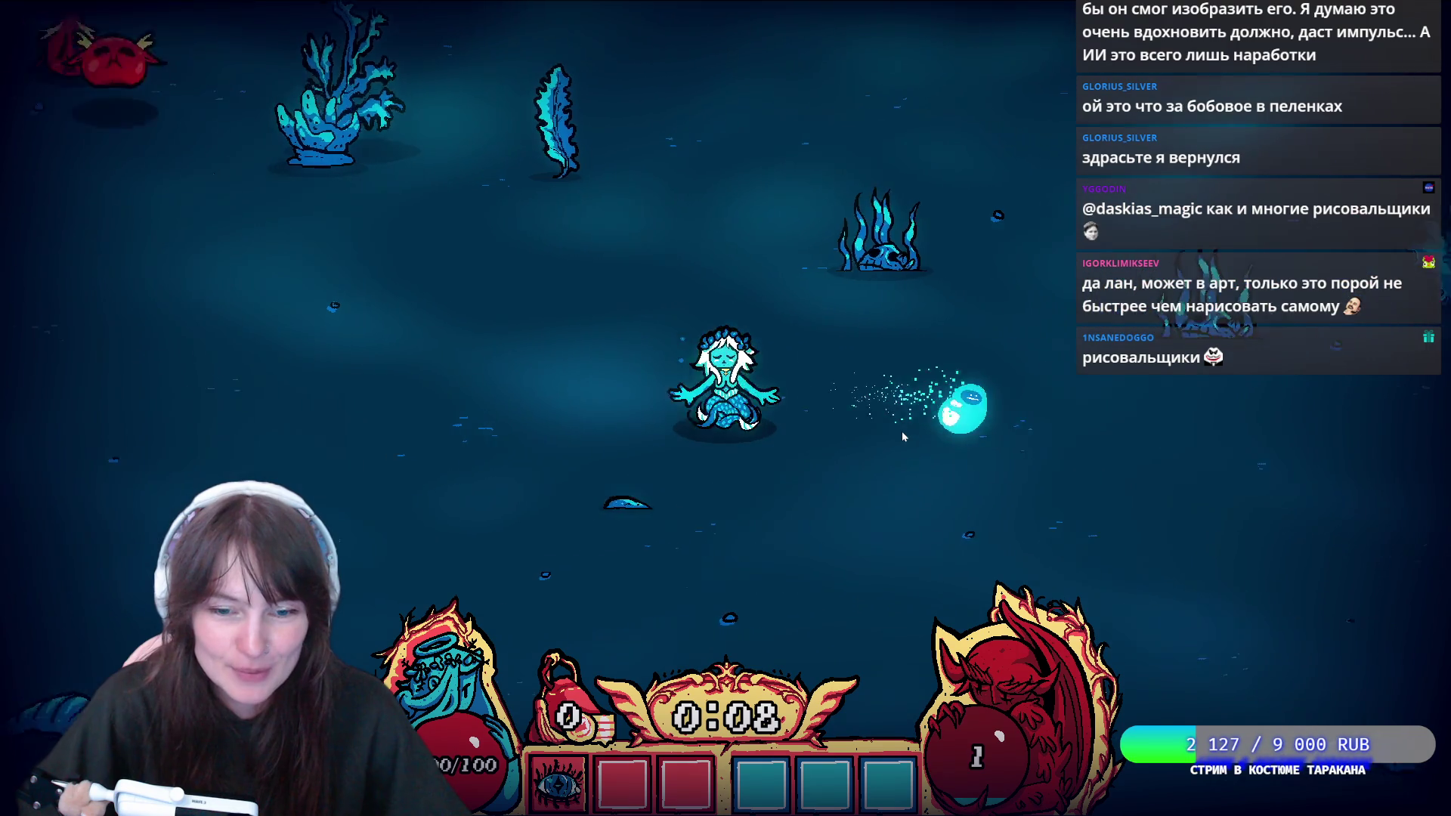
key(w)
key(s)
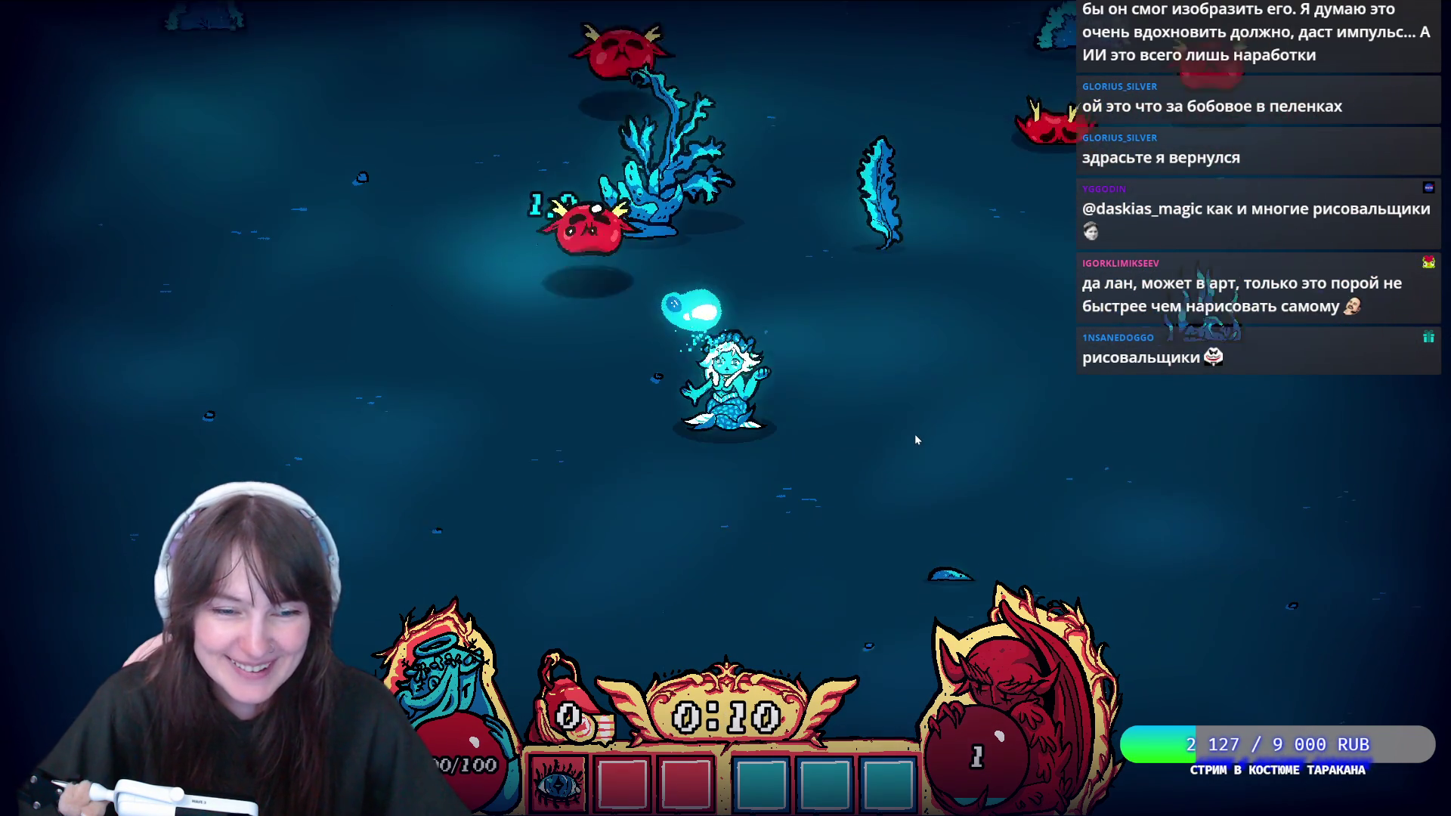
key(a)
key(s)
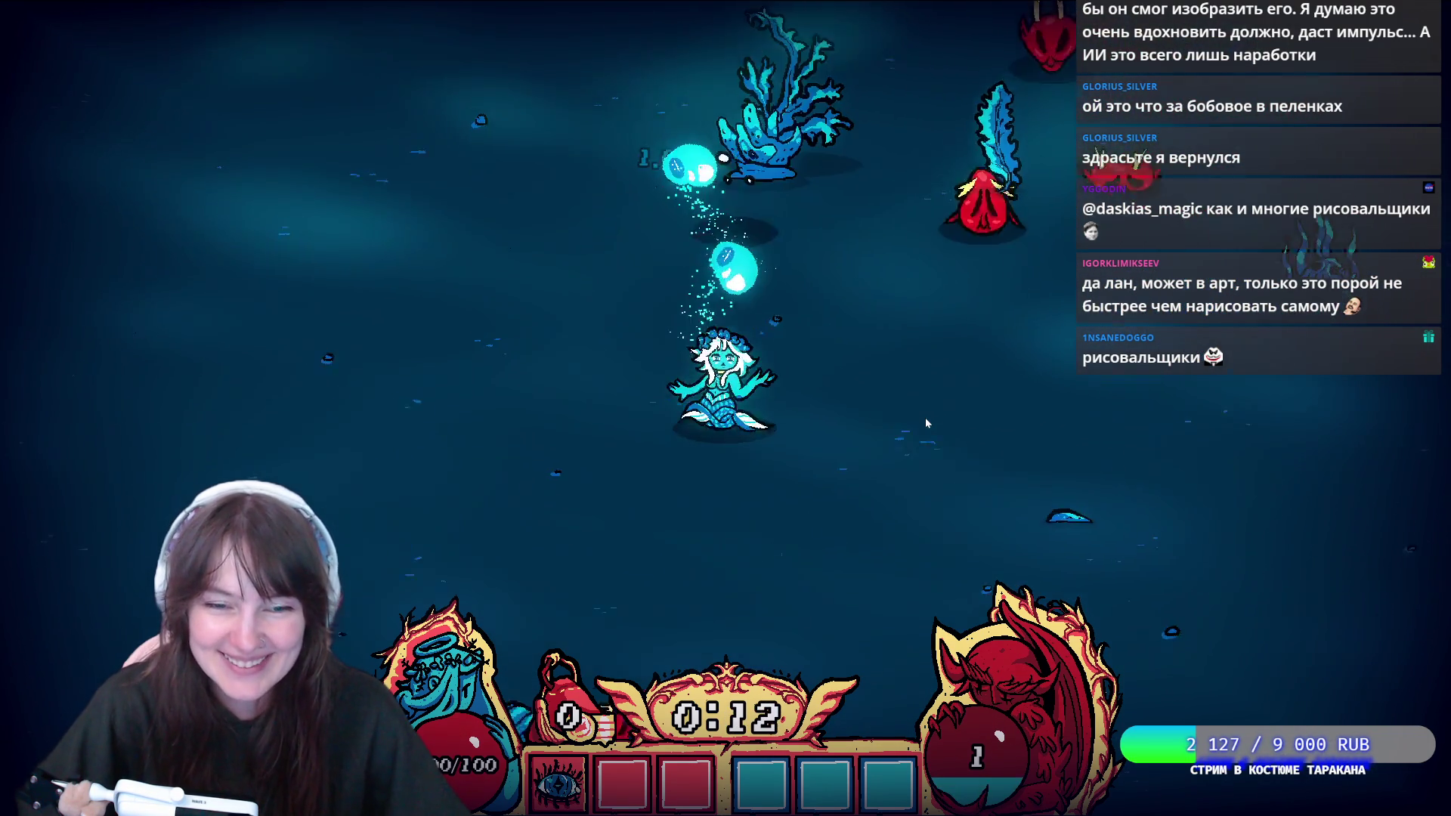
key(d)
key(a)
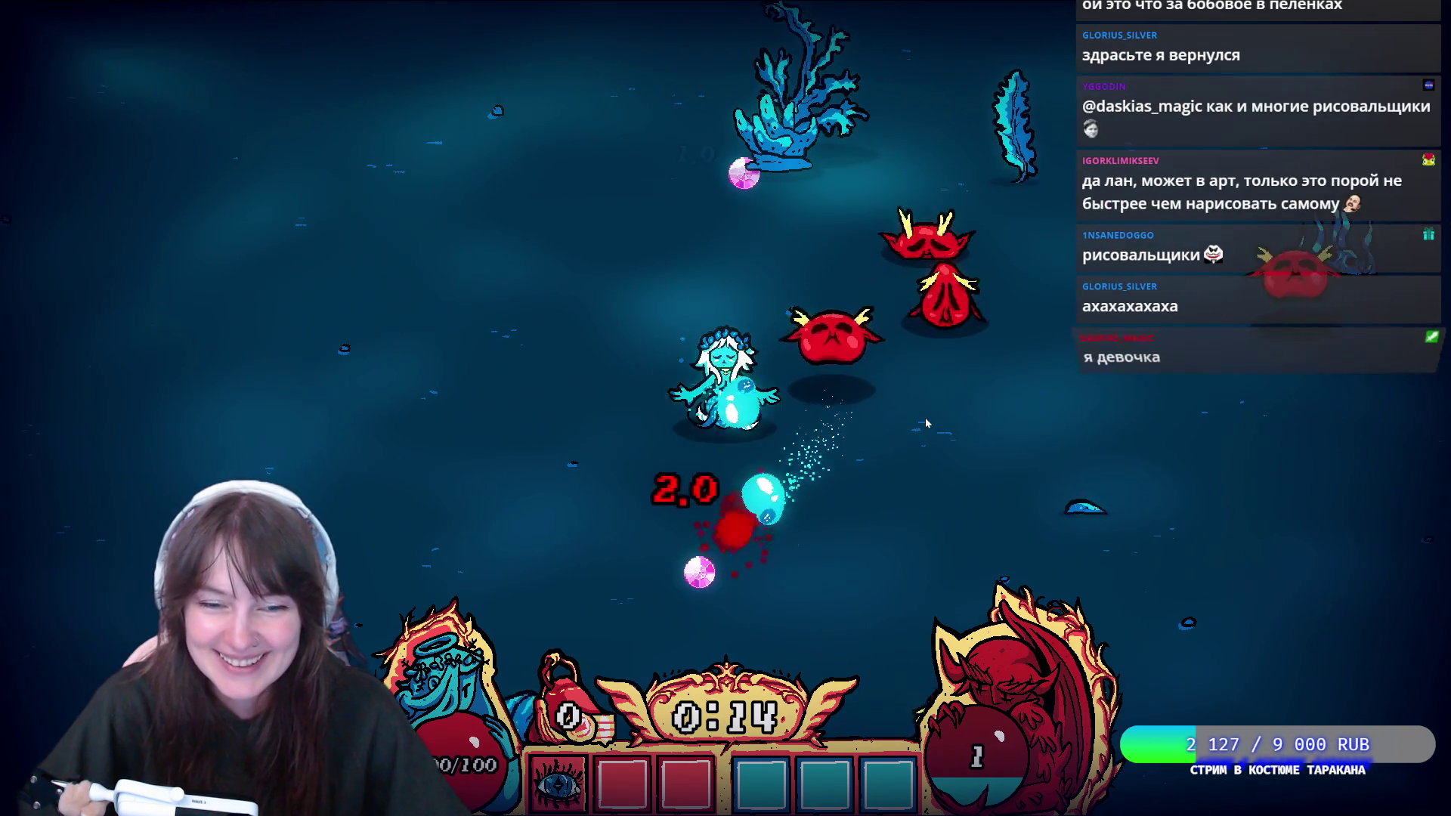
key(s)
key(d)
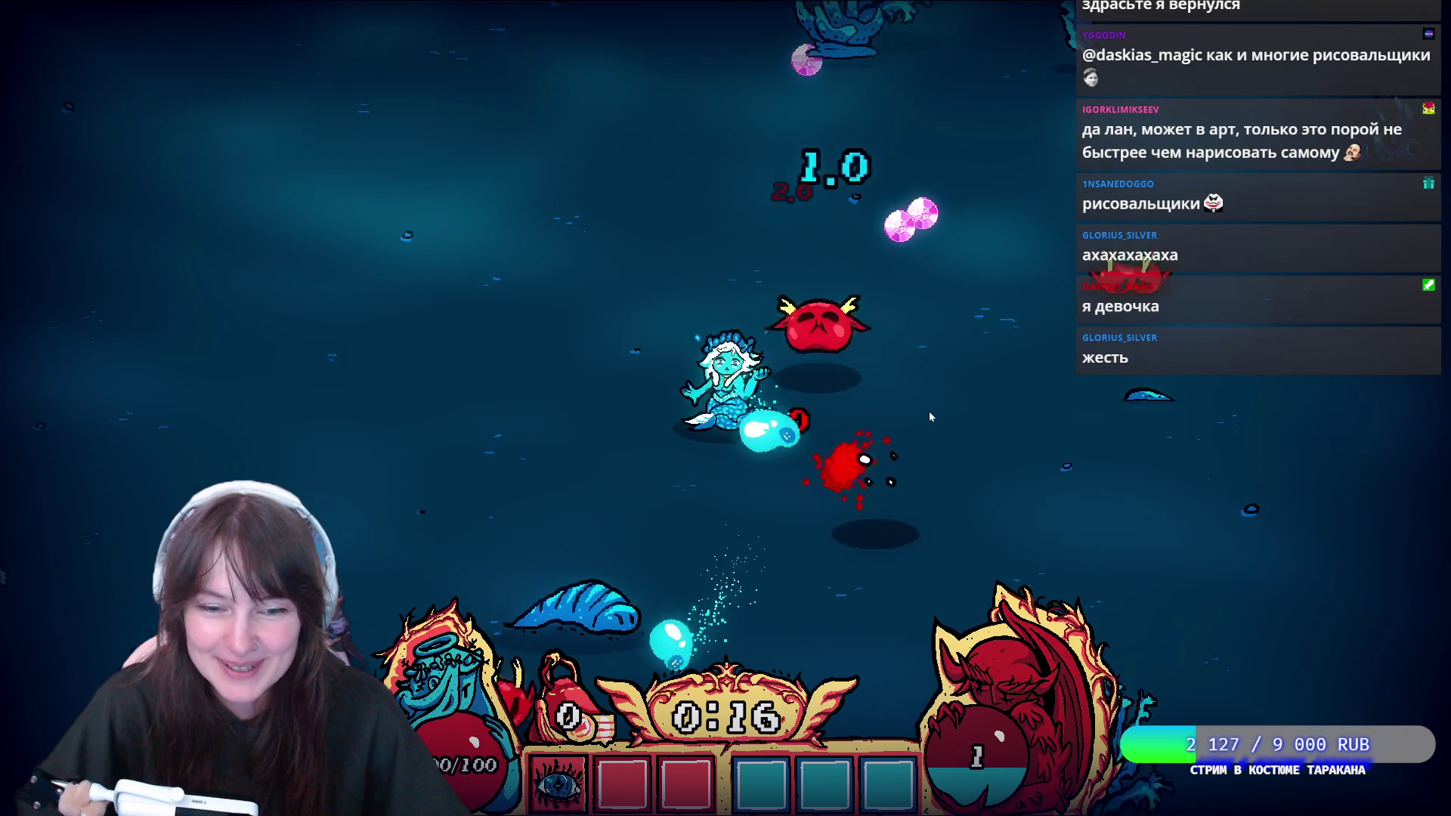
key(d)
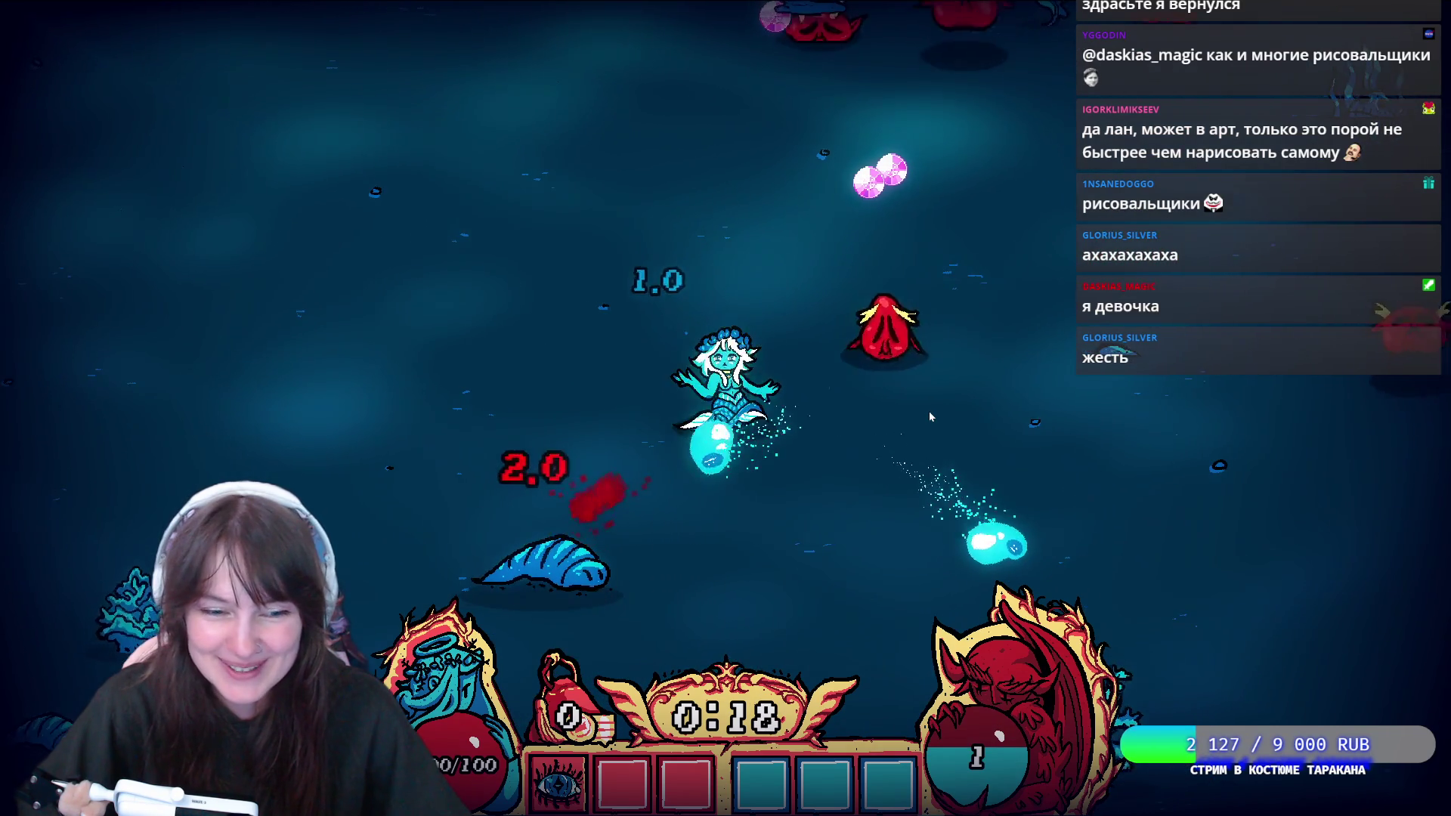
key(w)
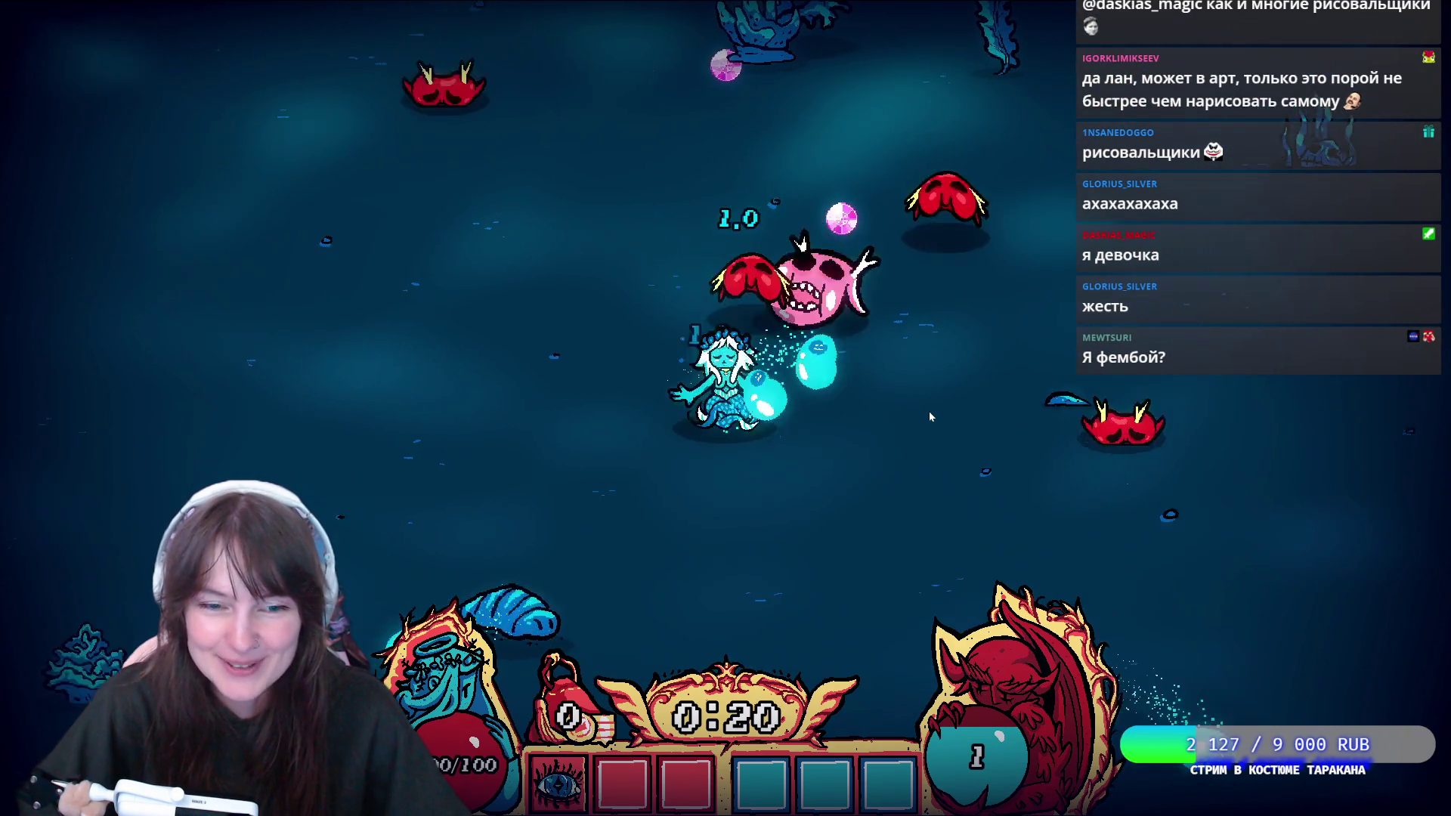
key(s)
key(d)
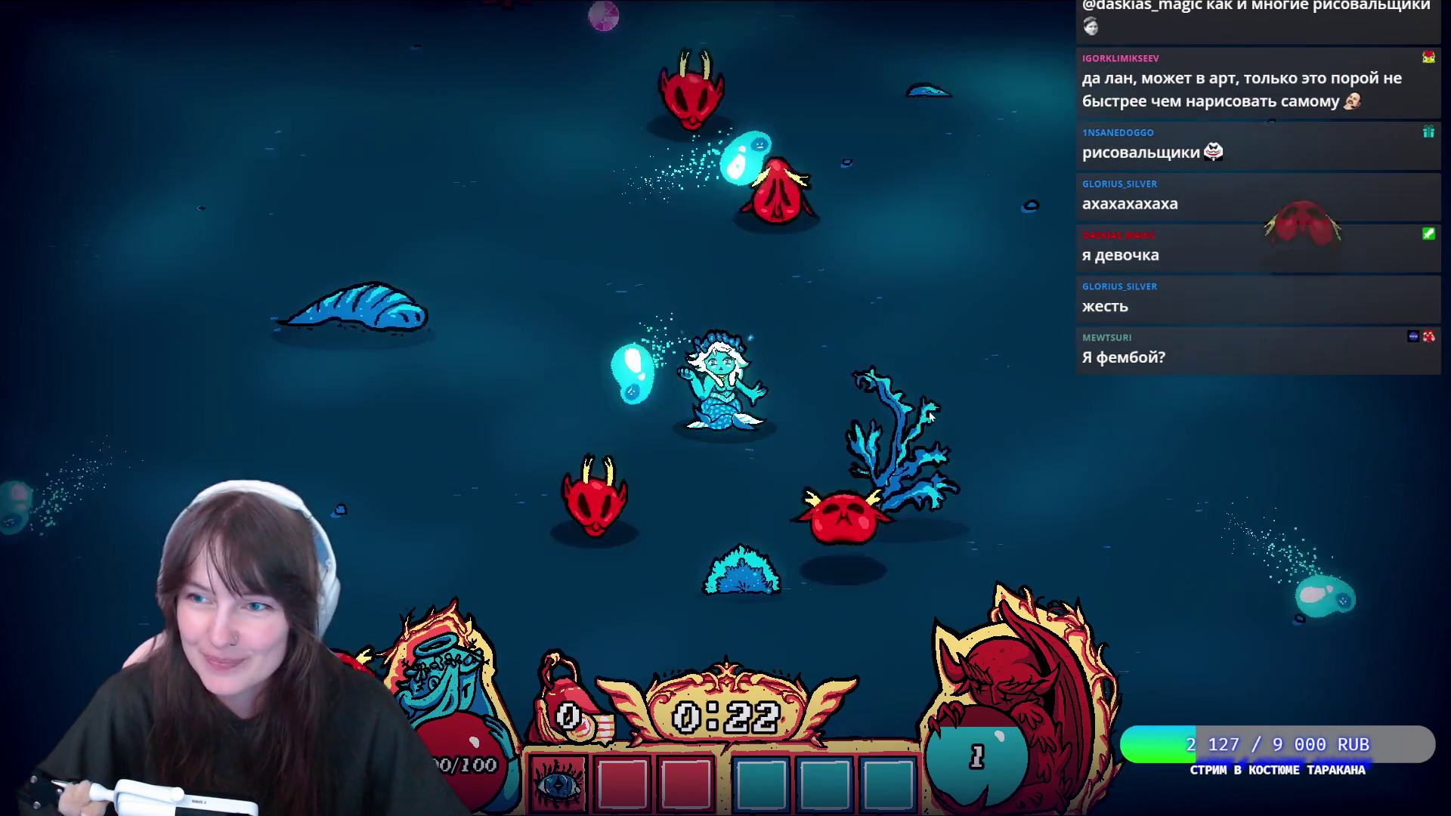
key(w)
key(a)
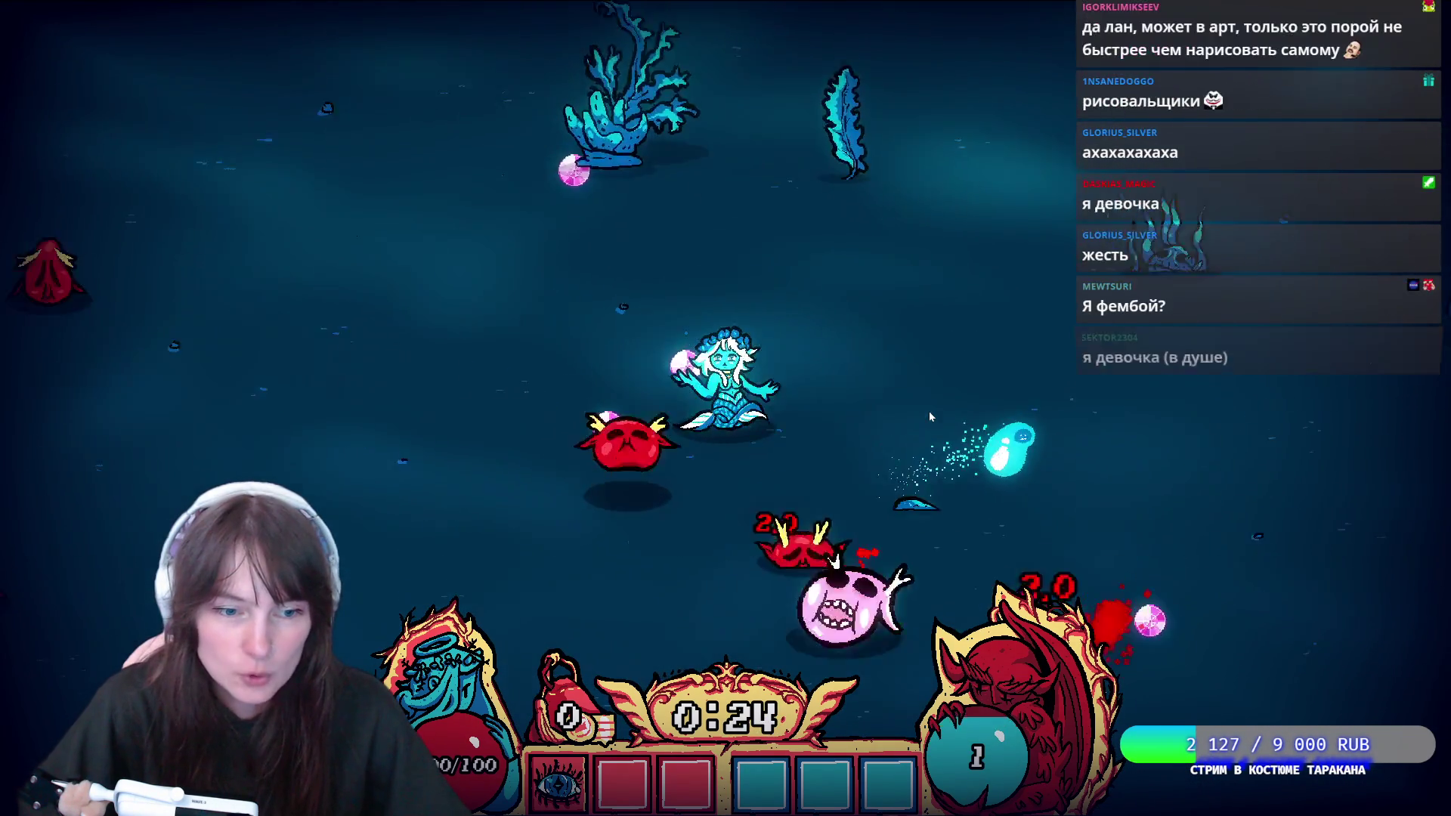
click(590, 636)
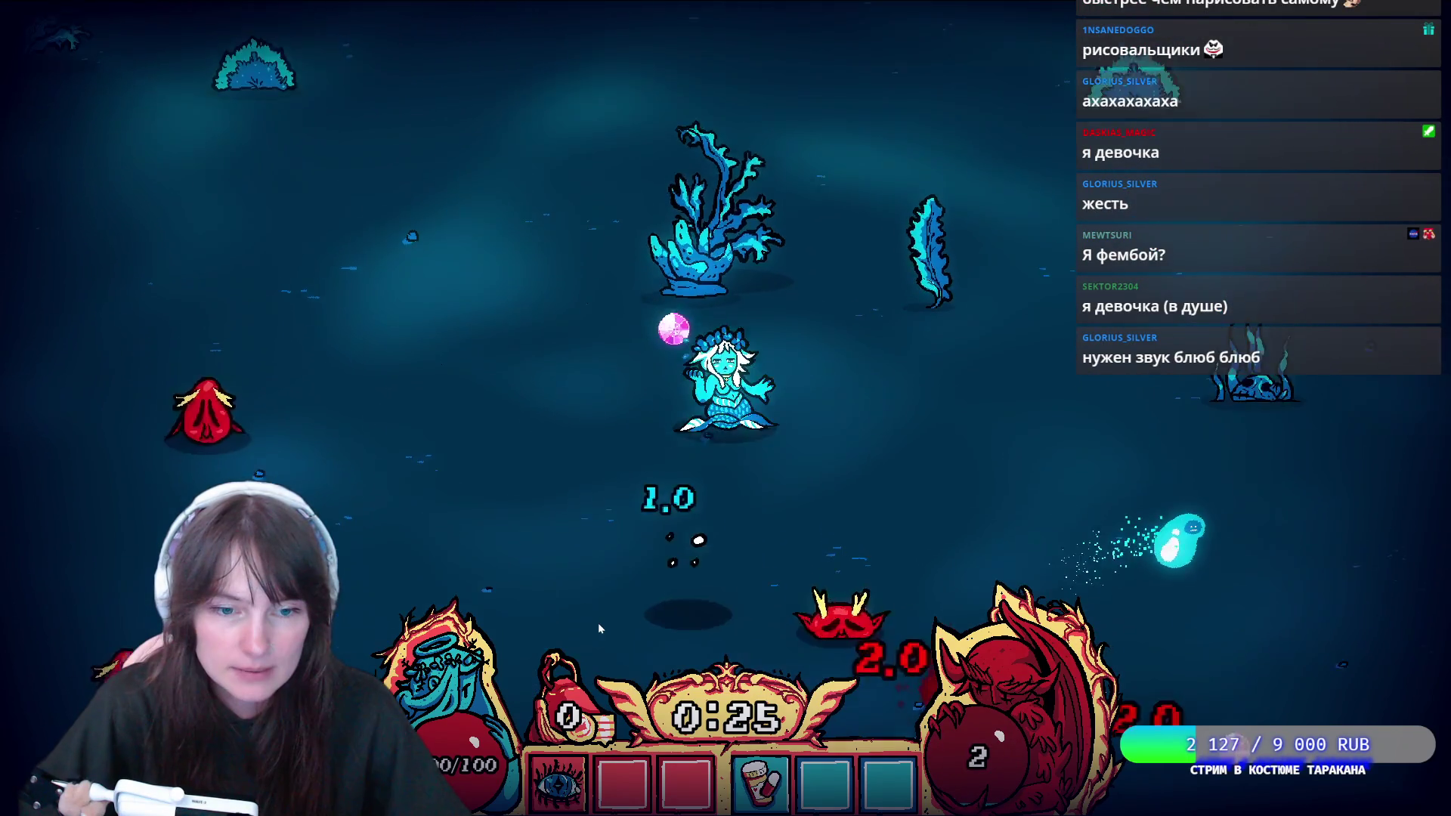
Keep dodging enemies and take Spark for an extra projectile at the next level-up.
key(s)
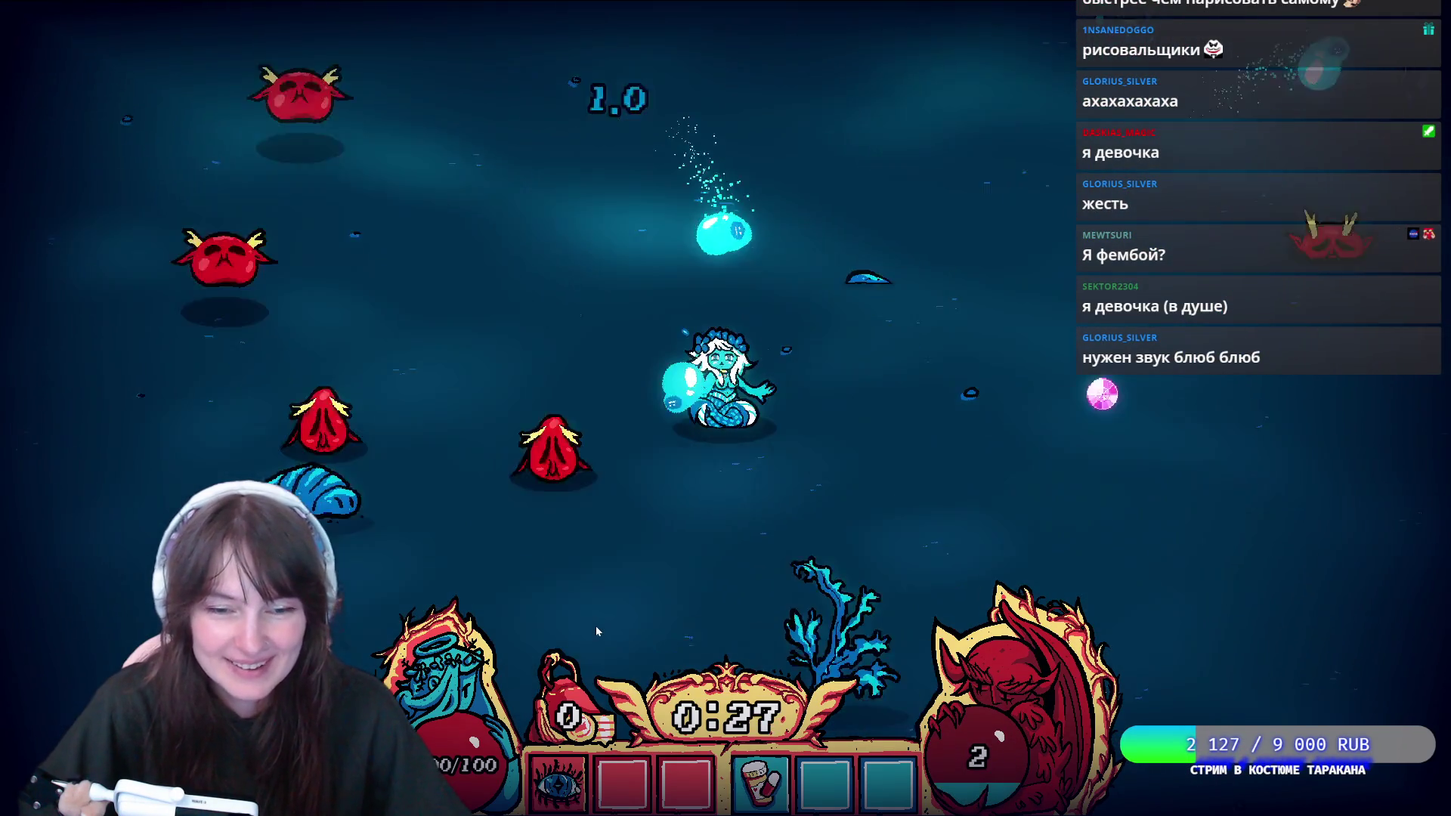
key(d)
key(w)
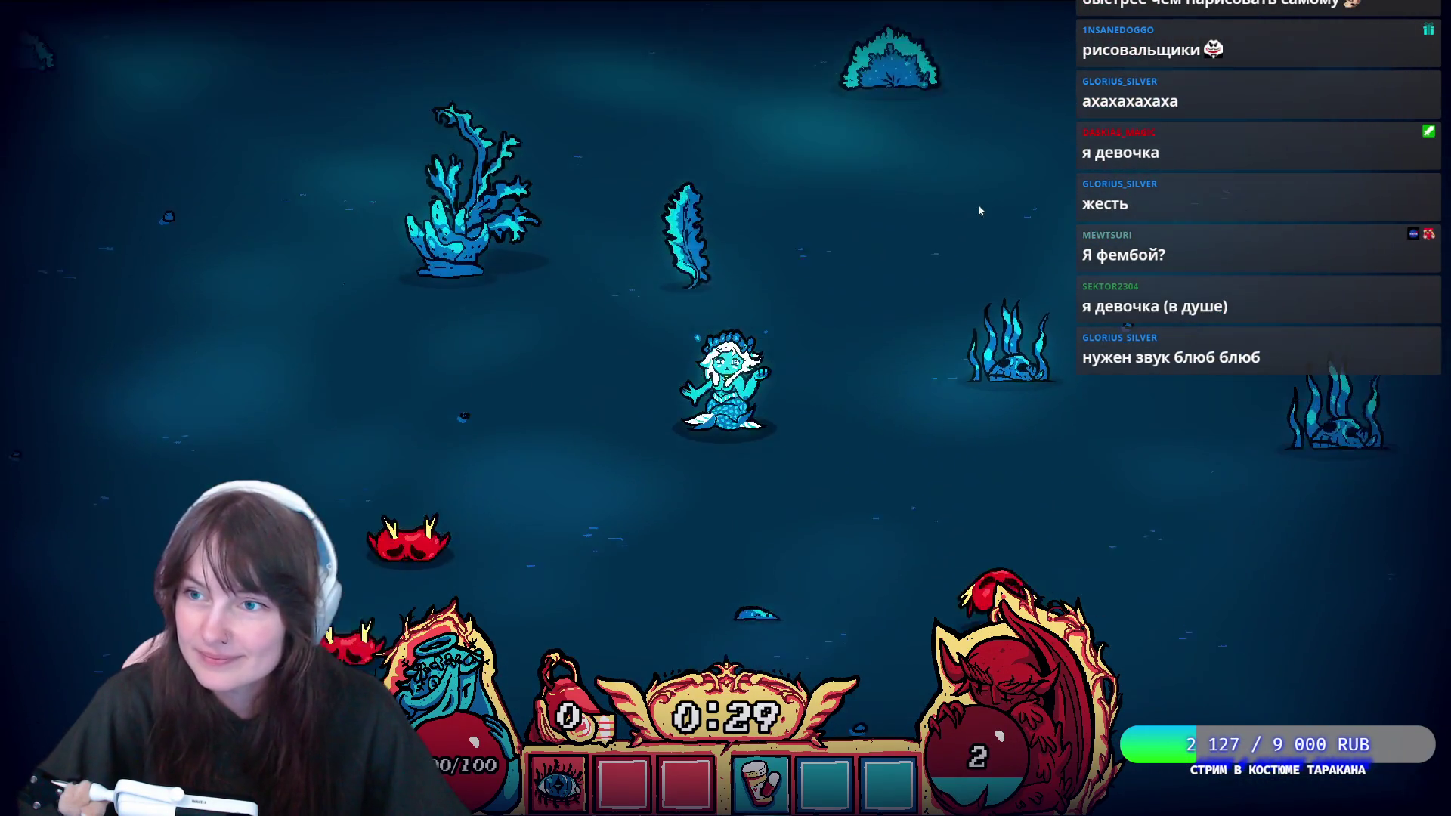
key(s)
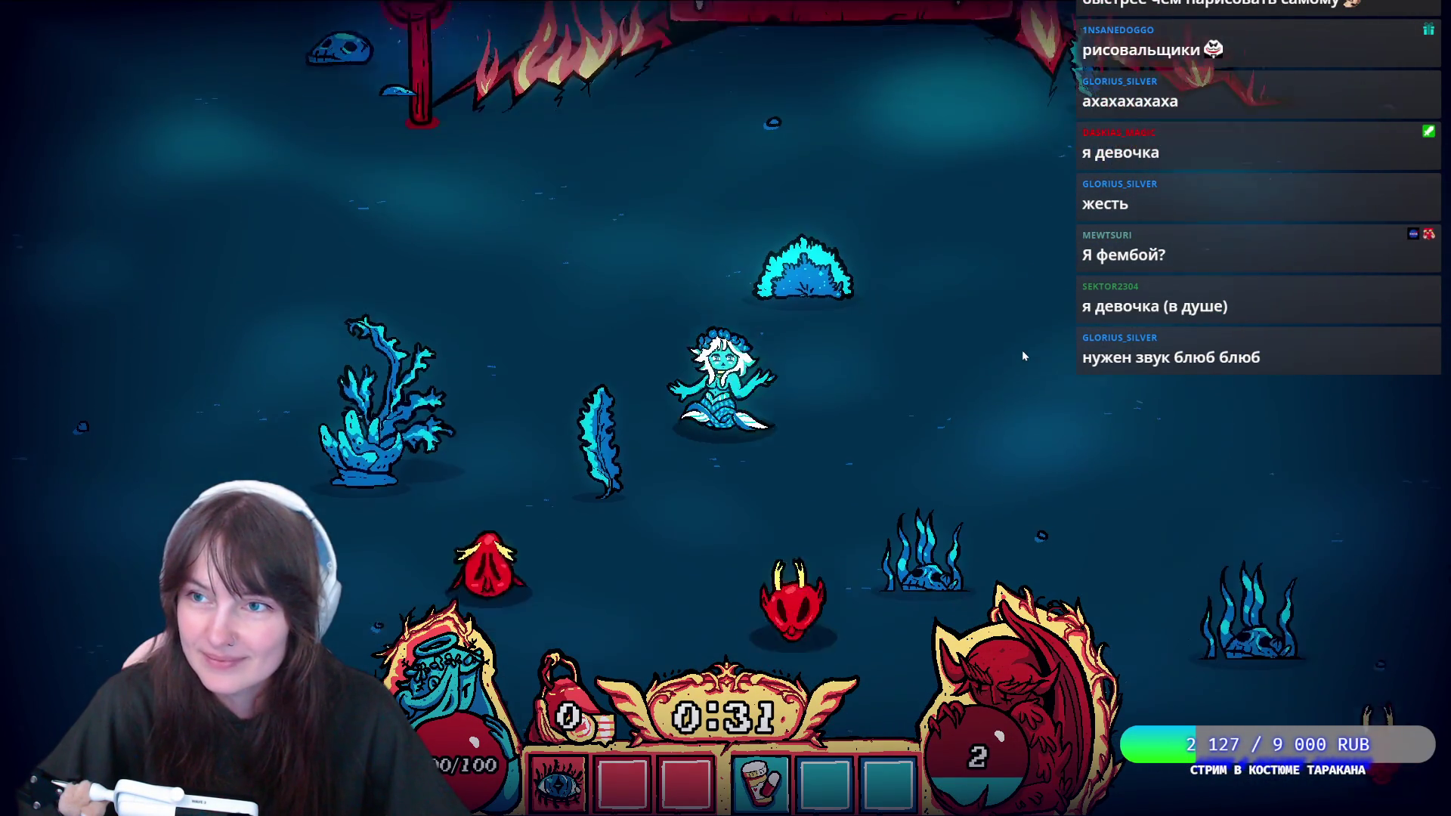
key(d)
key(a)
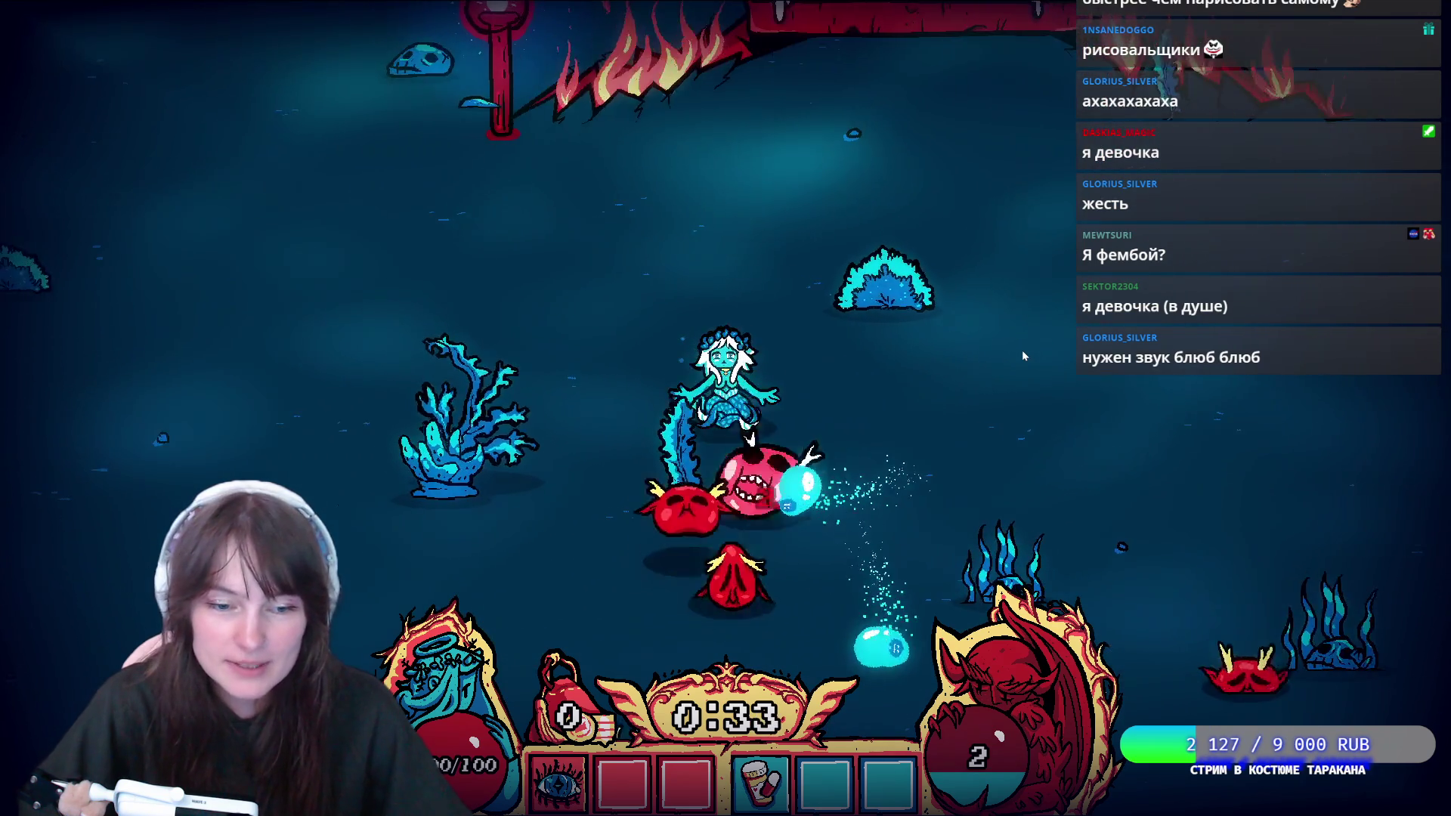
key(s)
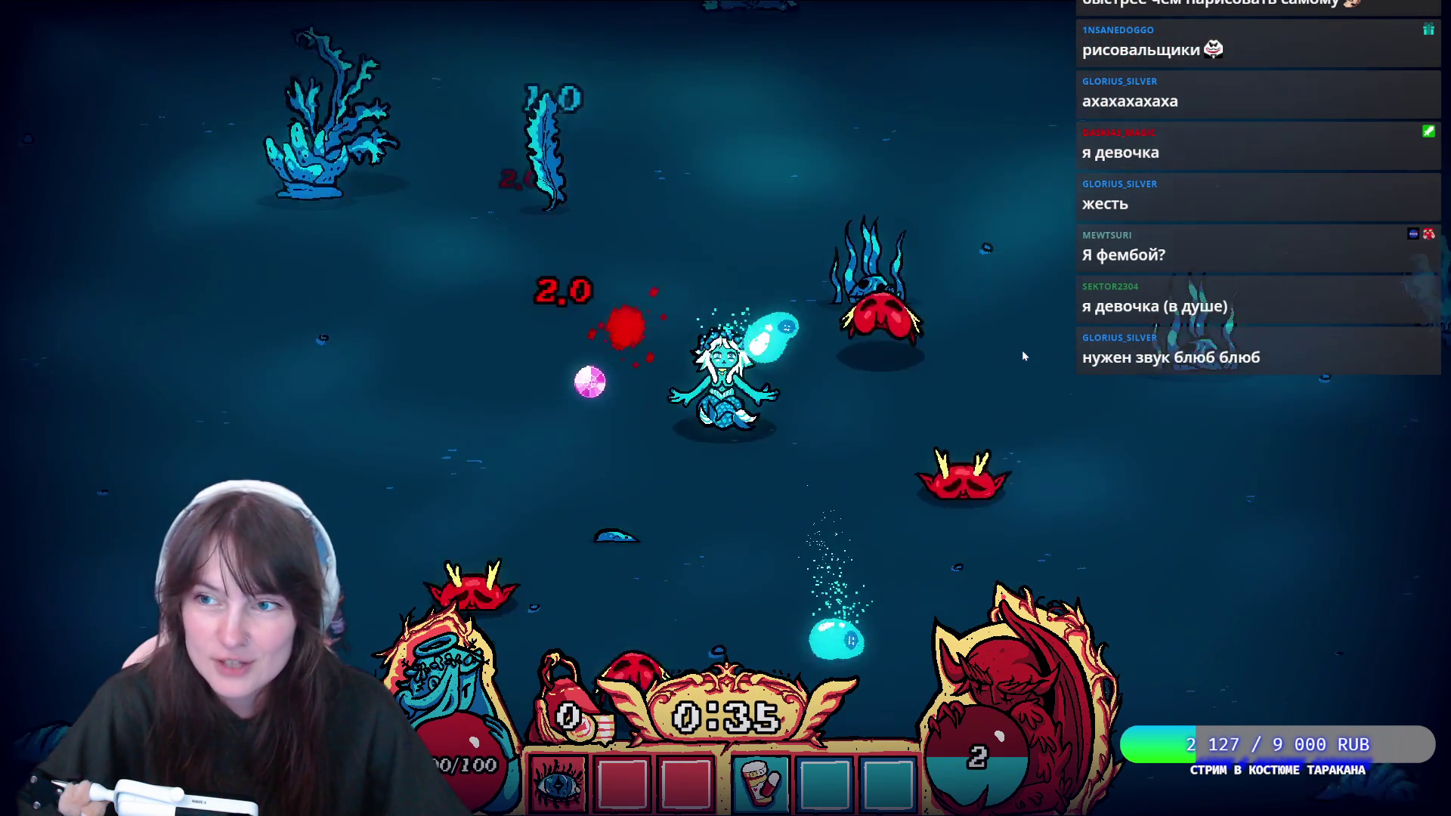
key(w)
key(d)
key(d)
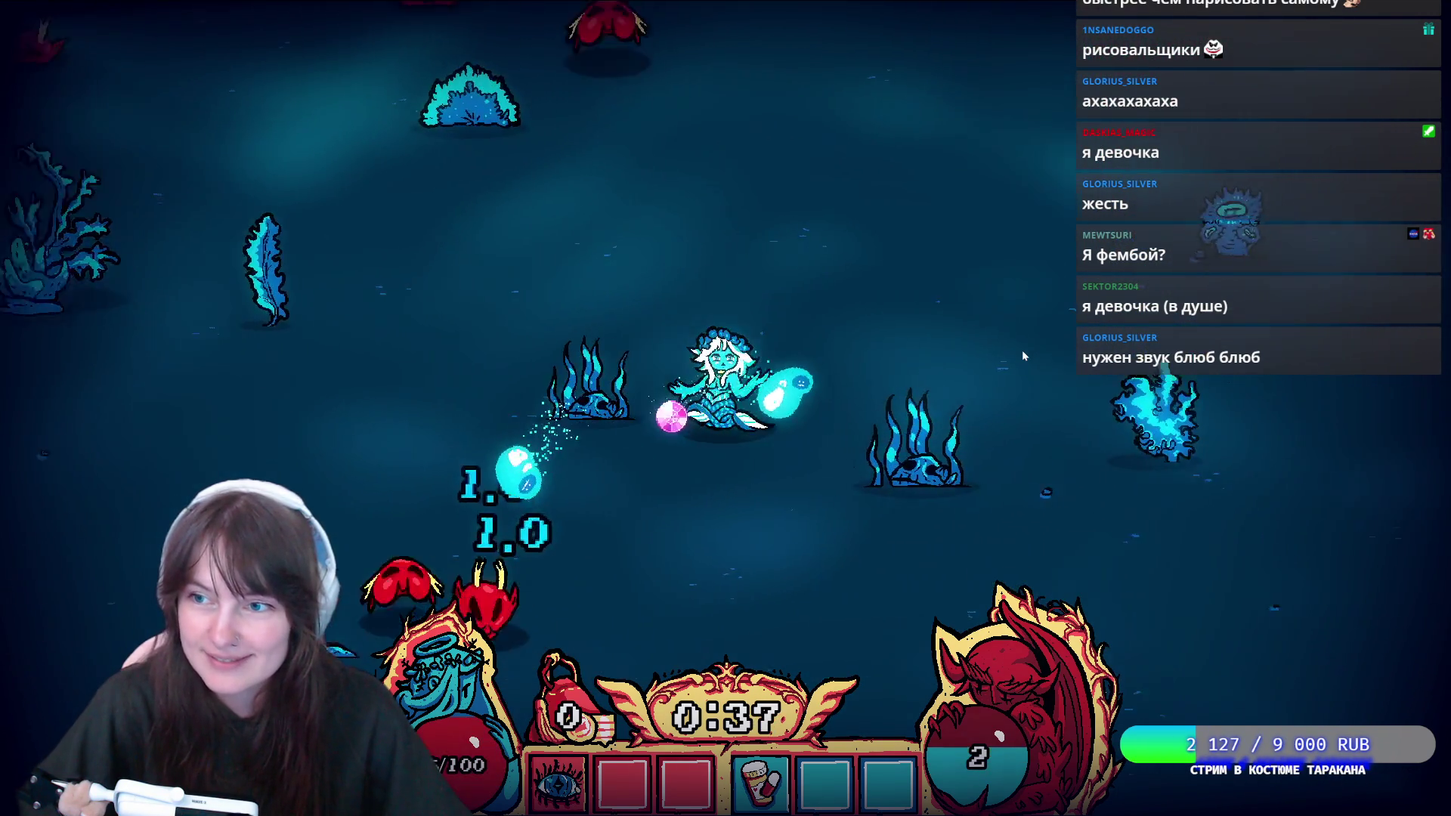
key(s)
key(s)
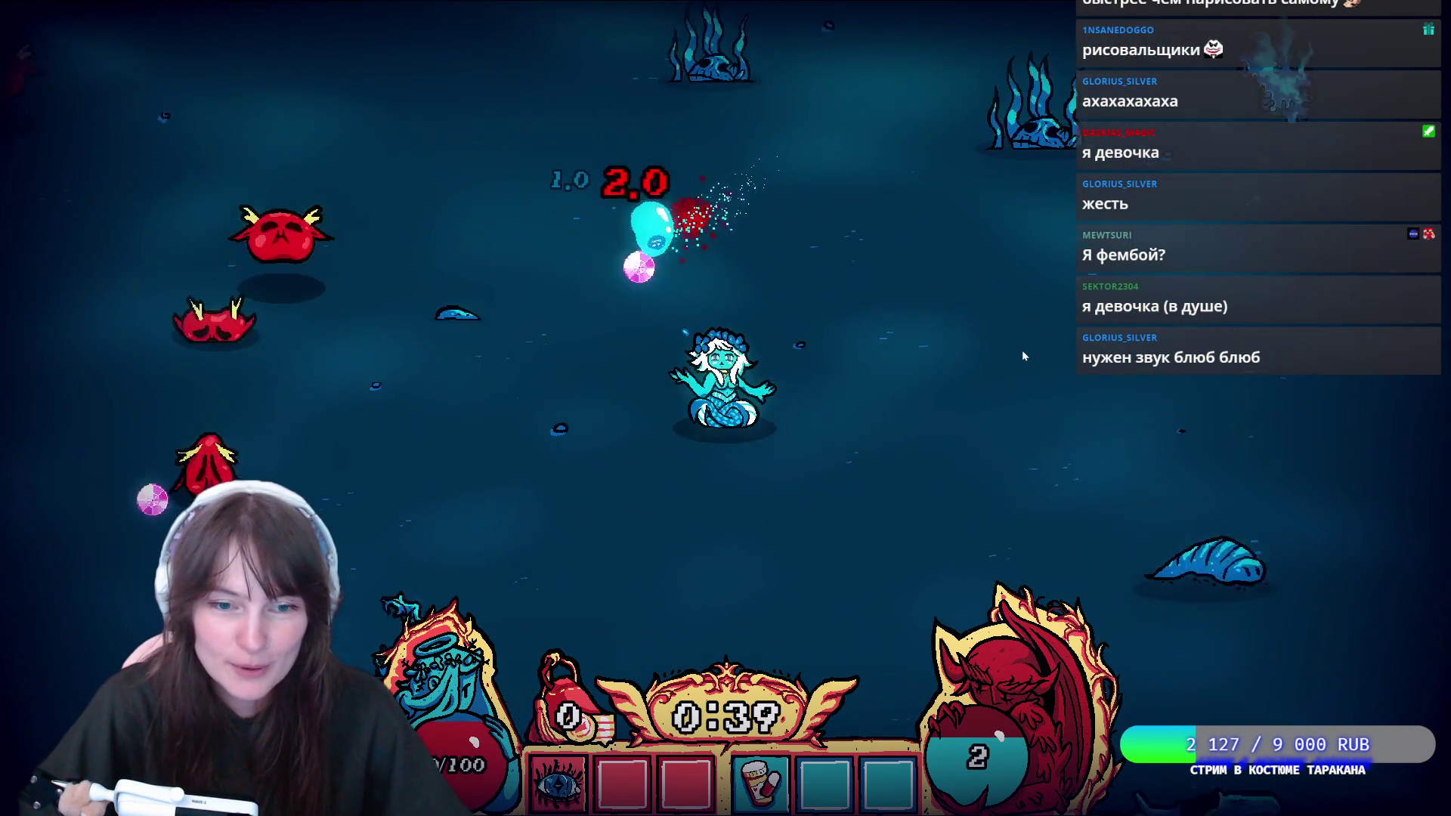
key(w)
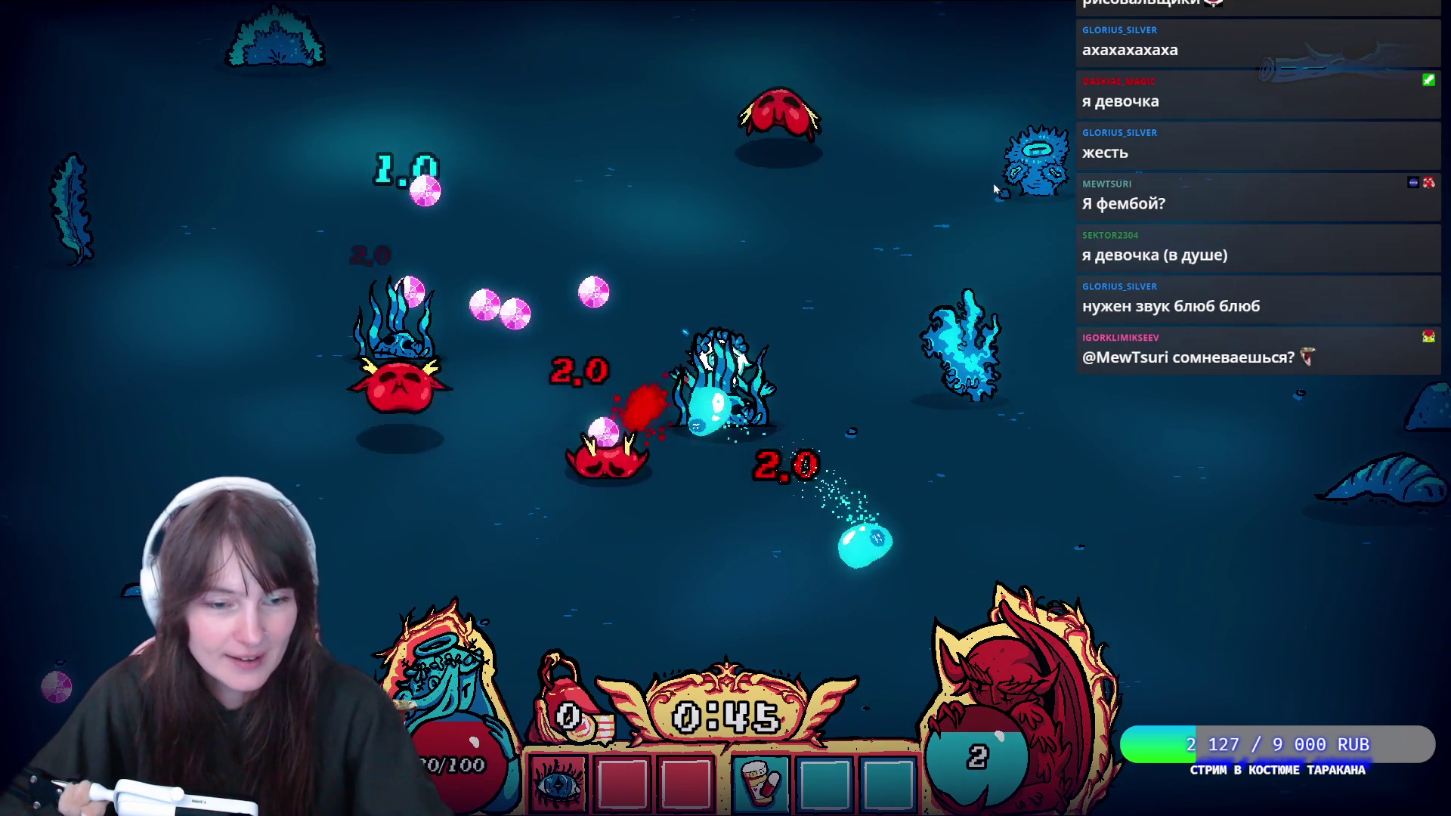
key(a)
key(w)
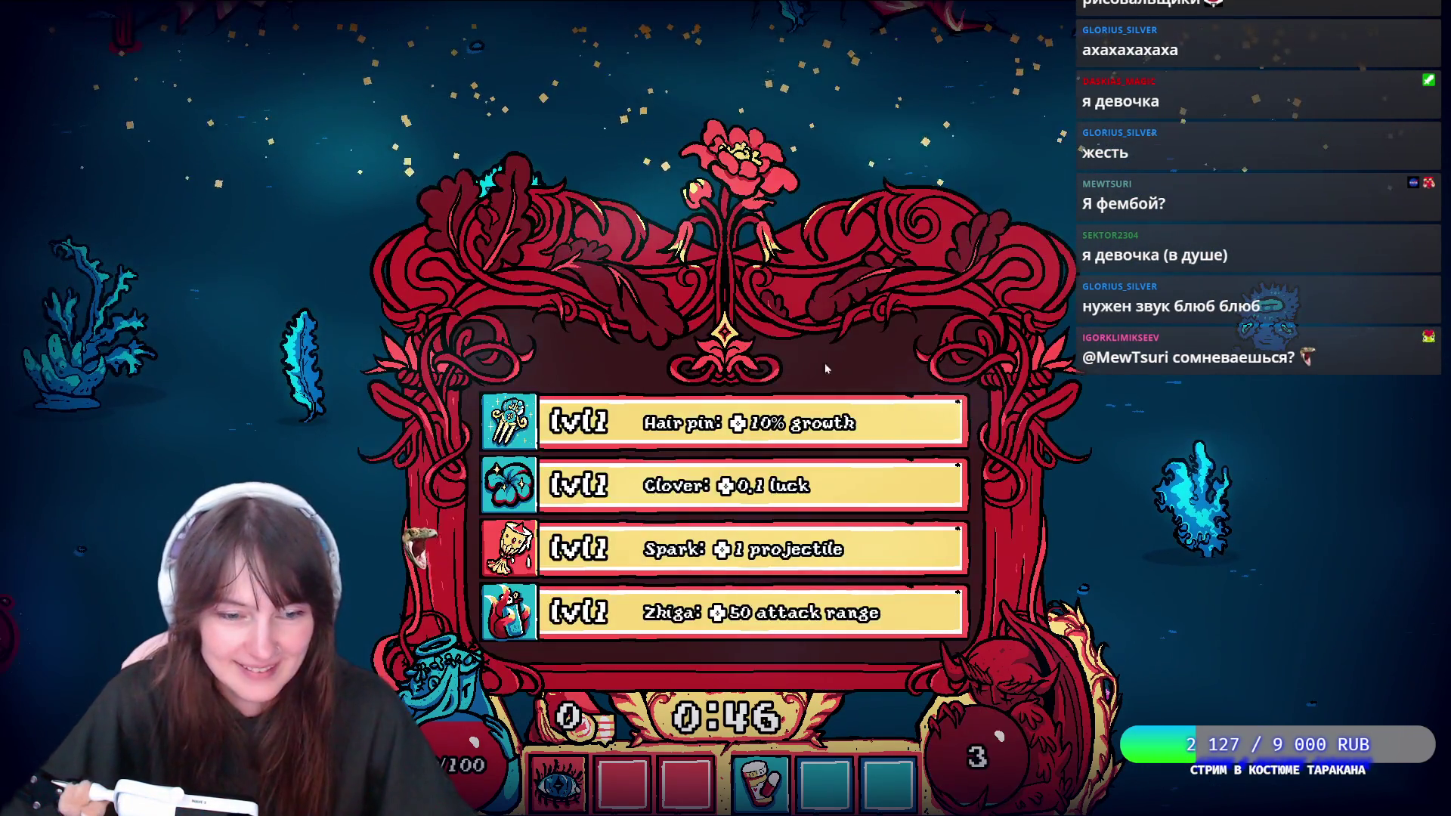
click(648, 548)
Swim a little longer, then pause and quit the run to the main menu.
key(s)
key(d)
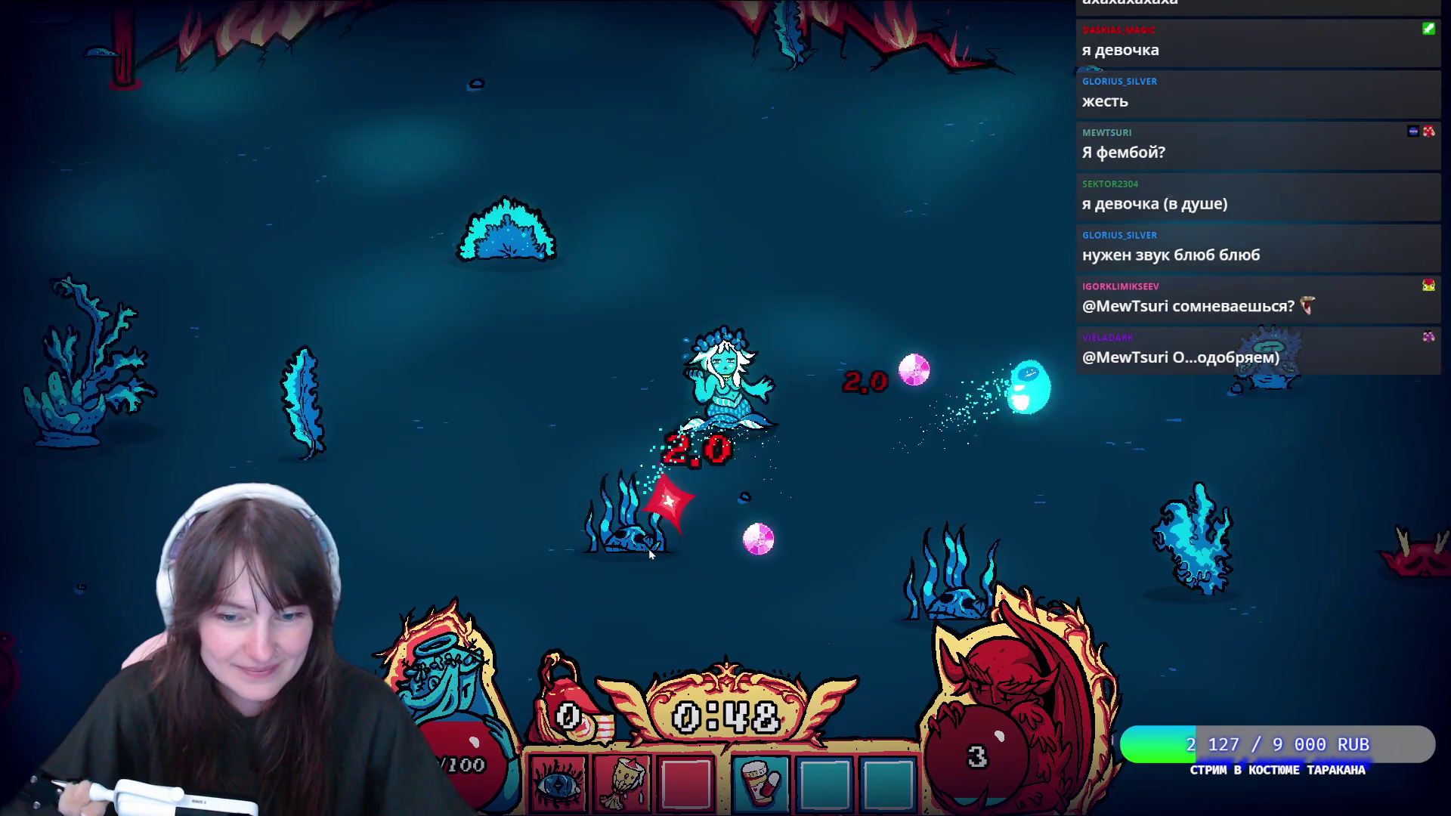
key(s)
key(a)
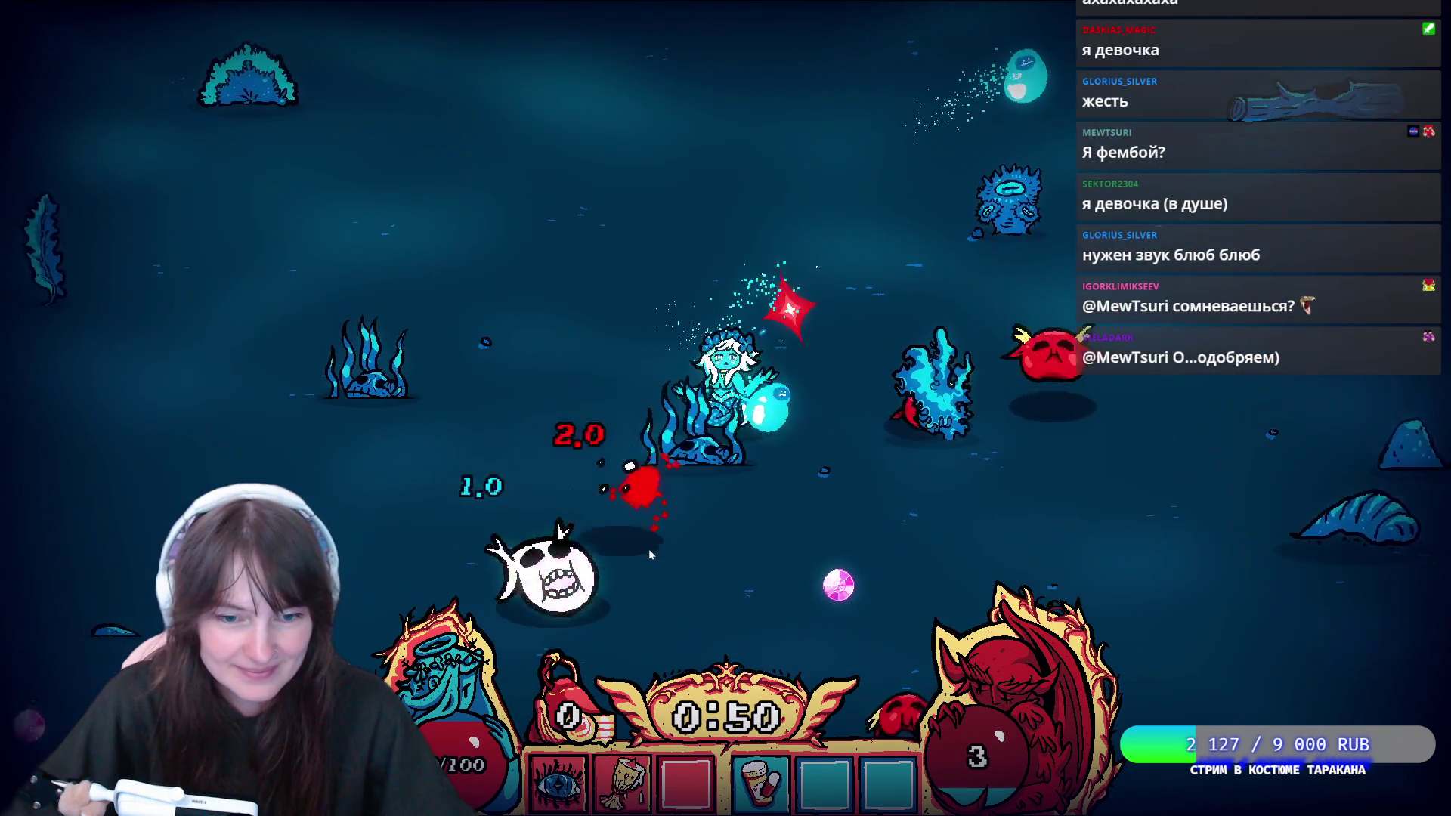
key(s)
key(a)
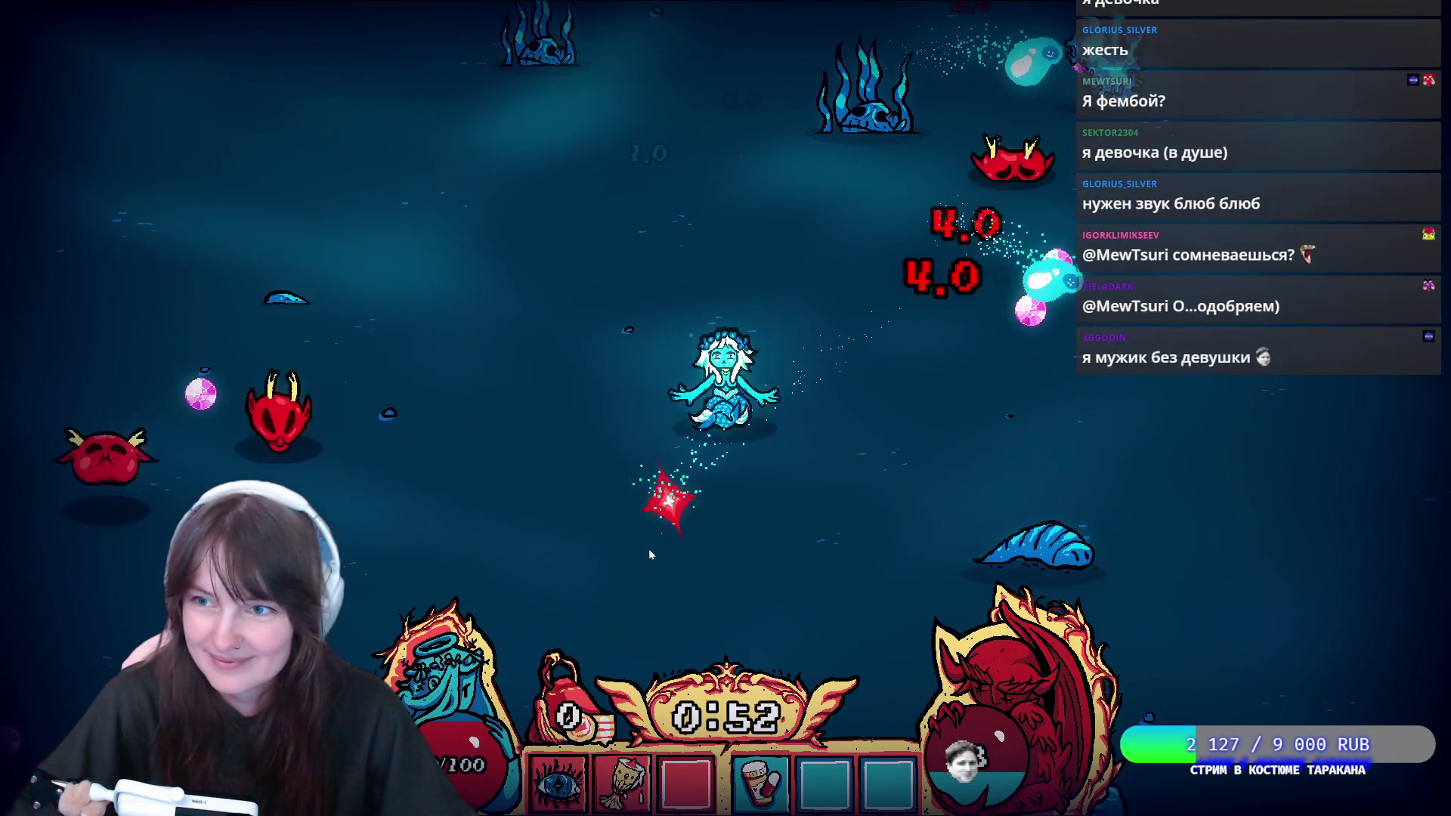
key(s)
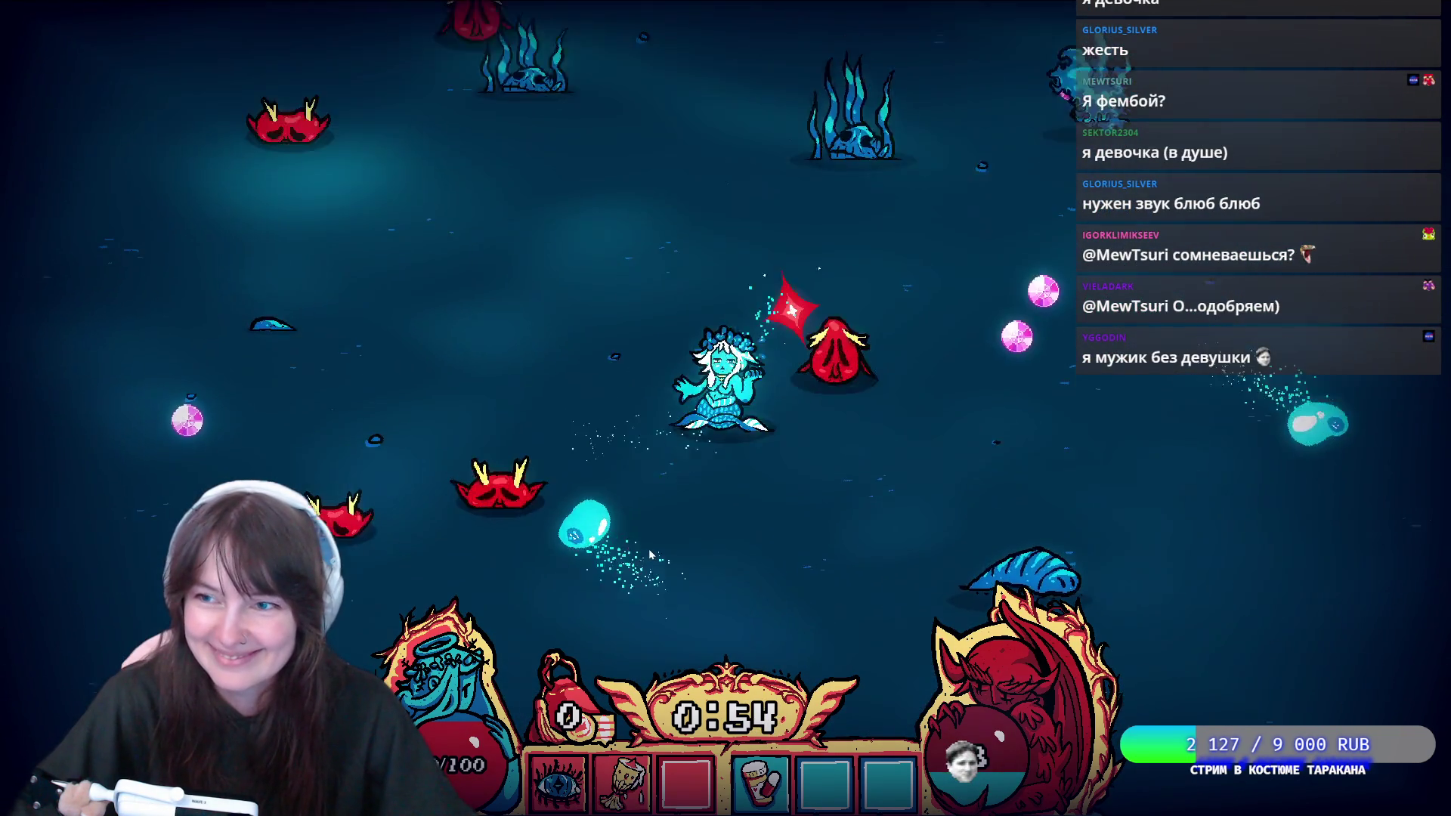
key(a)
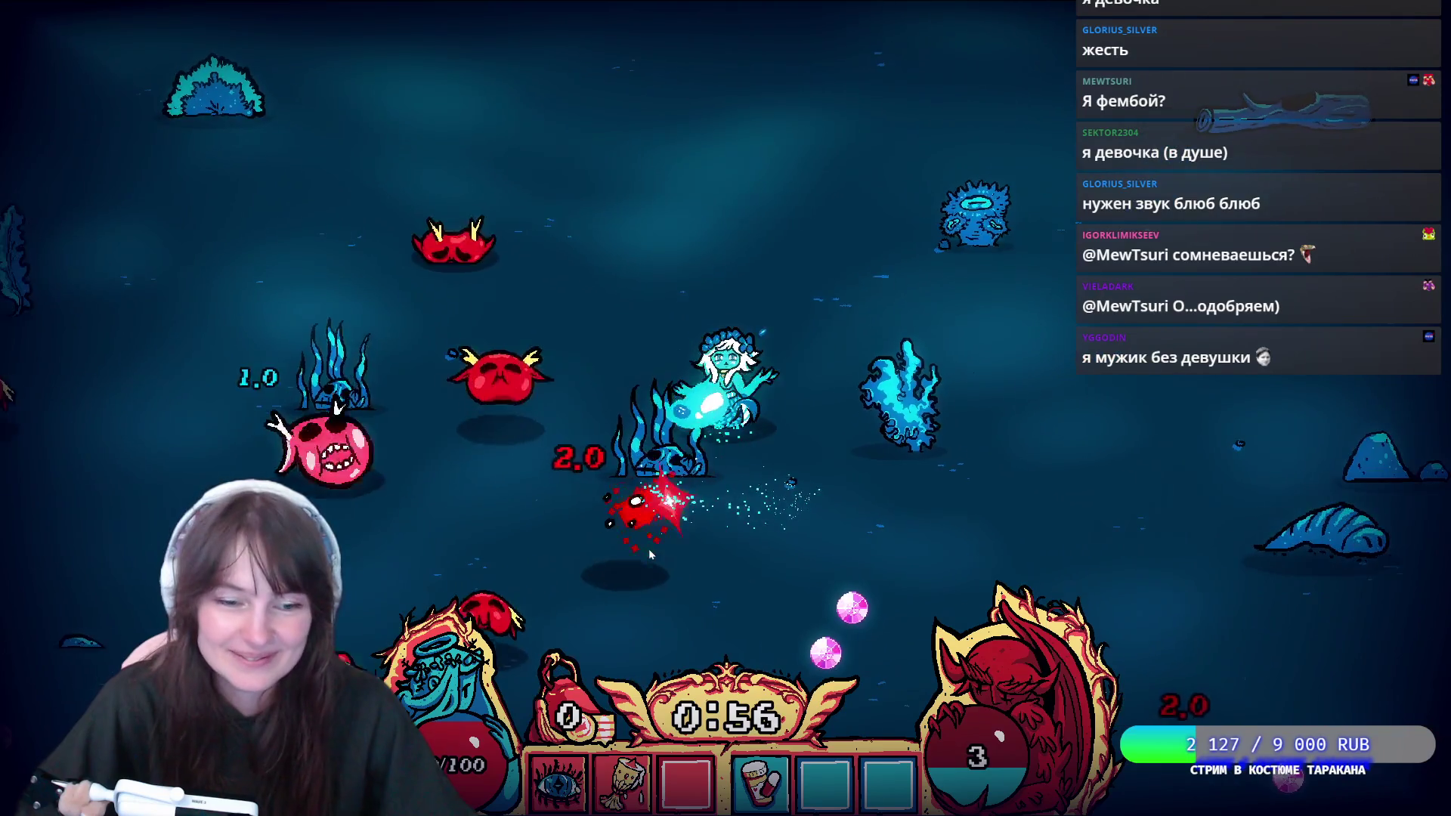
key(s)
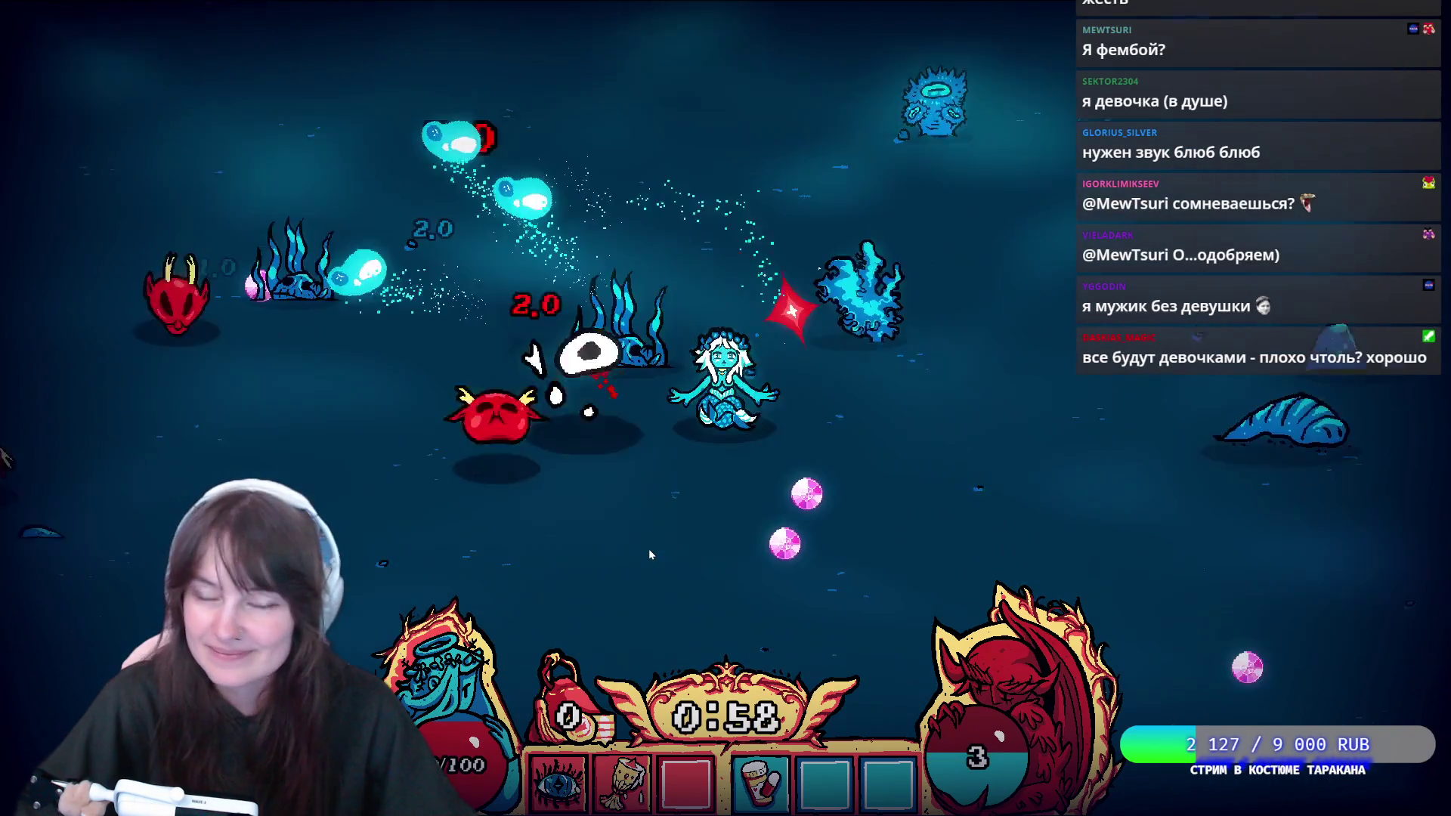
key(Escape)
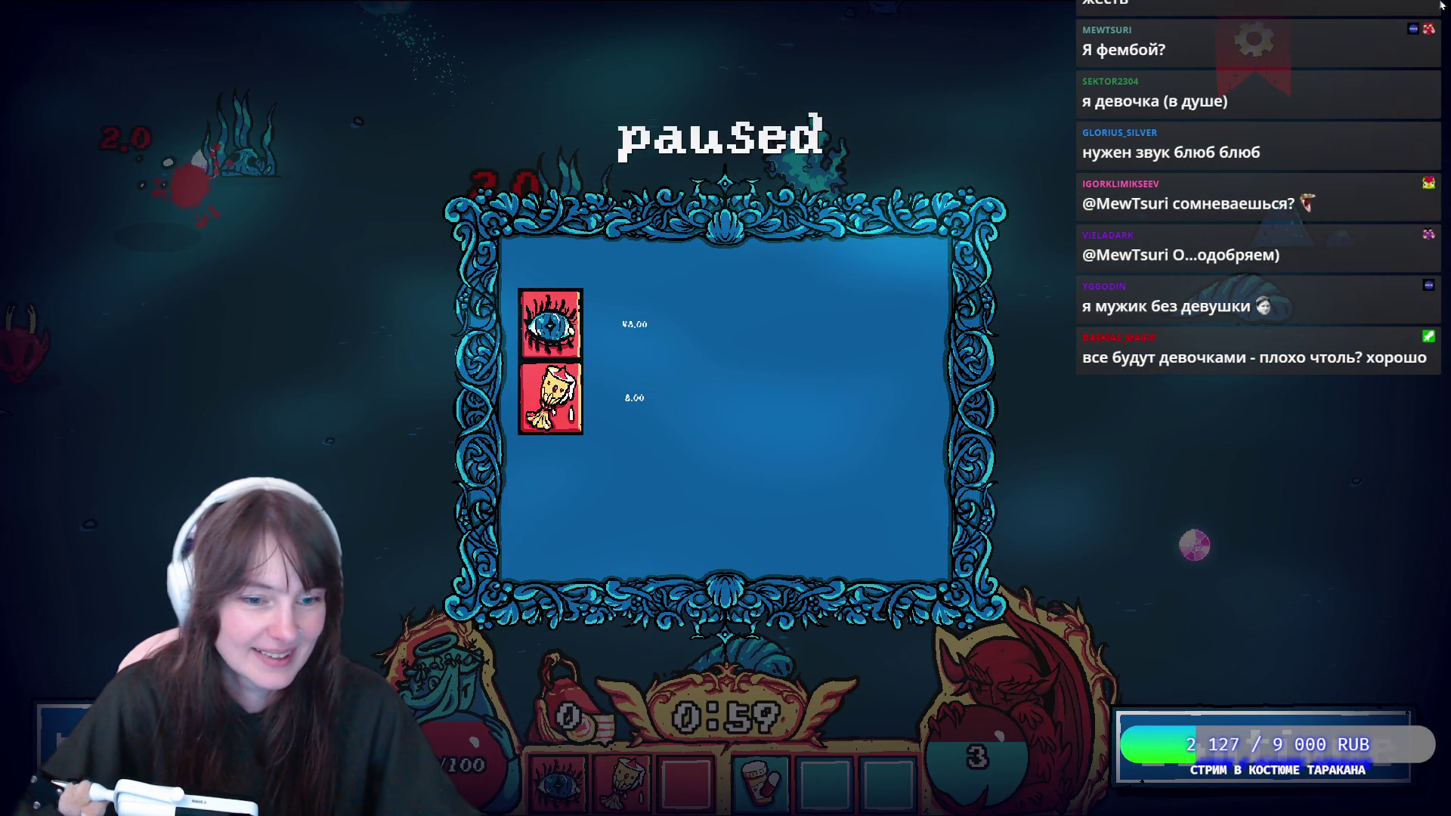
key(Escape)
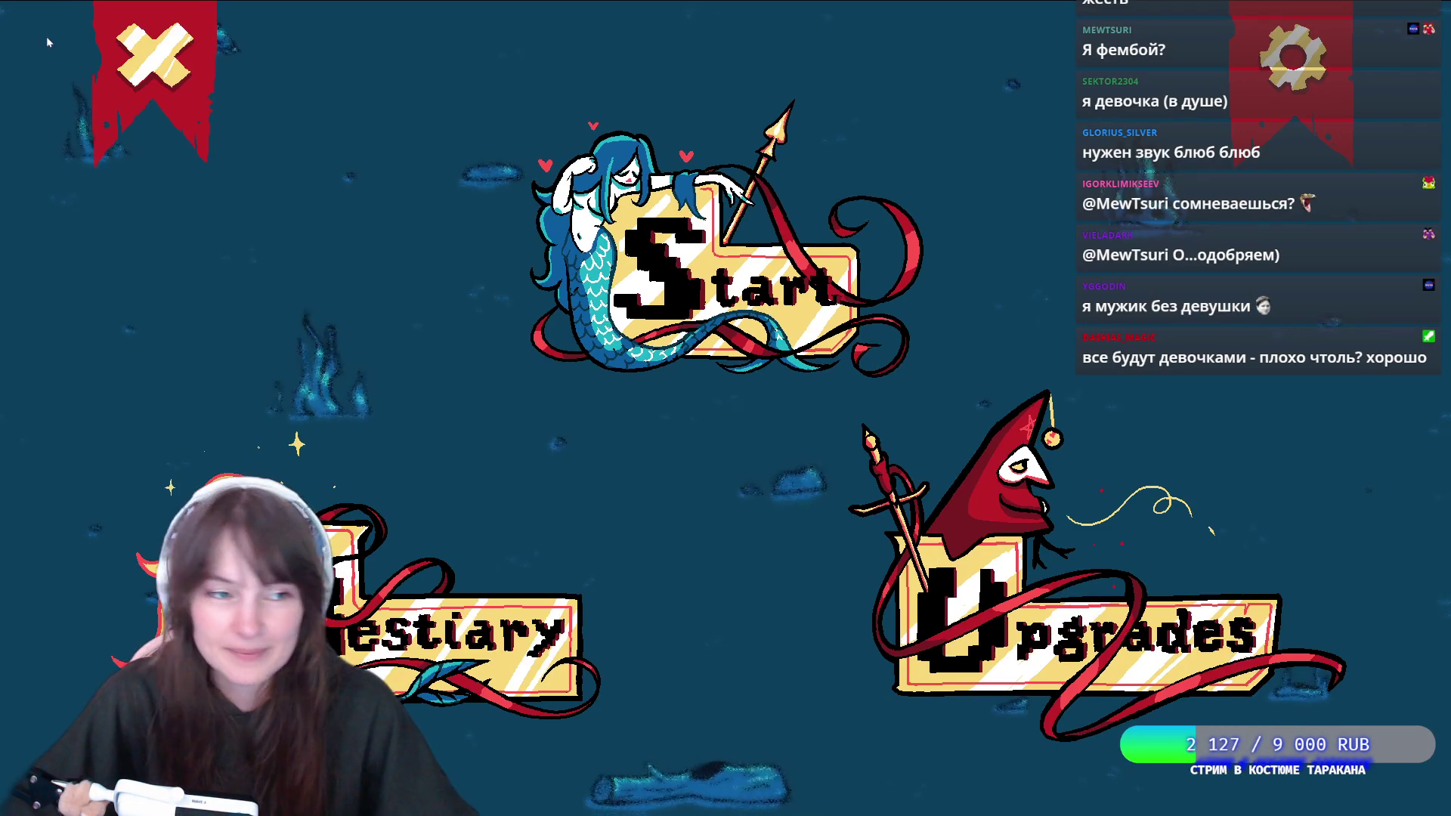
Quit the game, pencil a wavy red flame outline above the circle, and check frame 2.
click(171, 79)
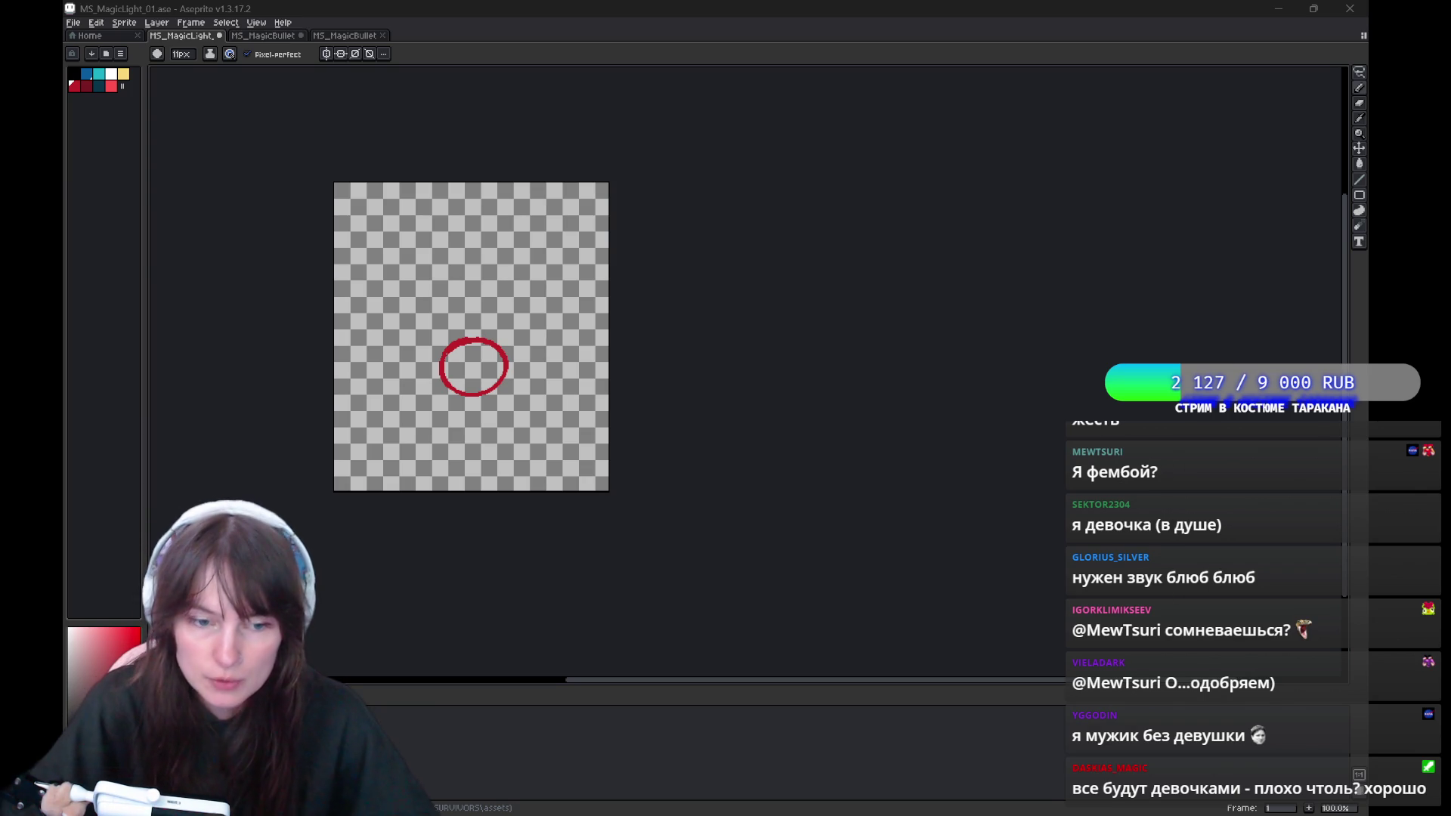
drag(582, 208, 558, 226)
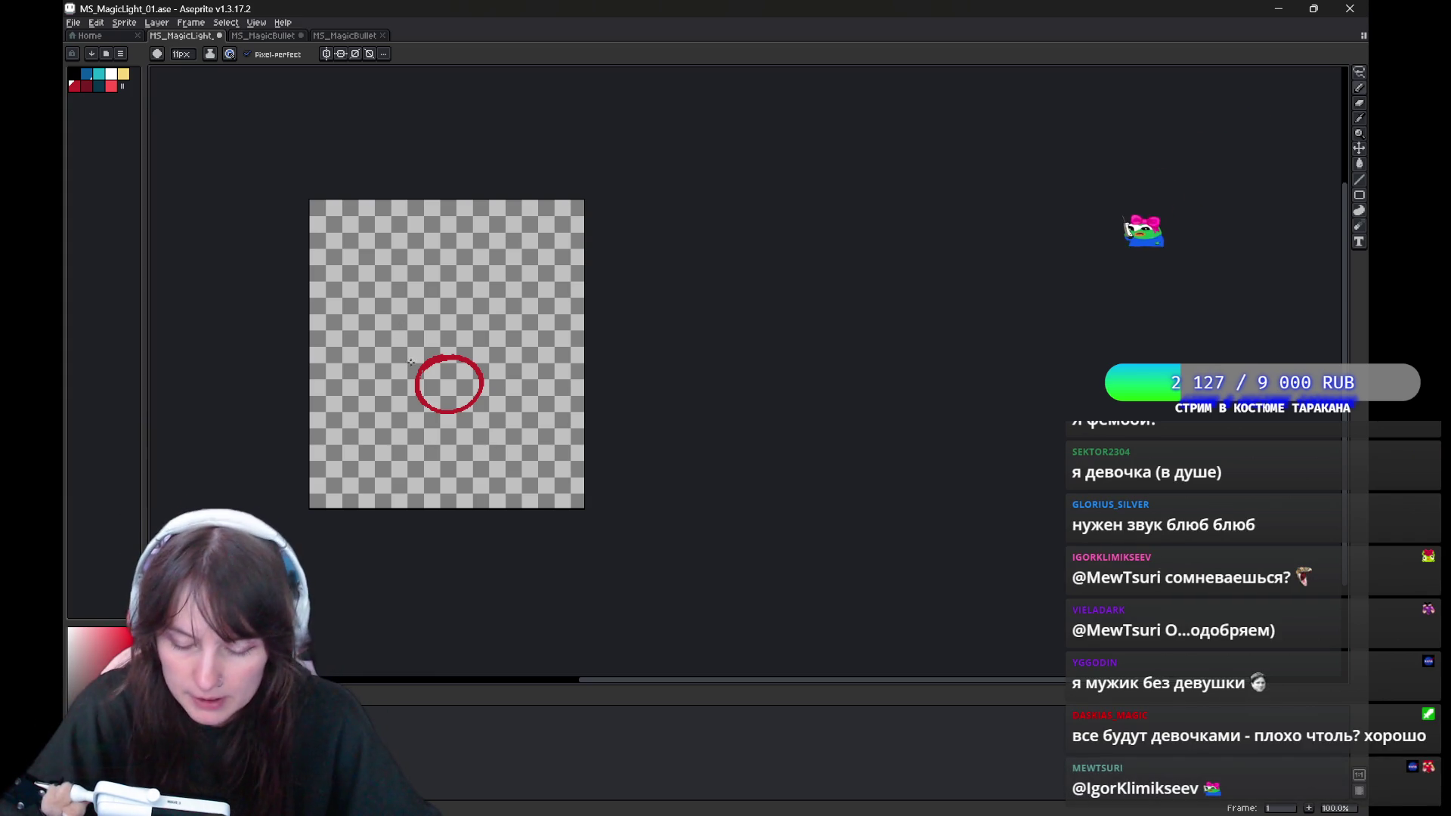
drag(421, 365, 438, 288)
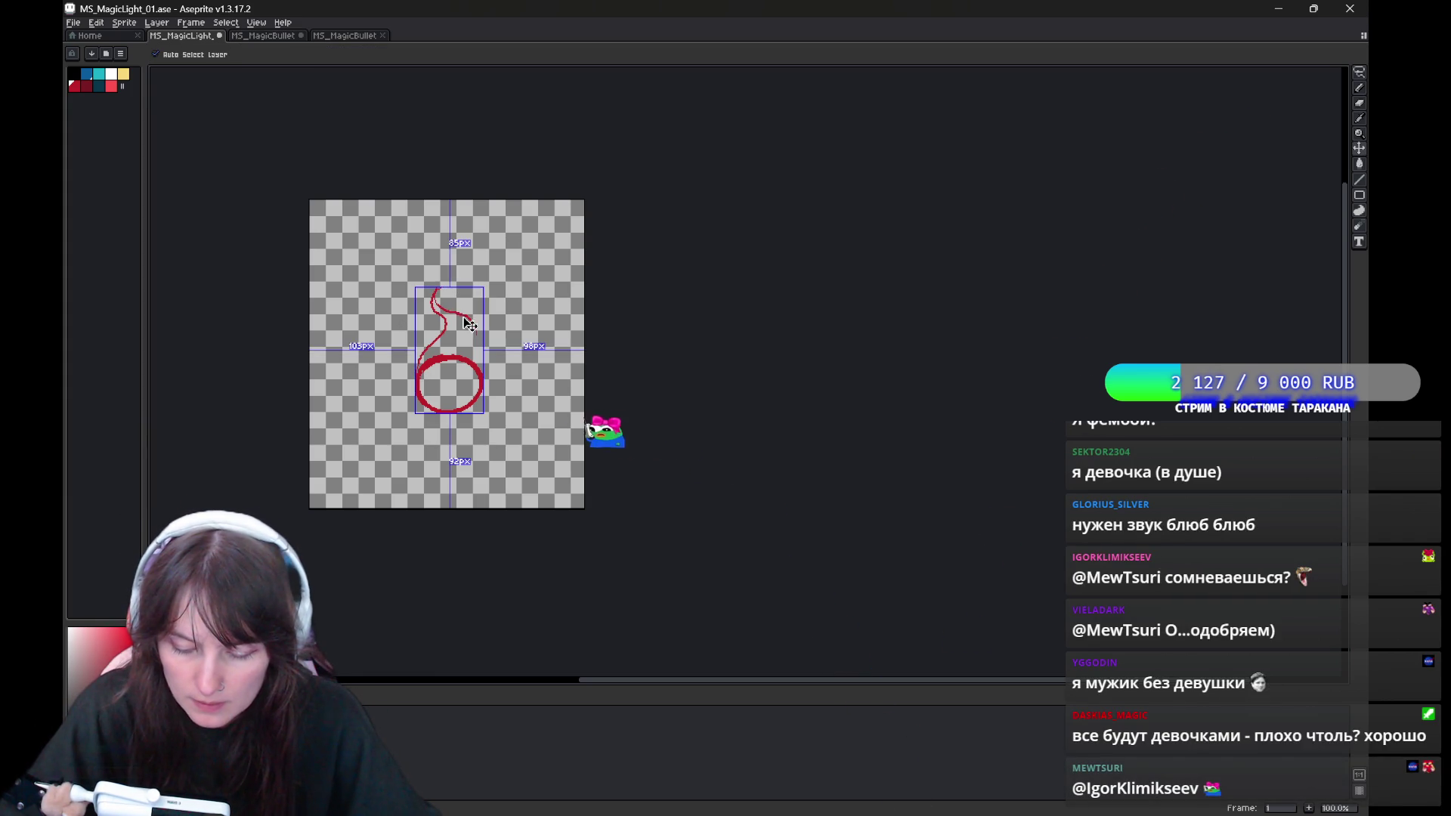
key(ctrl+z)
key(ctrl+z)
mouse_move(452, 284)
mouse_down()
mouse_move(429, 307)
mouse_move(415, 381)
mouse_up()
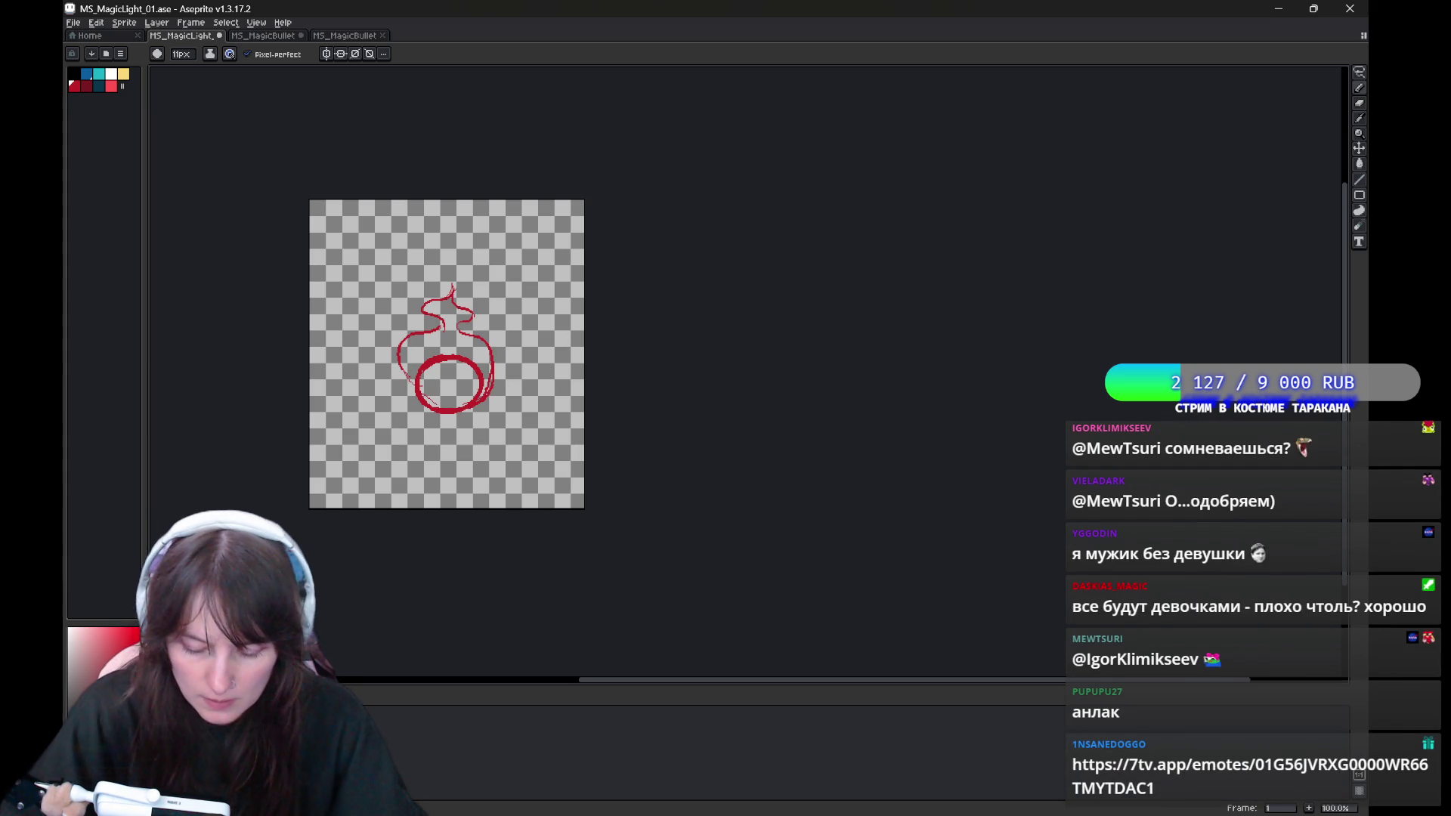
key(Right)
key(Left)
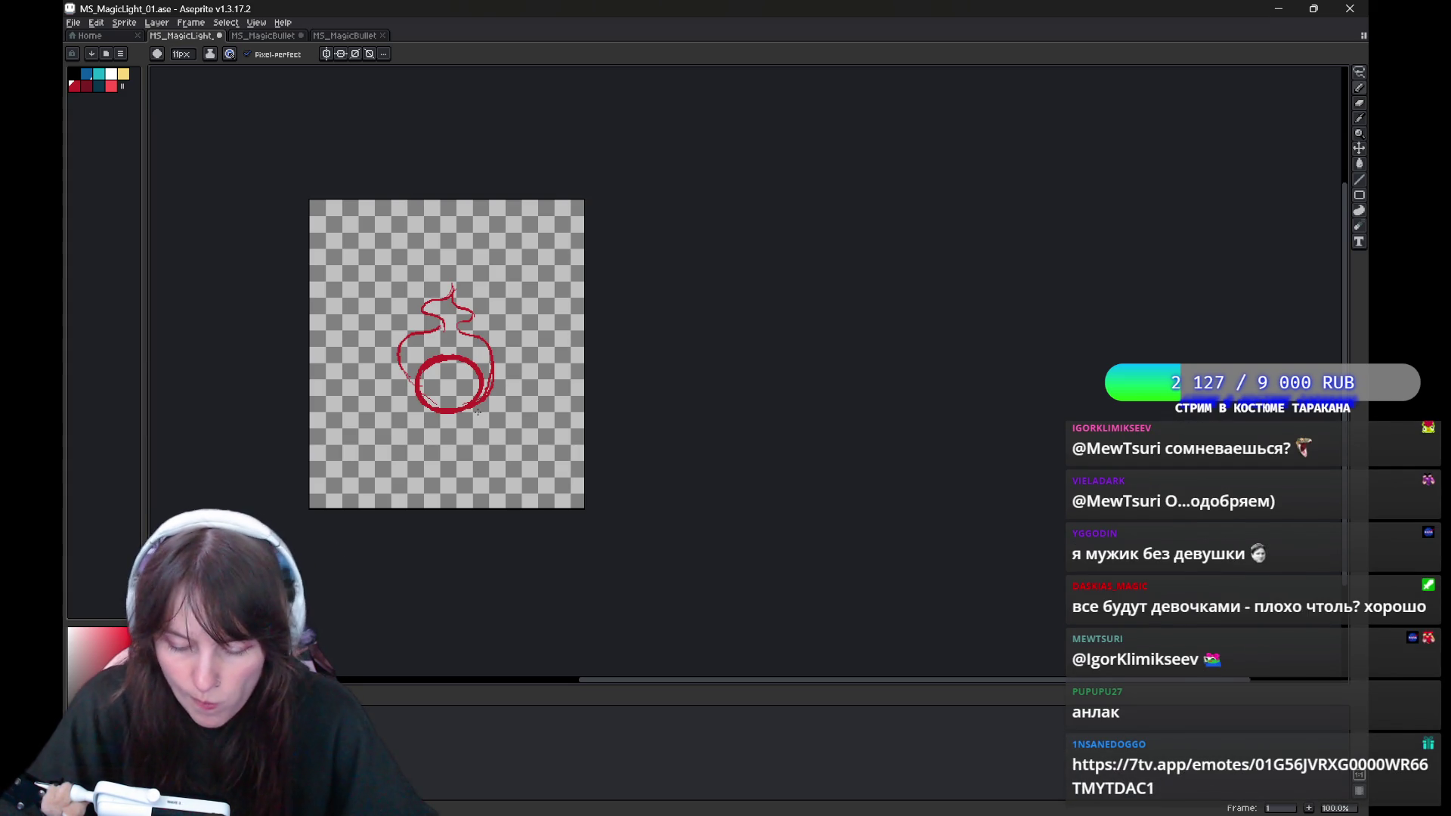
Lasso the red circle, move it lower inside the flame outline, and deselect.
key(m)
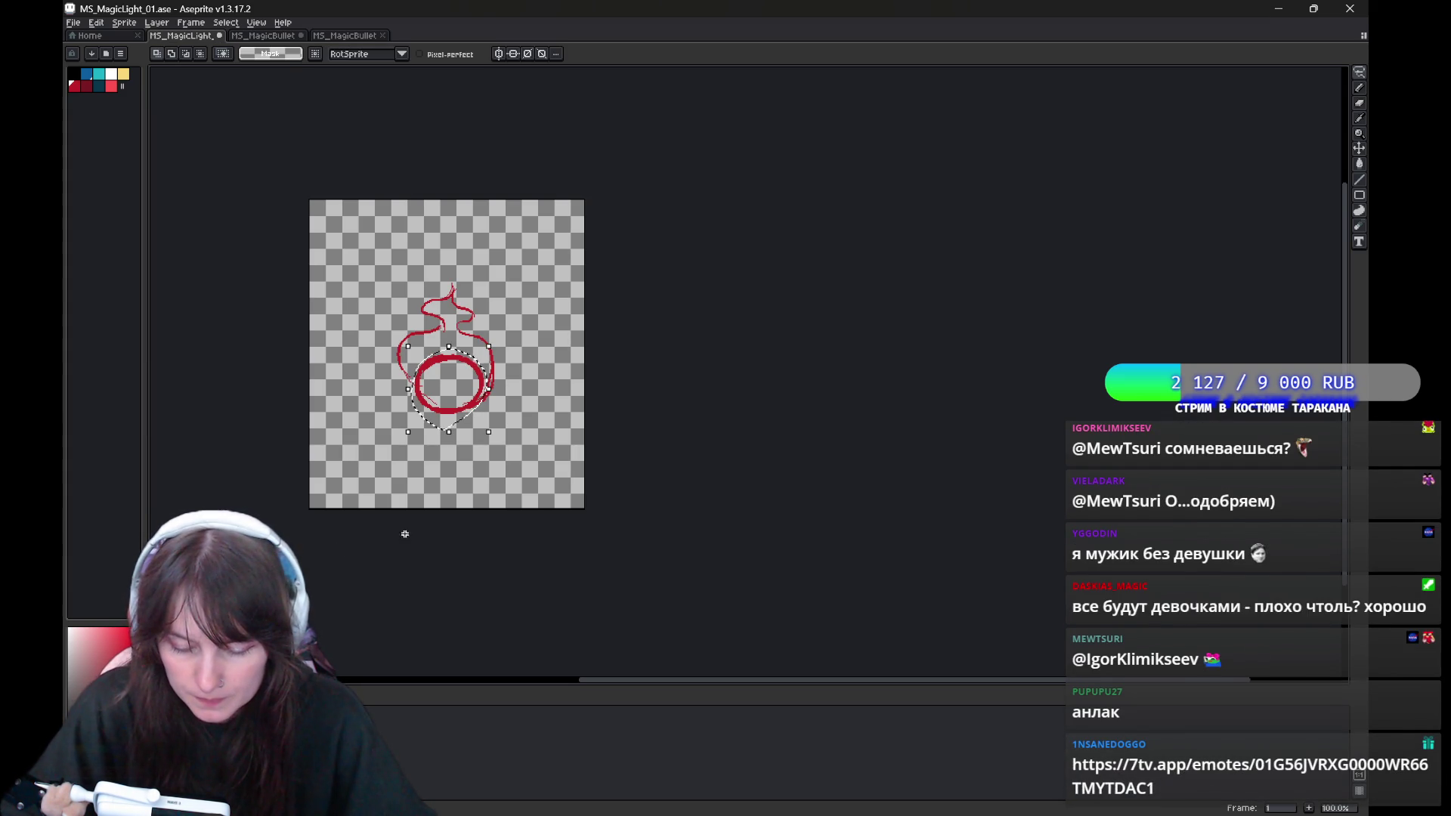
key(Return)
key(Return)
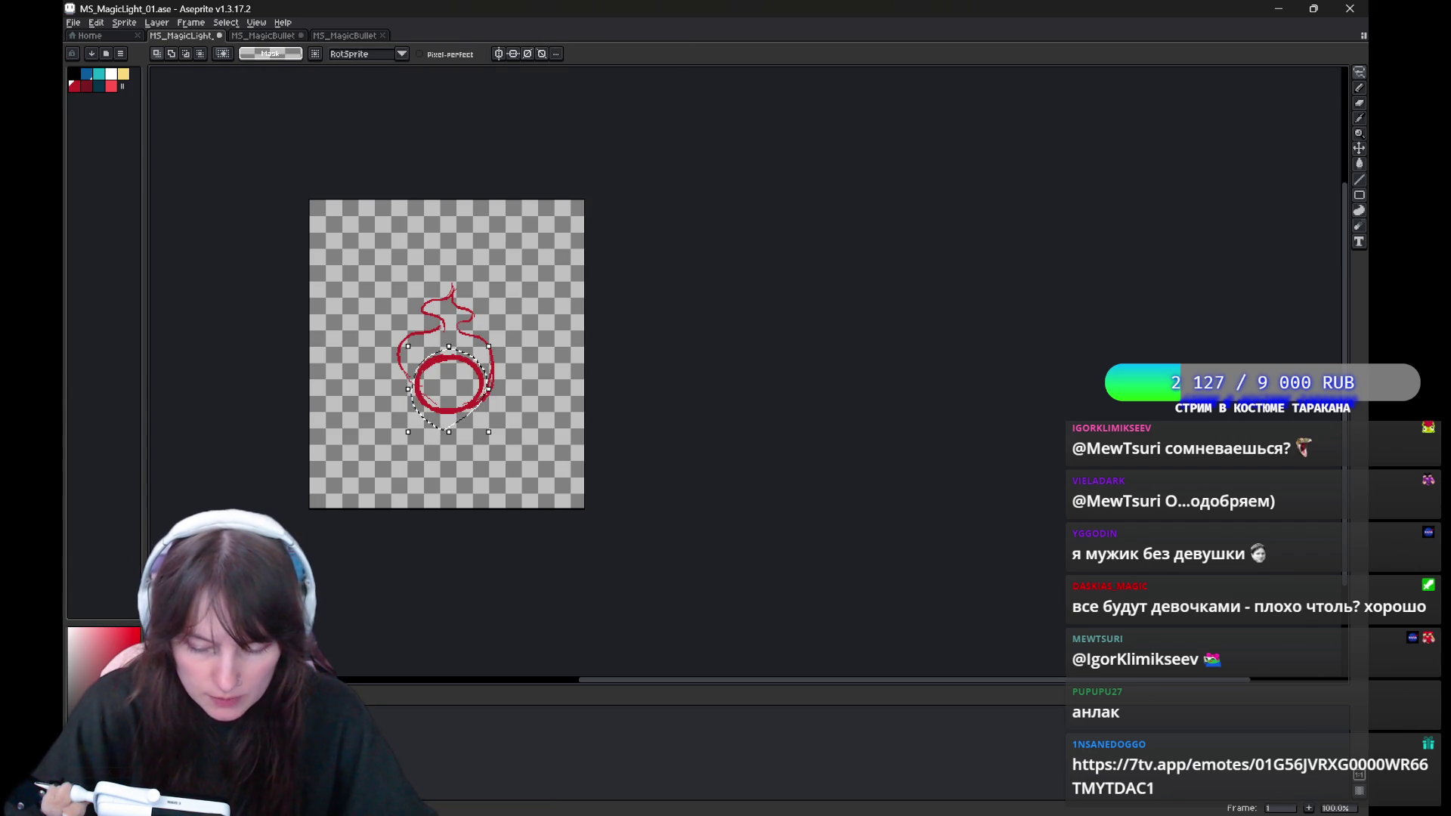
scroll(470, 394, up, 1)
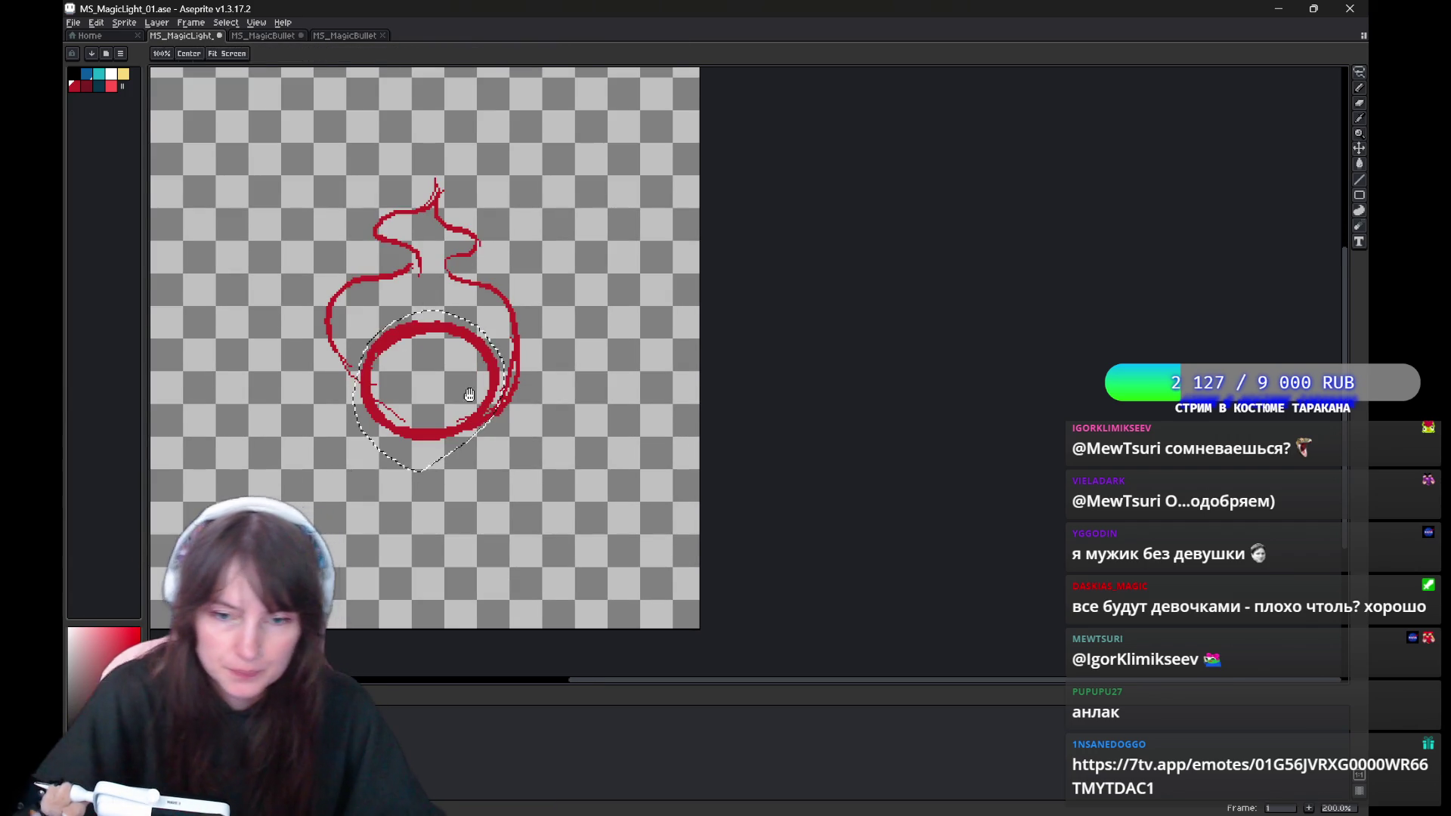
mouse_move(568, 353)
mouse_down()
mouse_move(607, 349)
mouse_move(615, 362)
mouse_up()
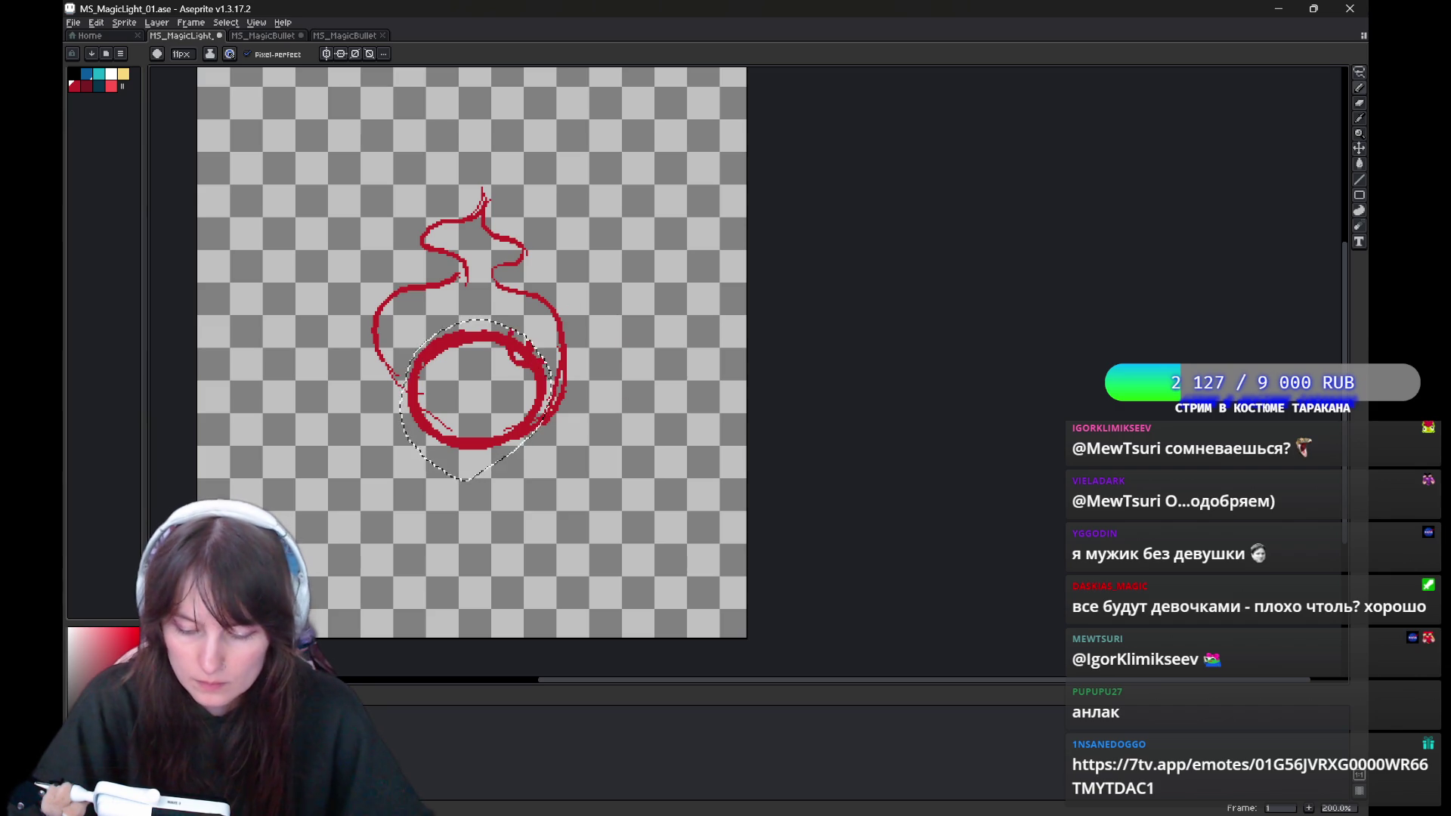
key(ctrl+d)
drag(538, 446, 529, 459)
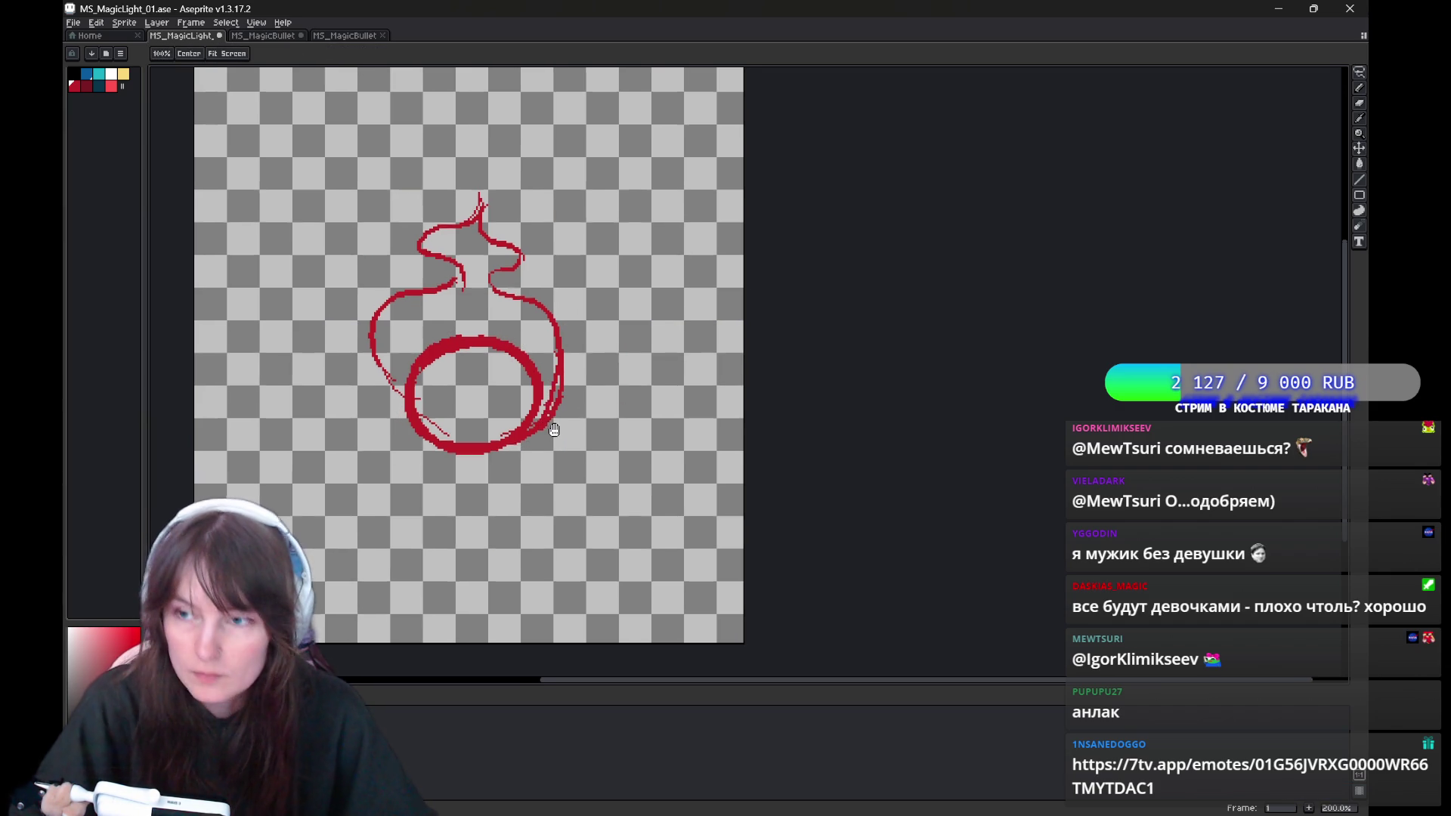
drag(529, 410, 521, 427)
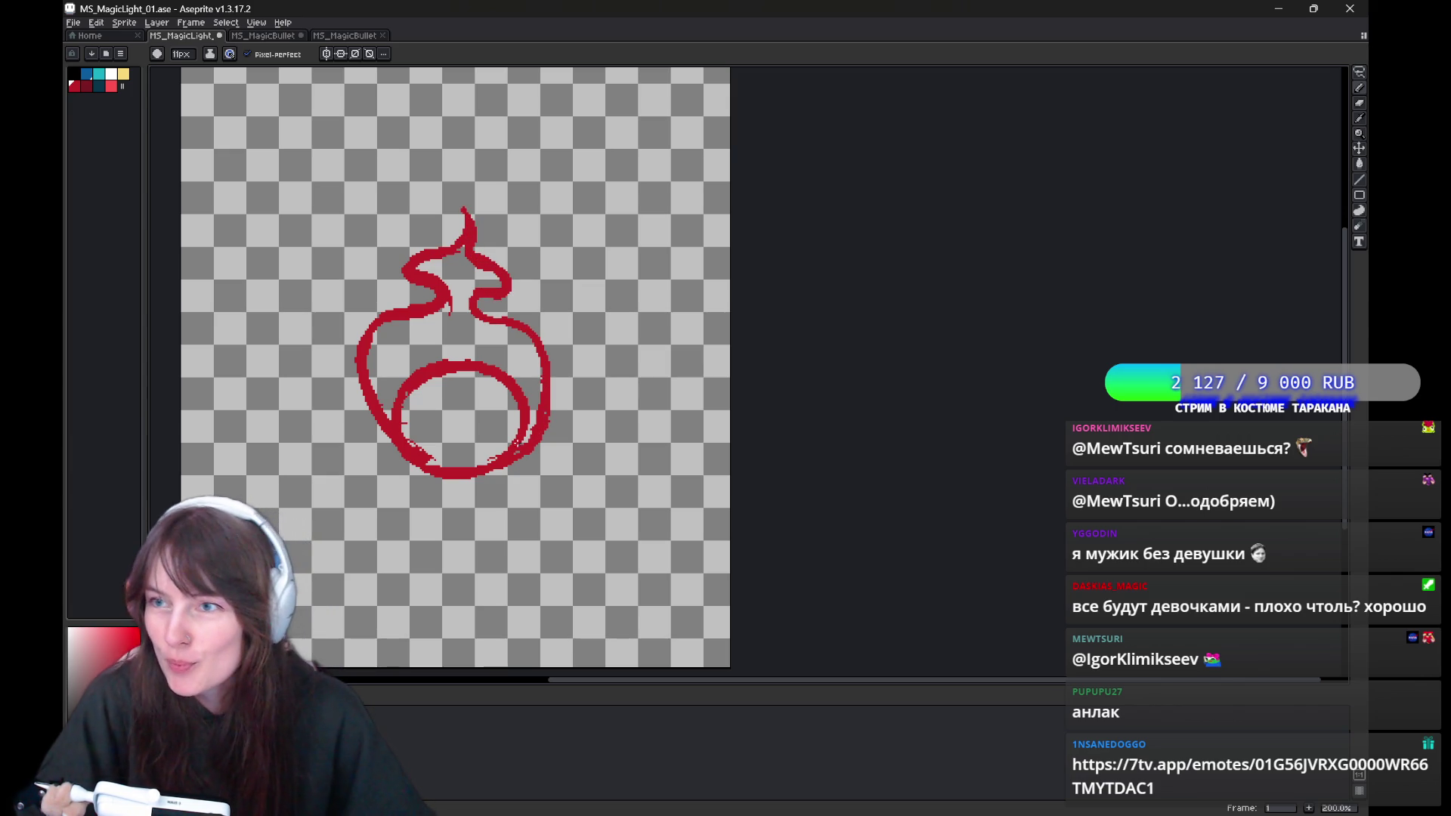
Bucket-fill the flame outline and its inner circle with solid red.
key(g)
click(453, 336)
click(461, 423)
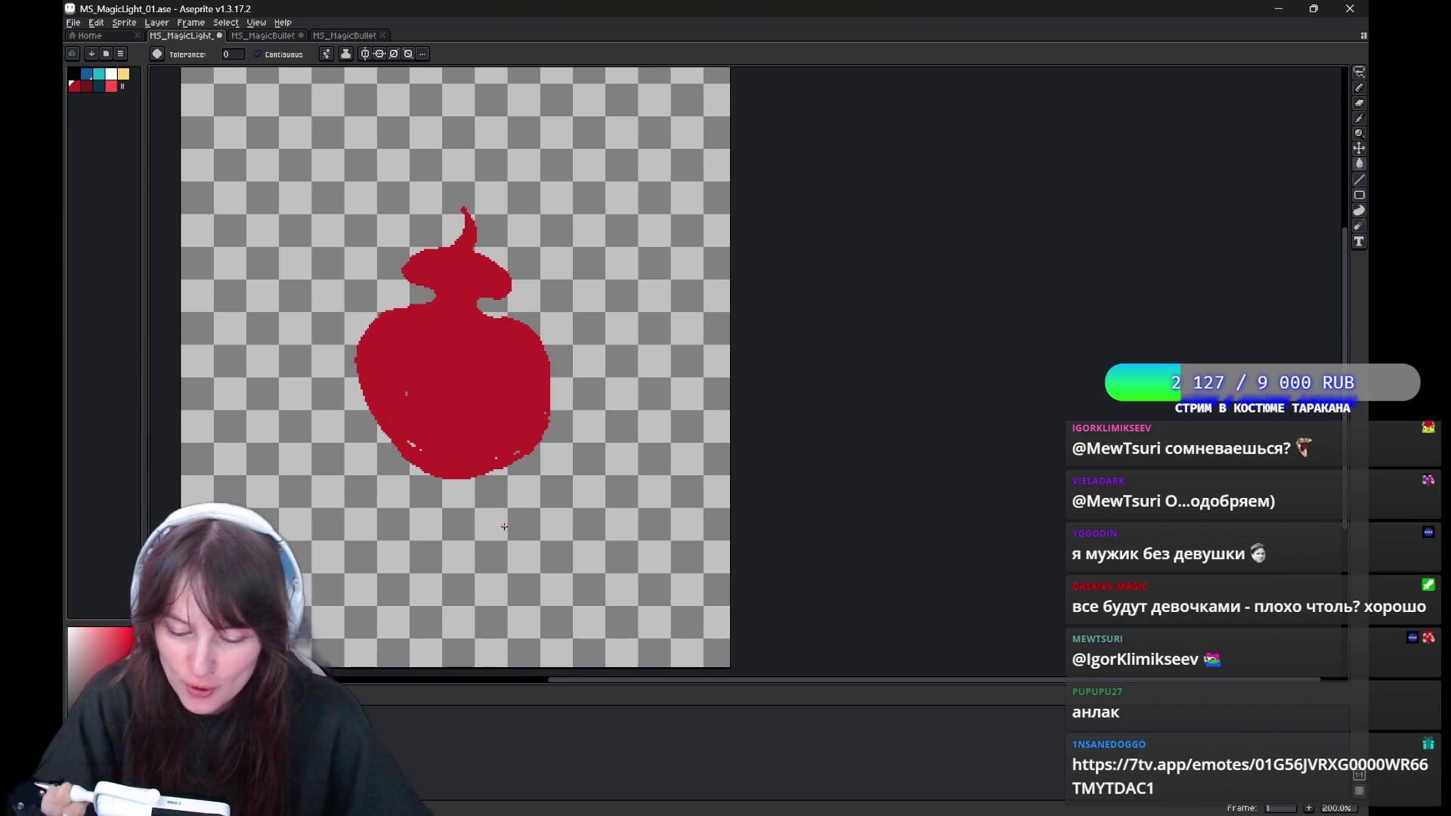
Touch up the filled flame's edges with the pencil and eraser.
key(b)
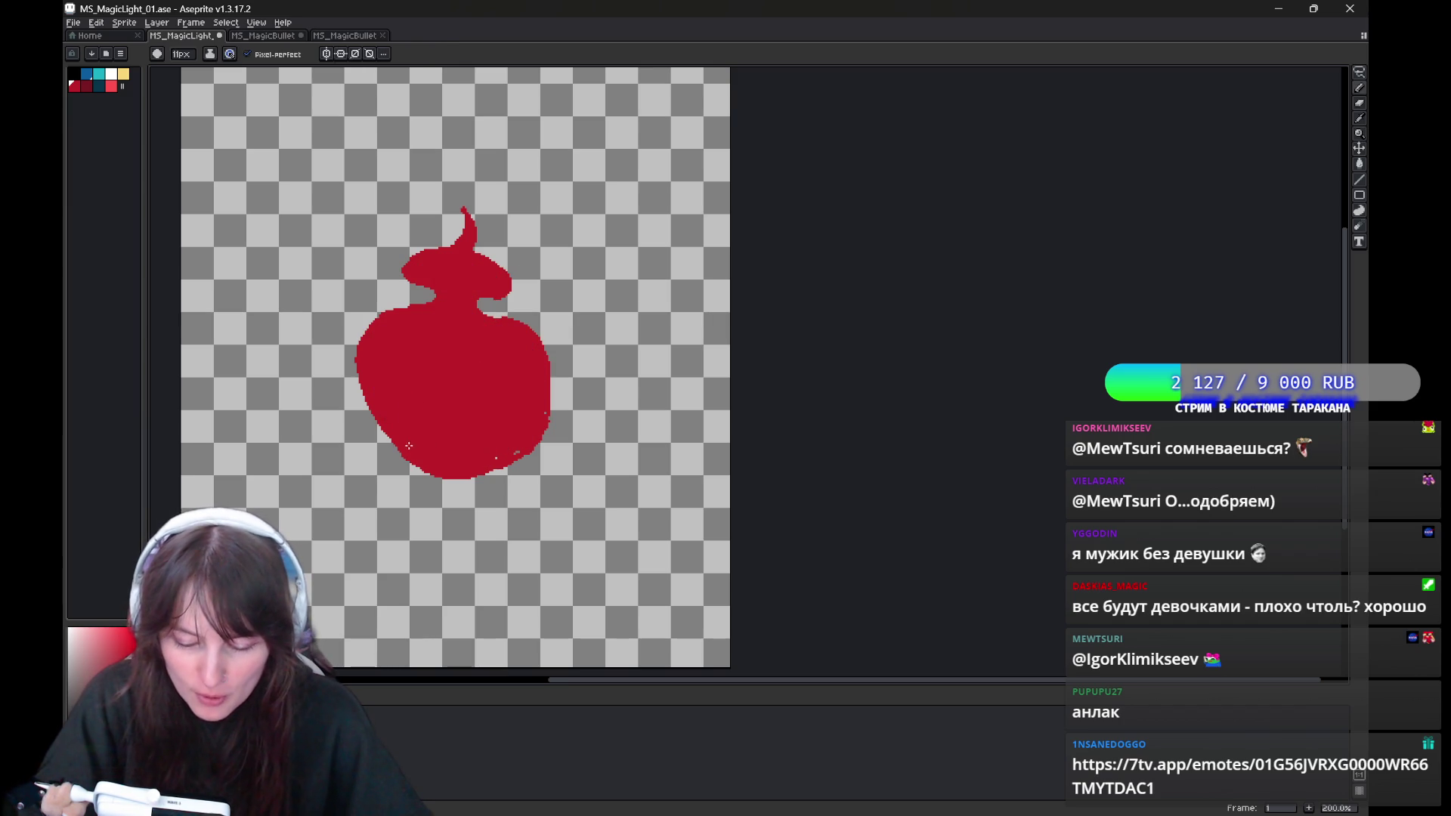
key(e)
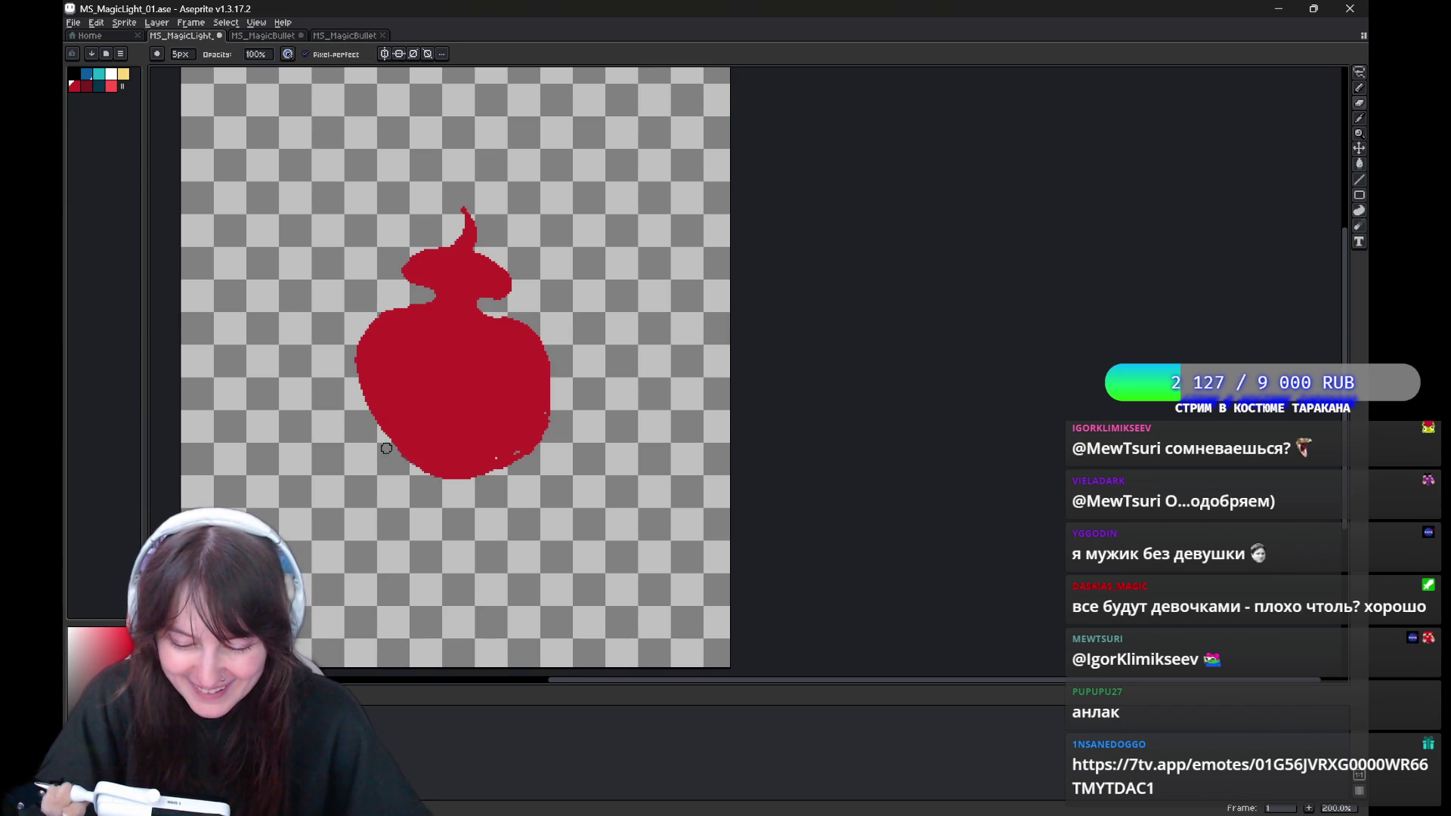
key(b)
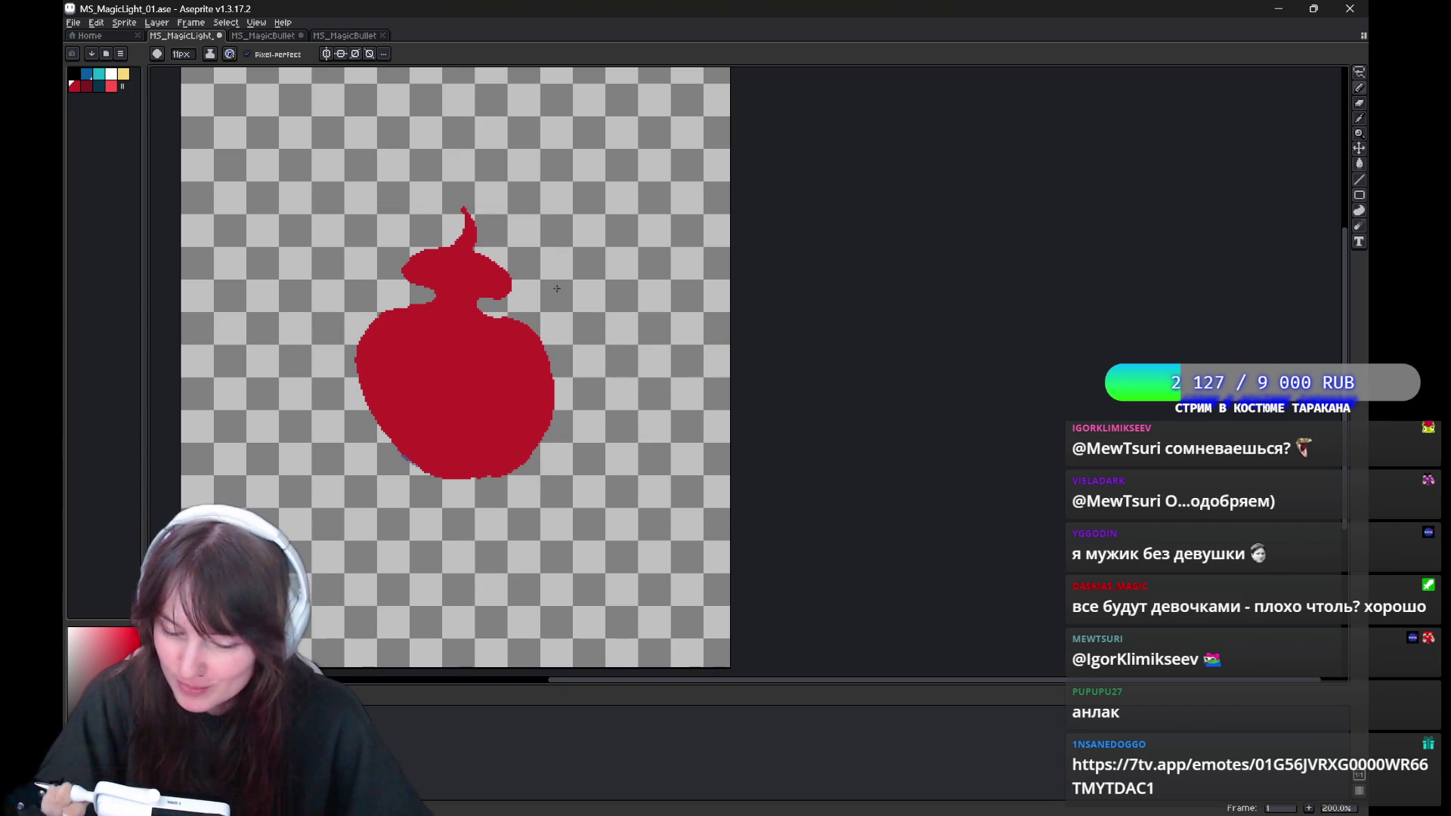
key(e)
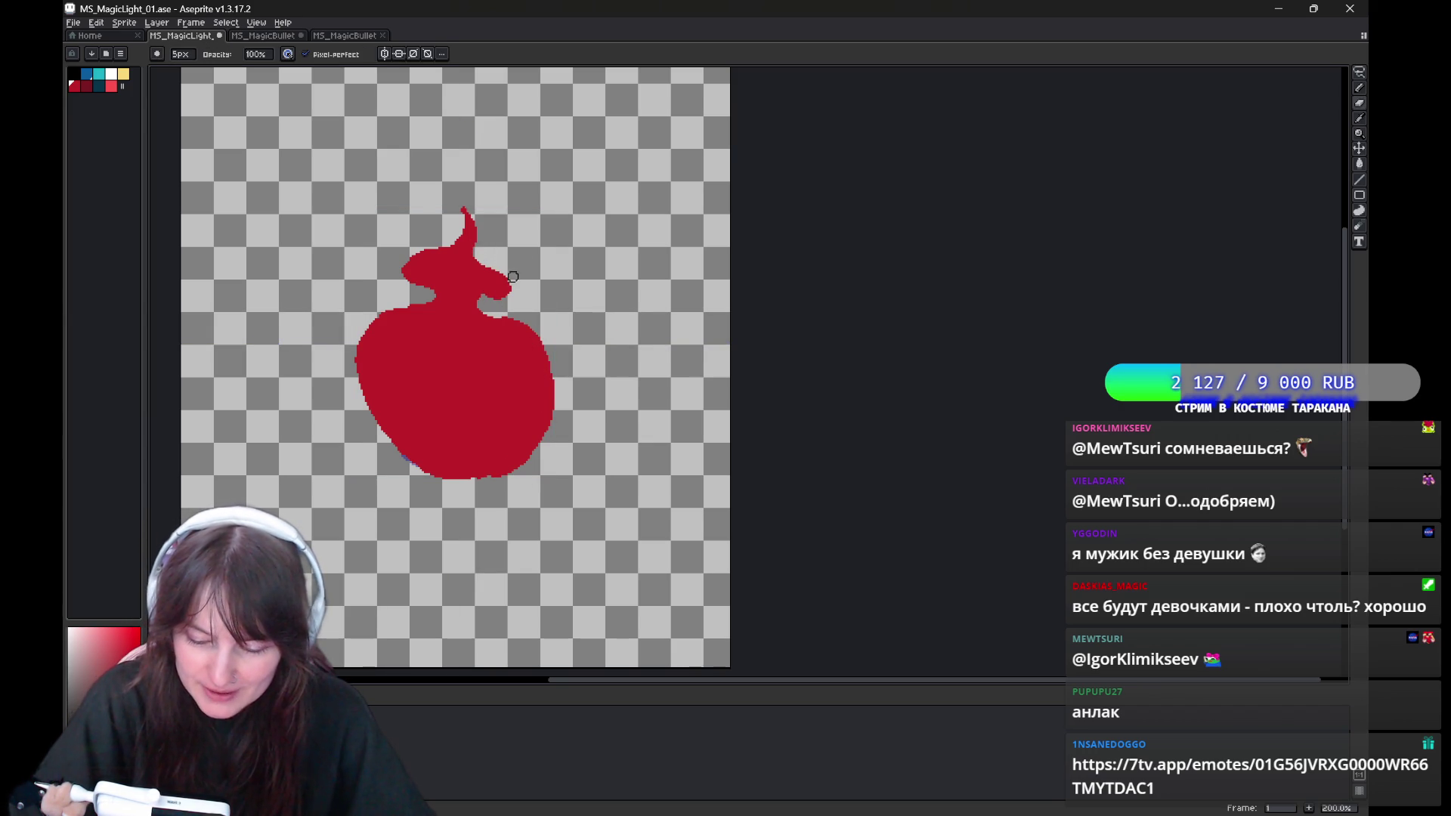
mouse_move(589, 415)
mouse_down()
mouse_move(654, 353)
mouse_move(651, 381)
mouse_up()
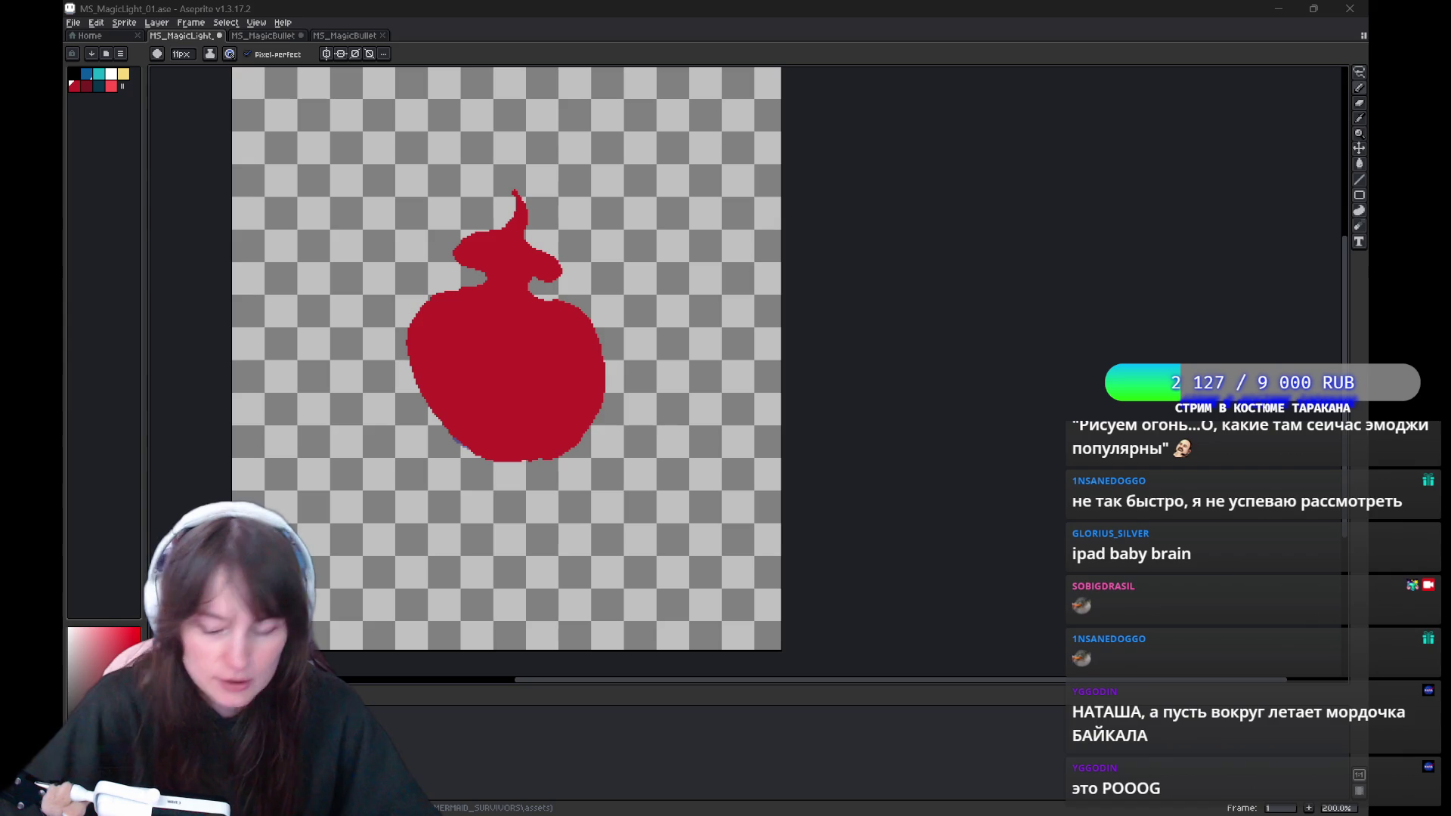
On frame 2, draw a taller, narrower flame outline with a tip above the circle.
key(period)
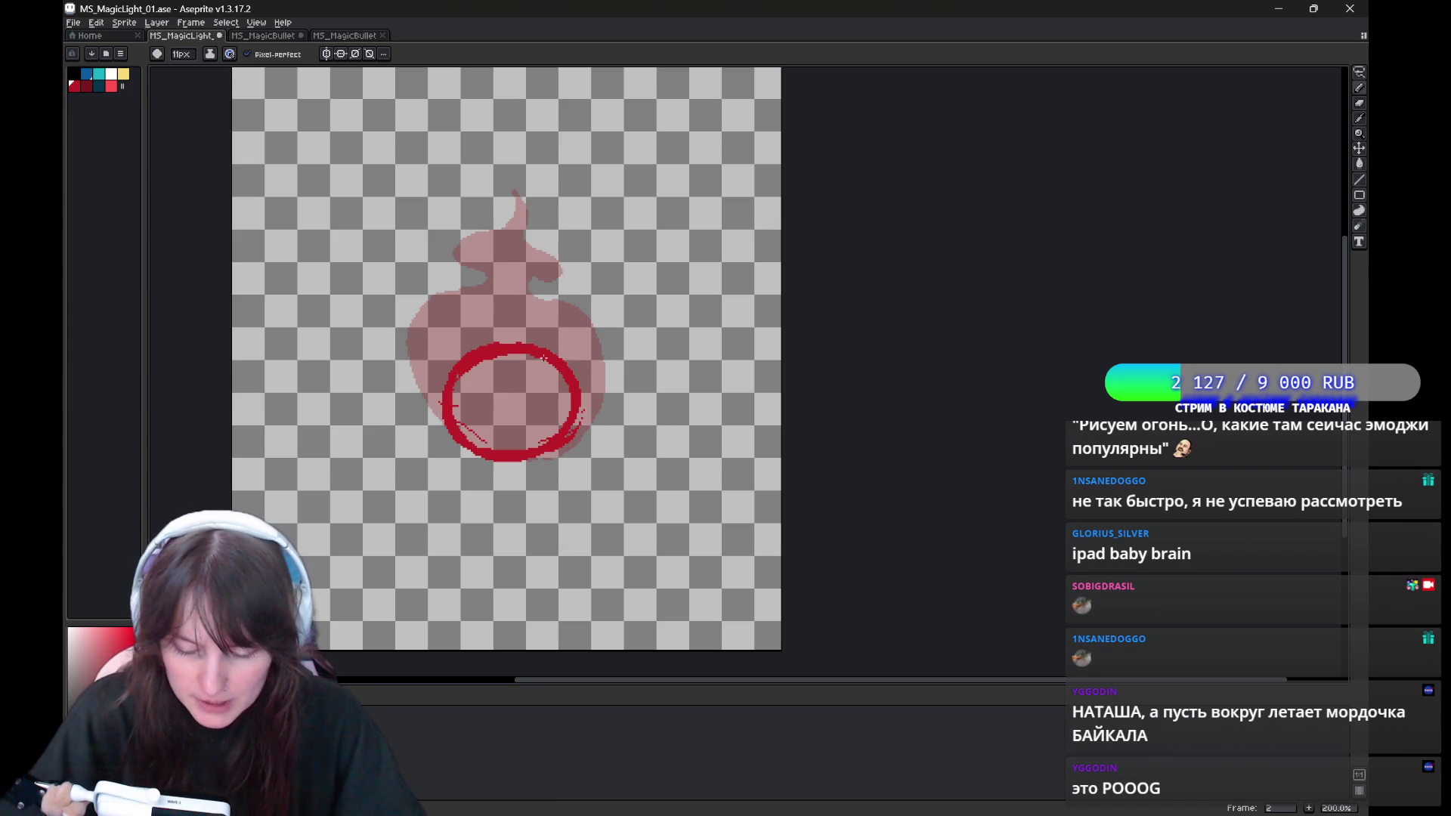
drag(470, 248, 444, 317)
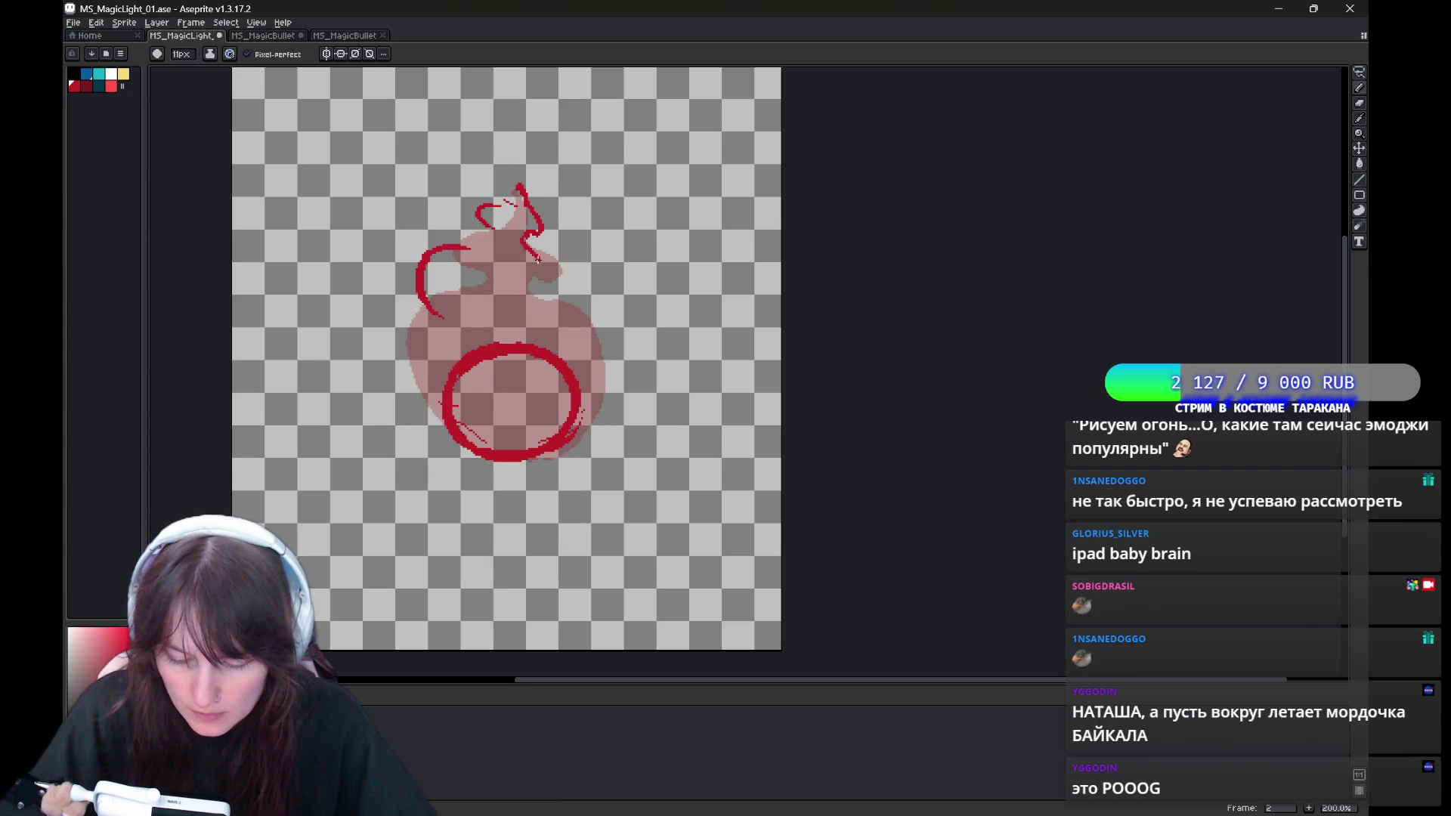
drag(538, 259, 568, 432)
drag(444, 310, 451, 430)
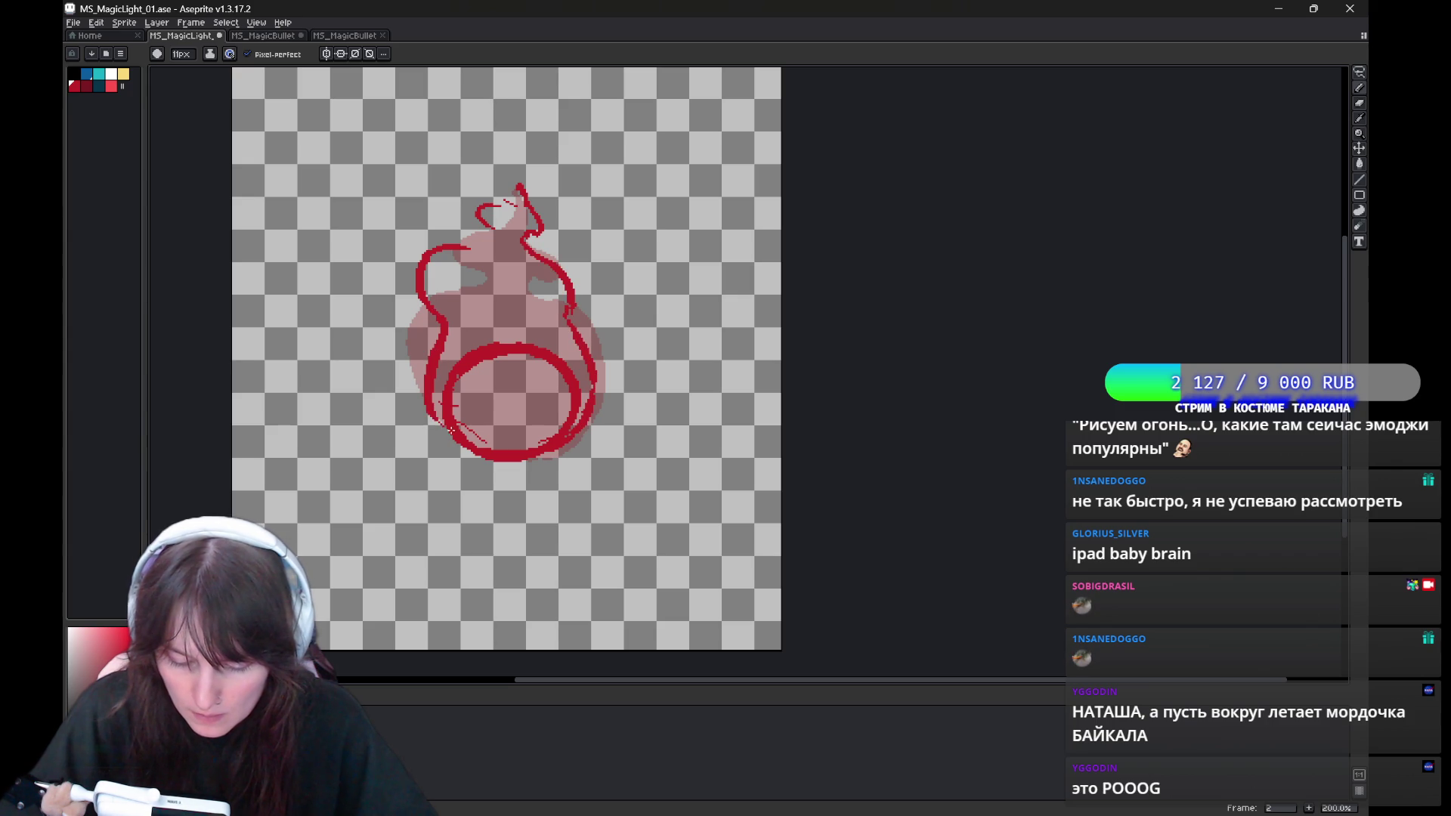
drag(465, 251, 523, 189)
Bucket-fill the frame 2 flame body and circle red, redoing a fill that spilled.
key(g)
click(518, 244)
key(ctrl+z)
key(b)
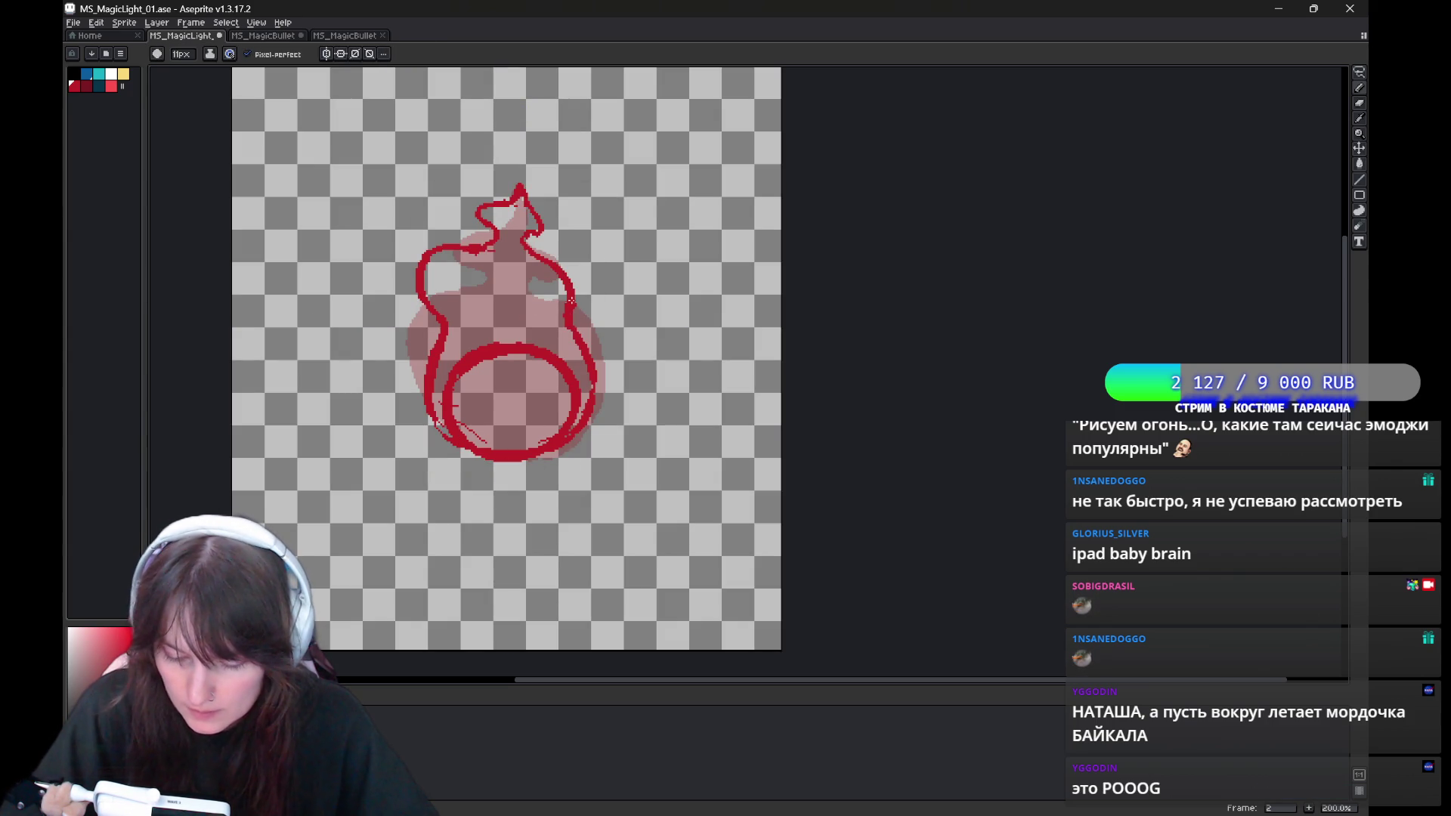
key(g)
click(491, 287)
click(510, 401)
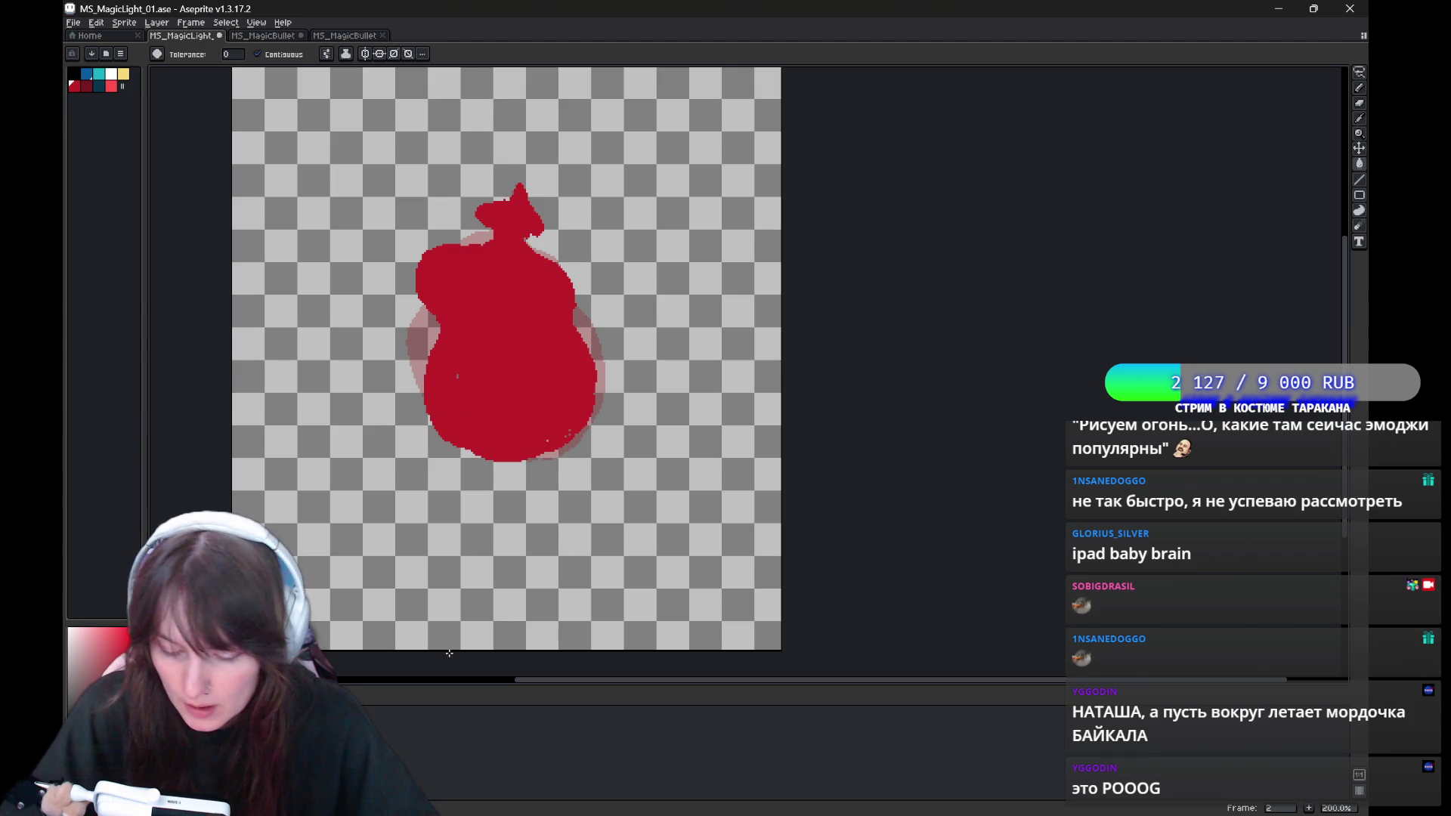
key(b)
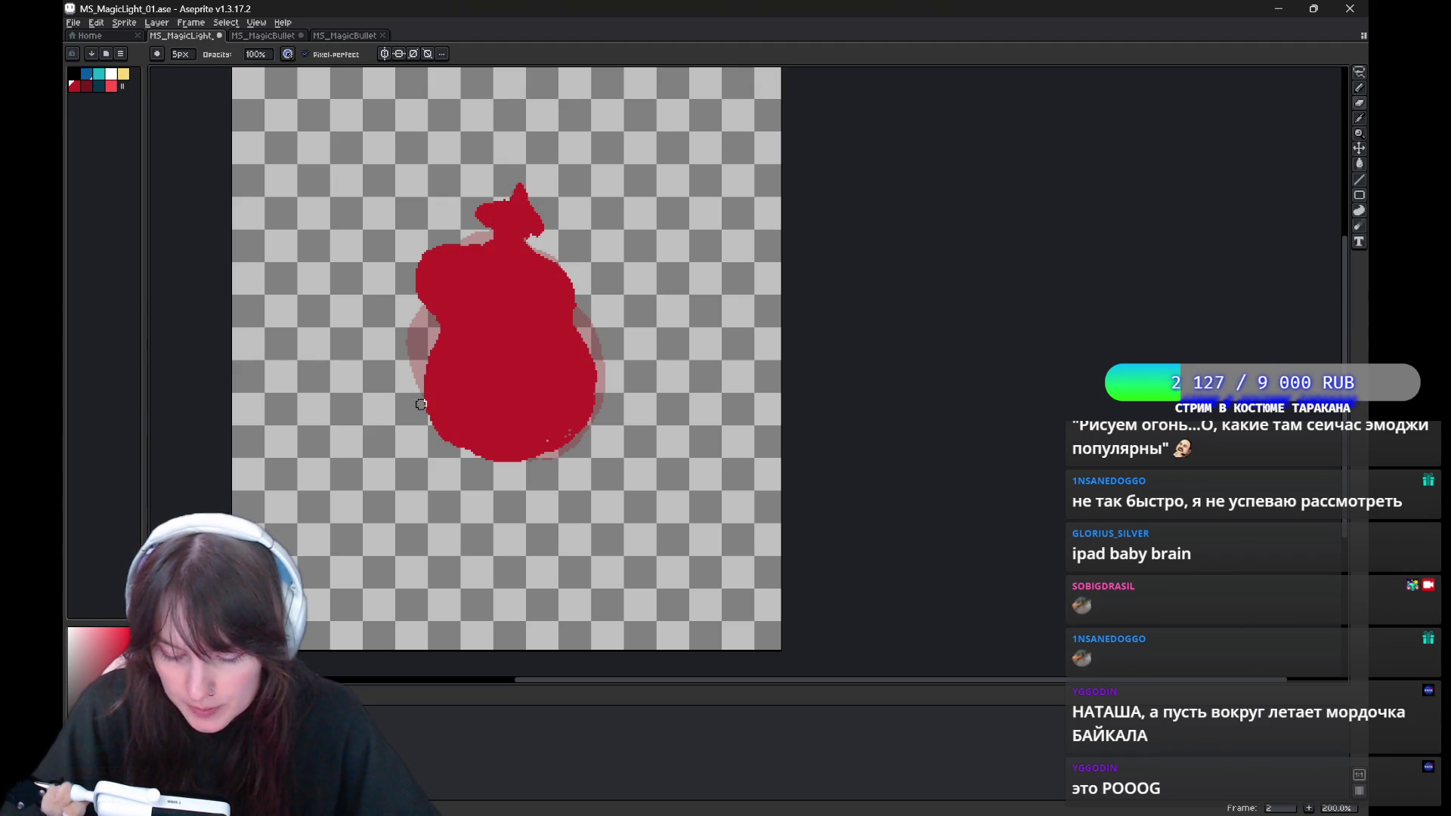
Paint over the pale halo on the lower-right edge and tidy the flame's edges.
drag(528, 448, 589, 387)
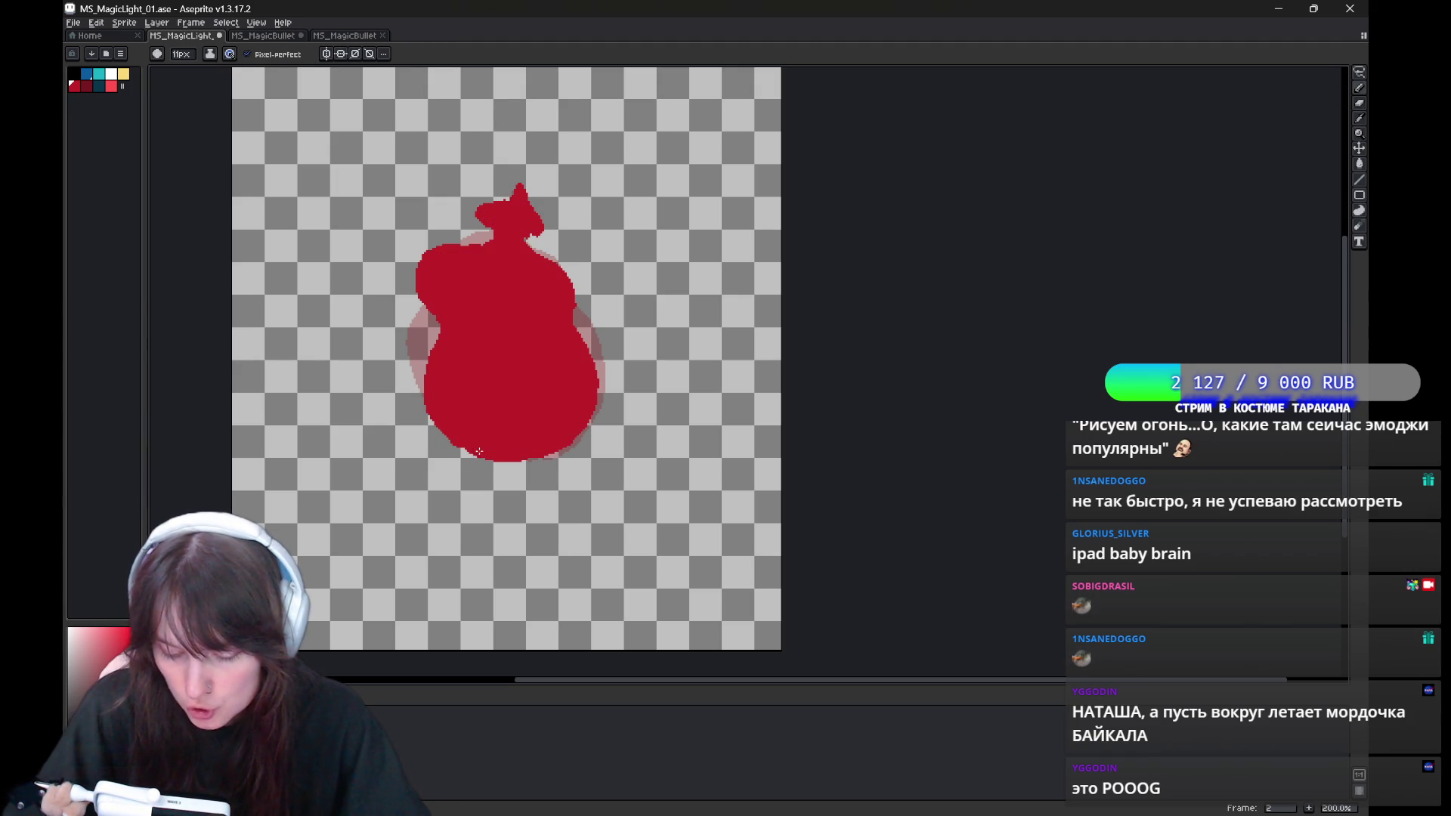
key(e)
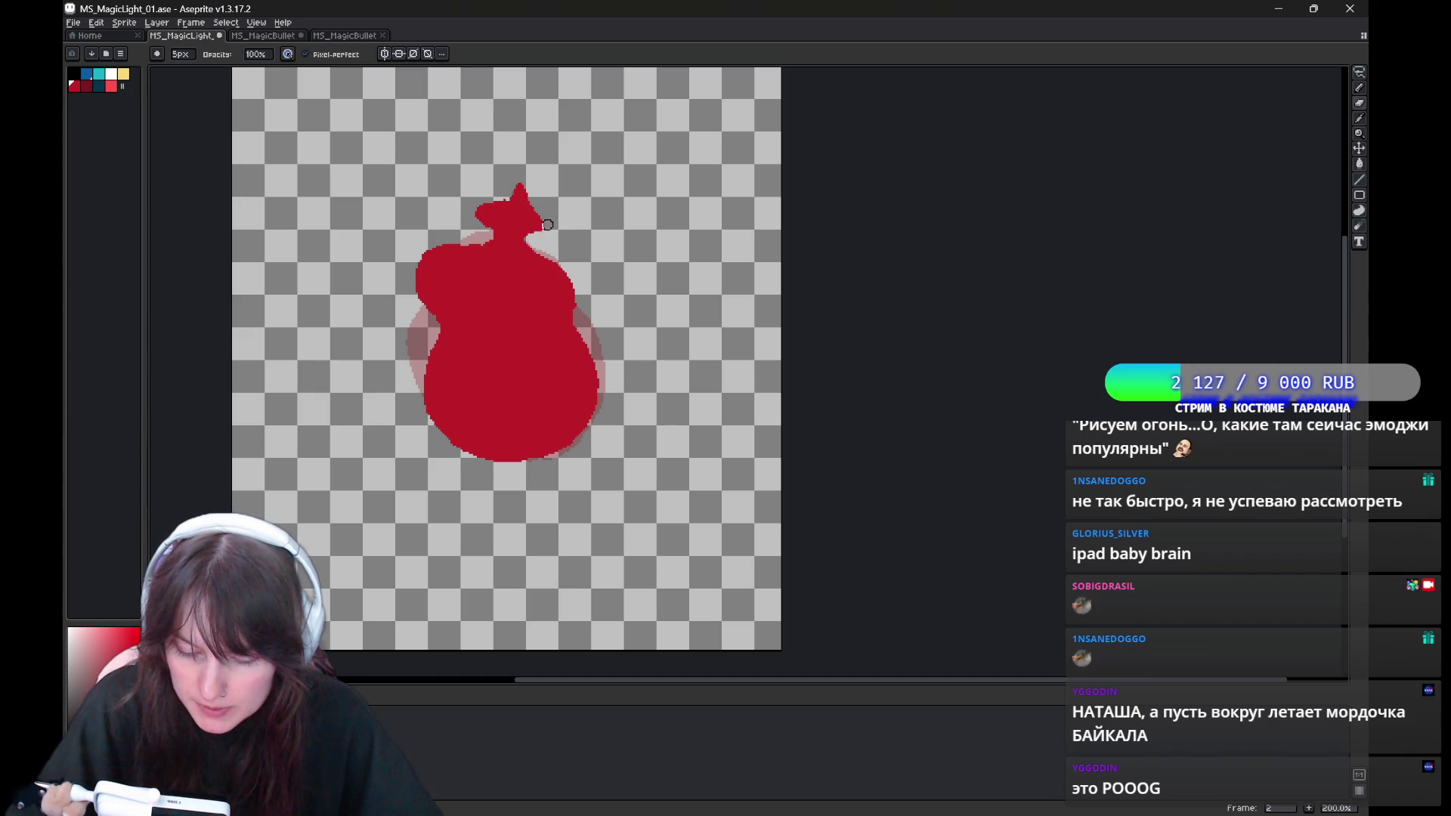
key(b)
key(e)
key(b)
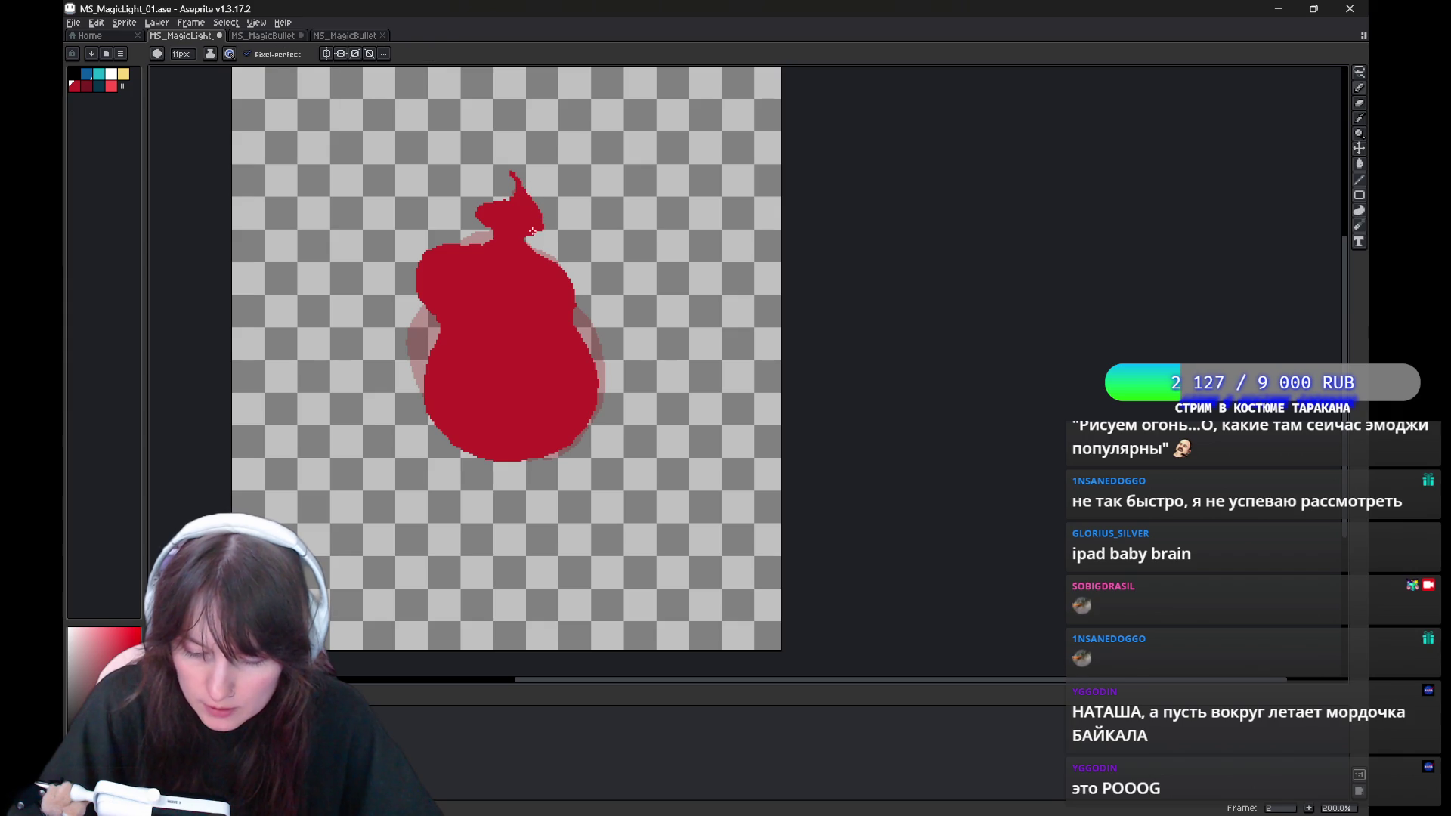
key(e)
key(b)
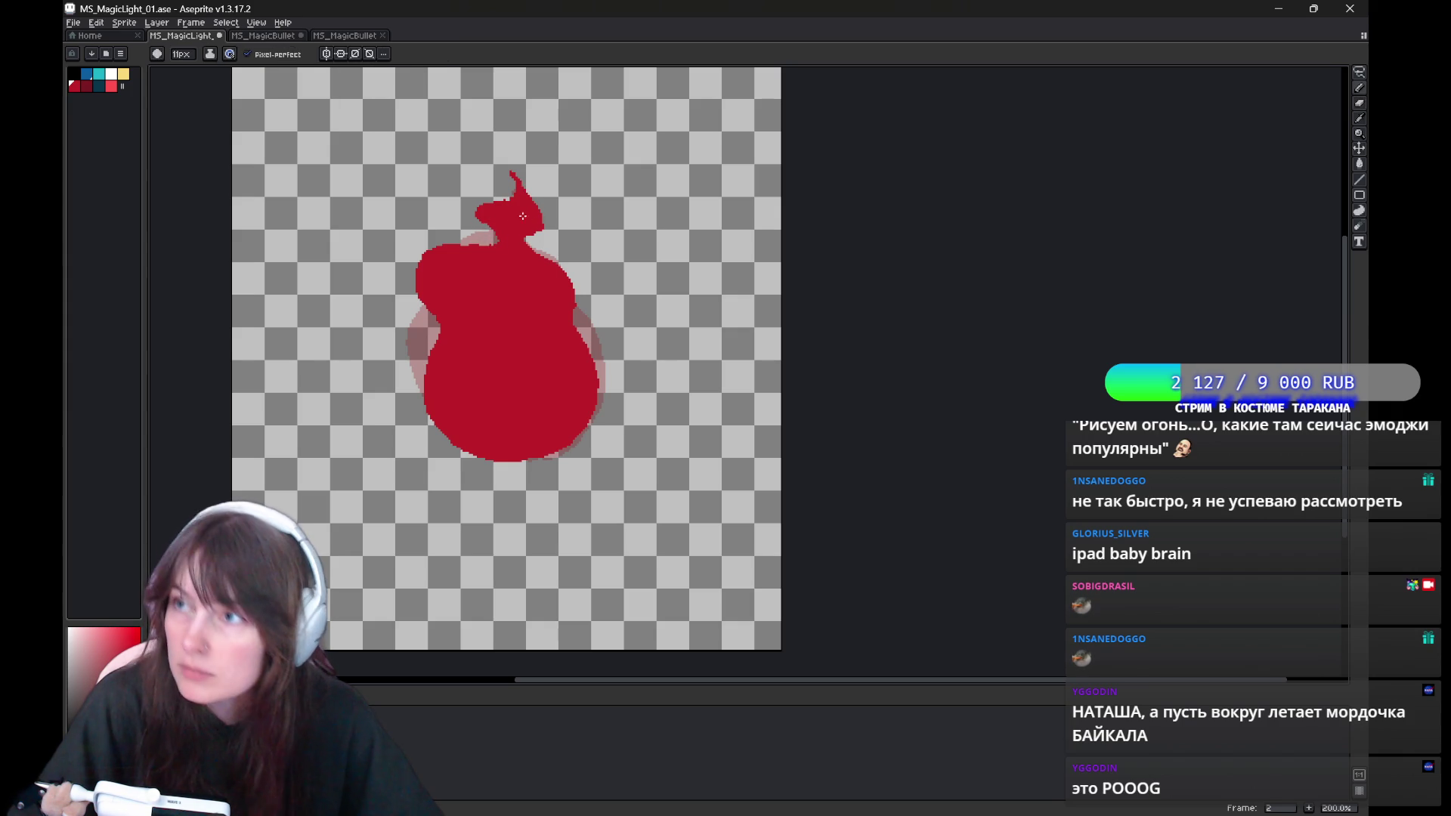
key(Right)
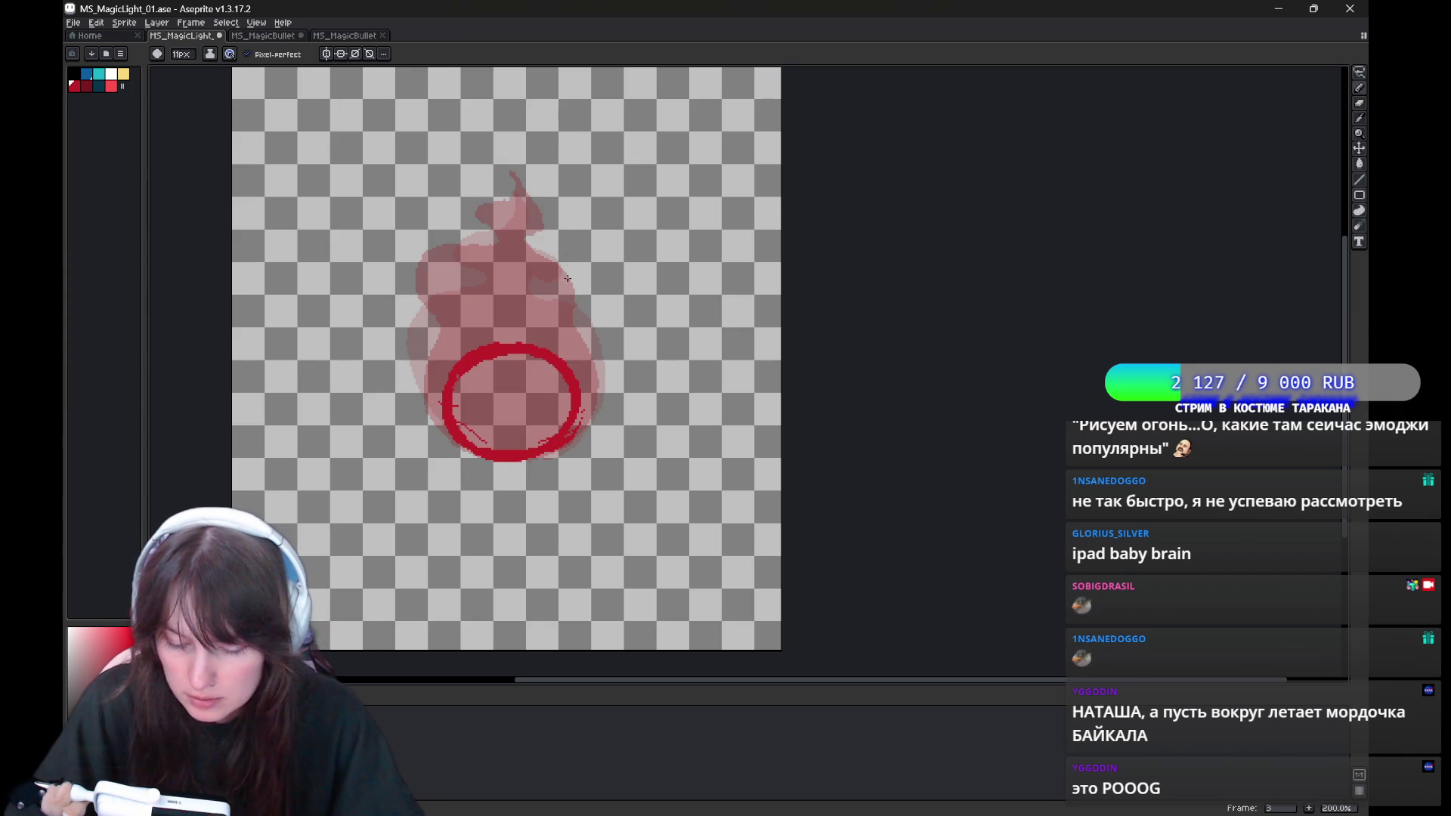
On frame 3, outline a flame tip and right side around the red ring.
key(Left)
key(Left)
key(Right)
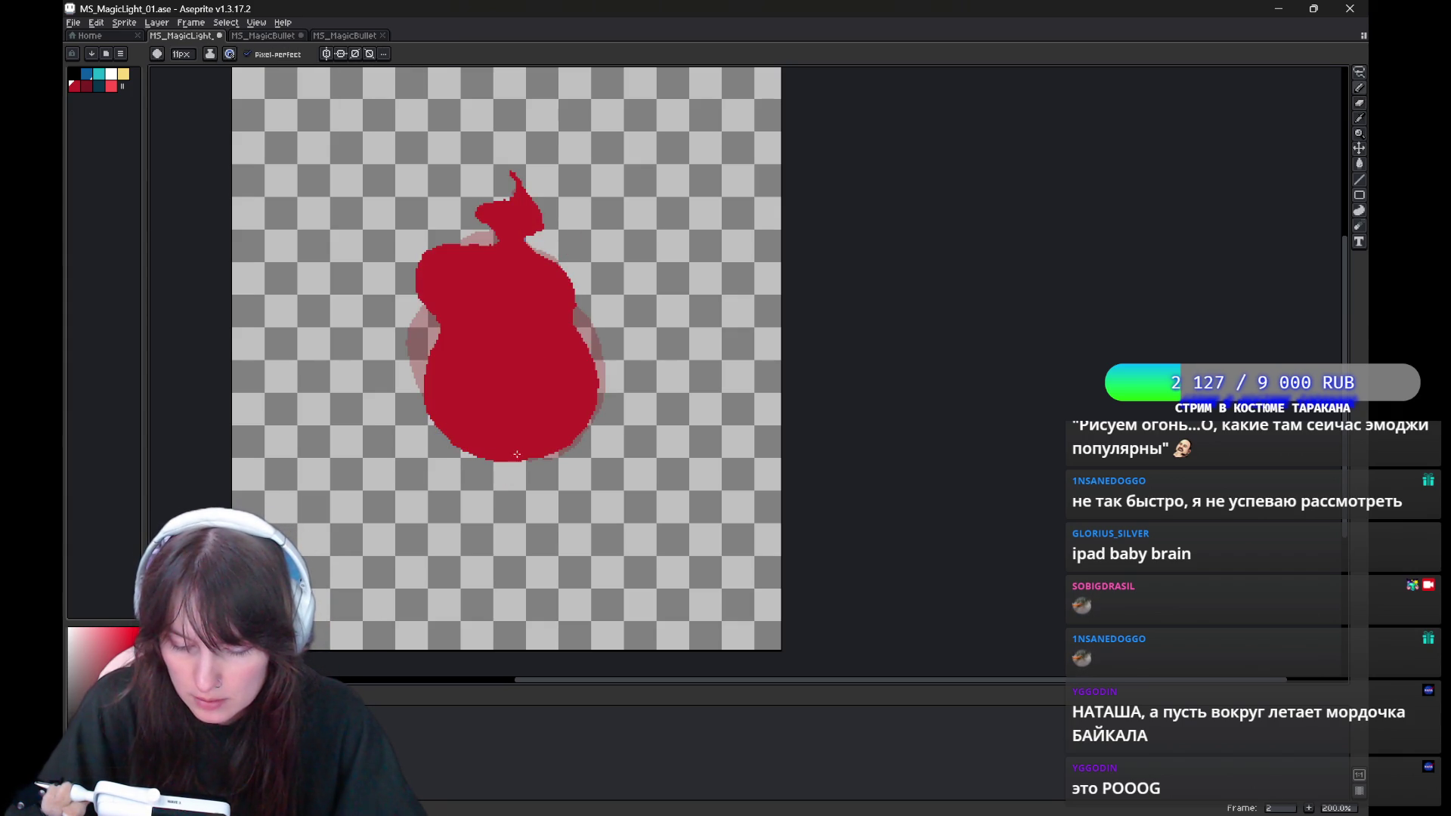
key(Right)
mouse_move(513, 201)
mouse_down()
mouse_move(518, 179)
mouse_move(463, 447)
mouse_up()
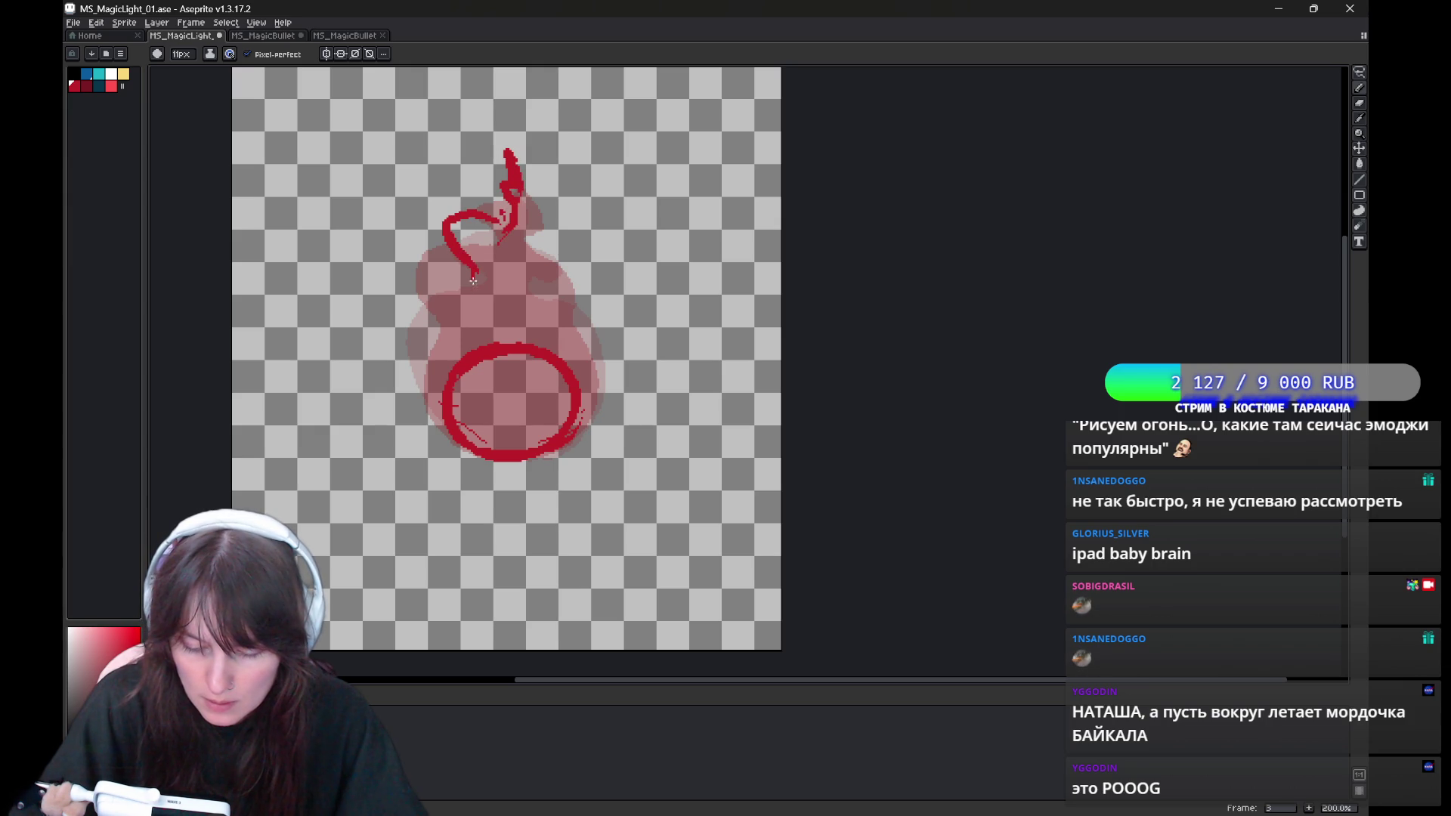
drag(537, 248, 528, 451)
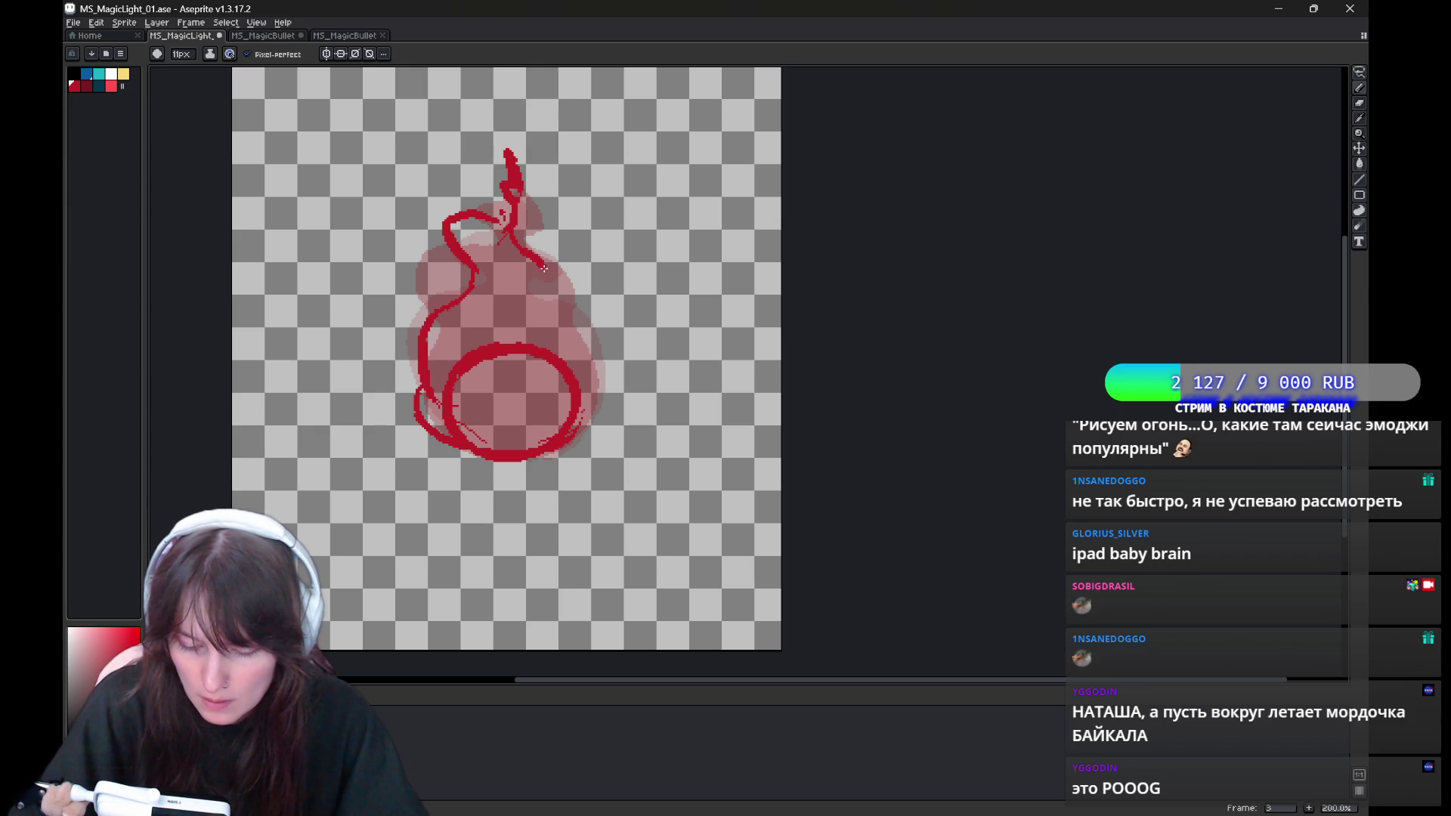
drag(601, 423, 624, 366)
Fill frame 3's flame, ring interior and left gap with red, covering light specks.
key(g)
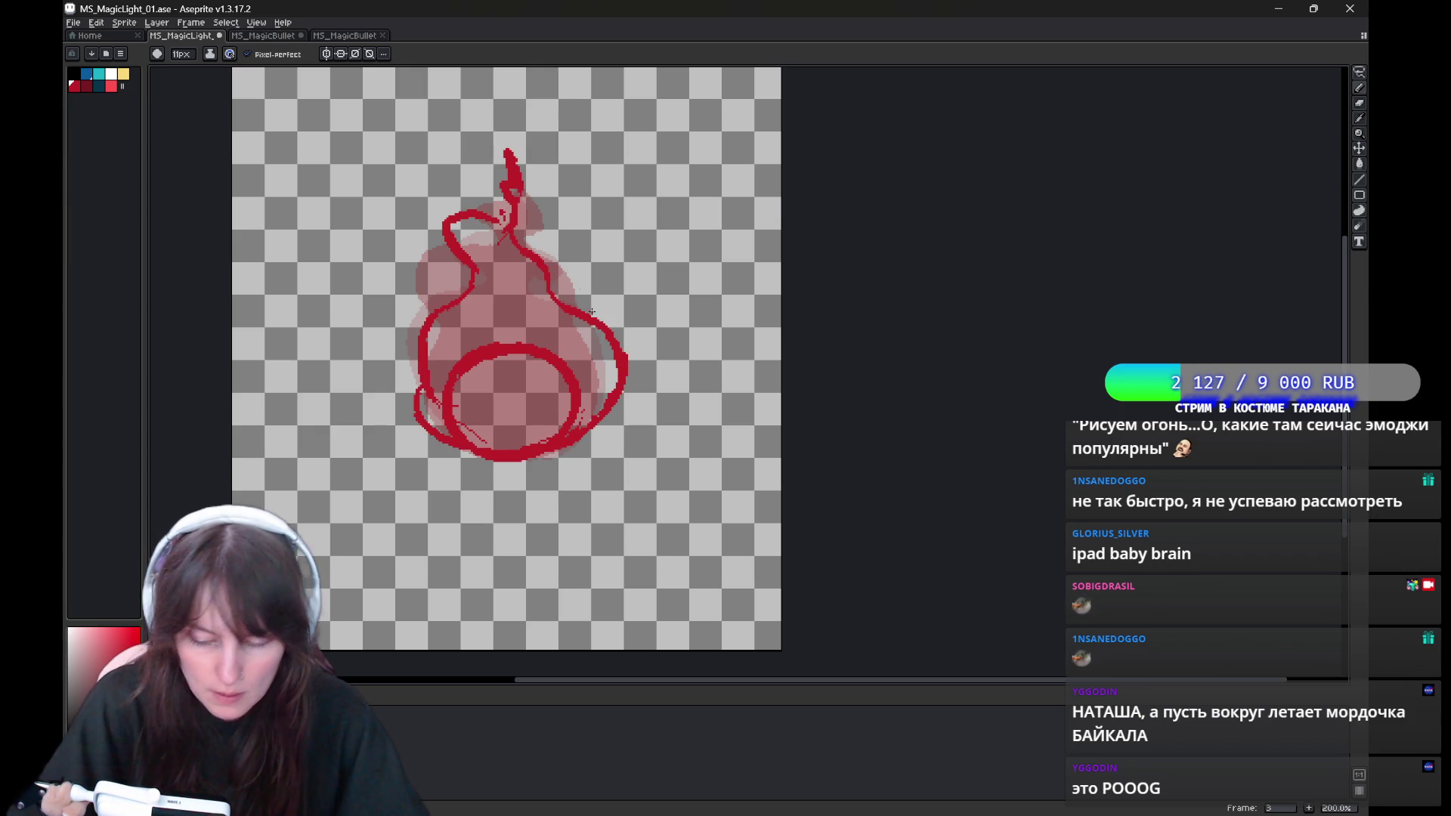
click(504, 363)
click(435, 414)
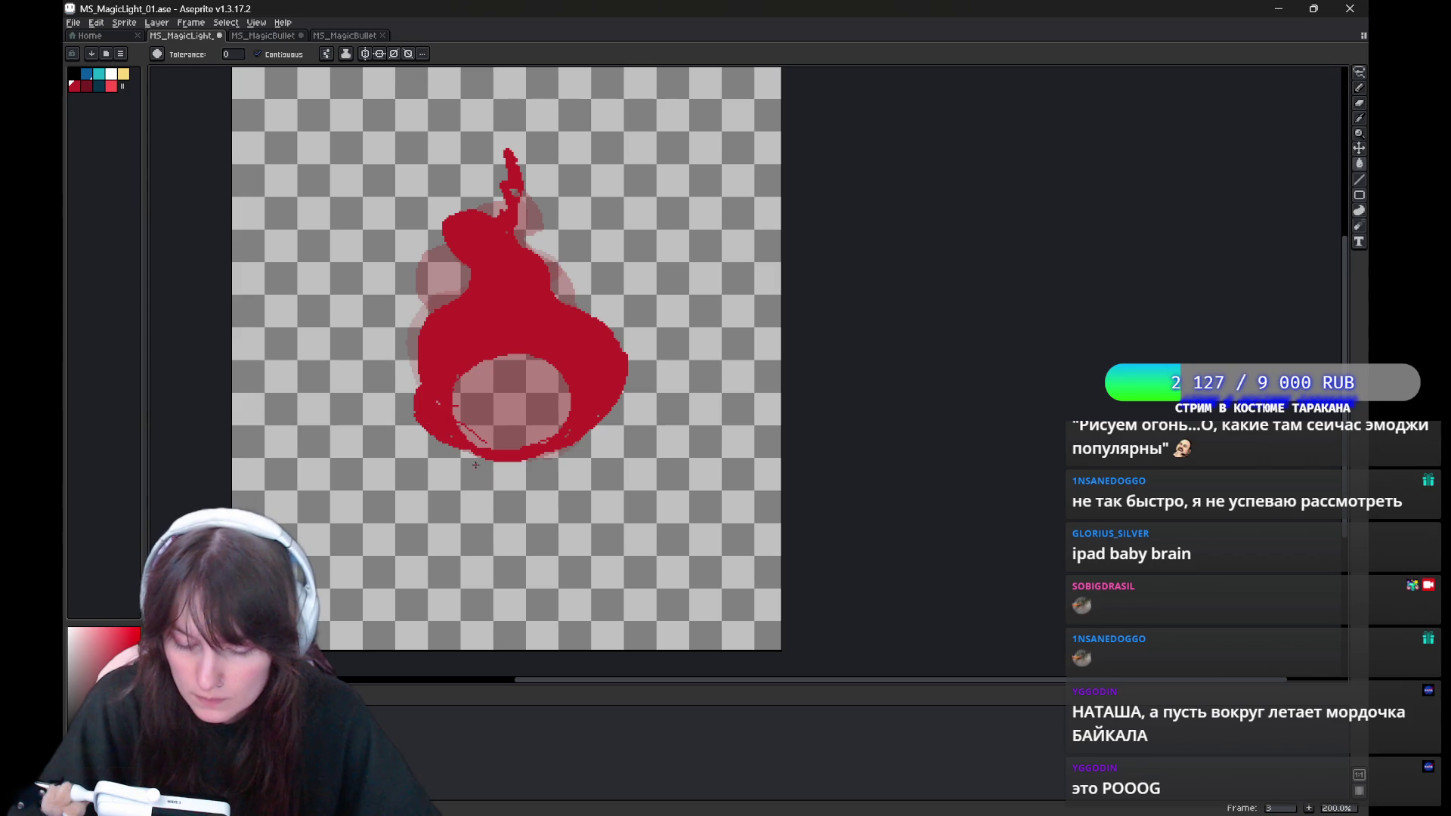
click(512, 401)
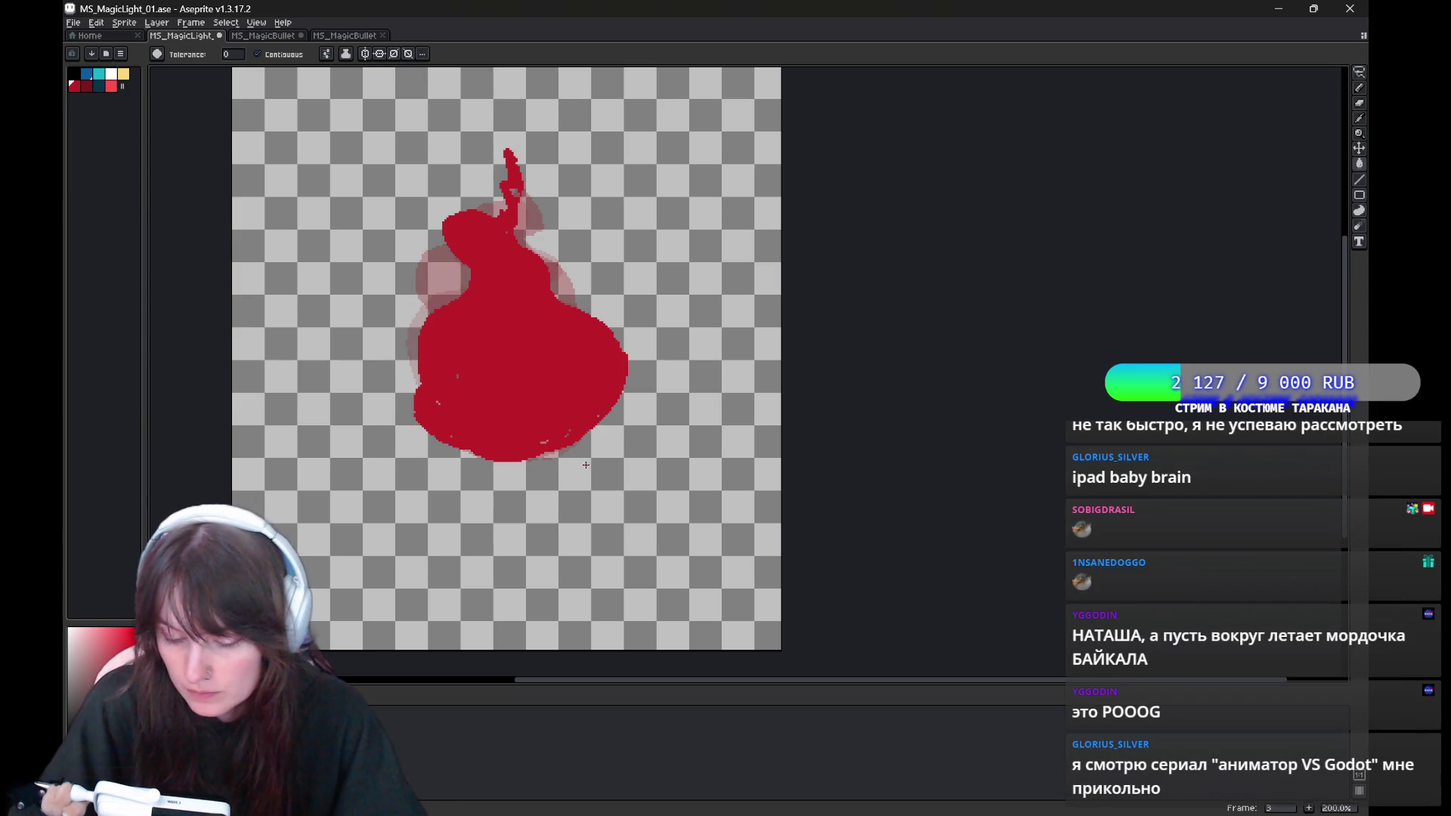
key(b)
drag(439, 407, 597, 417)
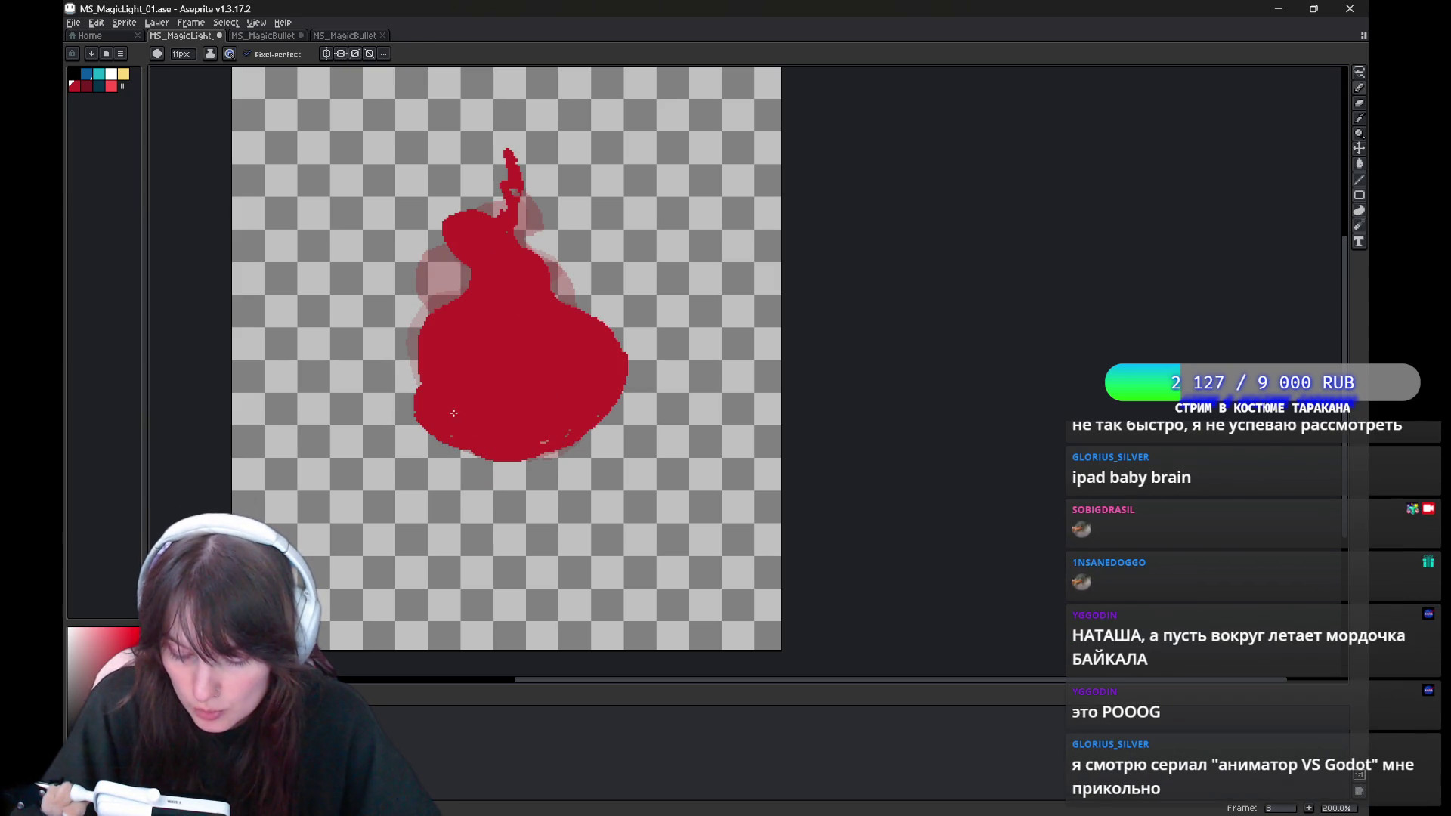
On frame 4, outline the flame around the ring and bucket-fill it red.
key(Right)
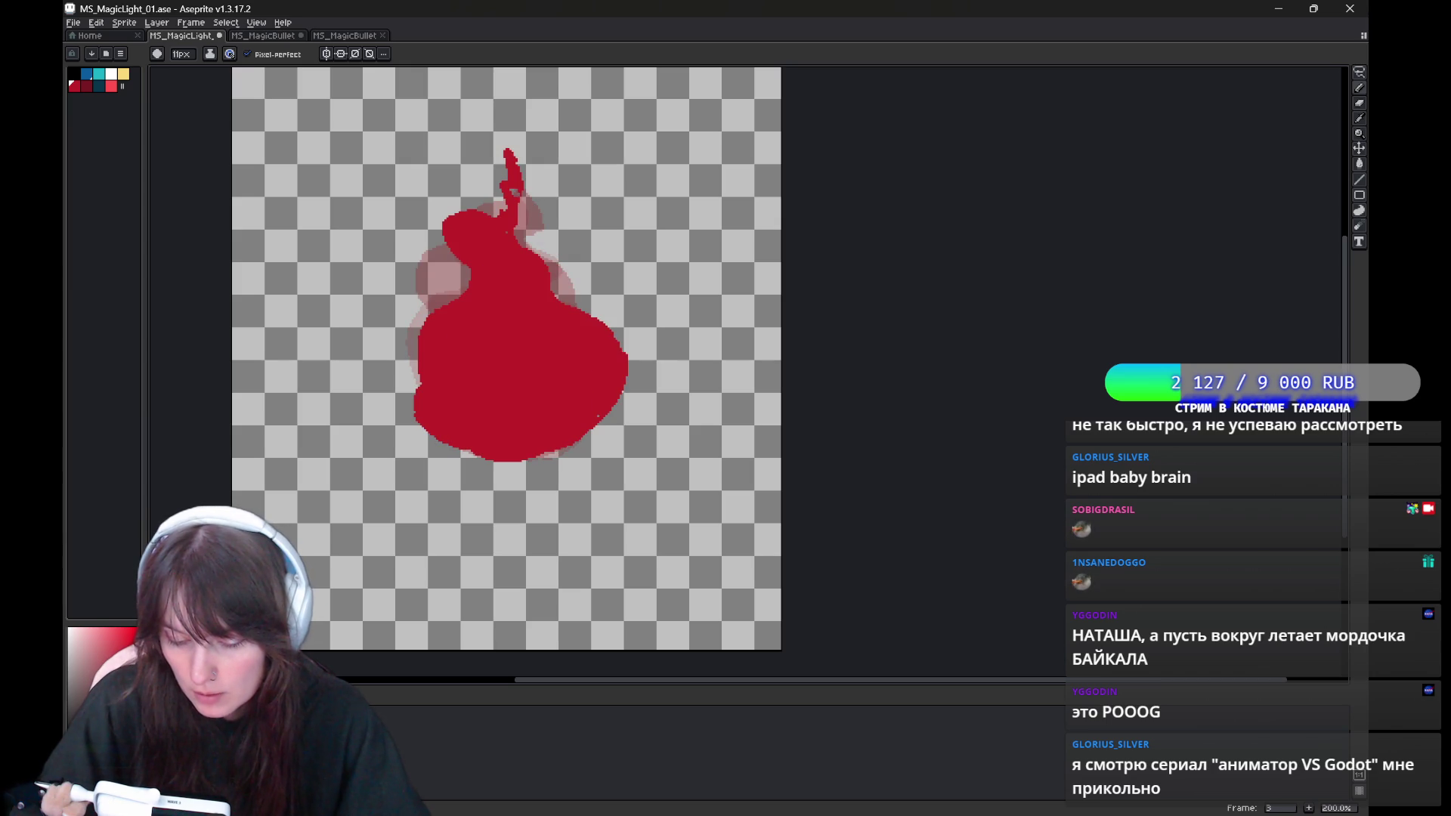
mouse_move(451, 371)
mouse_down()
mouse_move(472, 210)
mouse_move(601, 365)
mouse_up()
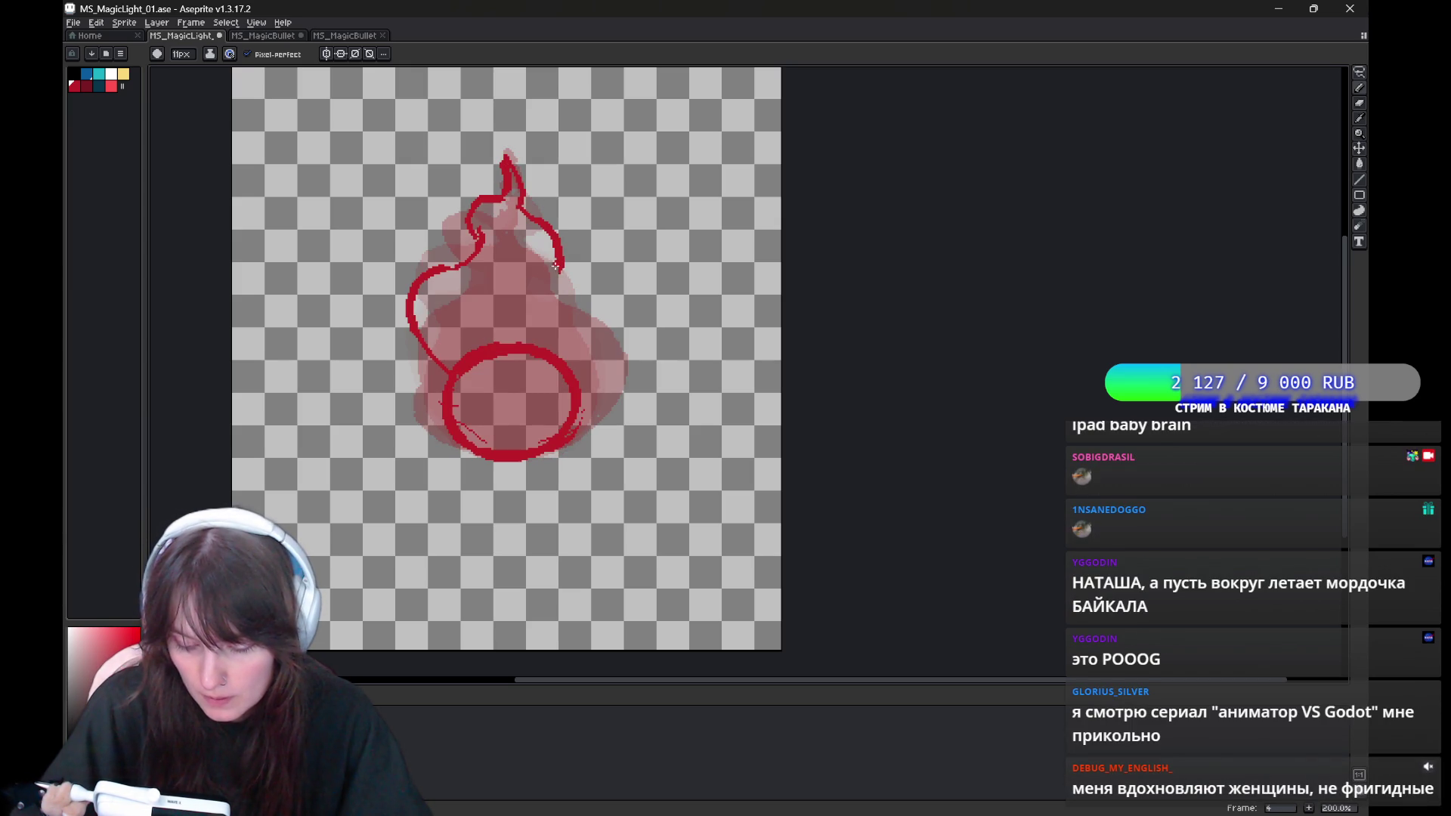
drag(452, 360, 438, 438)
drag(571, 429, 593, 387)
key(g)
click(506, 287)
click(510, 401)
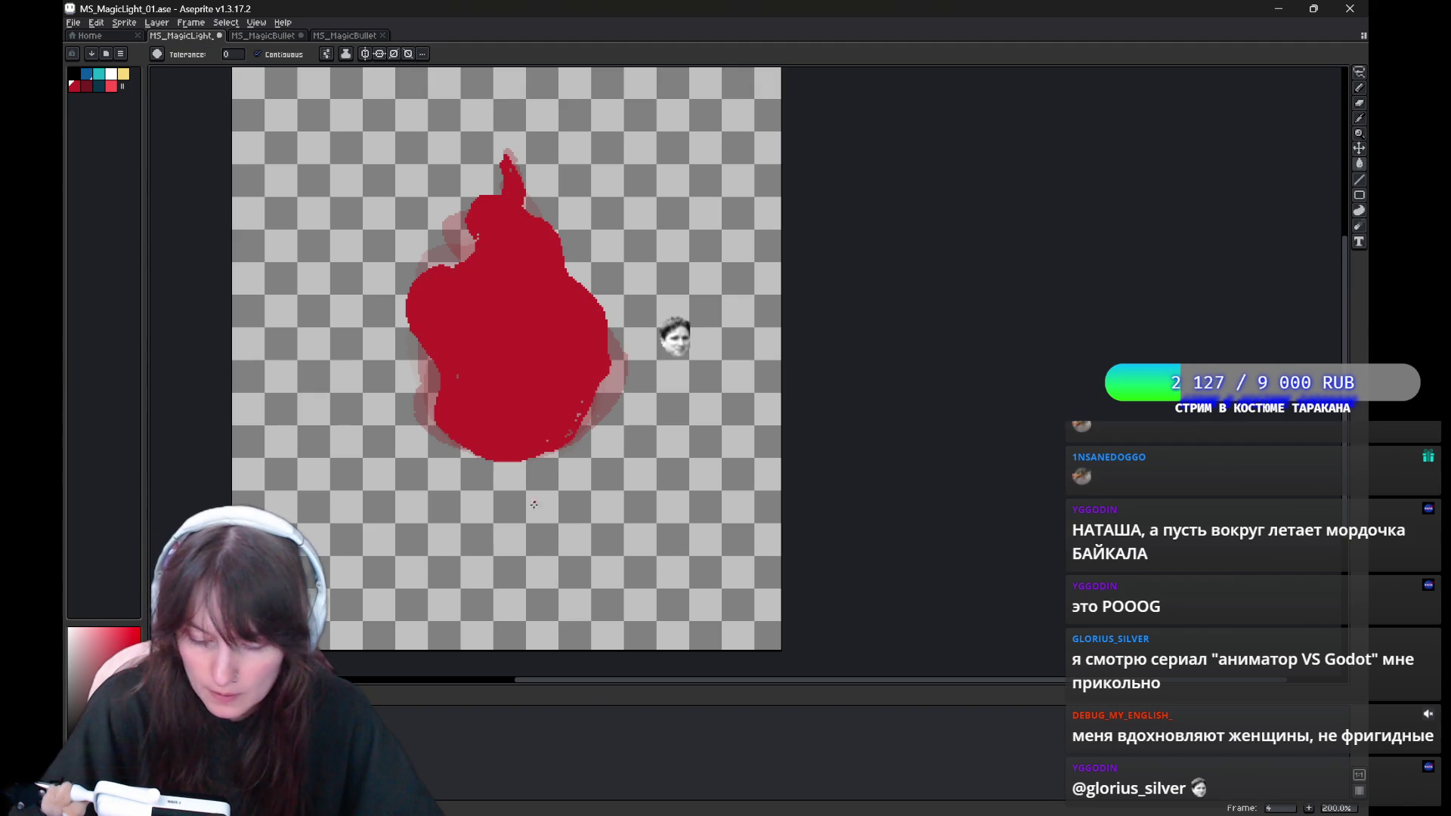
key(Left)
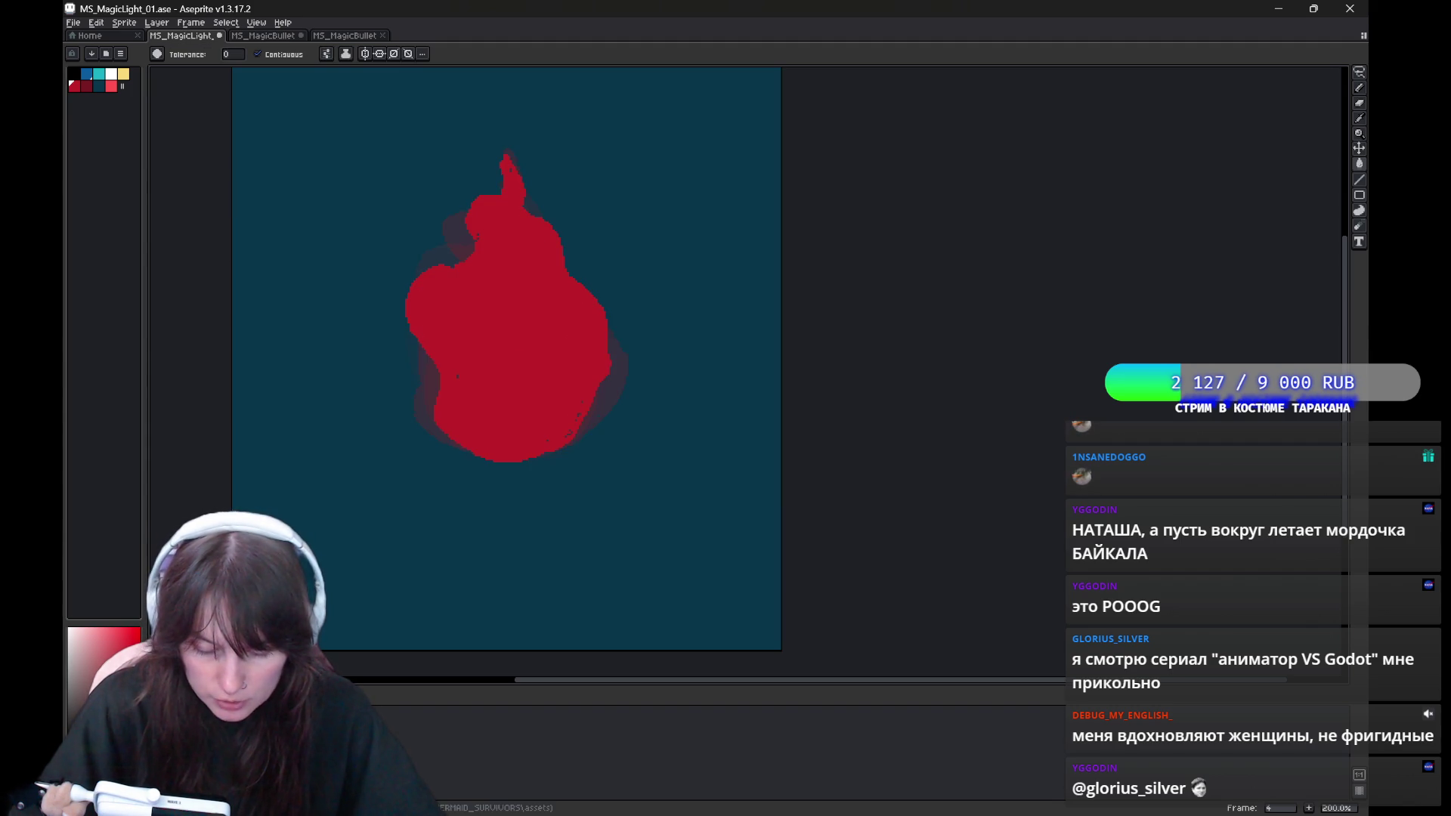
Review the flame frames, trying and undoing a red fill on frame 2.
key(Left)
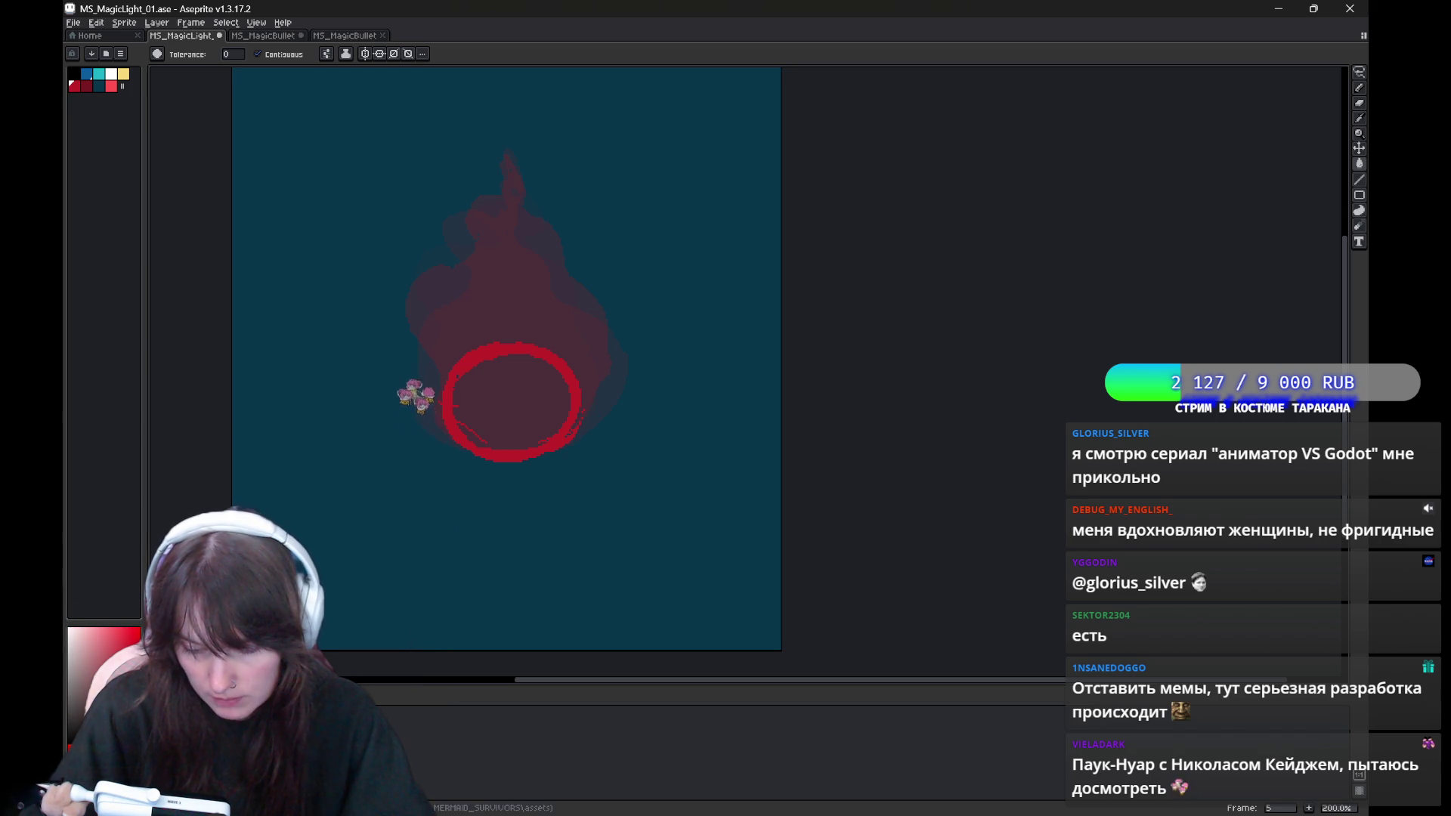
click(495, 221)
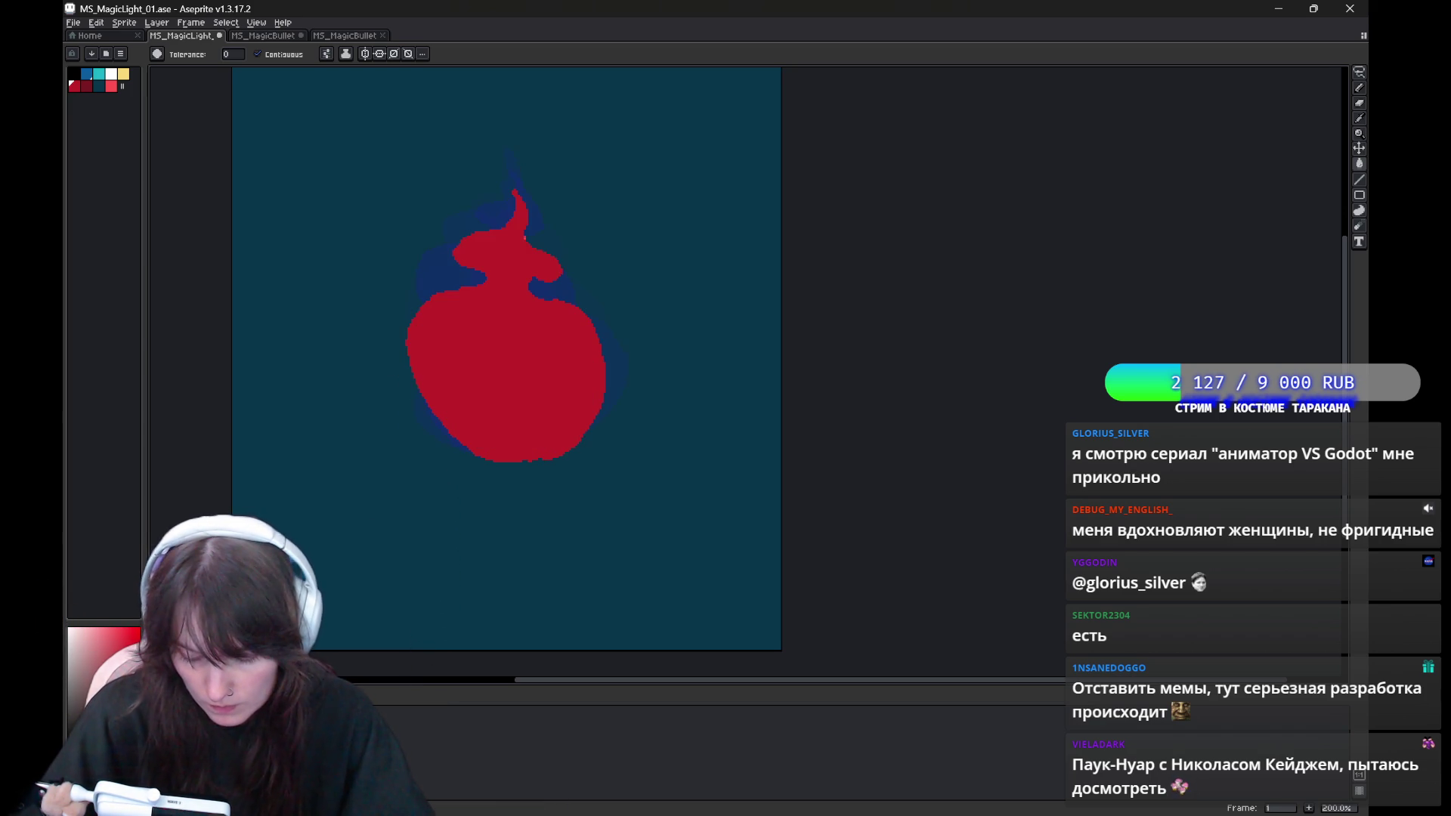
key(ctrl+z)
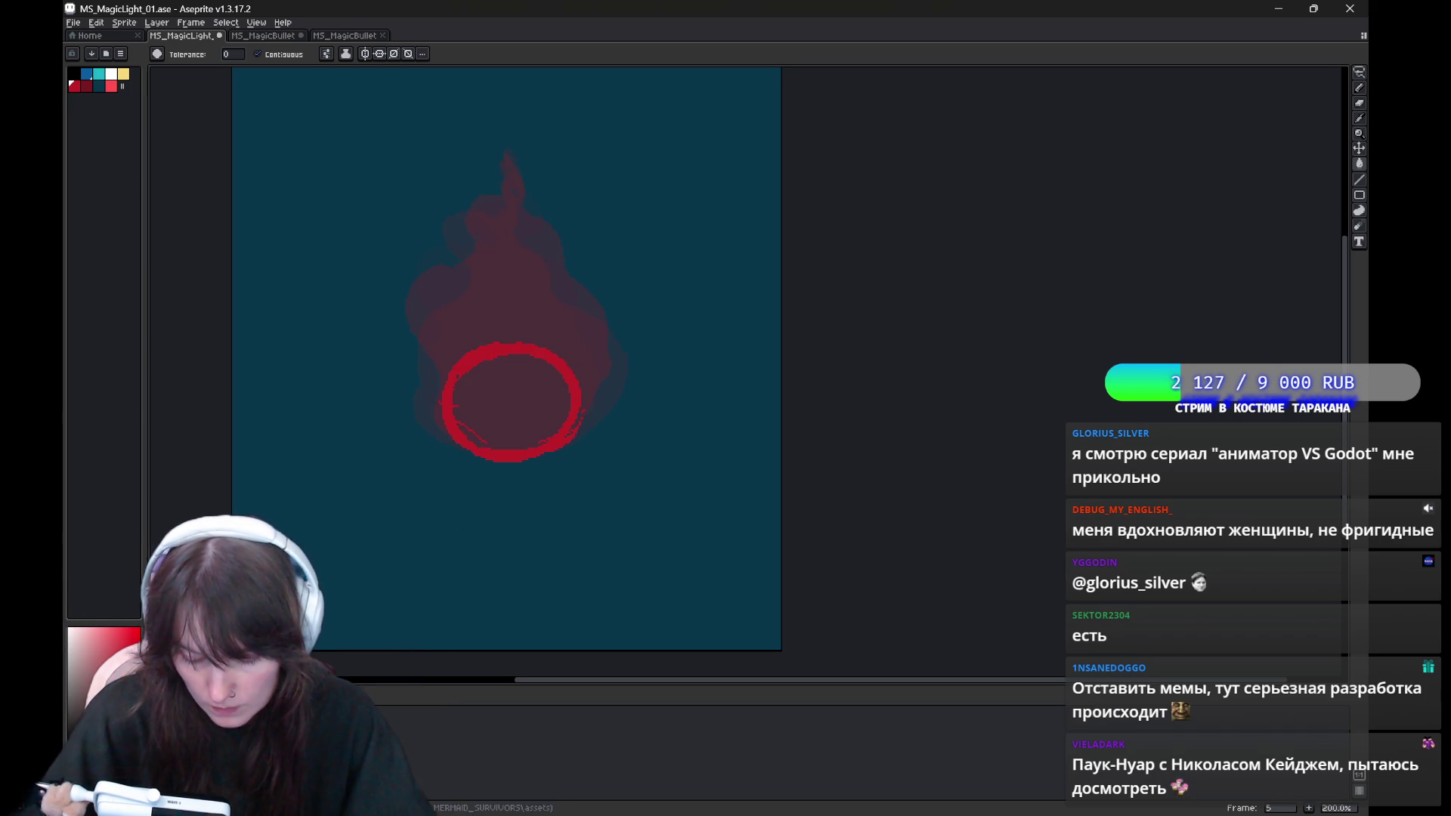
key(comma)
key(Home)
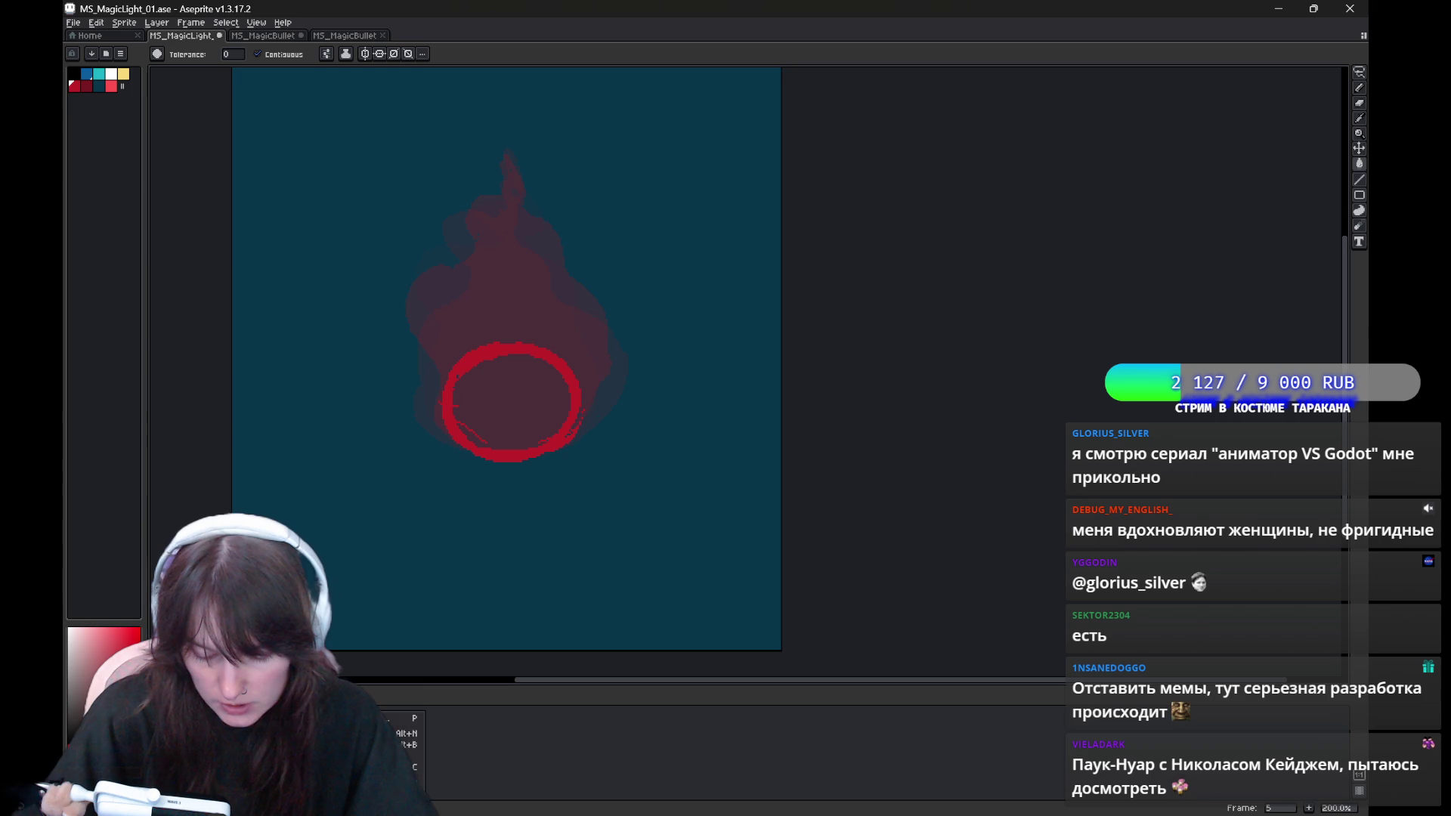
key(Left)
key(Left)
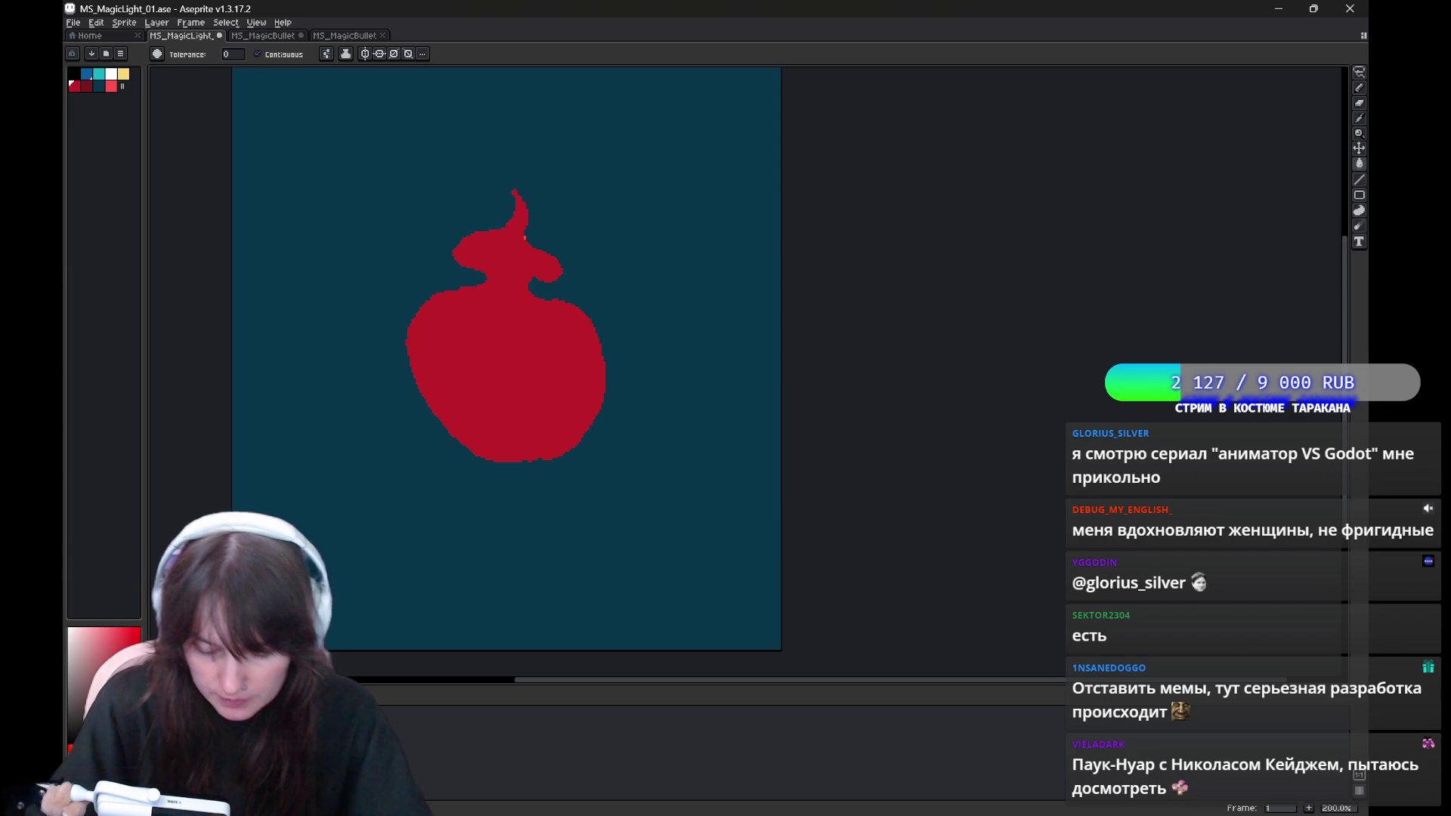
Insert a new empty frame after frame 1 with Alt+N and step through the frames.
key(alt+n)
key(Right)
key(Right)
key(Right)
key(Right)
key(Right)
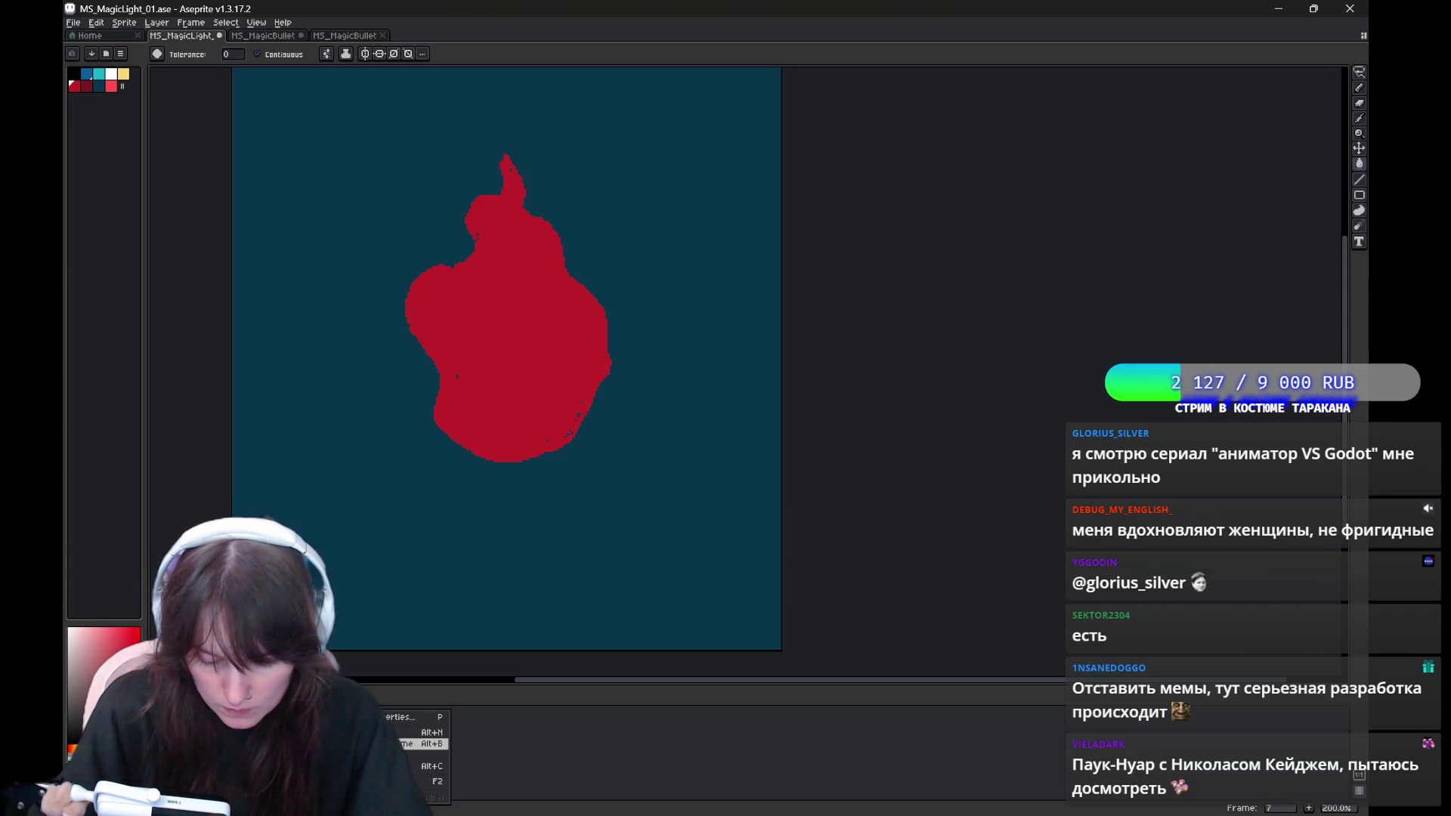
key(Right)
key(Right)
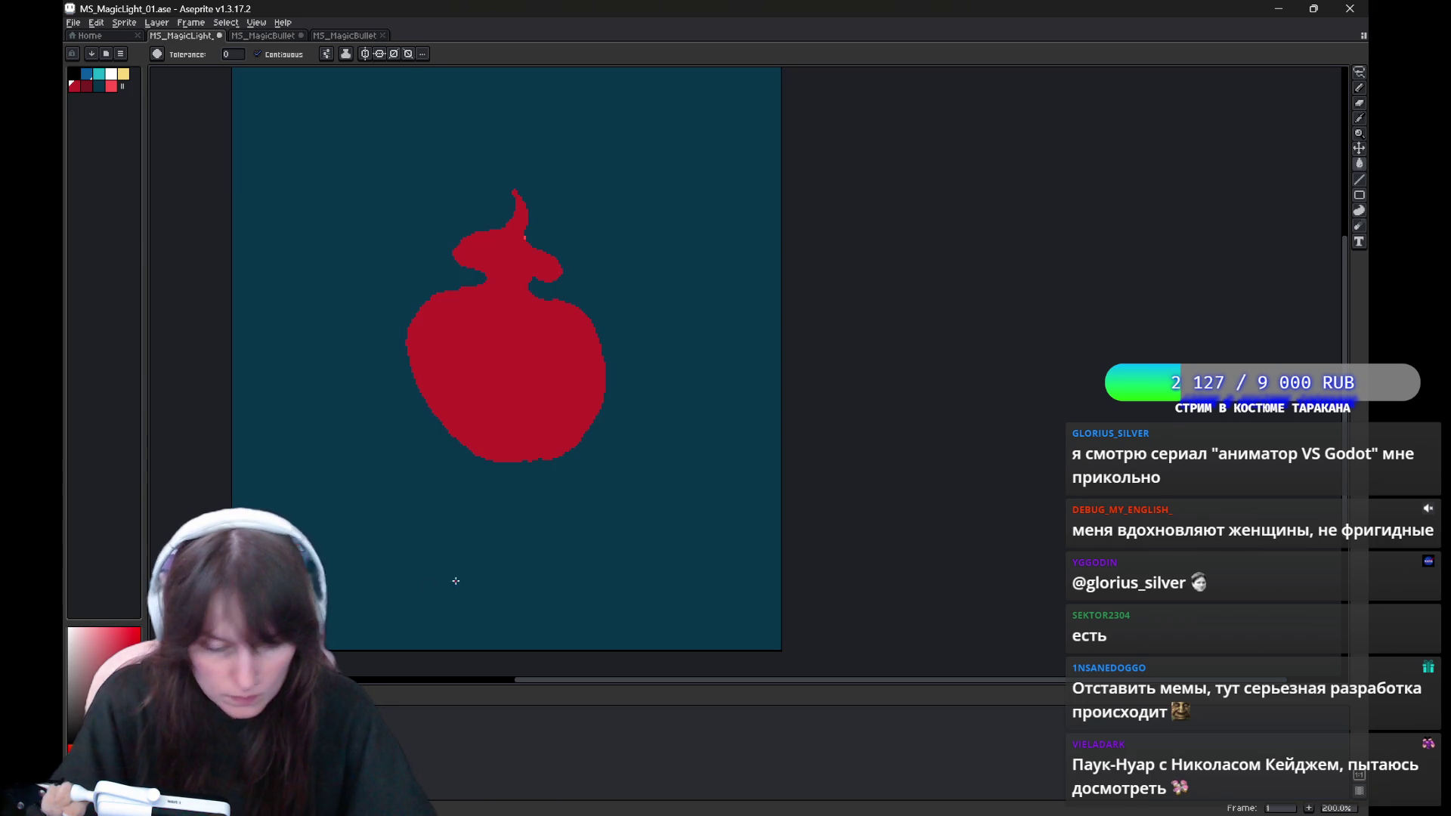
key(Right)
key(Right)
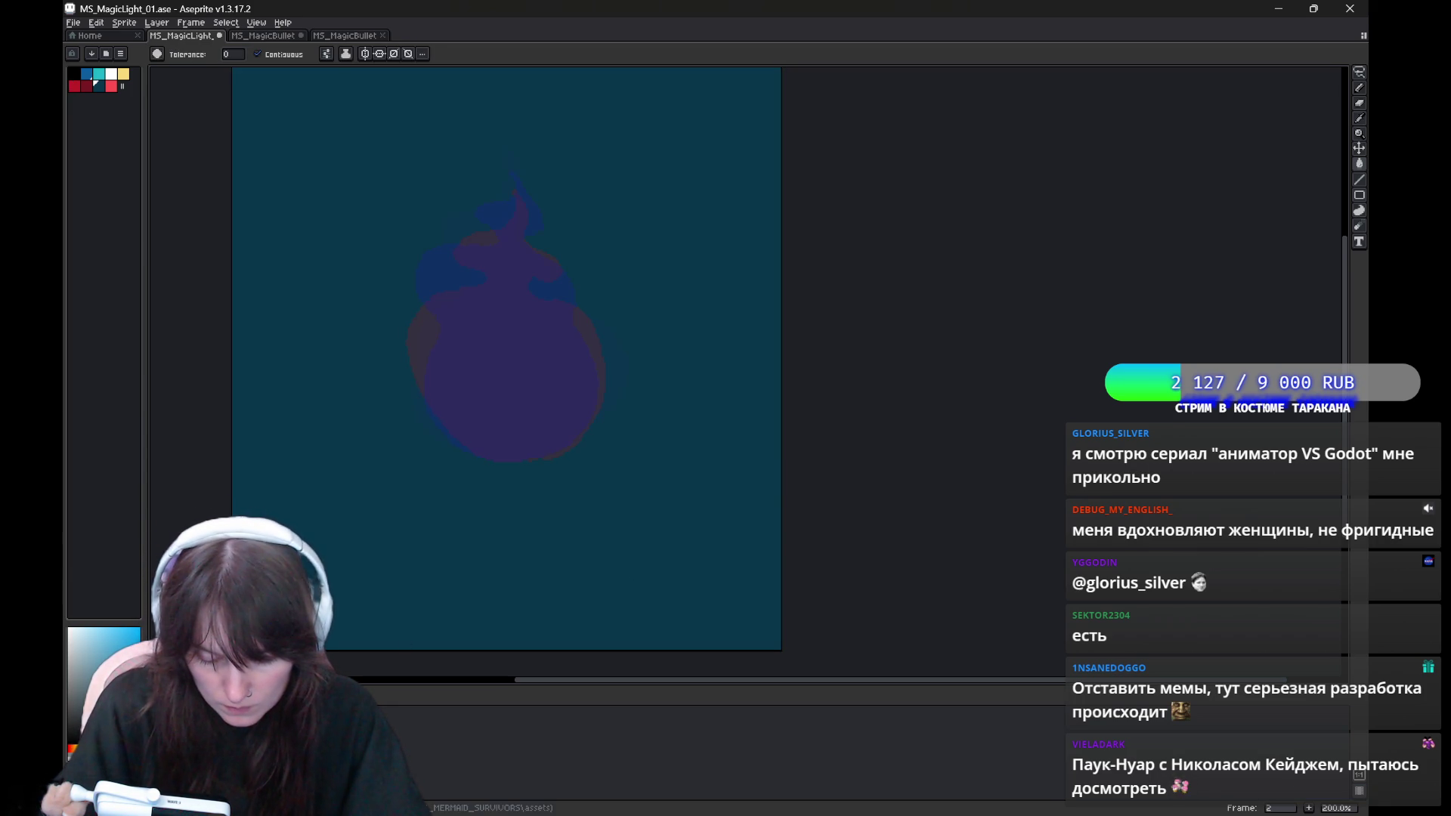
key(b)
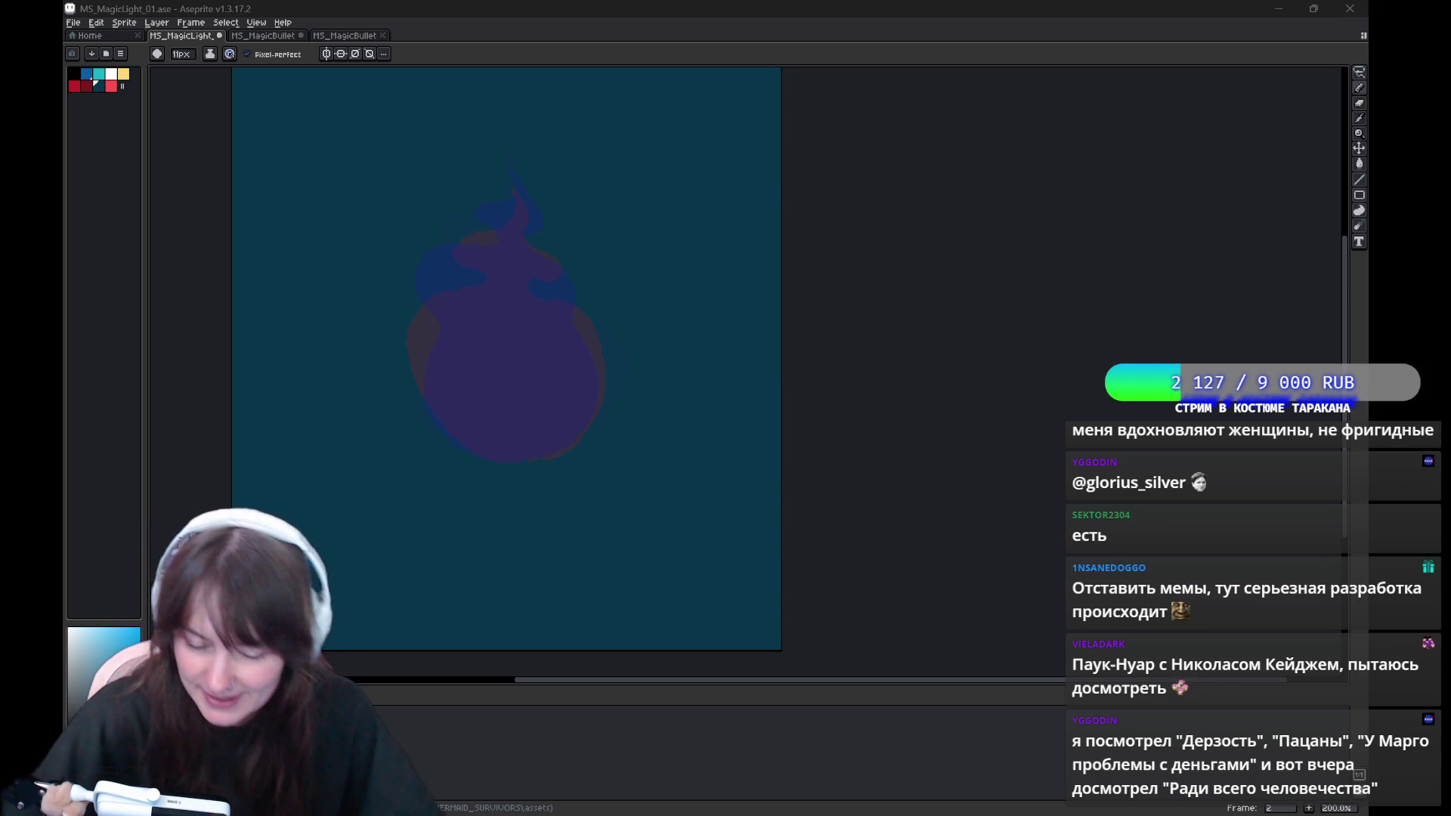
key(Left)
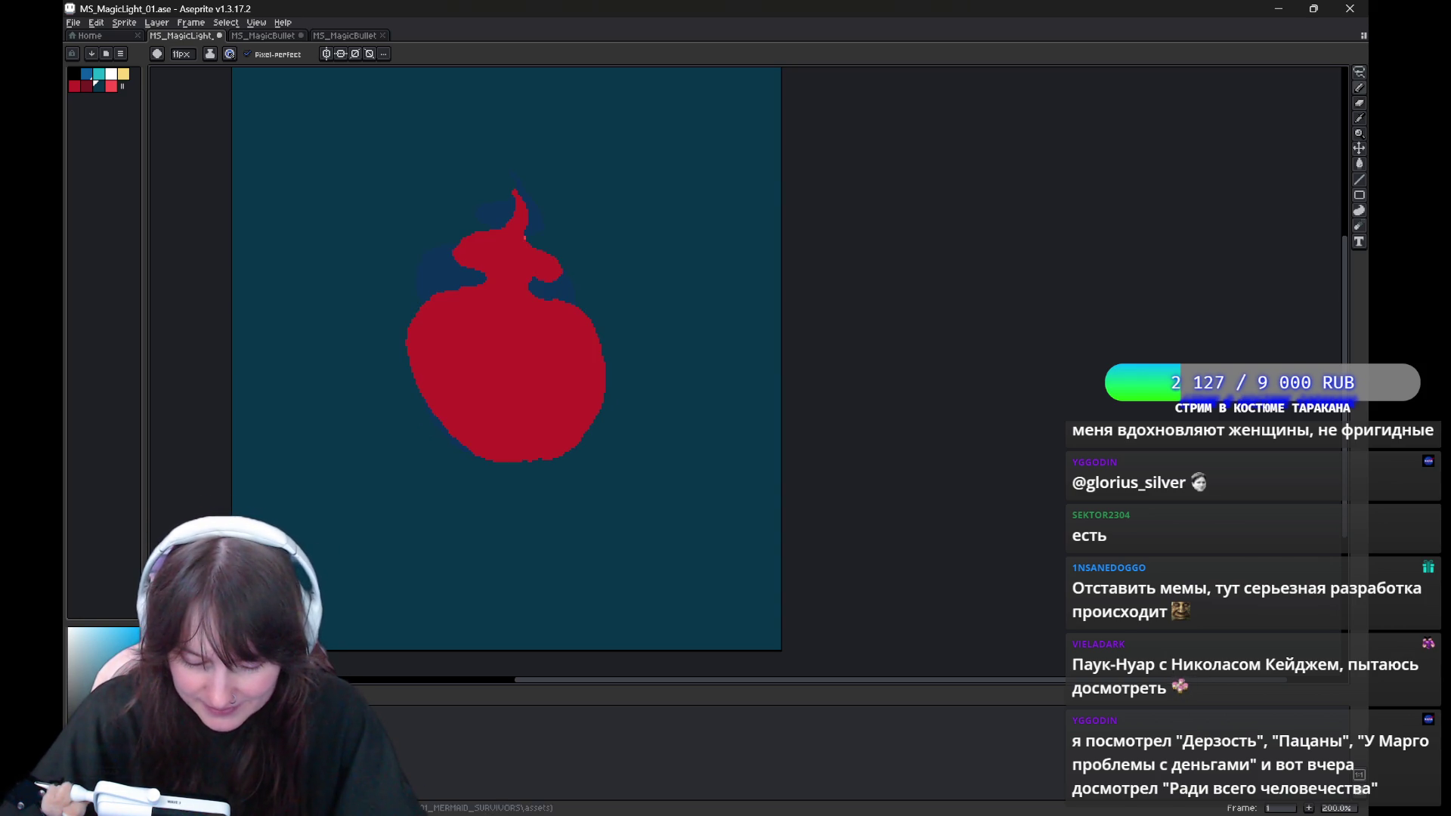
key(Right)
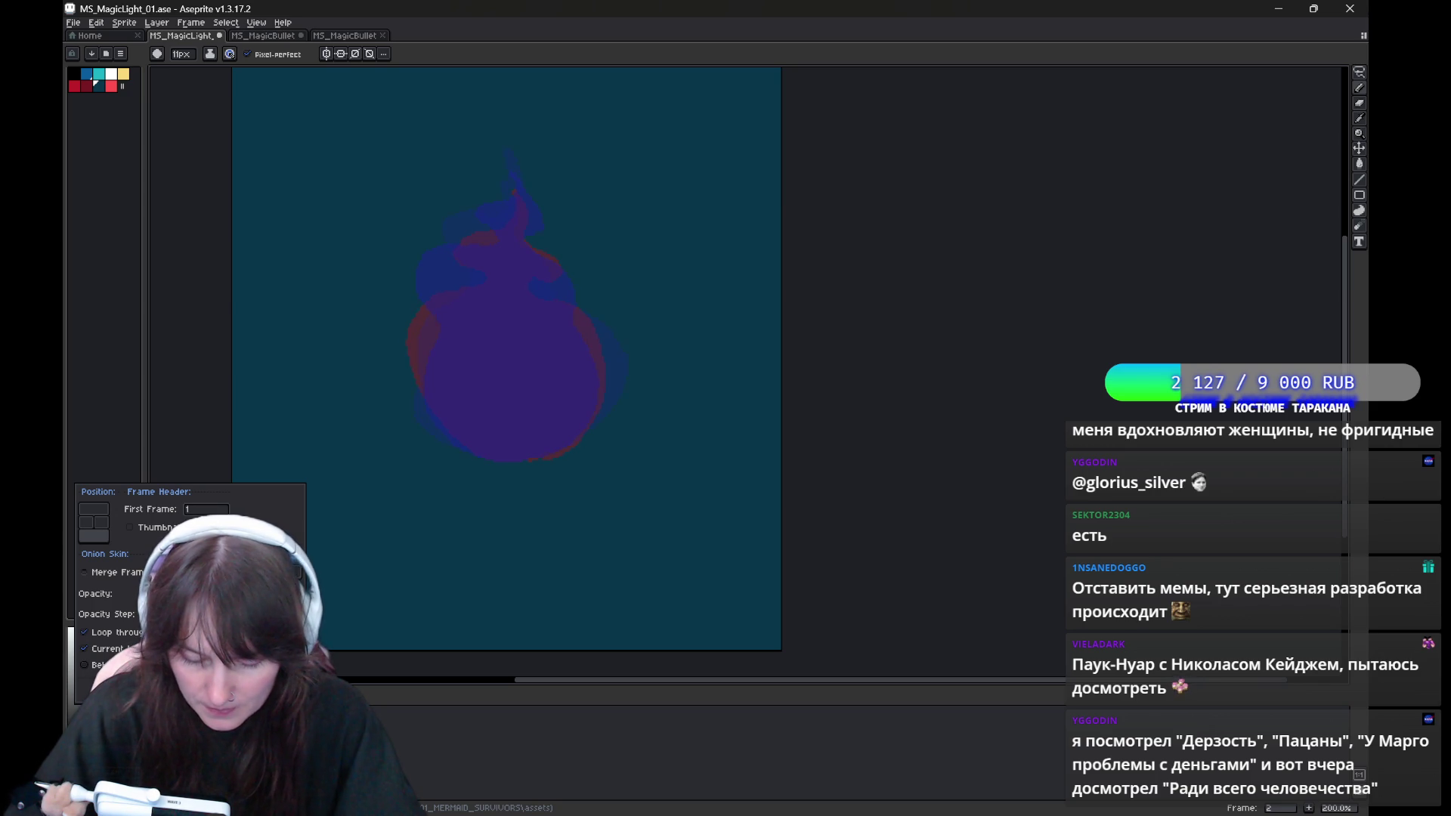
key(End)
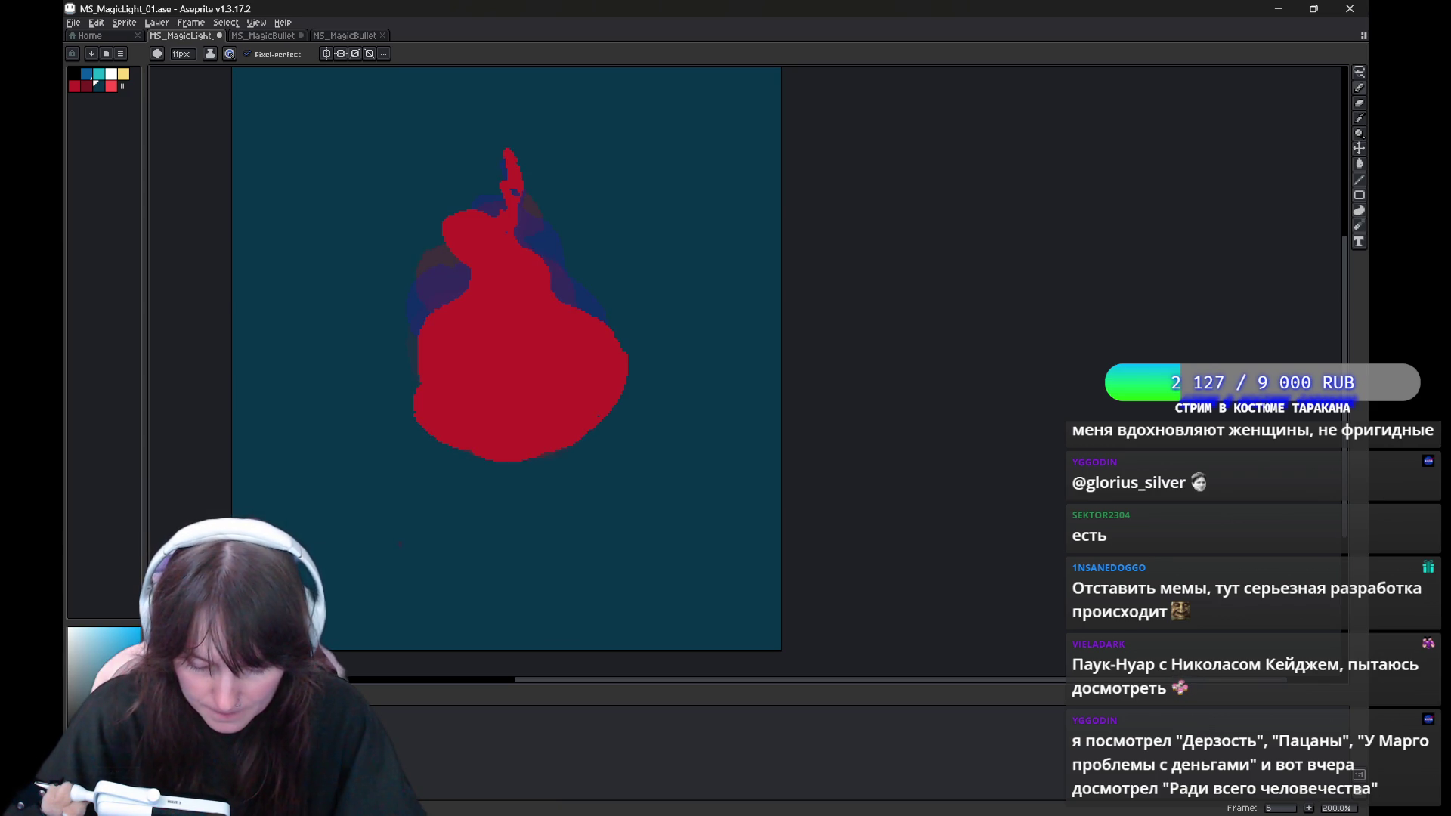
key(Left)
key(Left)
key(Left)
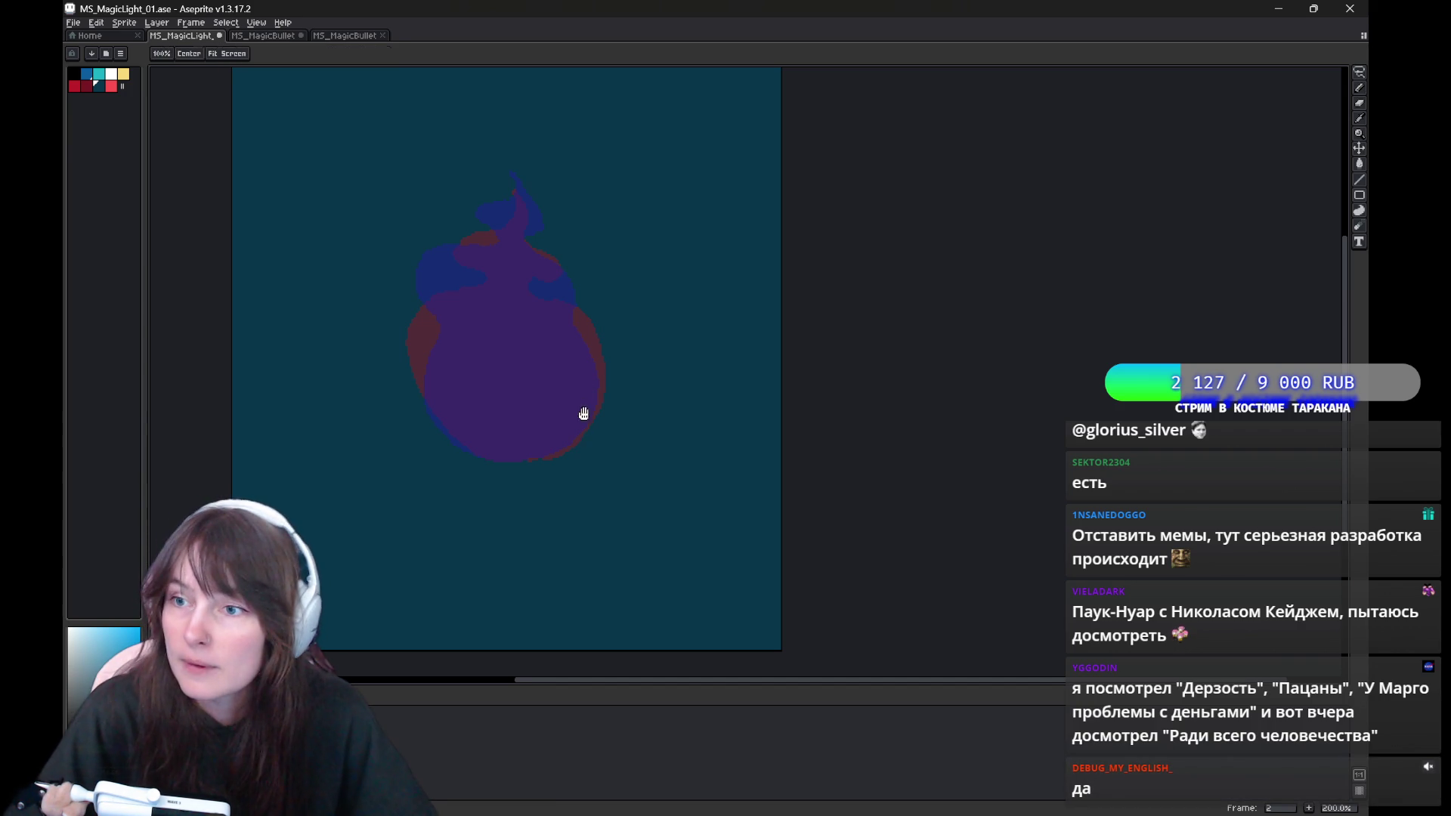
Reposition the canvas view and pick red from the palette.
drag(587, 414, 565, 480)
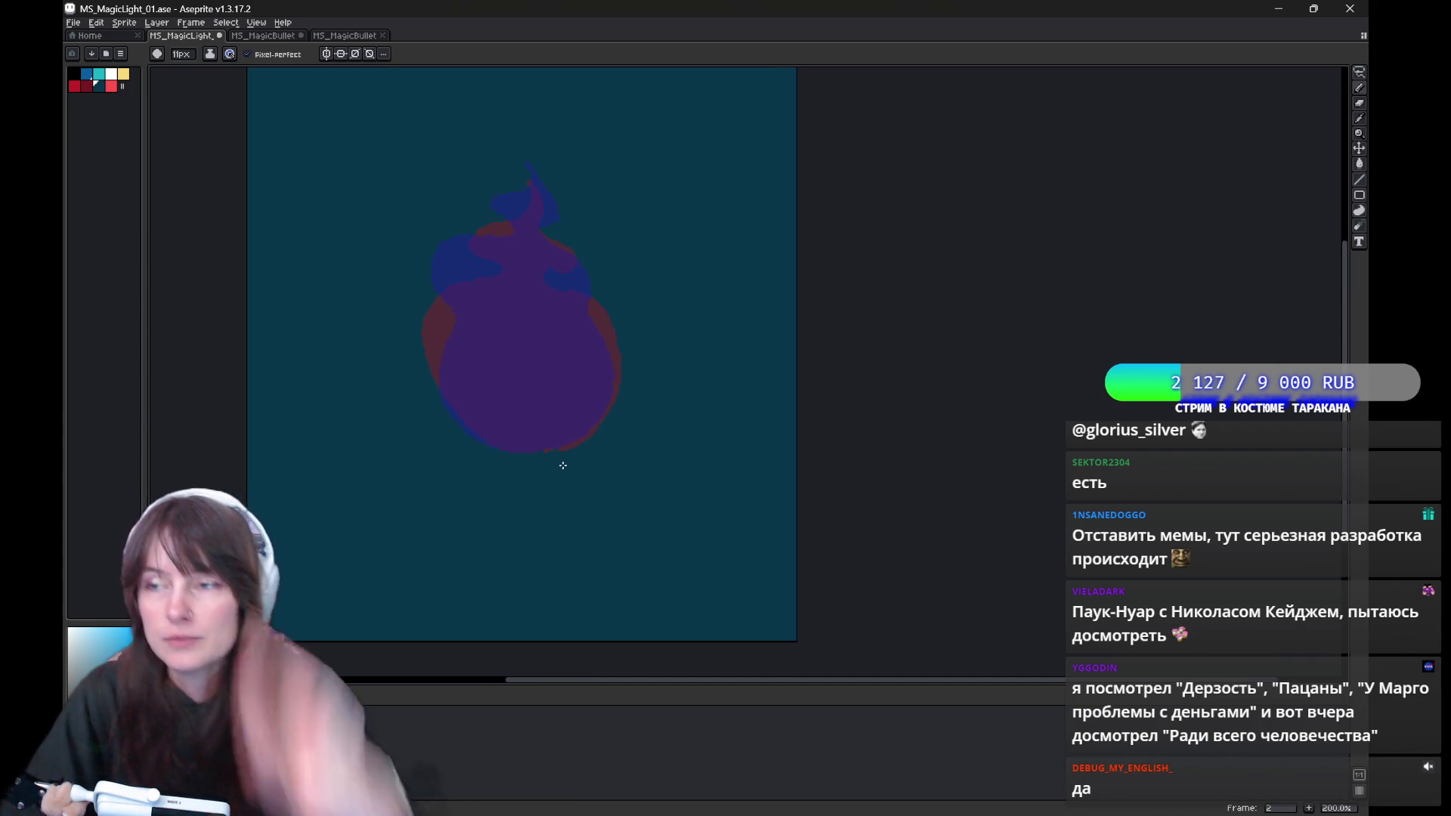
drag(563, 465, 595, 442)
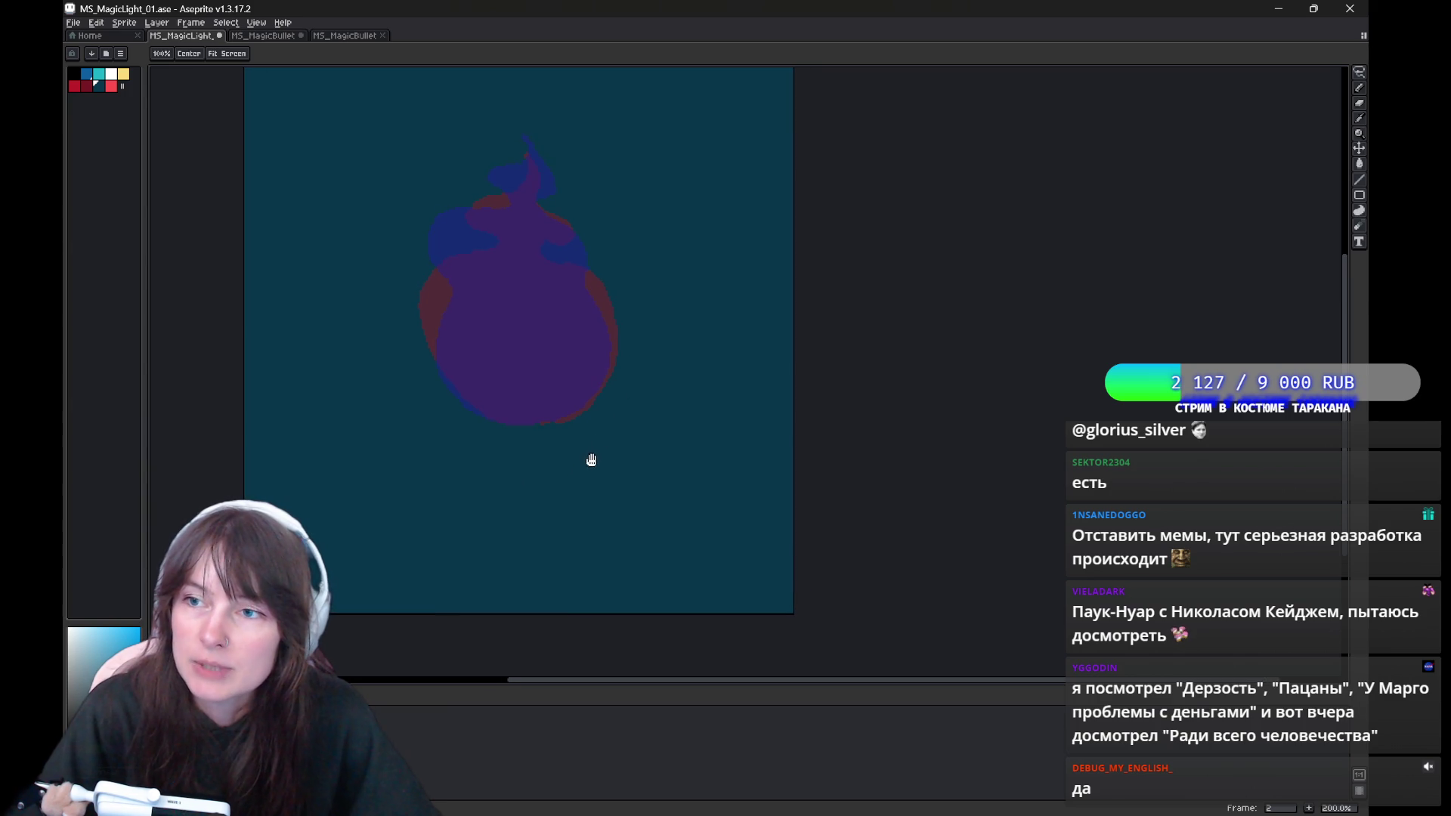
drag(590, 327, 529, 363)
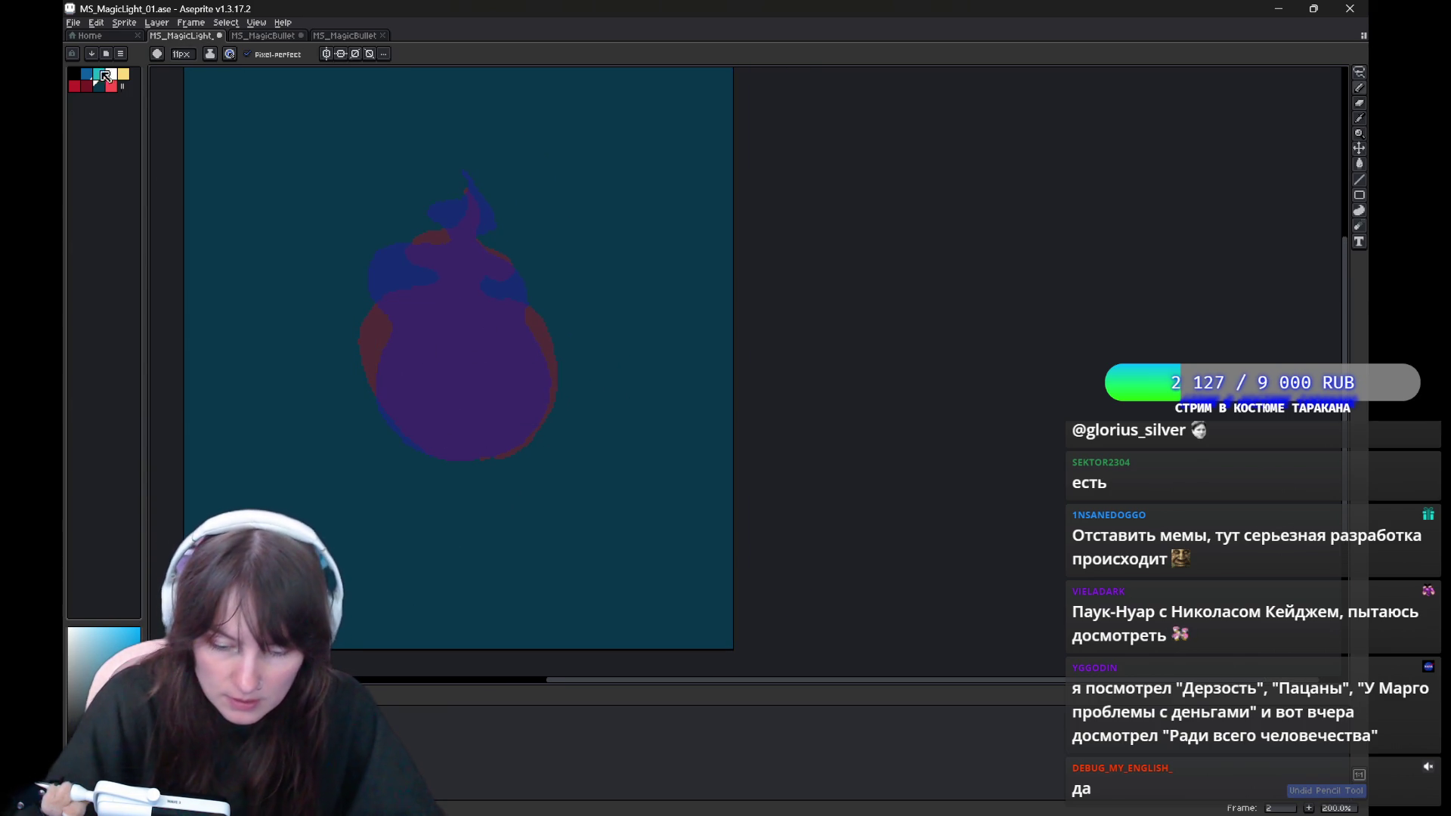
click(74, 86)
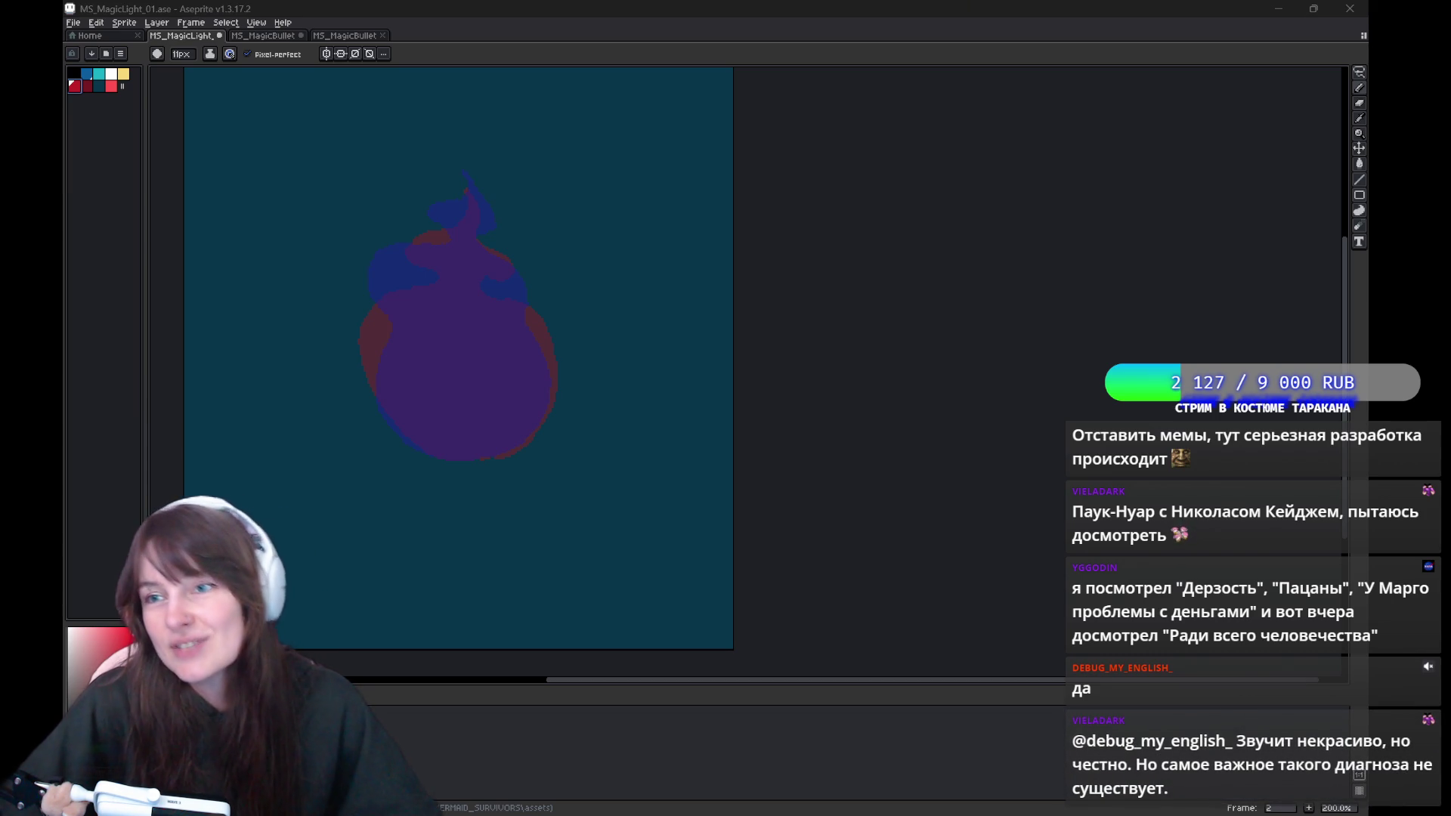
Outline frame 2's flame in red, with left and right edges and a right-bulging top curl.
drag(462, 467, 374, 325)
key(ctrl+z)
drag(465, 461, 377, 323)
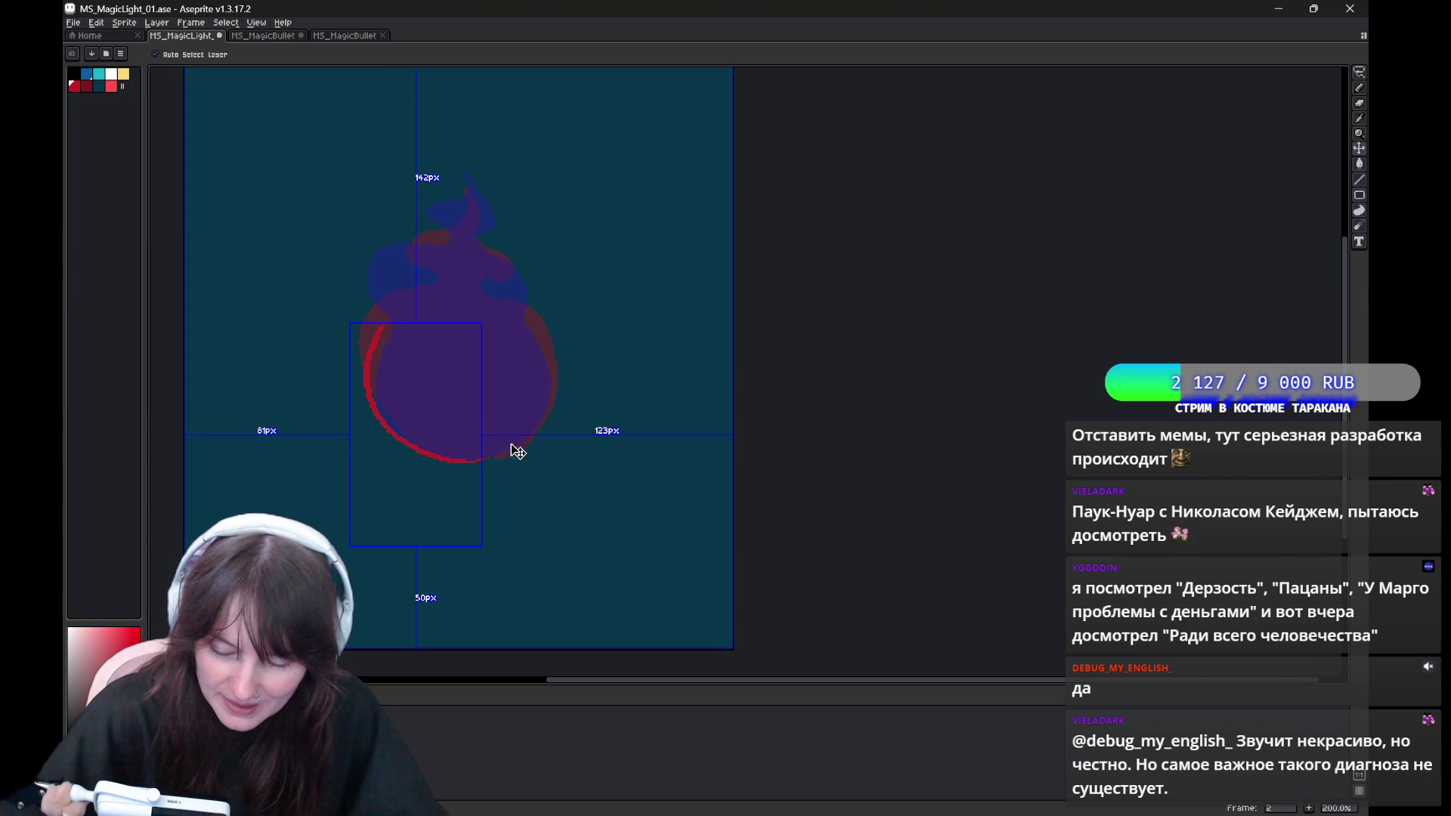
drag(478, 459, 529, 311)
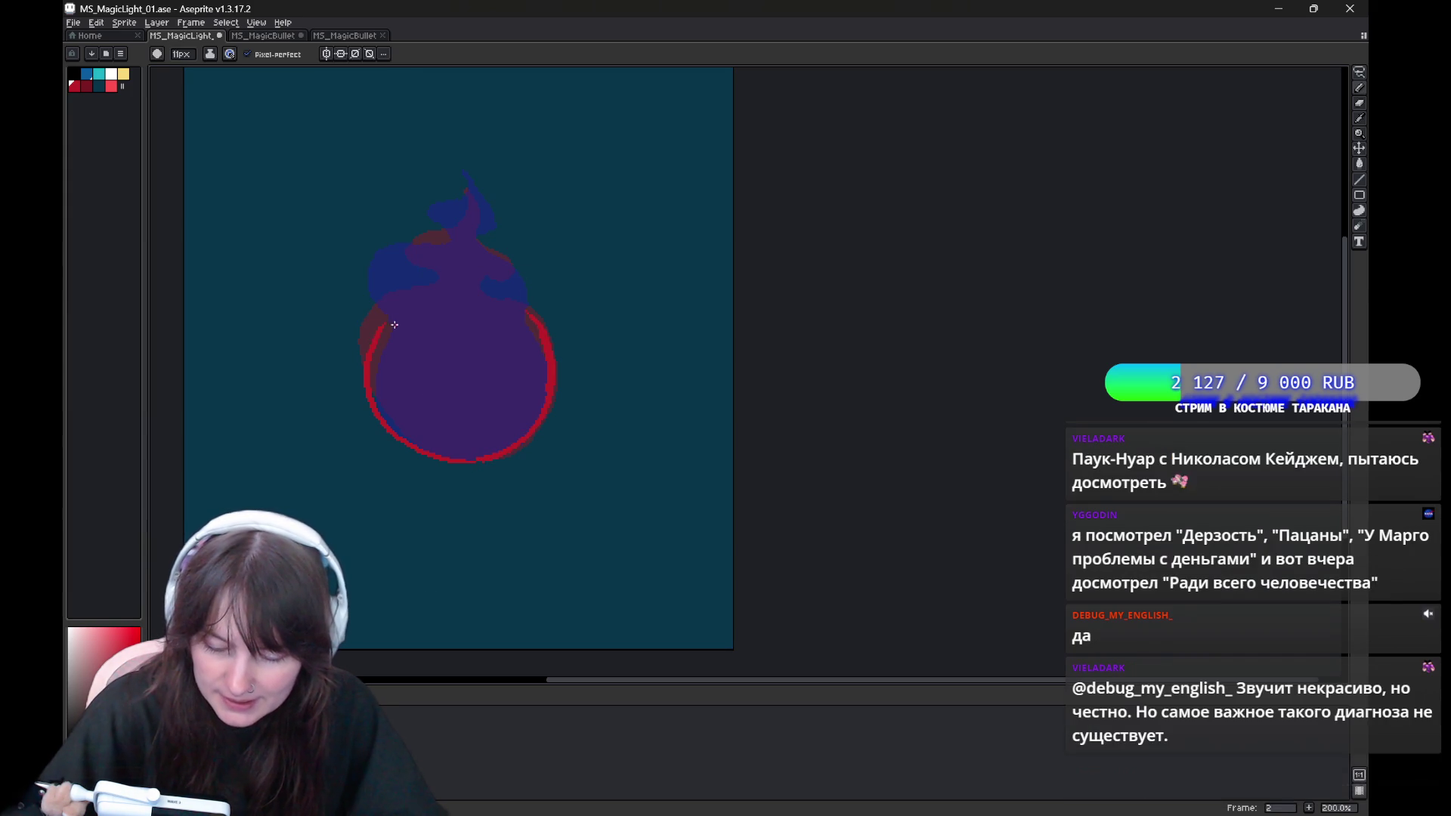
key(ctrl+z)
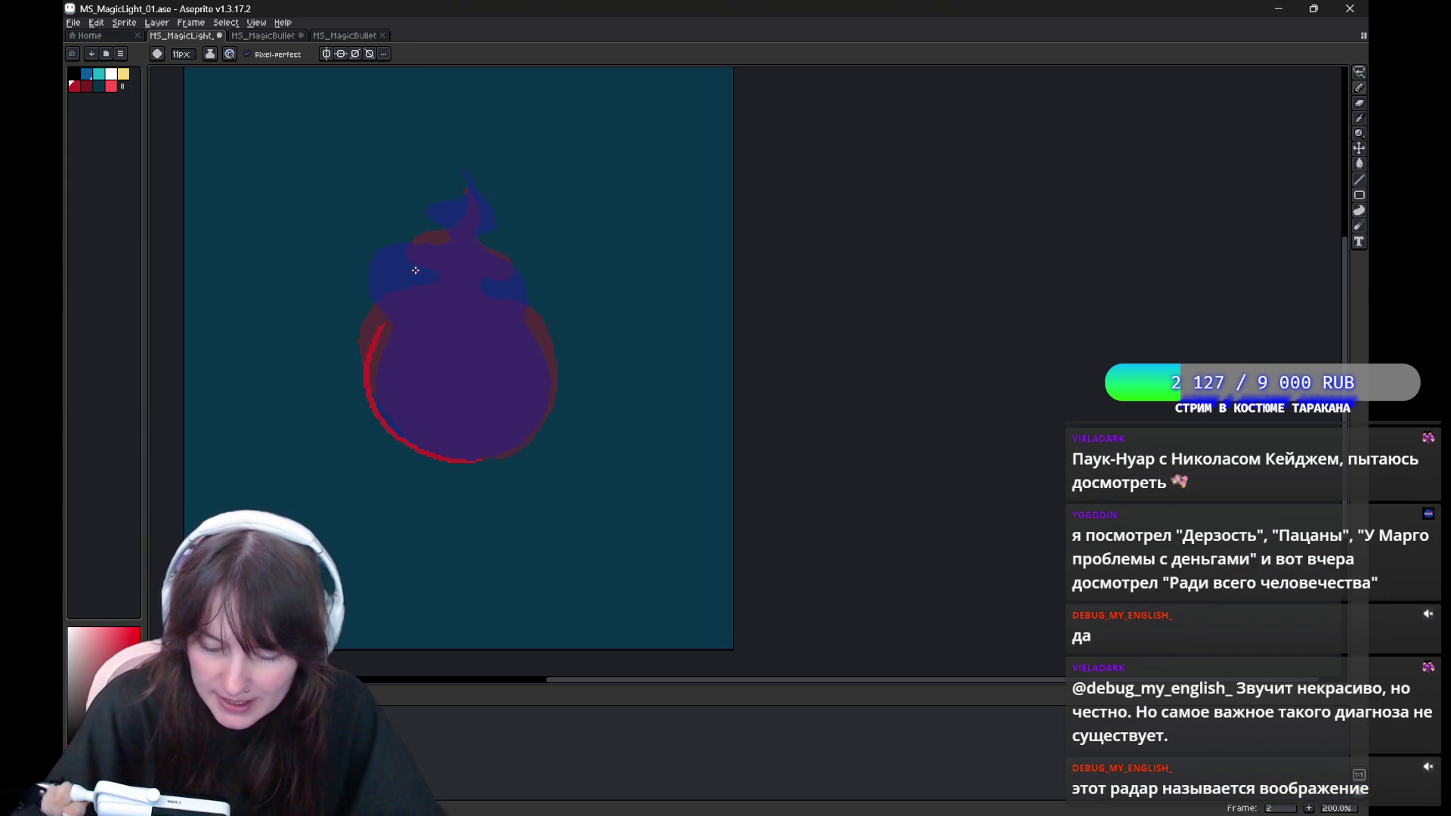
drag(503, 282, 548, 356)
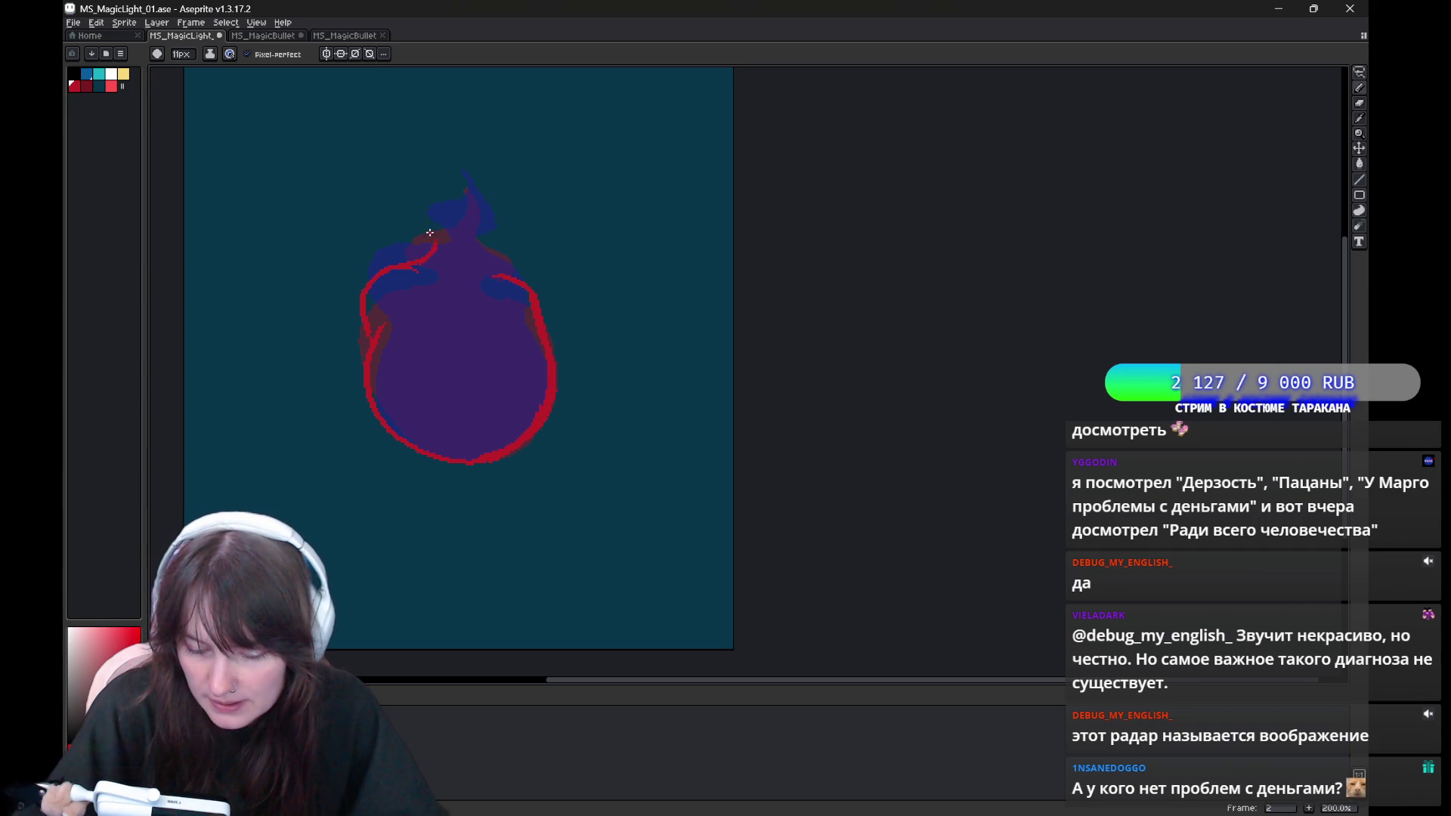
drag(412, 266, 429, 241)
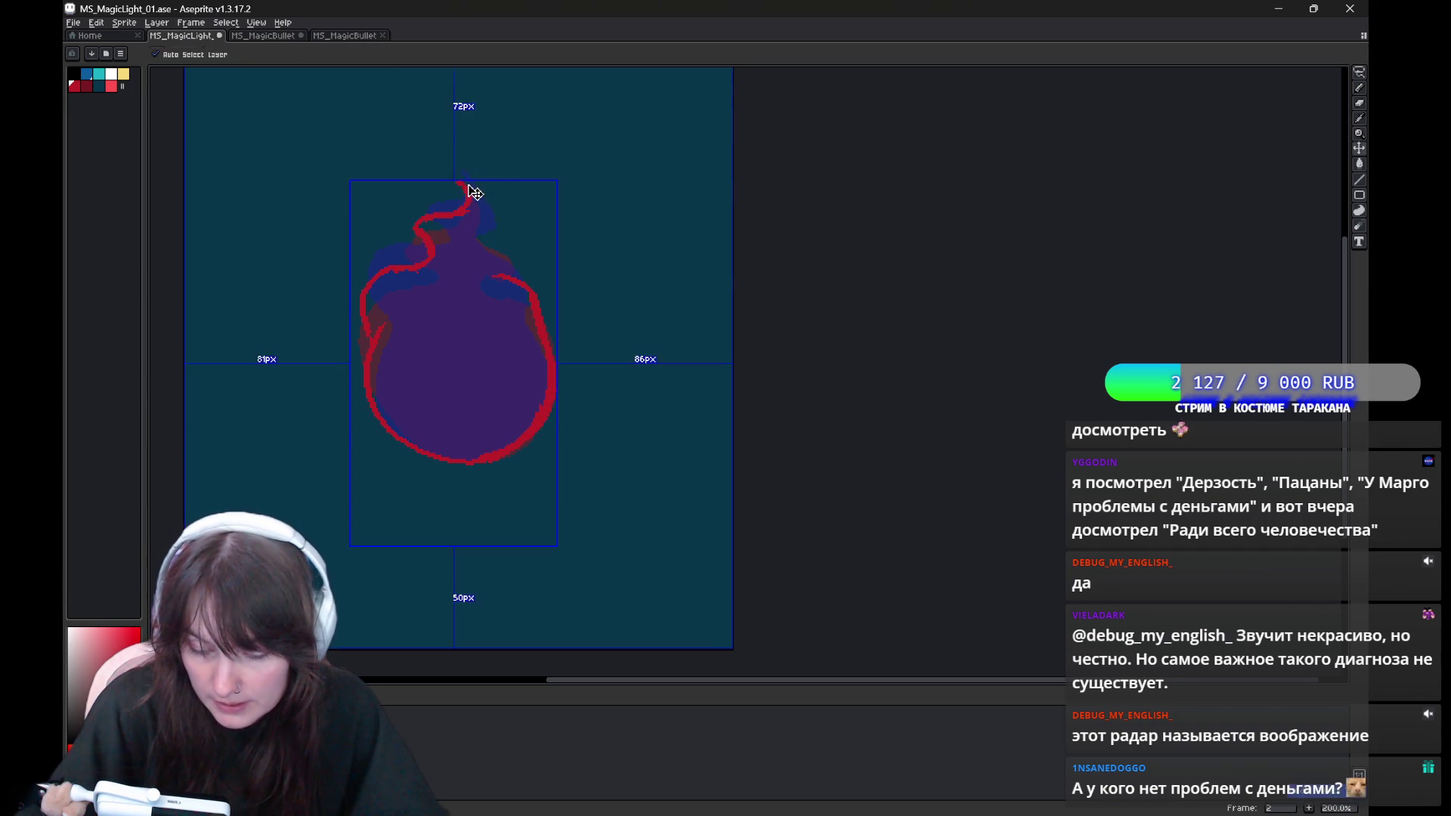
drag(470, 189, 449, 218)
key(ctrl+z)
key(ctrl+z)
drag(466, 182, 465, 237)
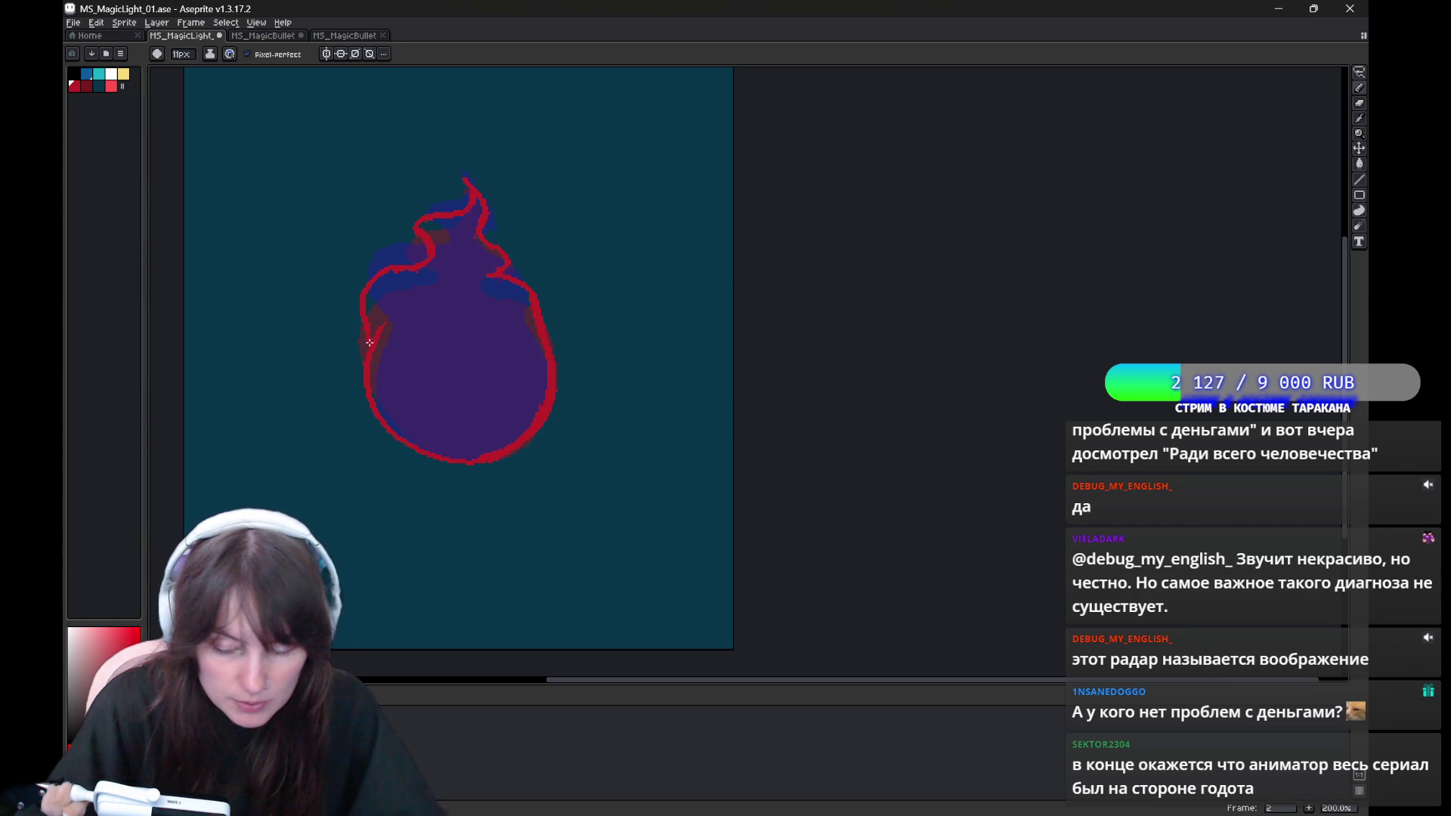
Bucket-fill the flame's interior solid red and step to the next frame.
key(g)
click(445, 334)
key(b)
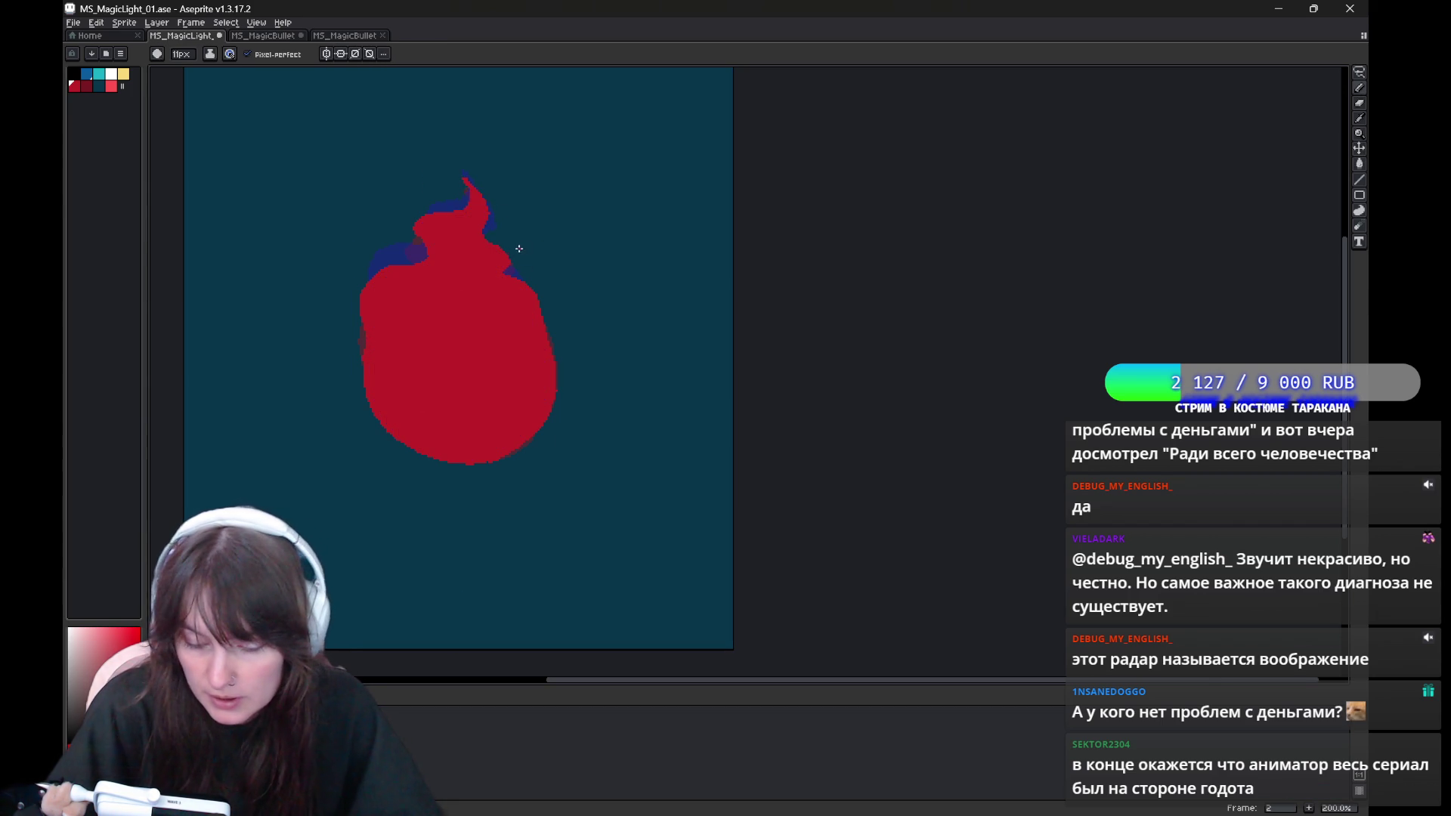
key(period)
key(period)
key(comma)
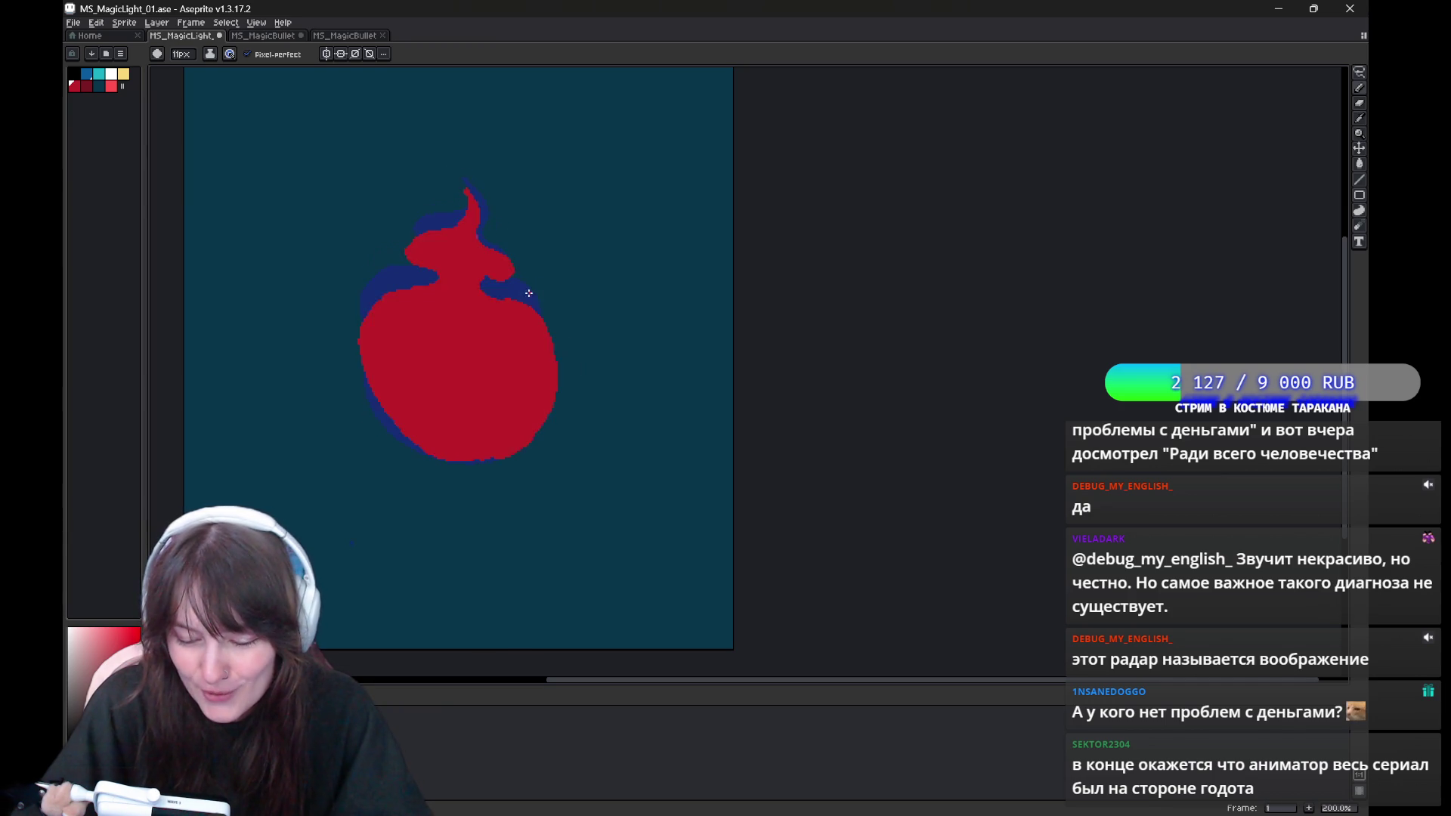
key(period)
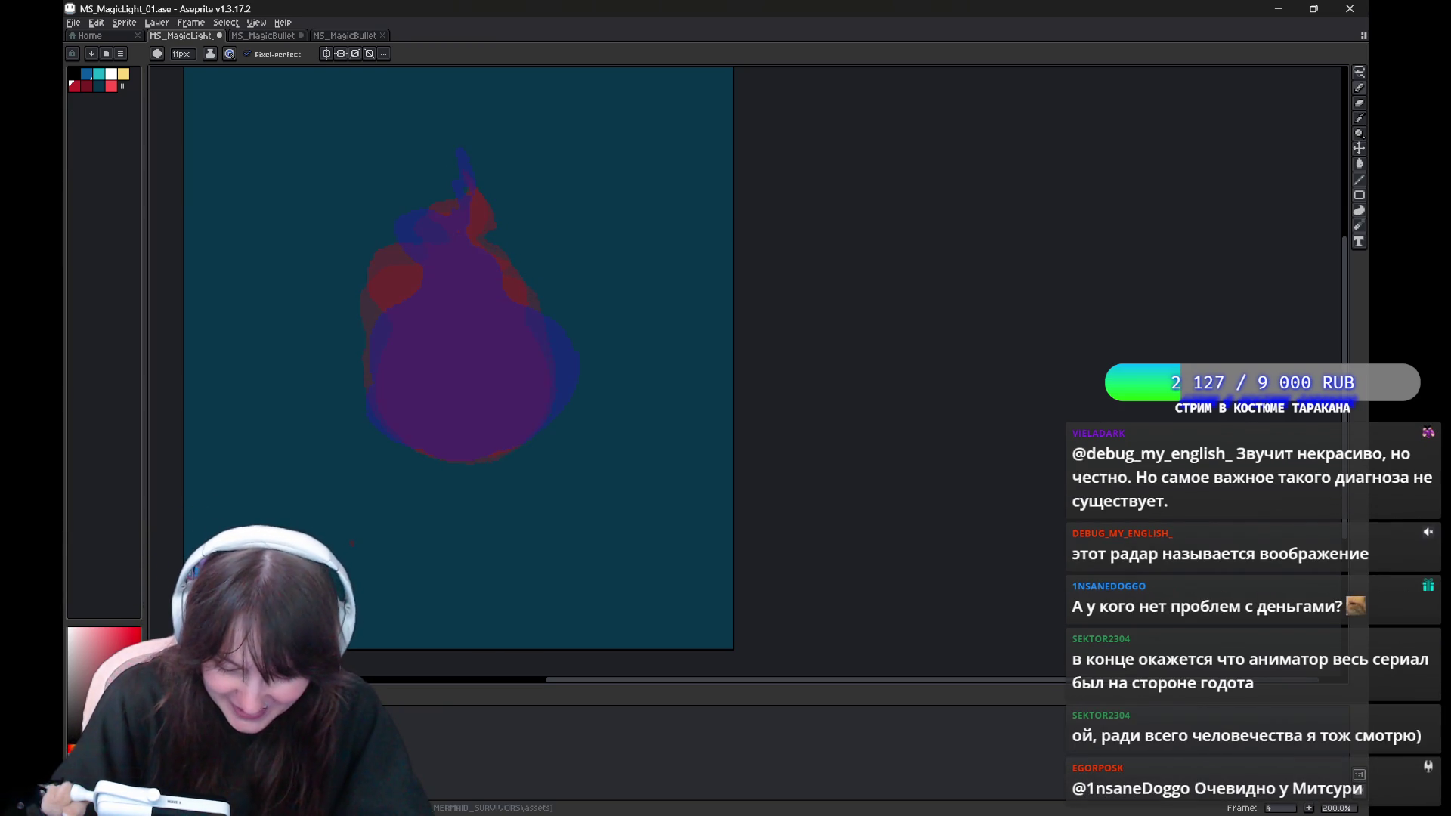
key(h)
mouse_move(615, 318)
mouse_down()
mouse_move(584, 362)
mouse_move(583, 347)
mouse_up()
key(b)
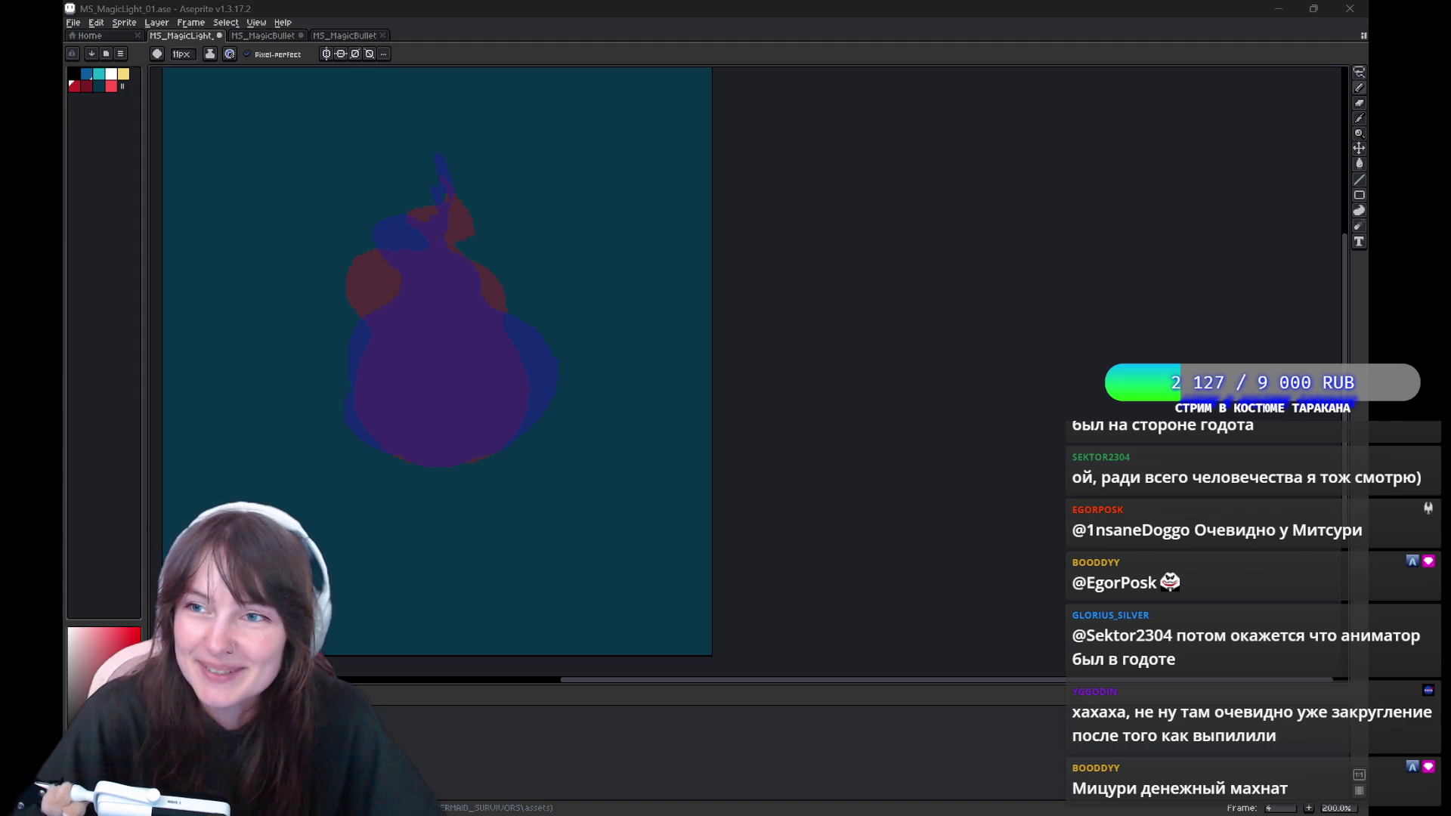
drag(428, 181, 438, 219)
Undo the tip stroke and compare frame 4 against frame 3's flame.
key(ctrl+z)
key(ctrl+z)
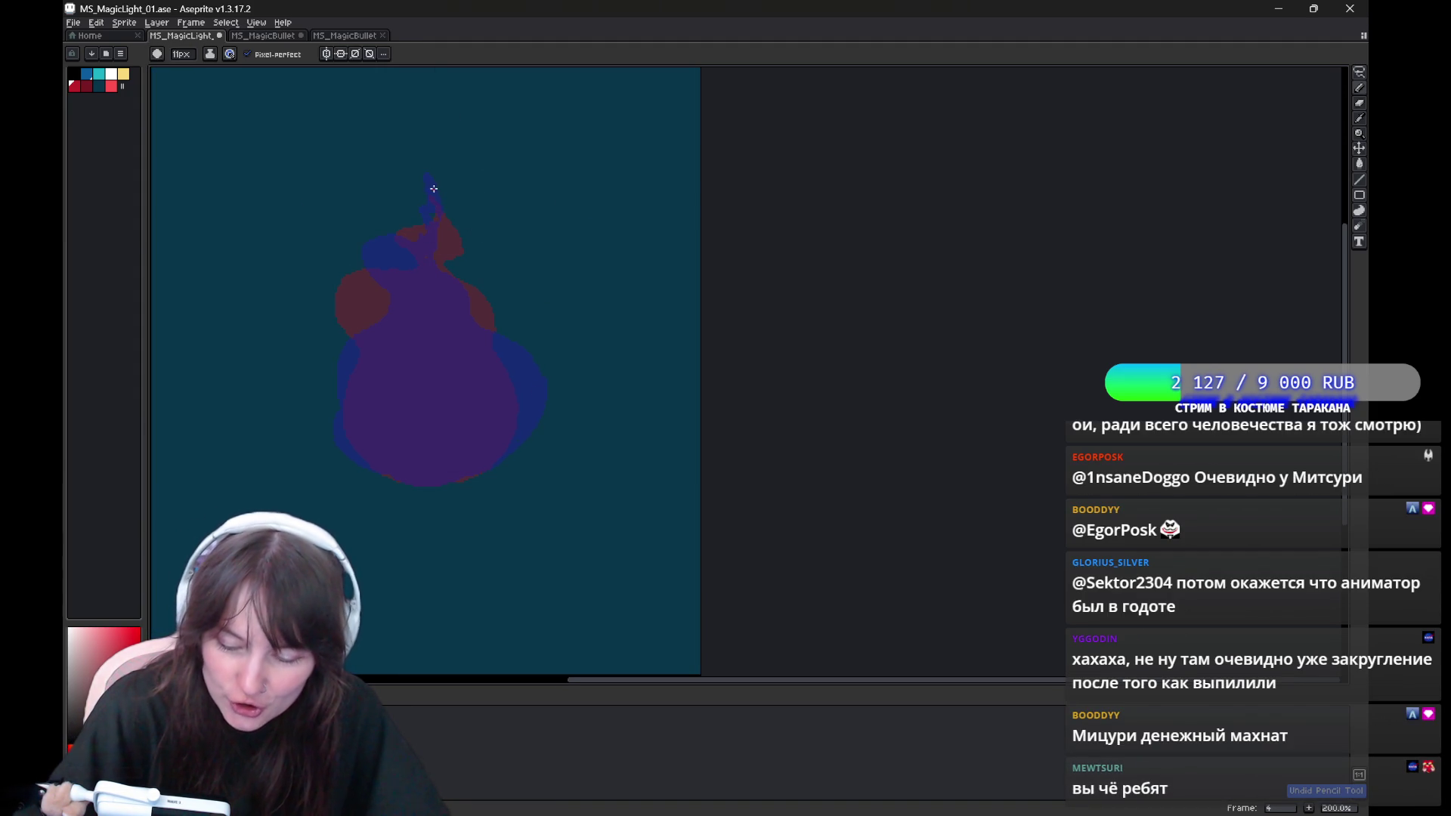
key(comma)
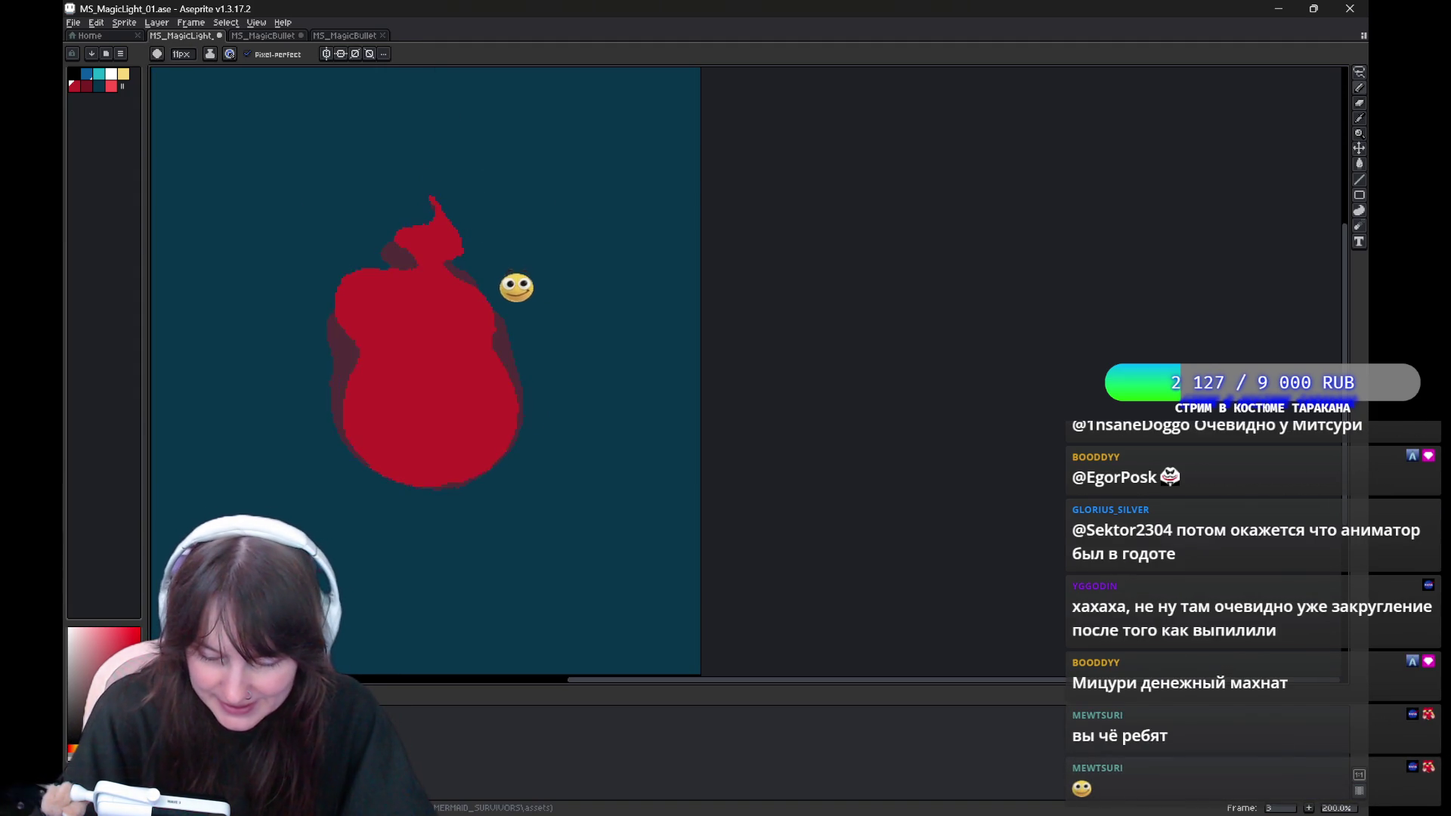
key(period)
key(comma)
key(period)
key(comma)
key(period)
Try a red stroke and small dab at the flame tip, undoing the dab.
drag(420, 202, 425, 192)
click(434, 161)
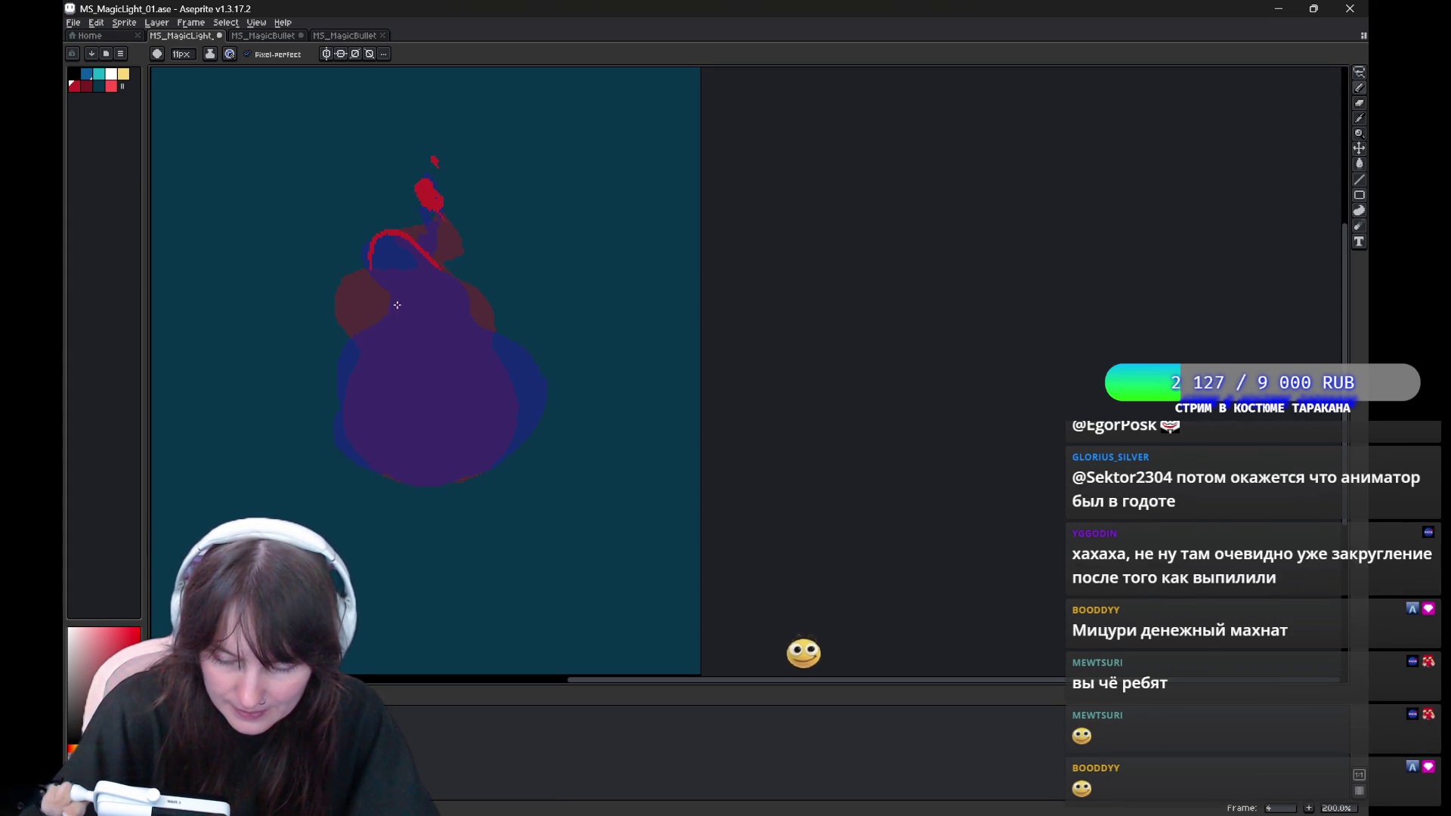
key(ctrl+z)
key(Left)
key(Right)
key(Right)
key(Left)
Outline frame 4's flame top, sides and neck in red, then bucket-fill it red.
drag(421, 284, 350, 306)
mouse_move(412, 271)
mouse_down()
mouse_move(495, 325)
mouse_move(483, 457)
mouse_up()
mouse_move(361, 323)
mouse_down()
mouse_move(331, 421)
mouse_move(425, 480)
mouse_move(514, 442)
mouse_up()
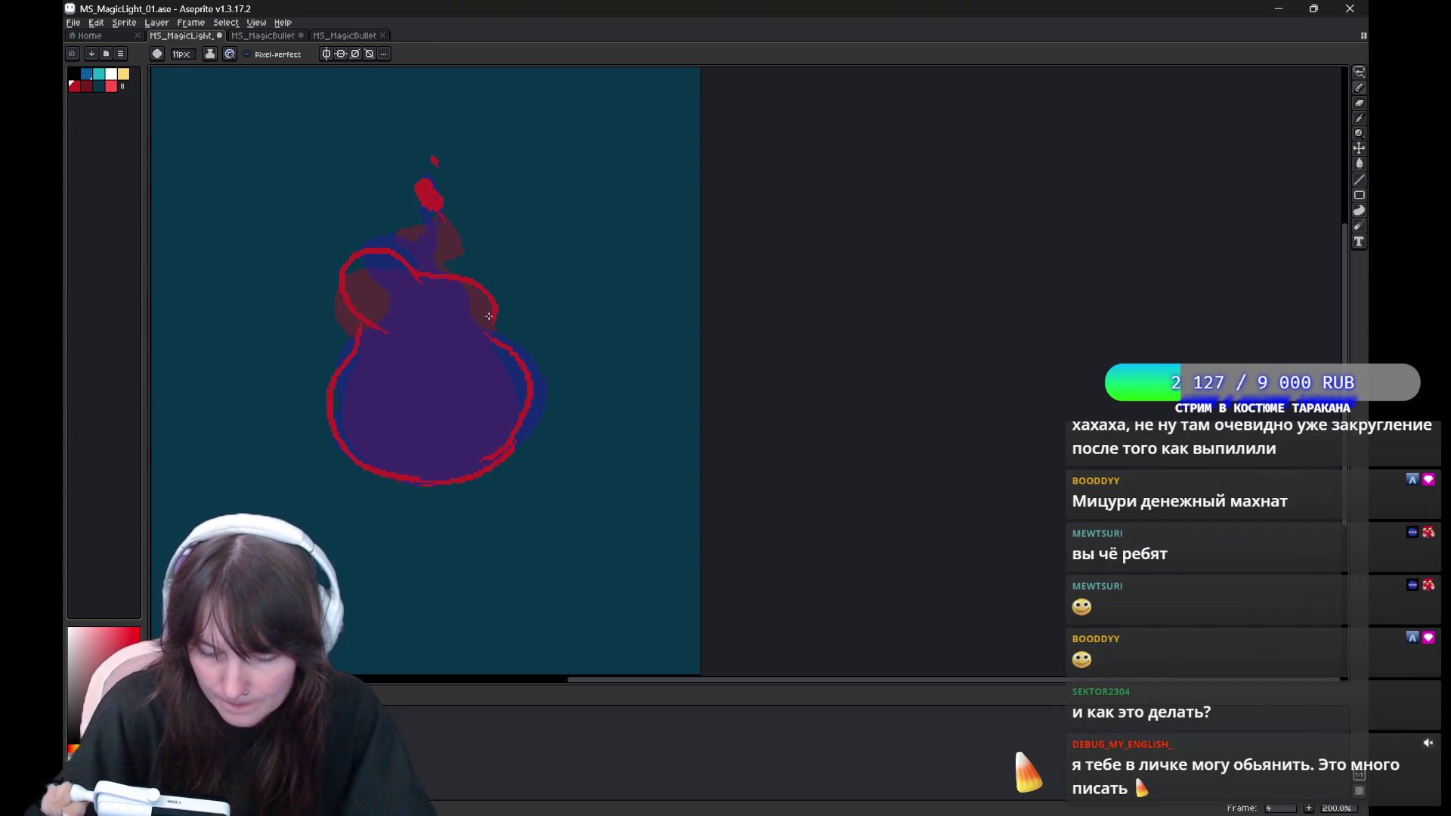
mouse_move(407, 262)
mouse_down()
mouse_move(445, 243)
mouse_move(437, 256)
mouse_up()
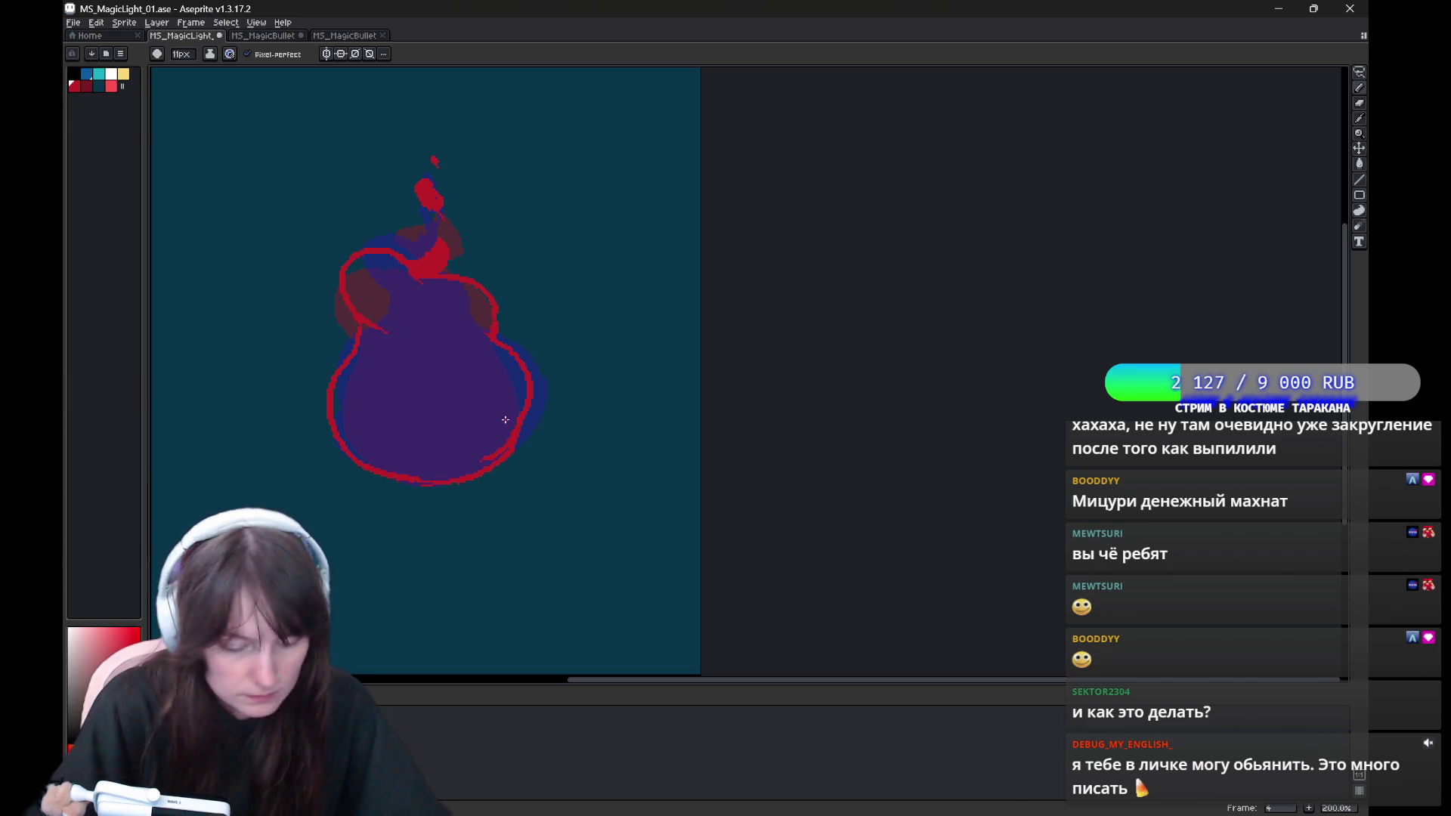
key(g)
click(514, 408)
mouse_move(519, 395)
mouse_down()
mouse_move(521, 379)
mouse_move(575, 393)
mouse_move(538, 447)
mouse_move(607, 294)
mouse_move(560, 375)
mouse_up()
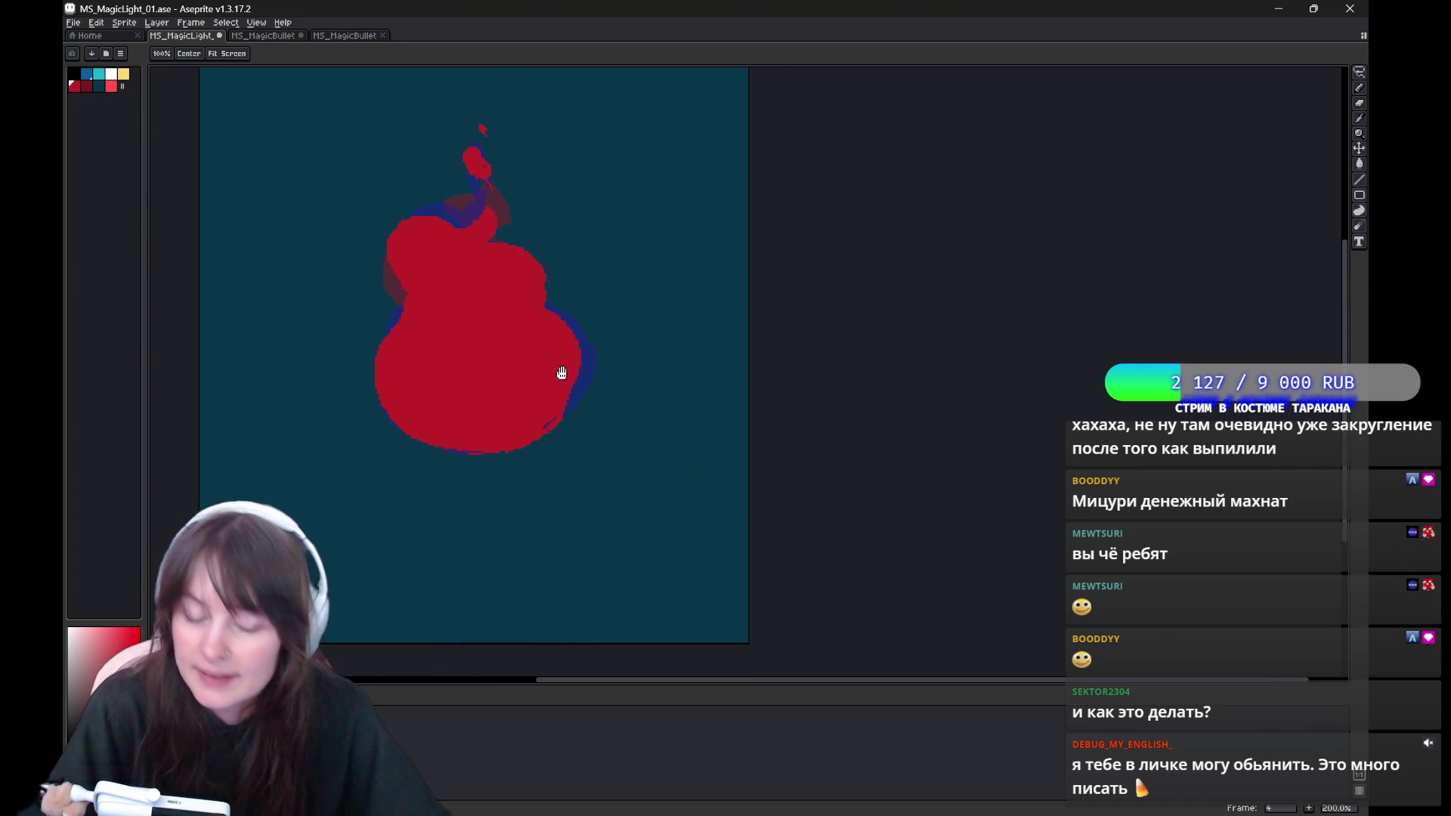
key(b)
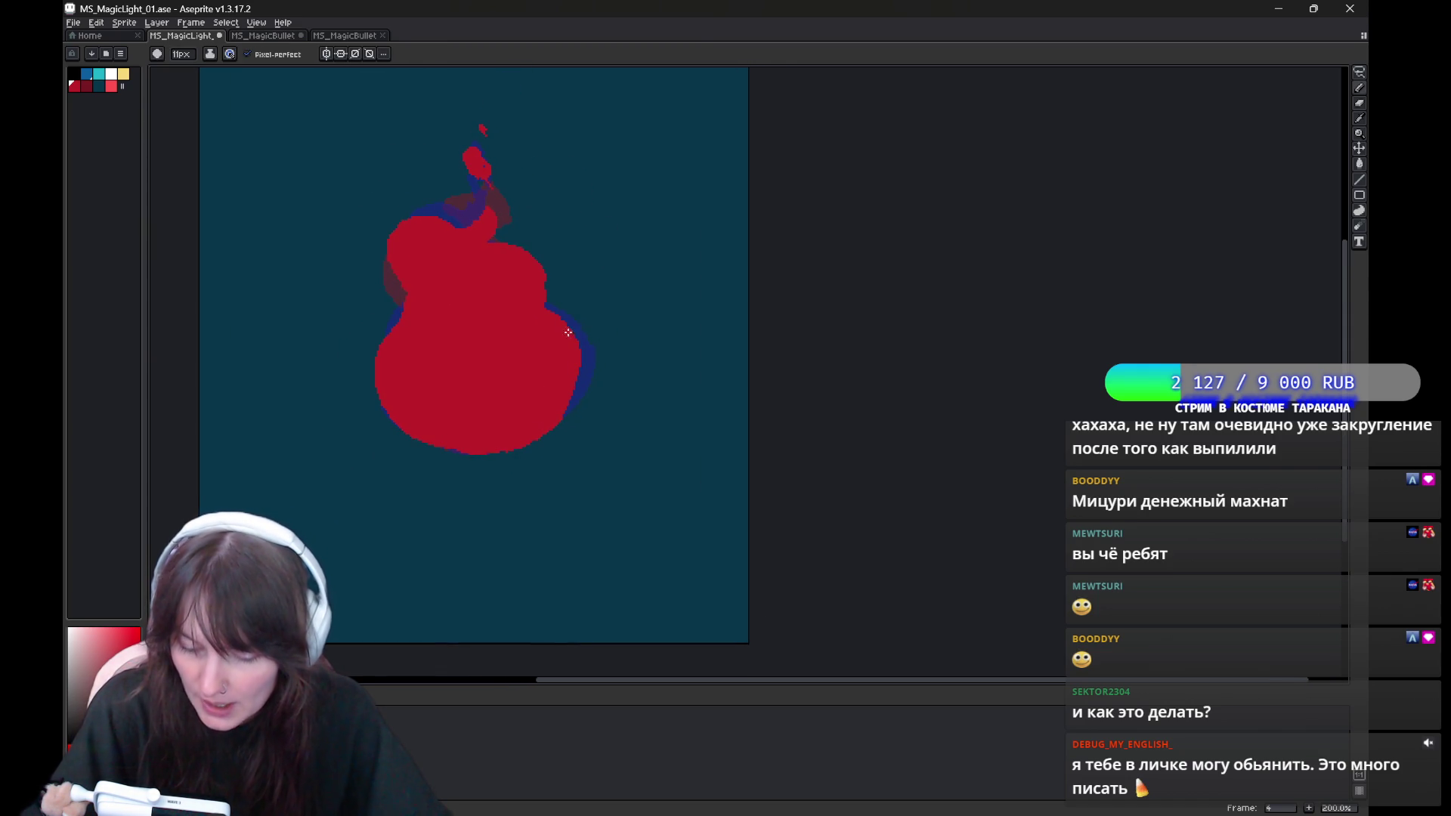
Clean up the flame's edges with the pencil and eraser.
scroll(567, 332, up, 1)
key(e)
key(b)
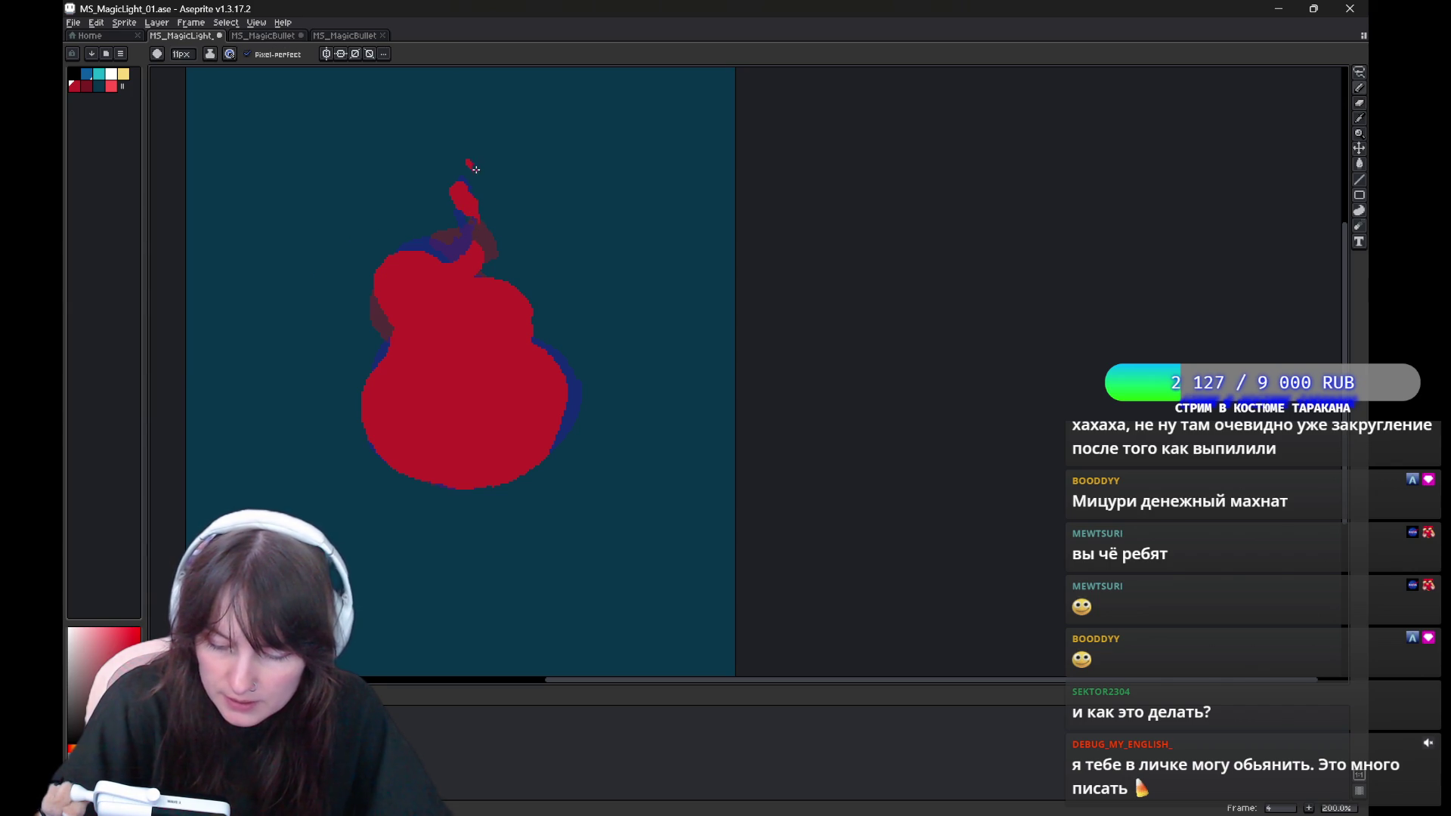
key(e)
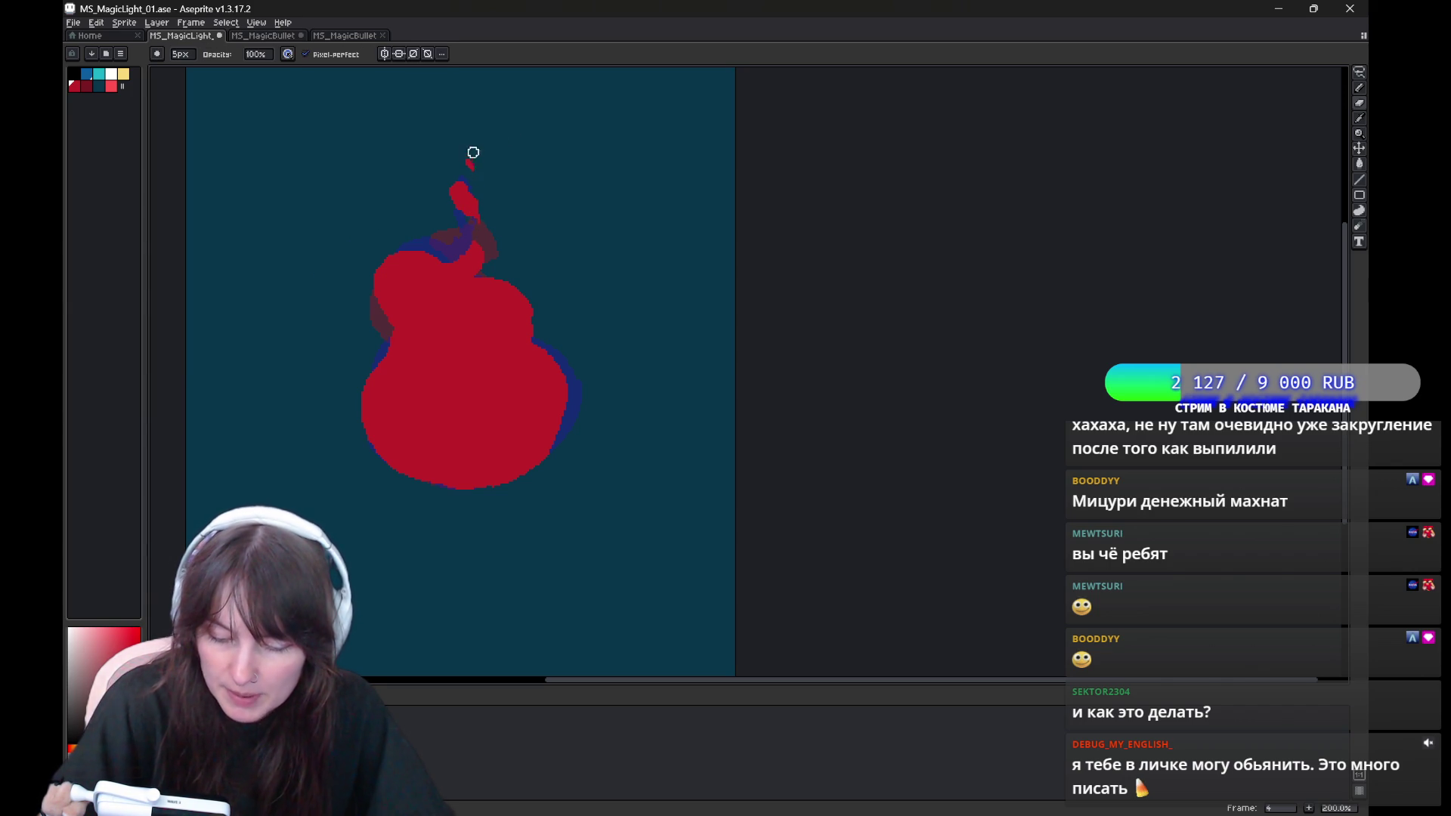
key(b)
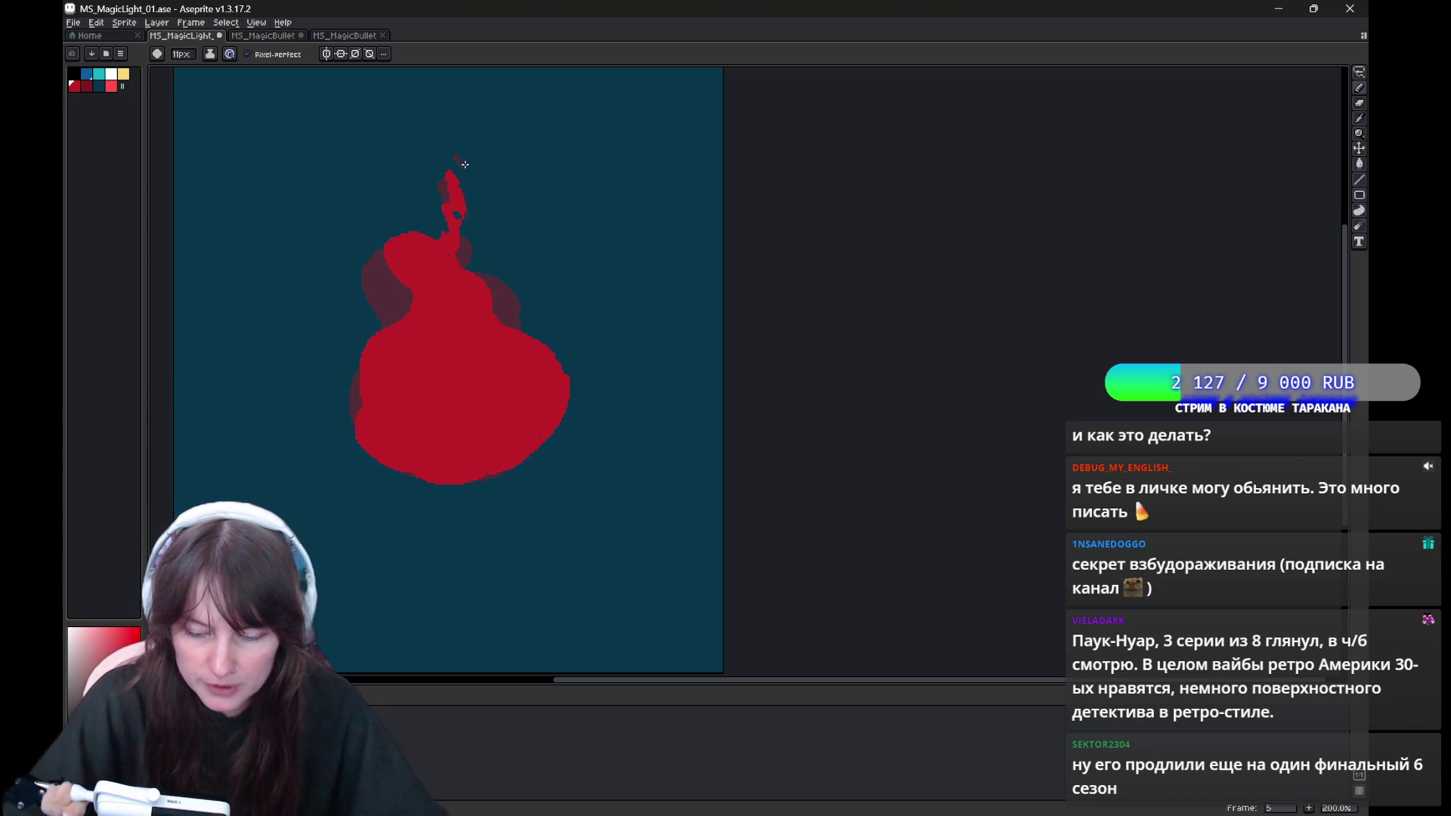
Advance from frame 5 to frame 6.
key(Right)
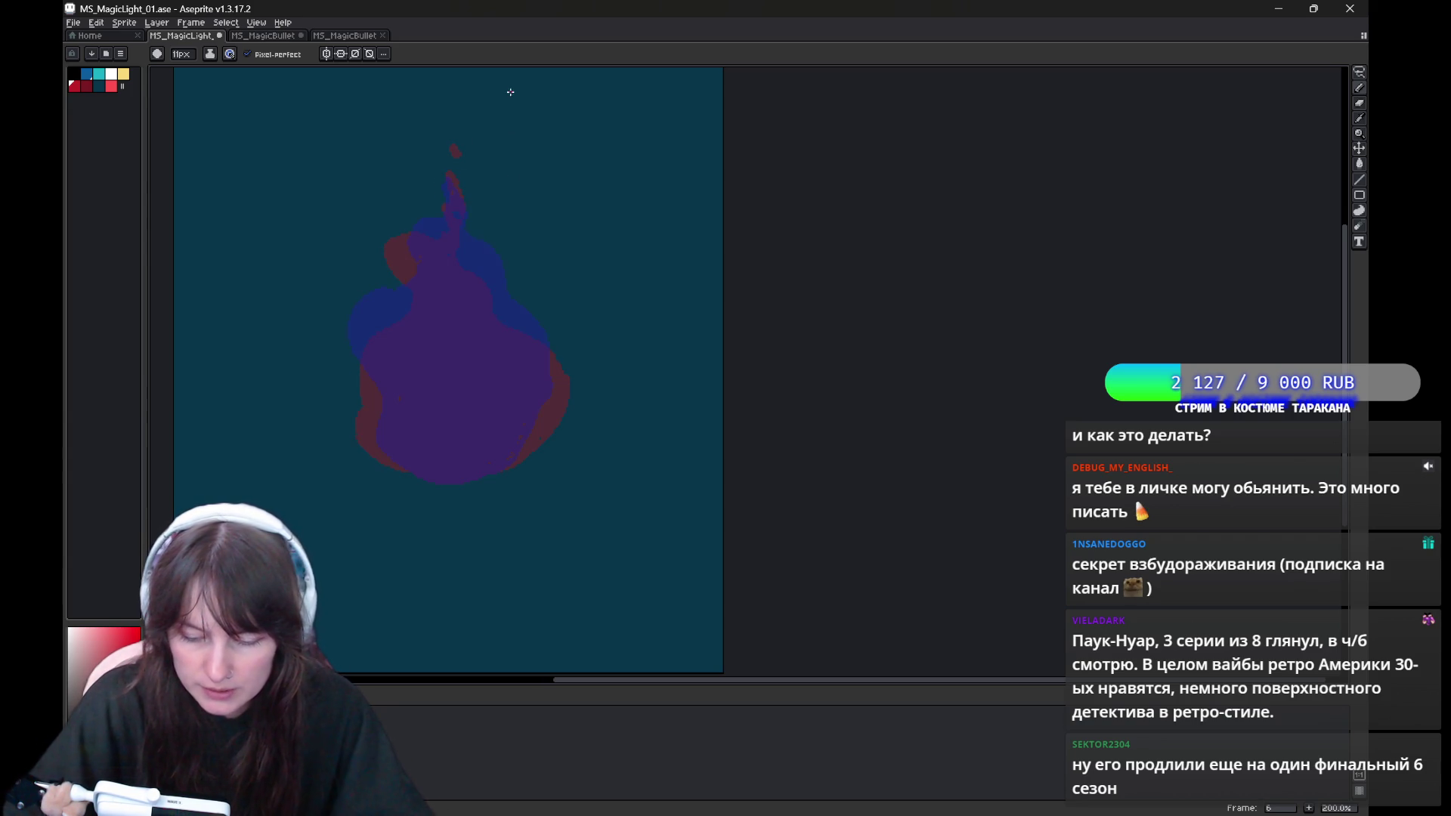
Compare neighbouring frames, then outline frame 6's flame in red around its left, bottom and right.
key(Left)
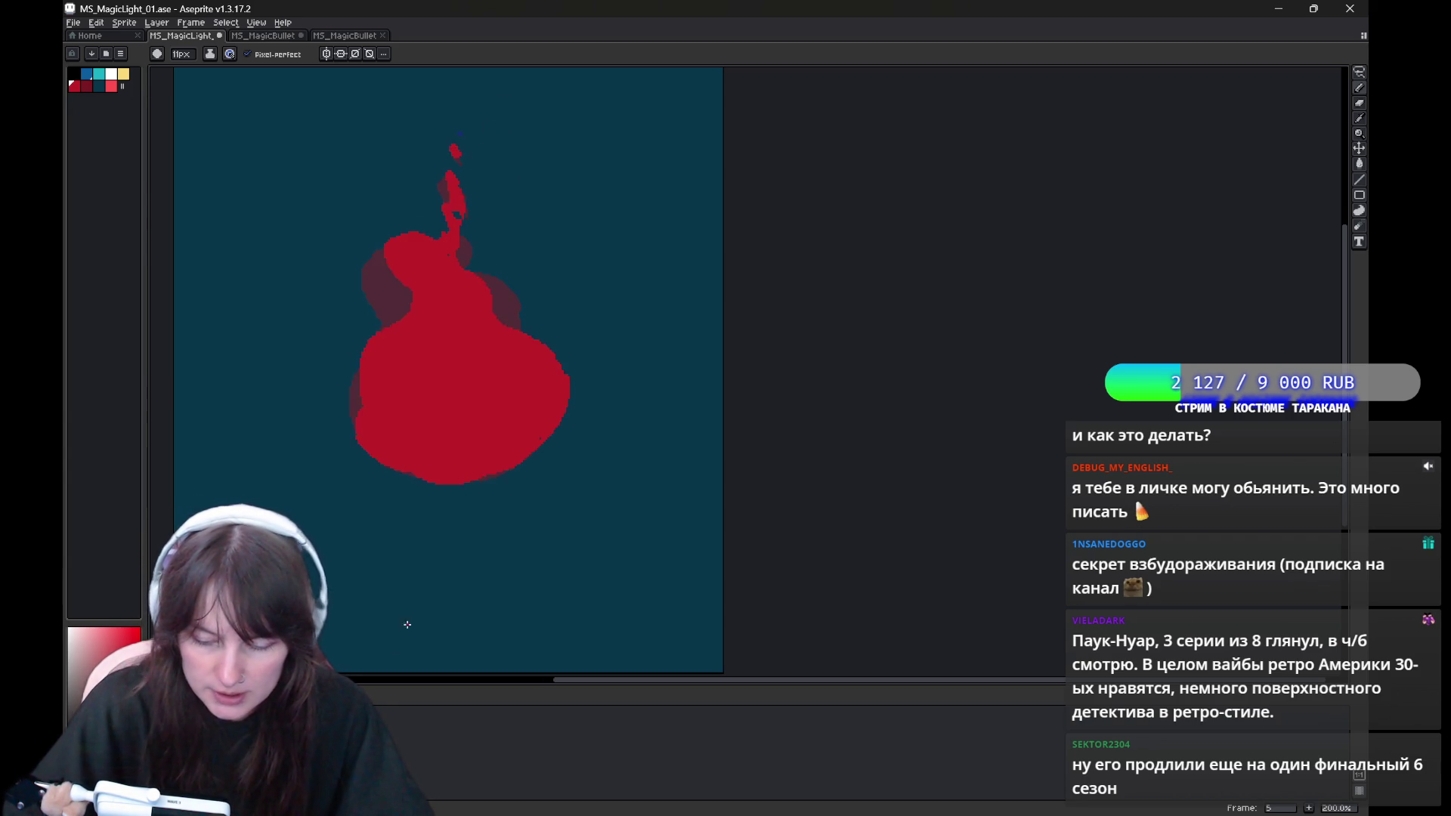
key(Right)
key(Right)
key(Left)
key(Right)
key(Left)
key(Right)
key(Left)
drag(426, 223, 358, 371)
mouse_move(361, 433)
mouse_down()
mouse_move(380, 467)
mouse_move(554, 435)
mouse_move(464, 243)
mouse_up()
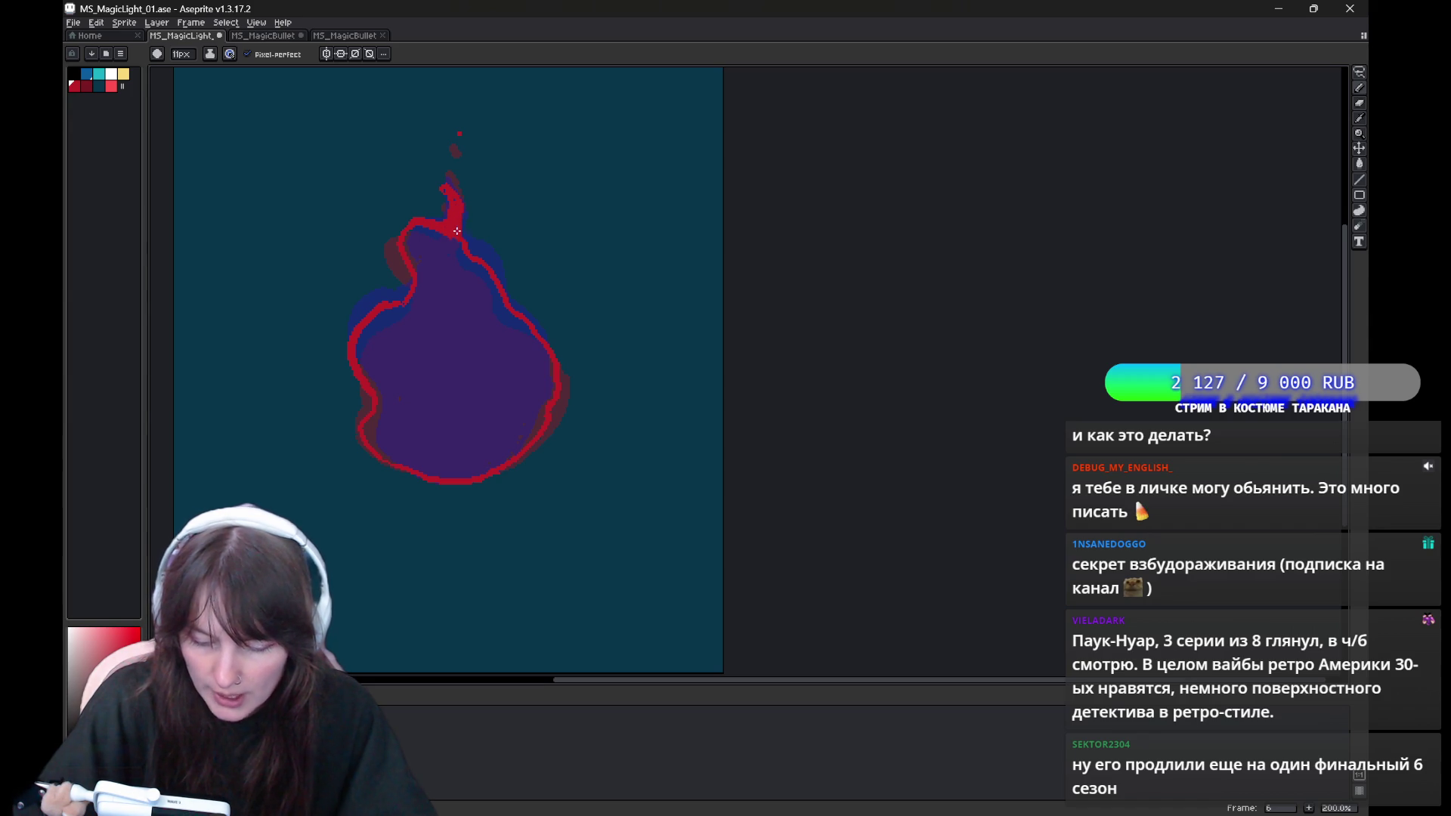
Bucket-fill frame 6's flame interior solid red and compare it with frame 5.
key(g)
click(456, 356)
key(e)
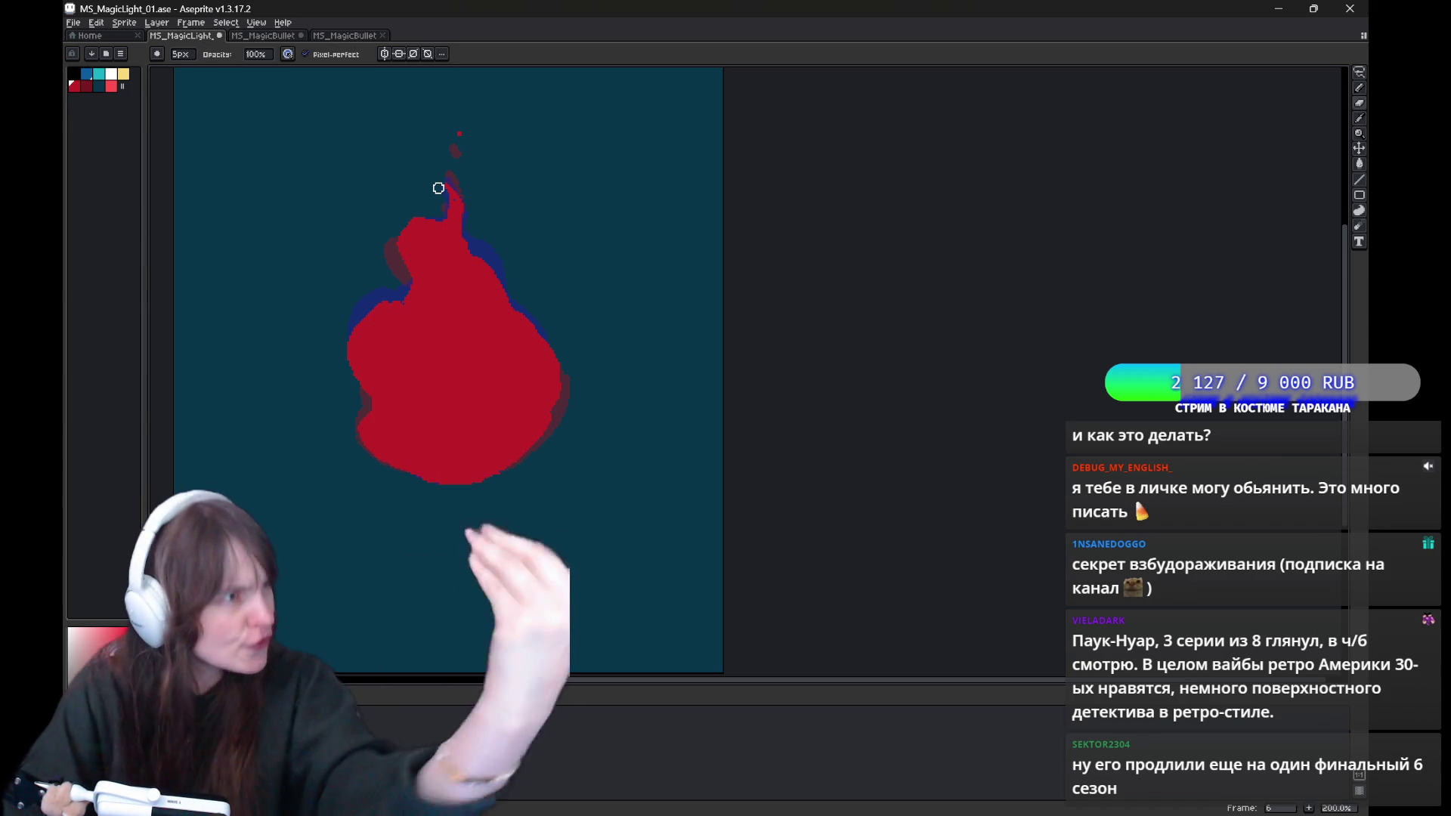
key(e)
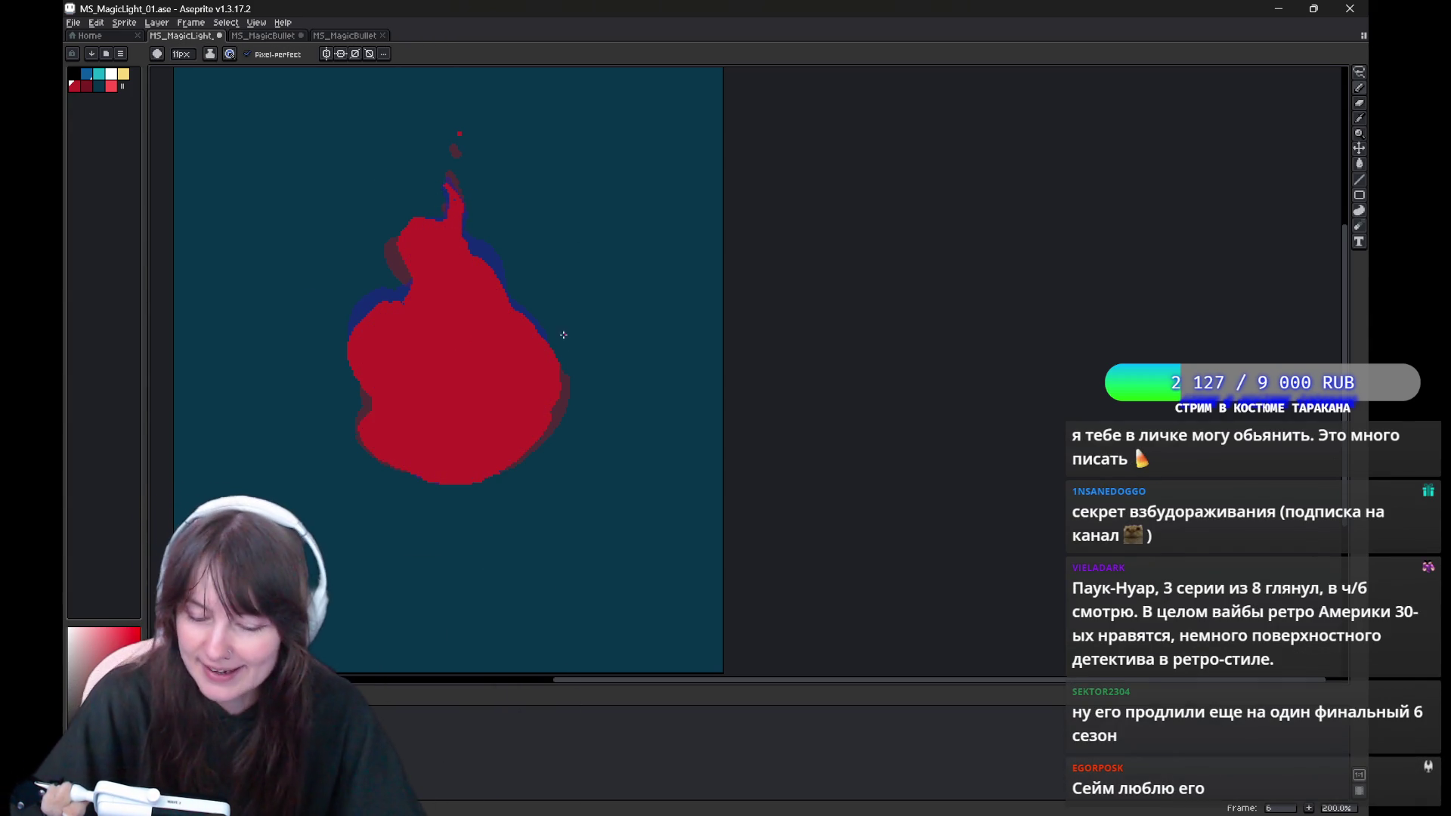
key(comma)
key(period)
key(comma)
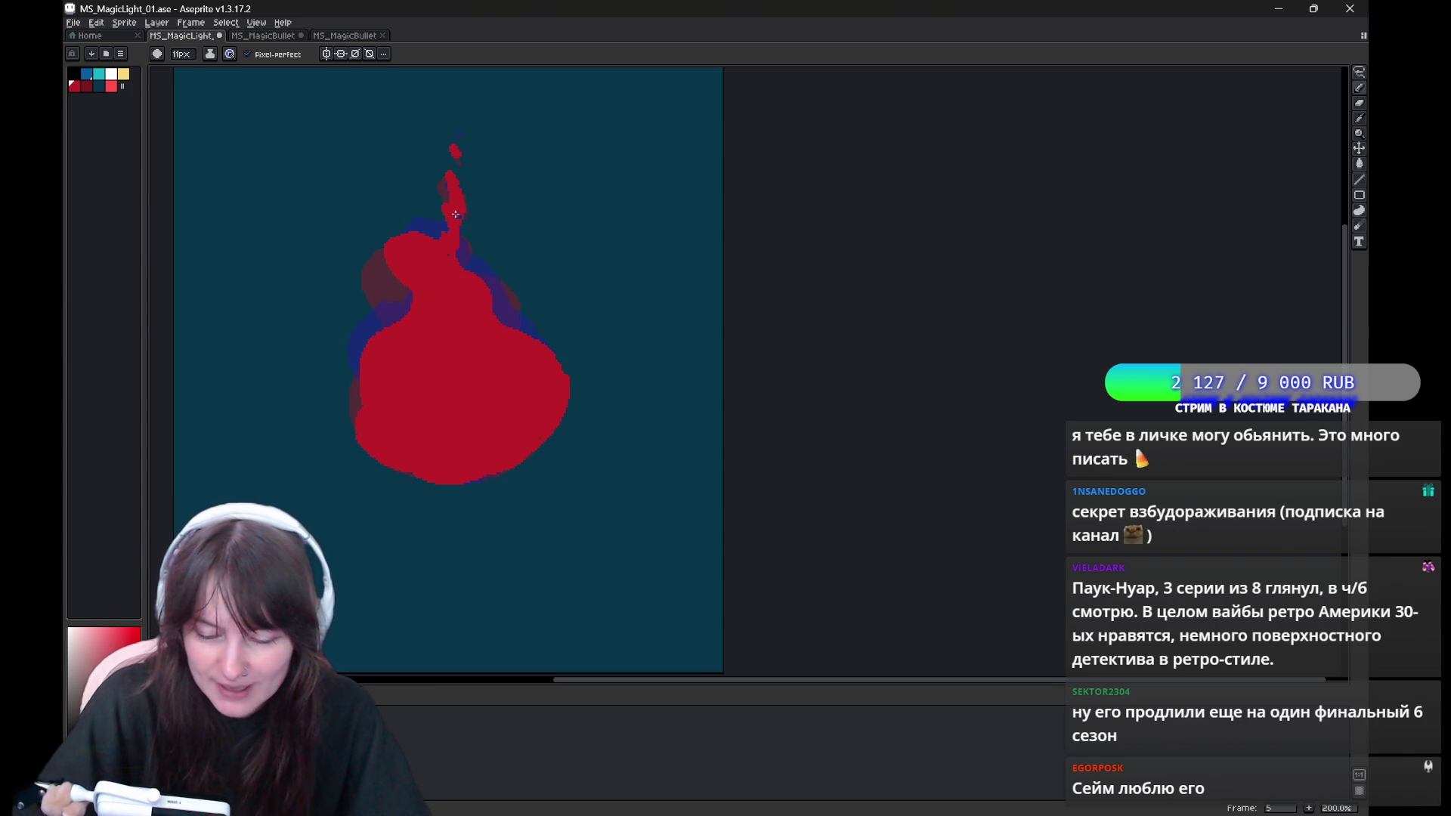
Tidy the flame's thin tip with pencil and eraser, checking against frame 4.
key(b)
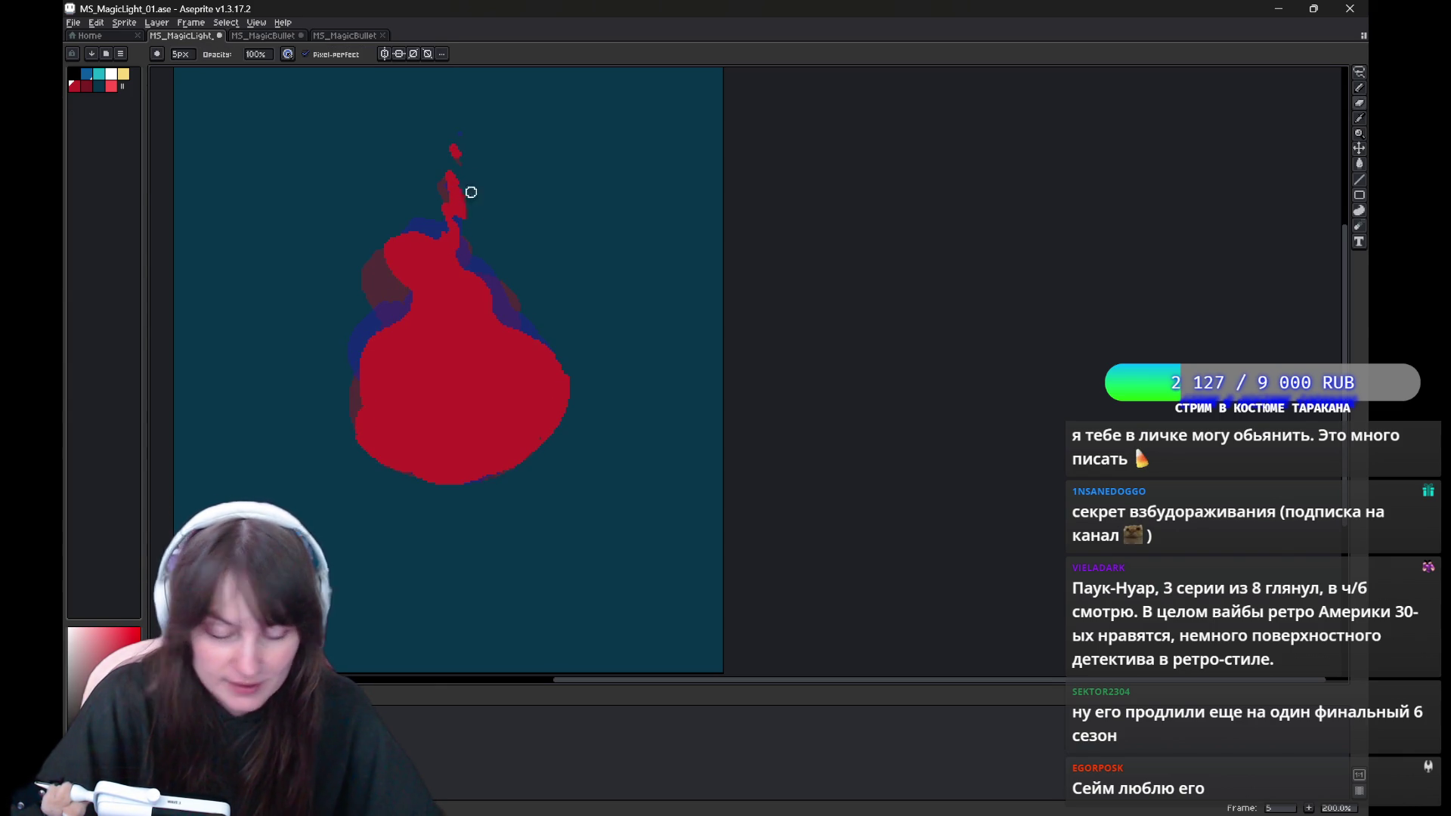
key(e)
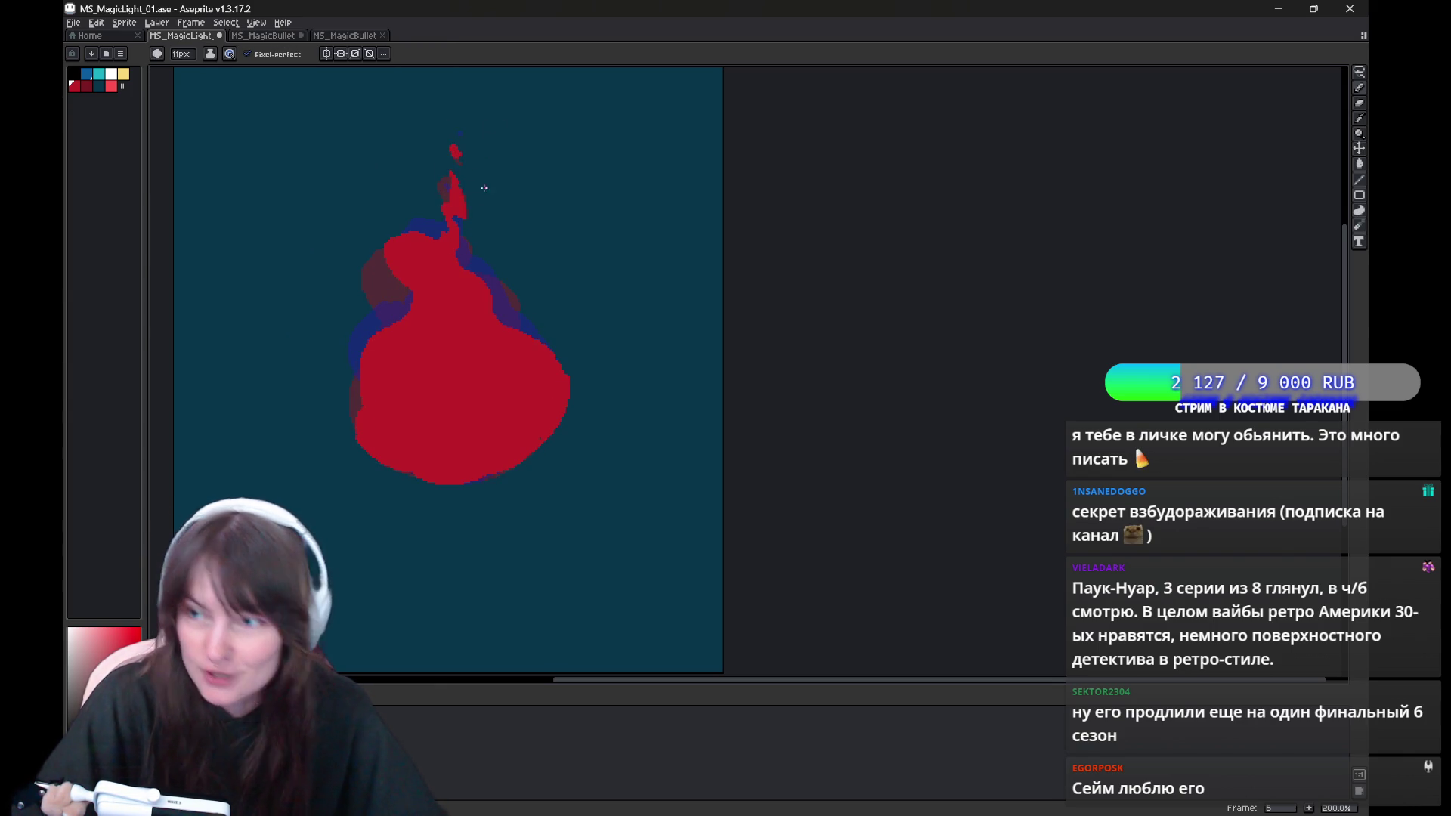
key(comma)
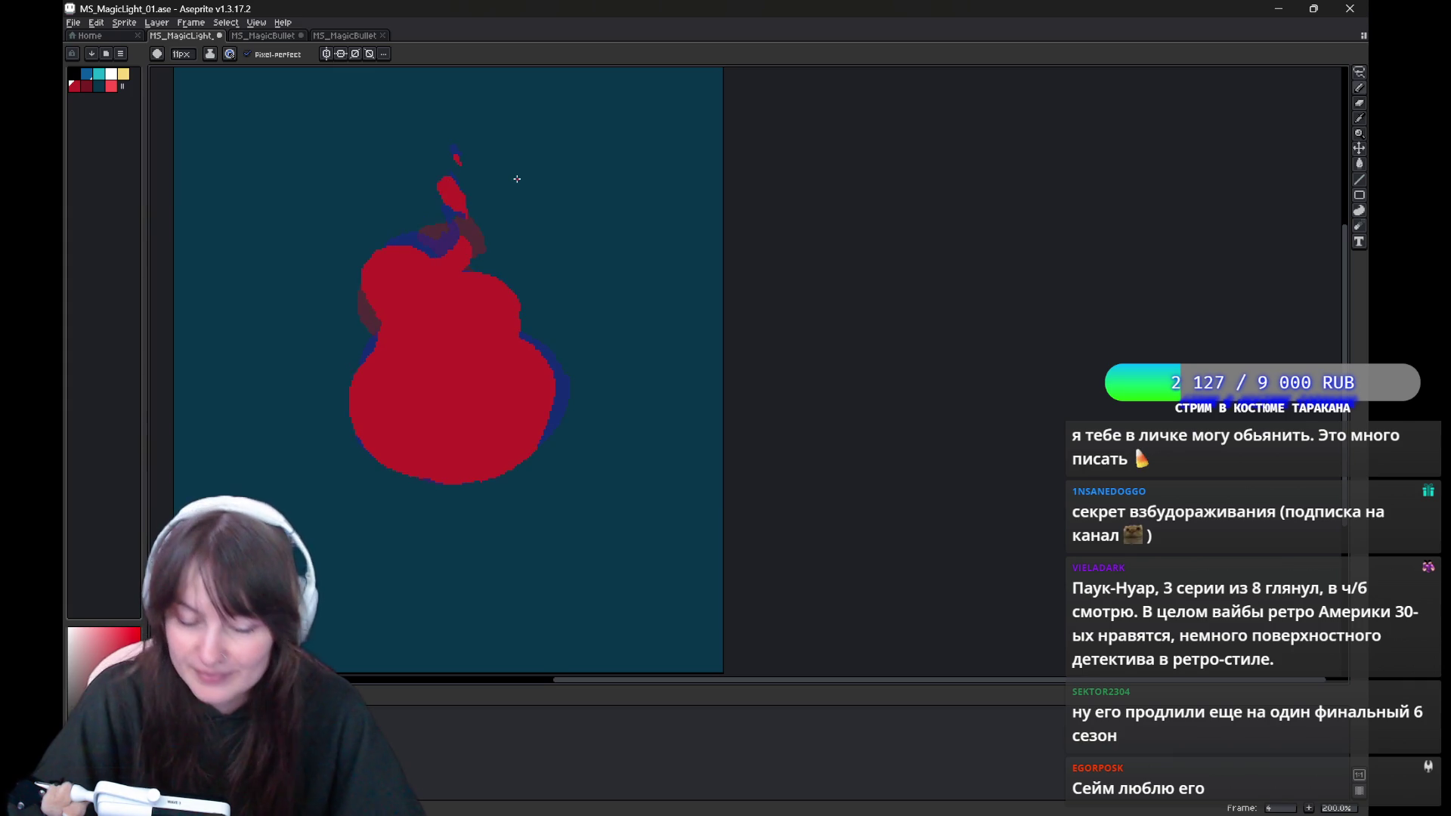
key(Return)
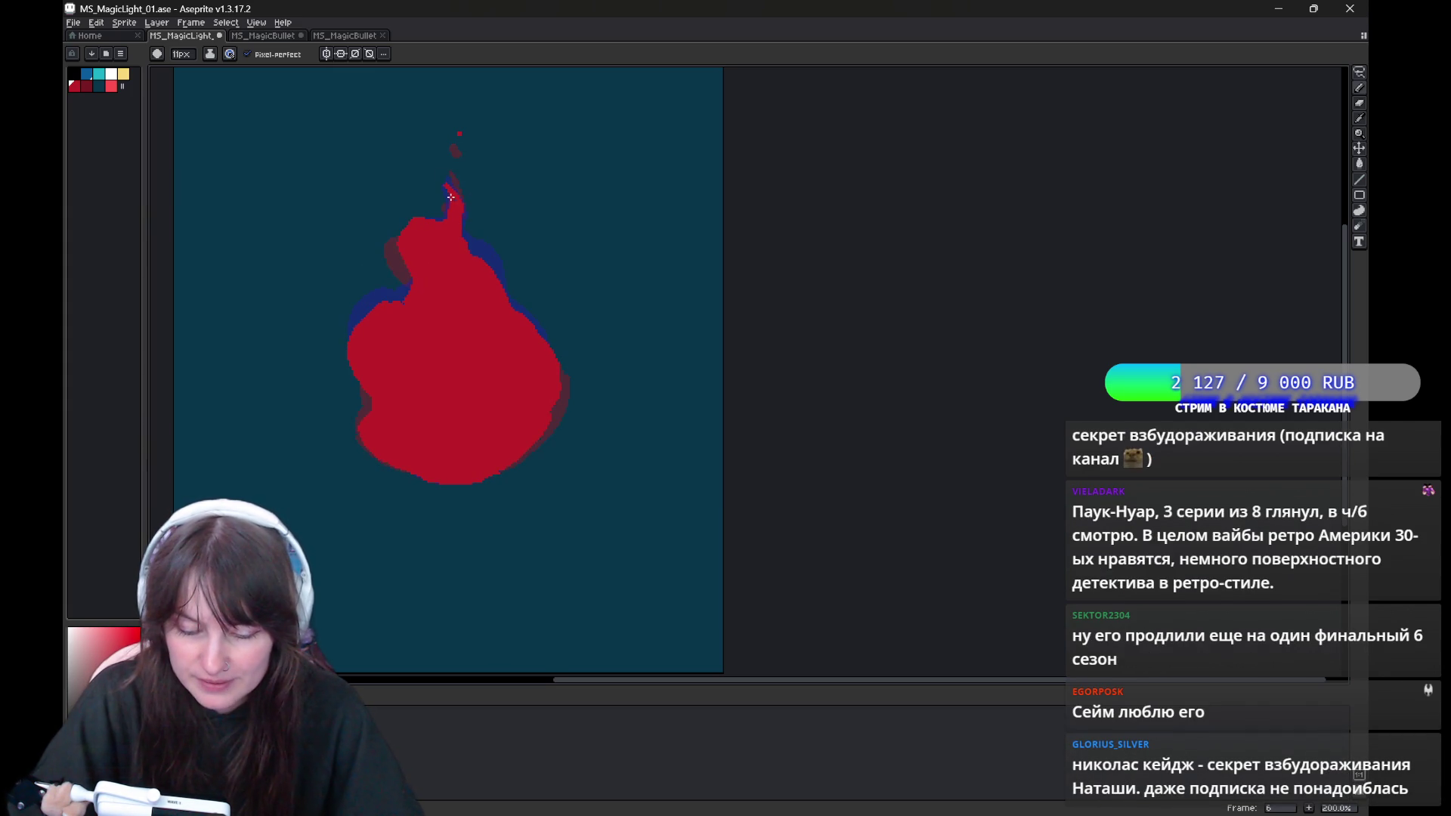
key(b)
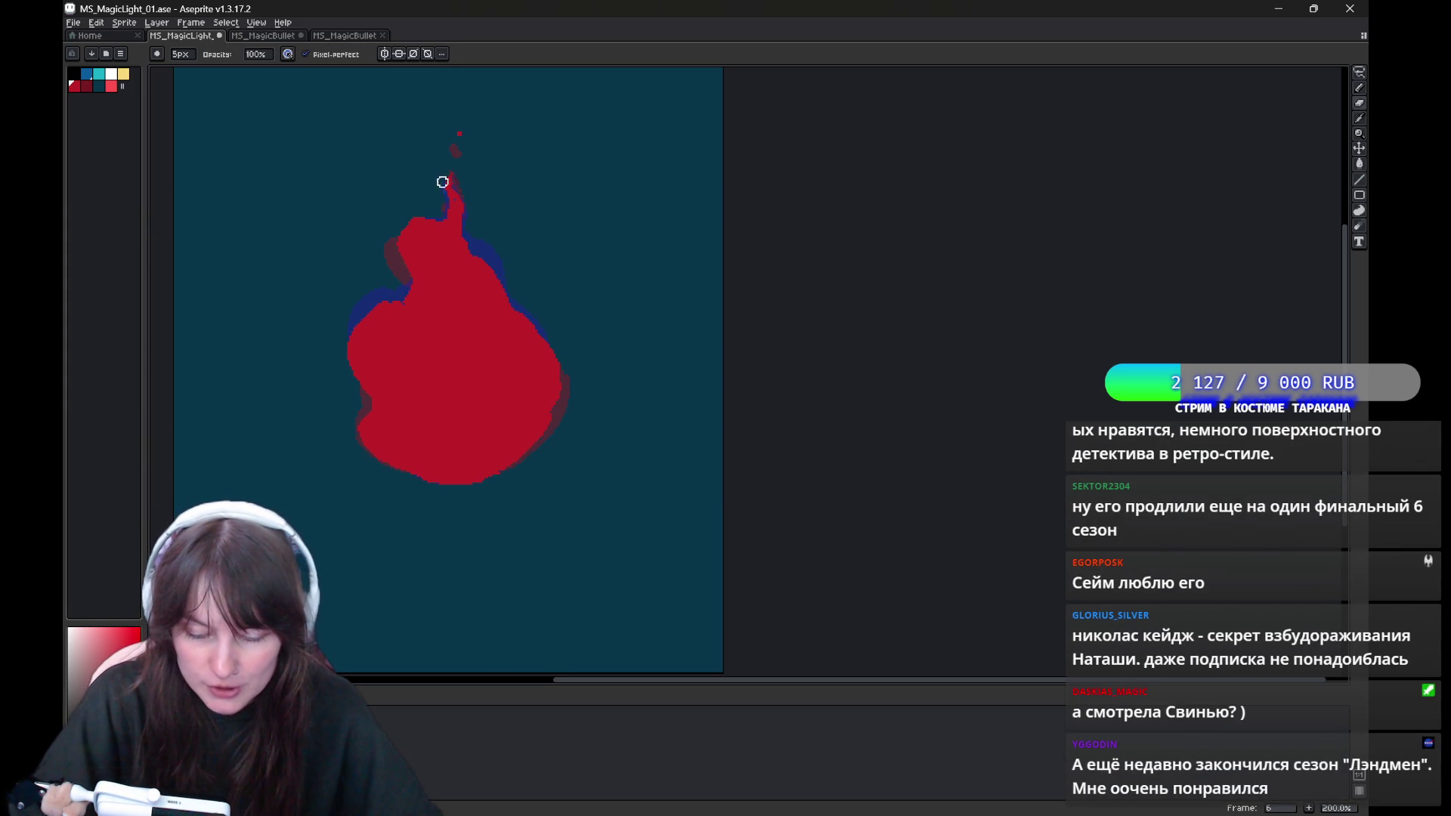
key(e)
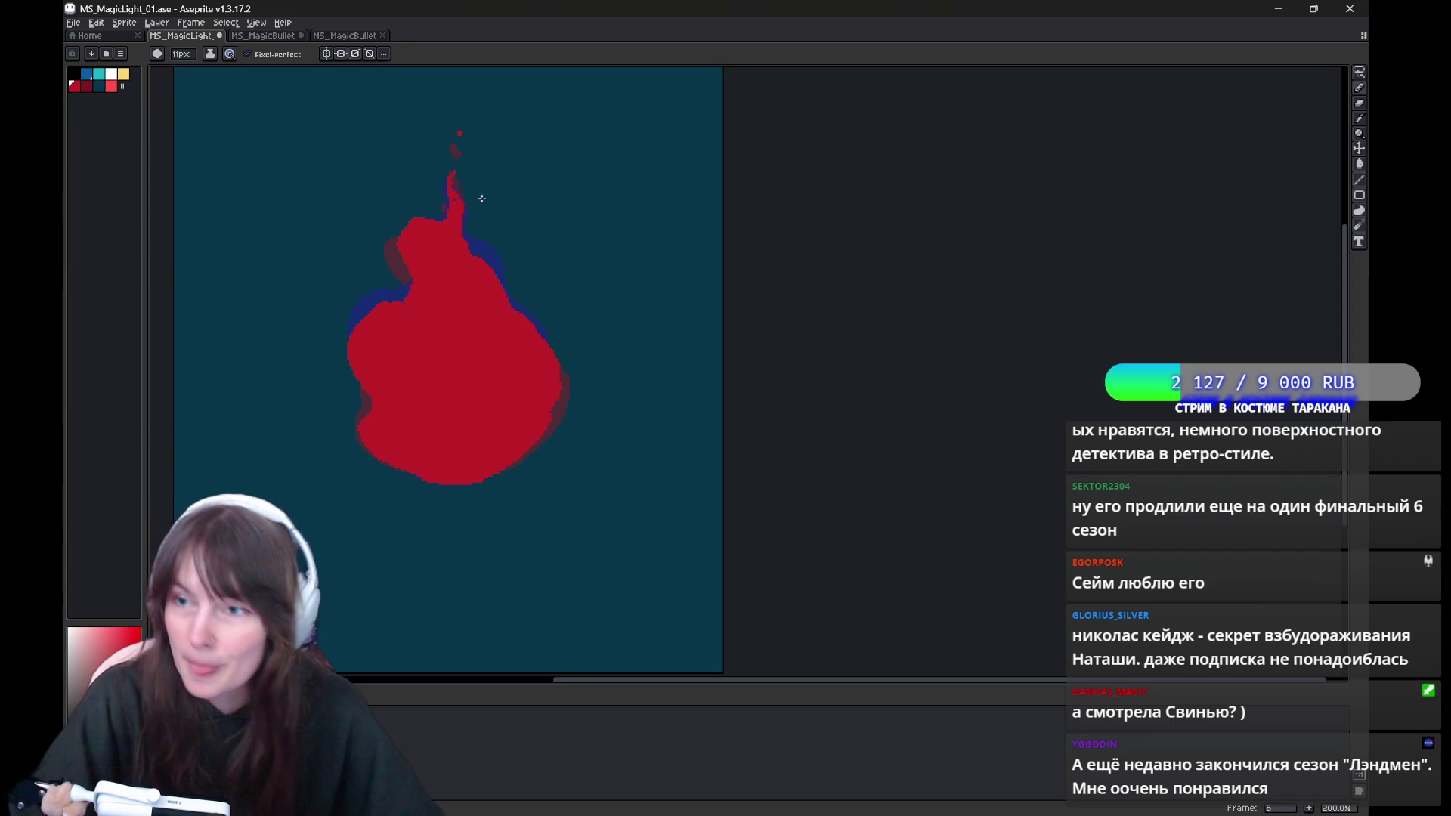
scroll(480, 201, up, 1)
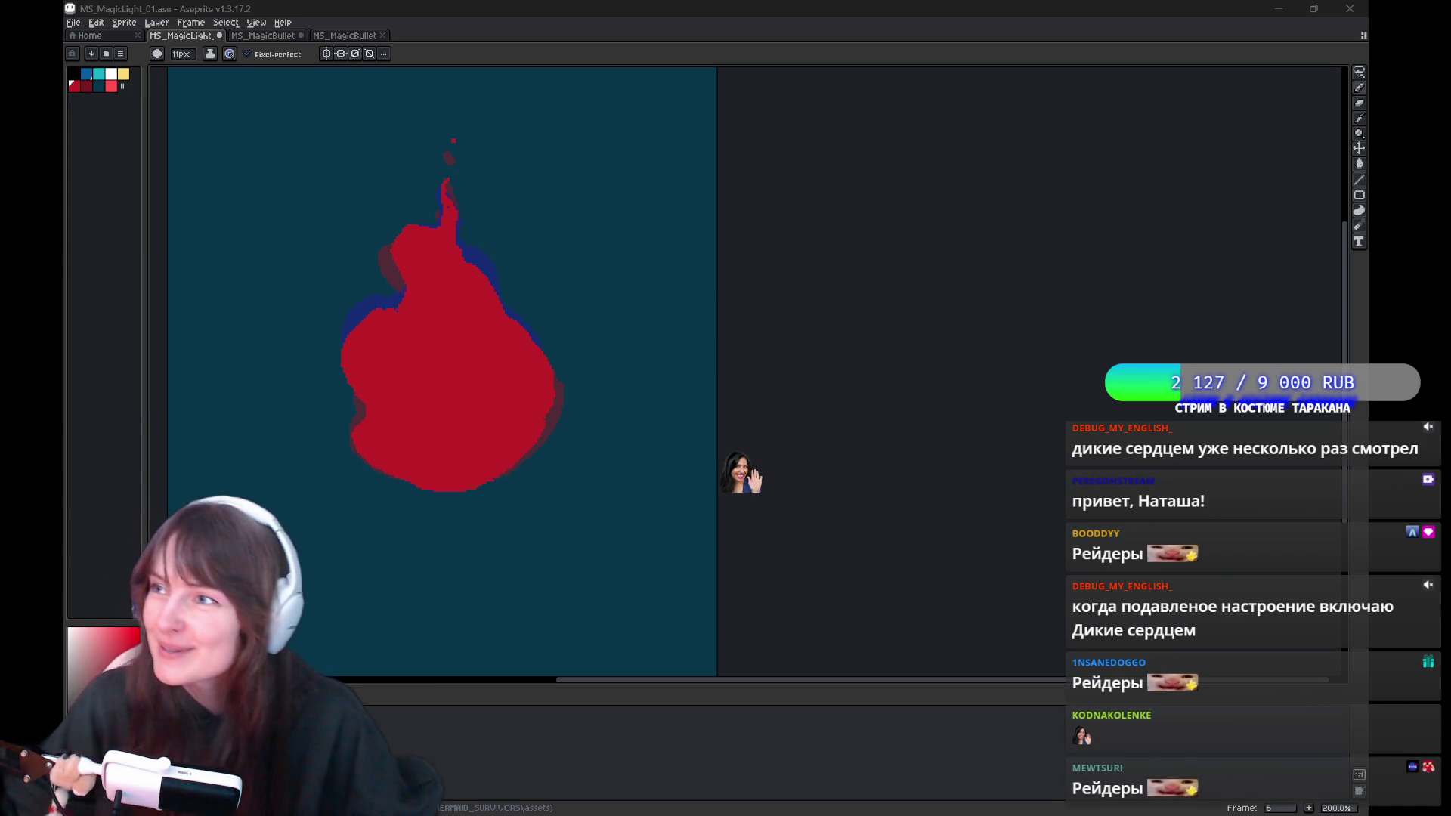
drag(461, 190, 596, 258)
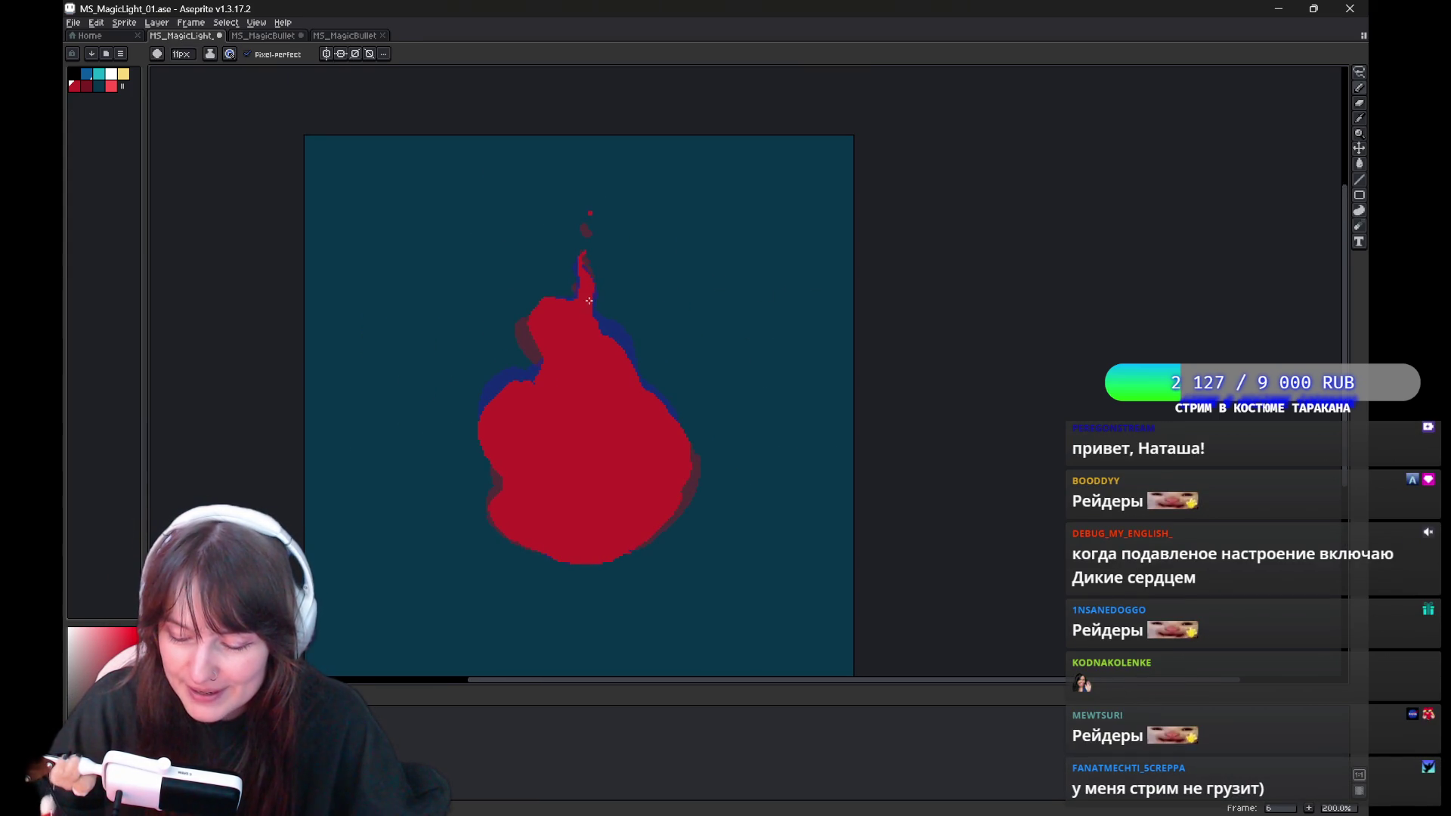
Recenter the flame on the canvas and step through the frames back to frame 7.
mouse_move(605, 259)
mouse_down()
mouse_move(573, 243)
mouse_move(575, 199)
mouse_up()
key(b)
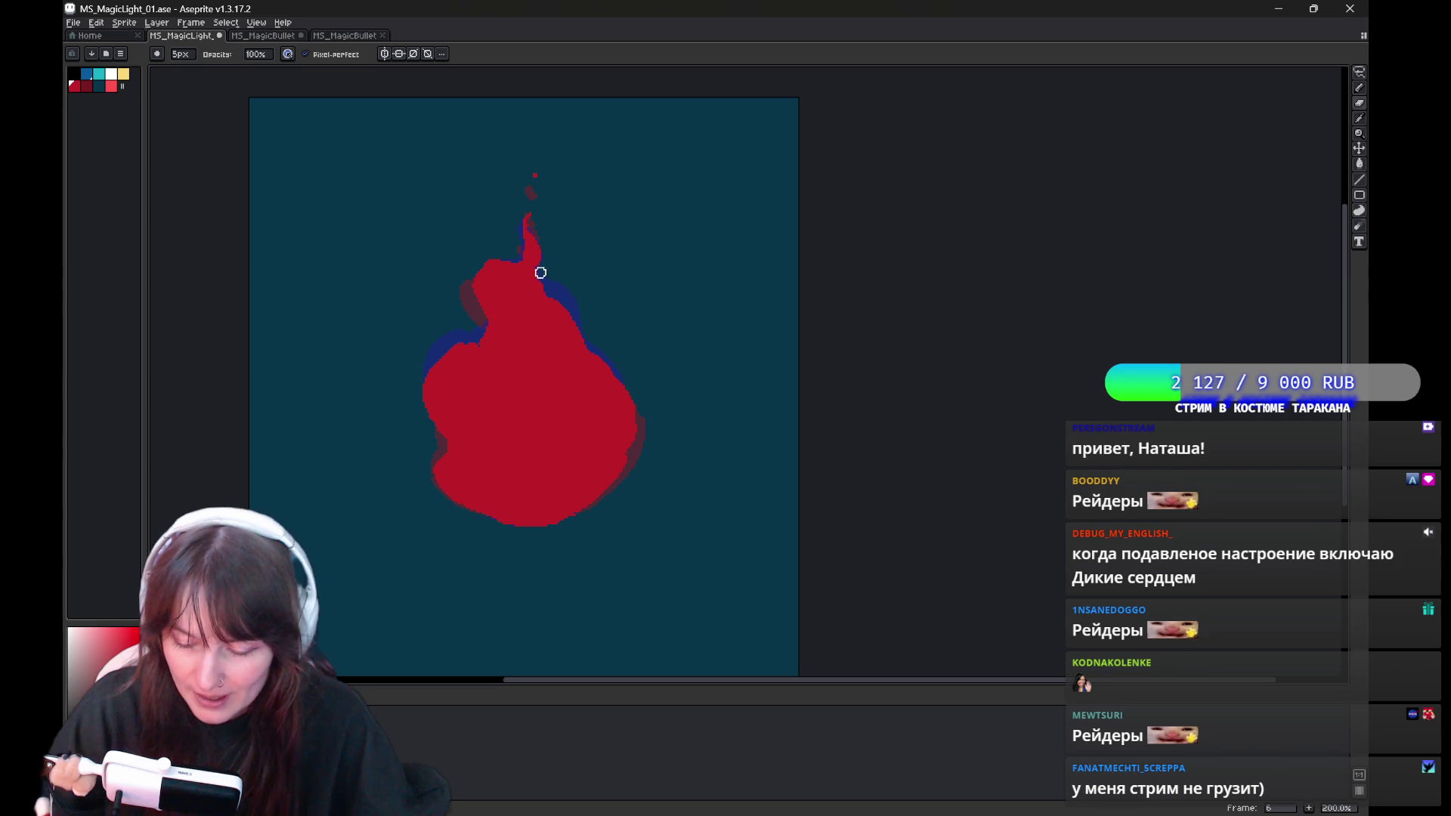
key(e)
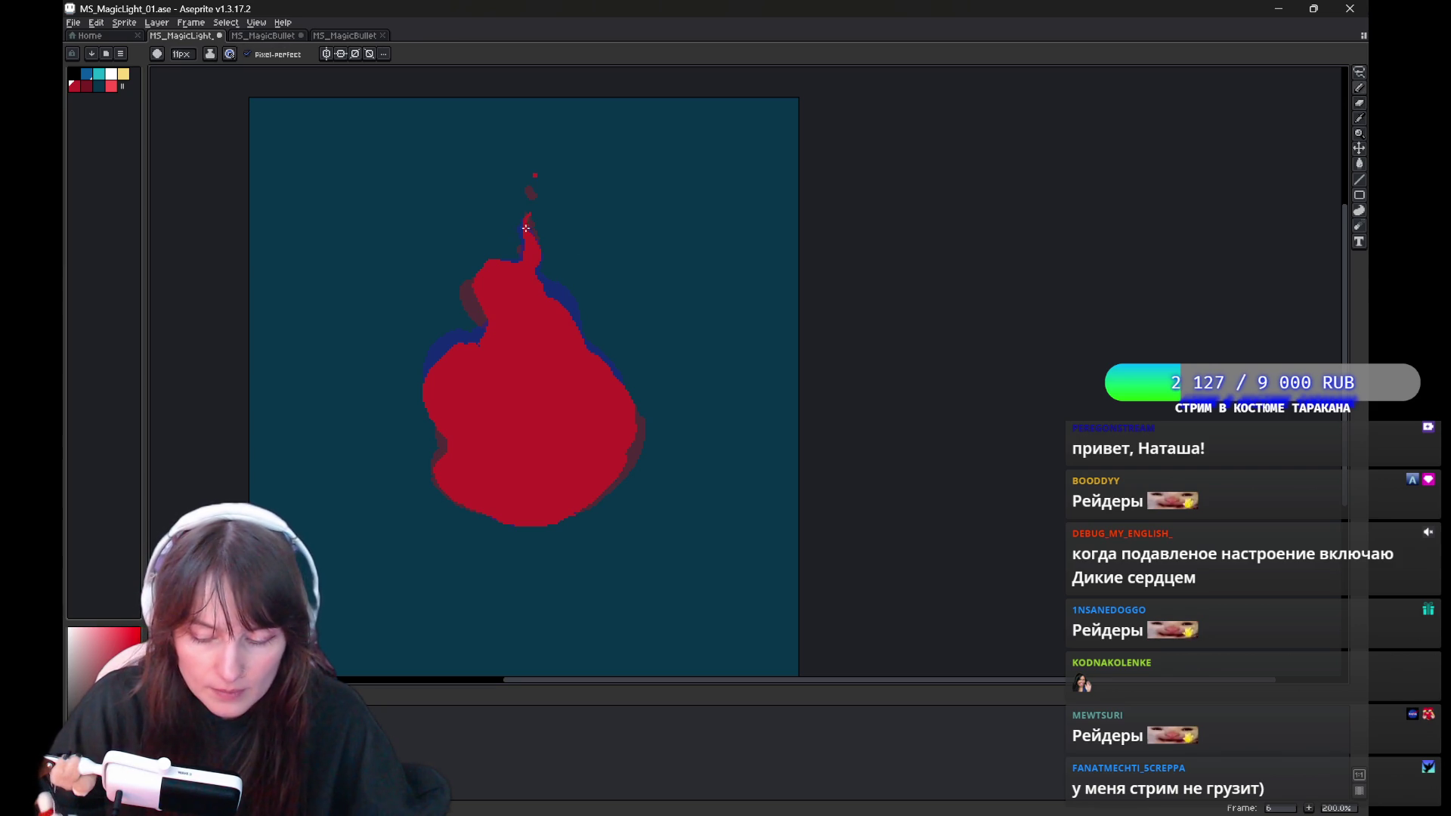
key(Right)
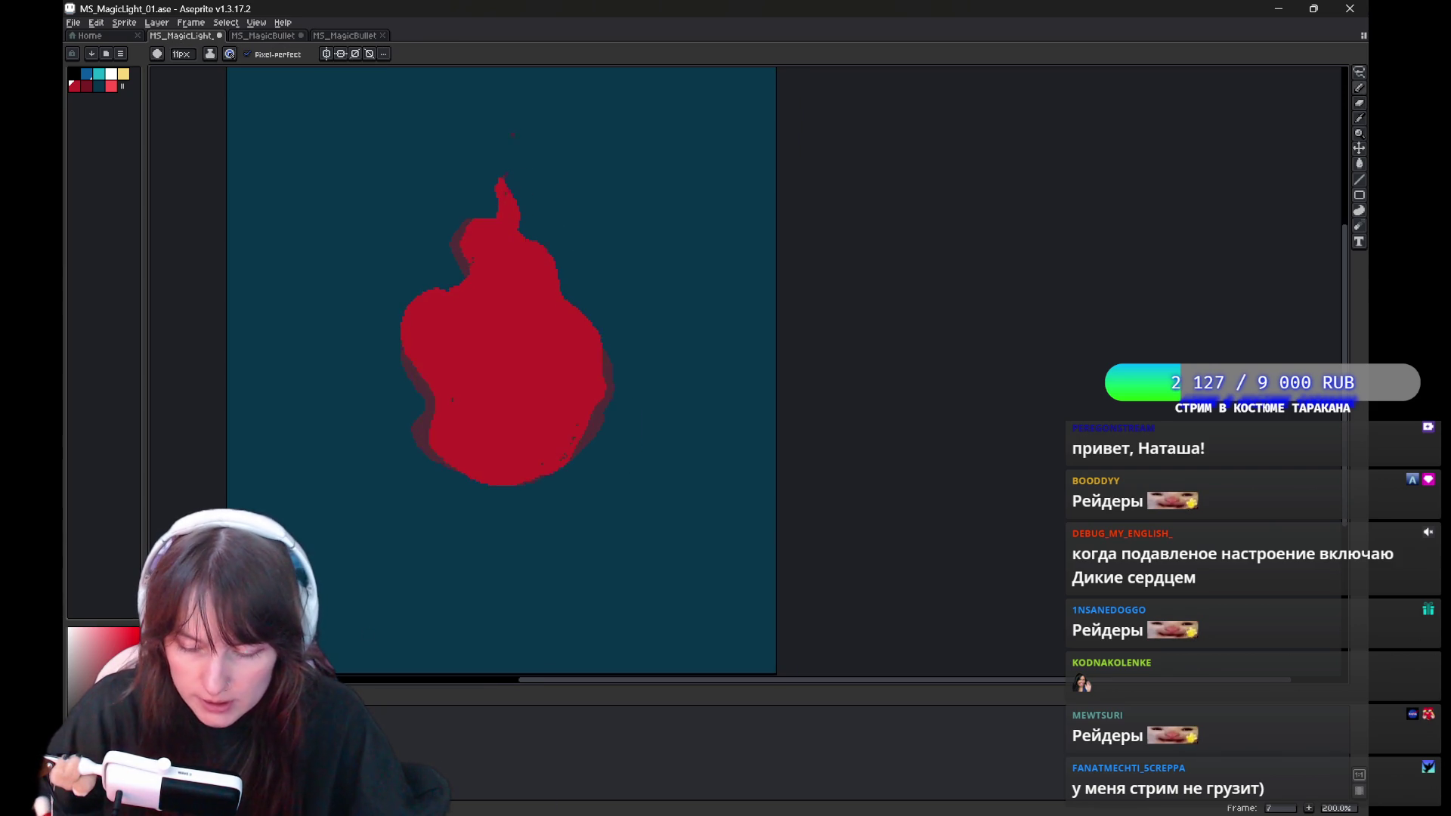
key(Right)
key(Left)
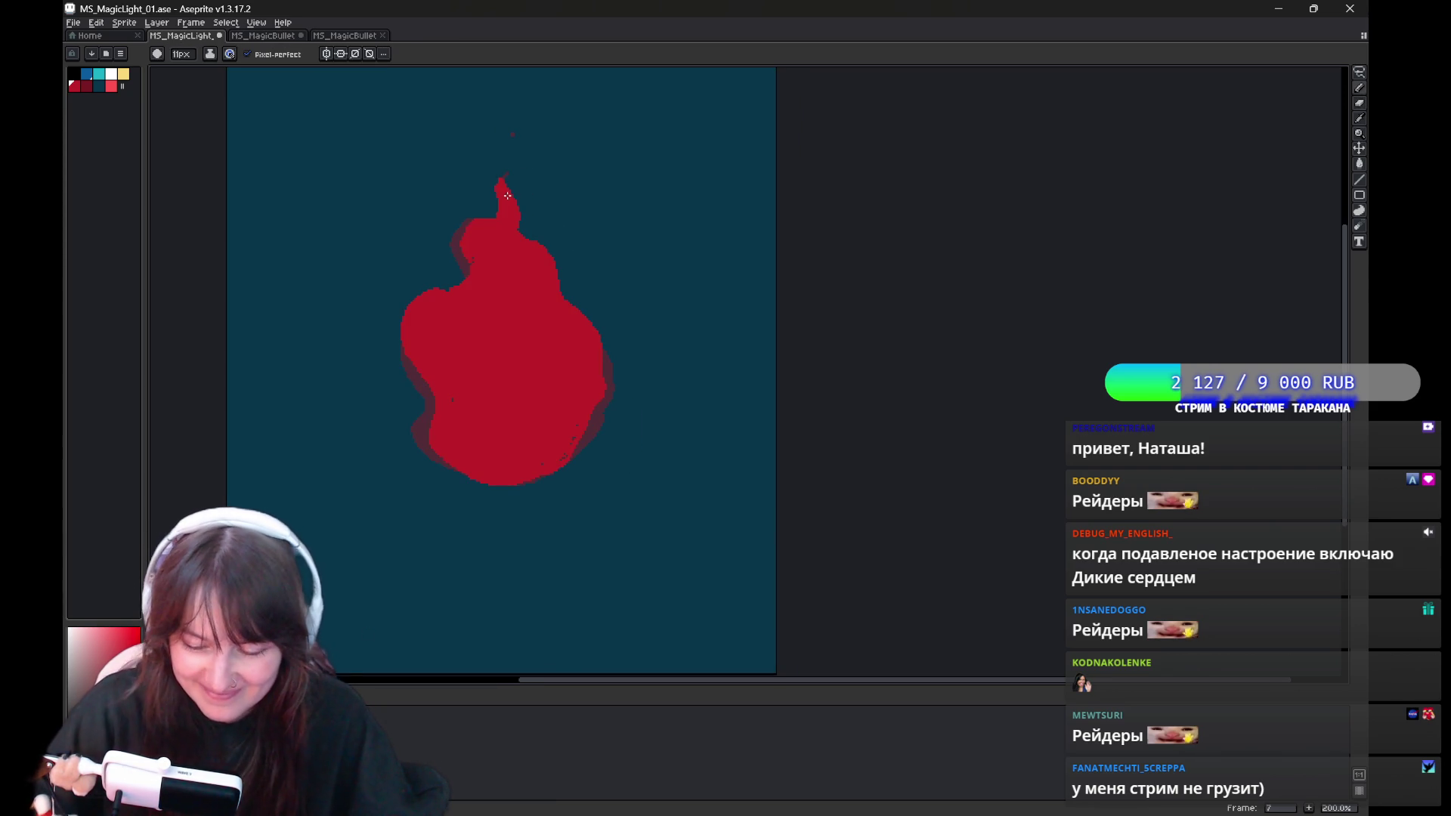
Redraw frame 7's flame tip into a taller curl, undoing an accidental cel move.
key(b)
key(v)
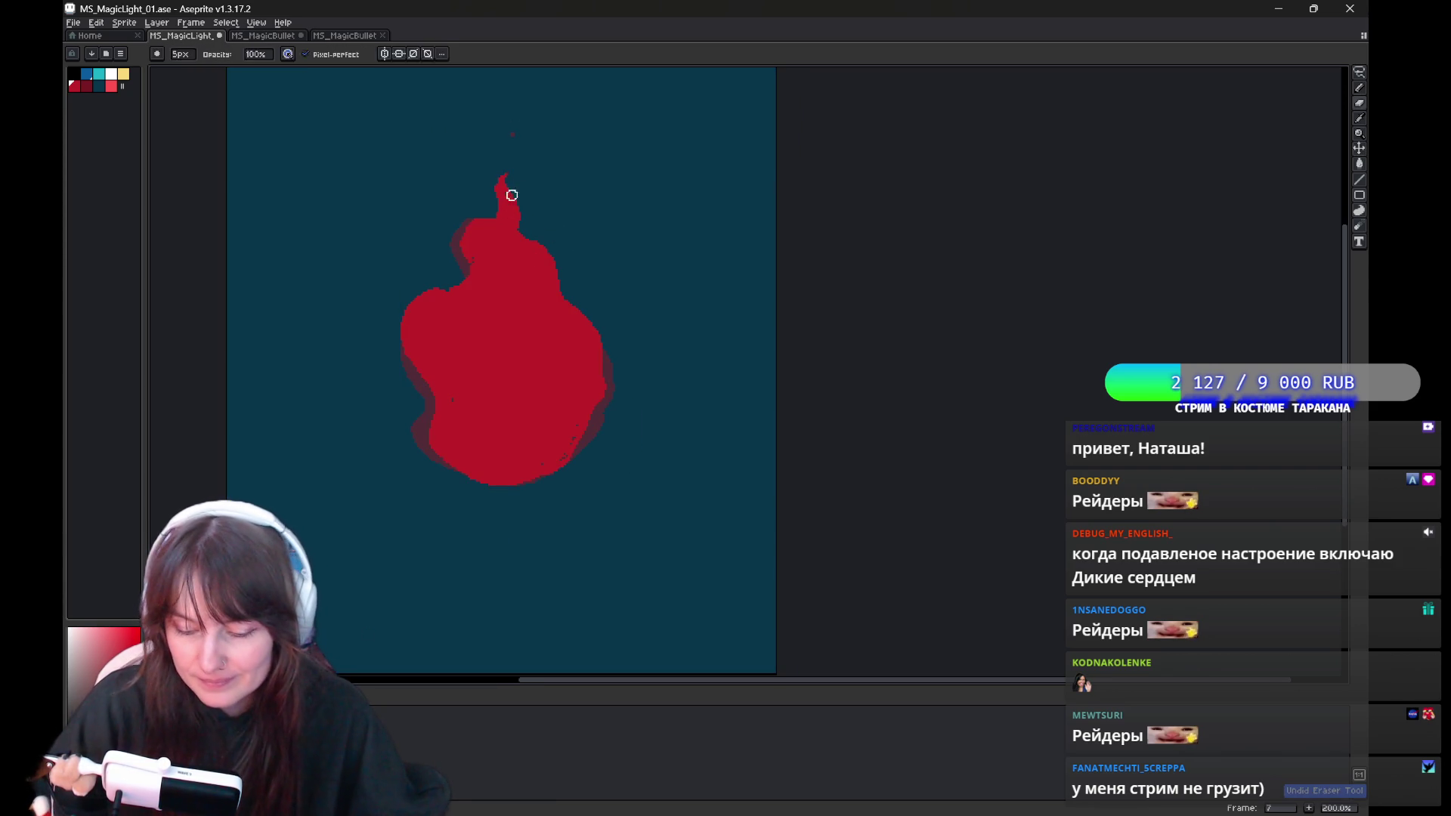
key(ctrl+z)
key(e)
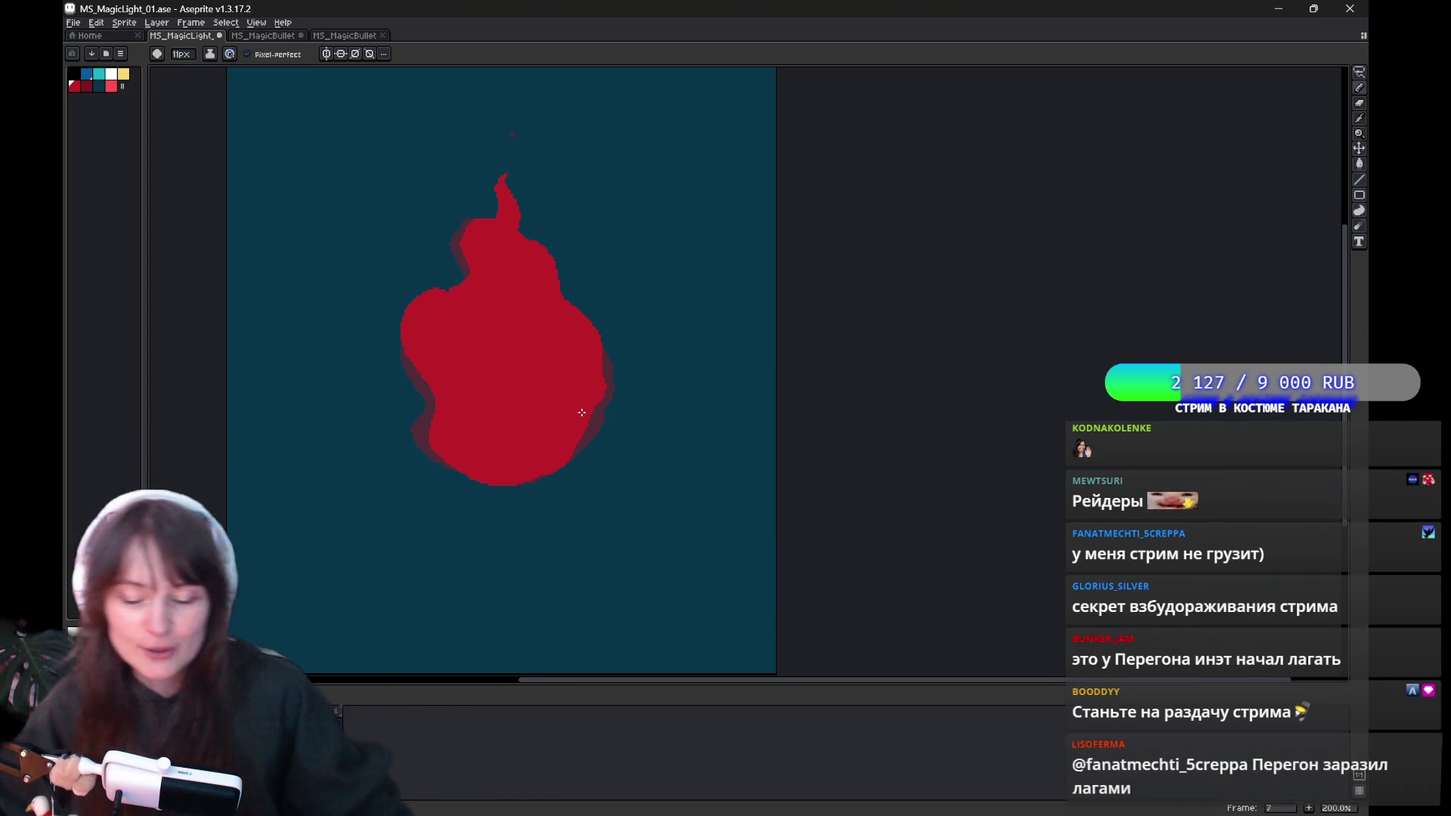
key(ctrl)
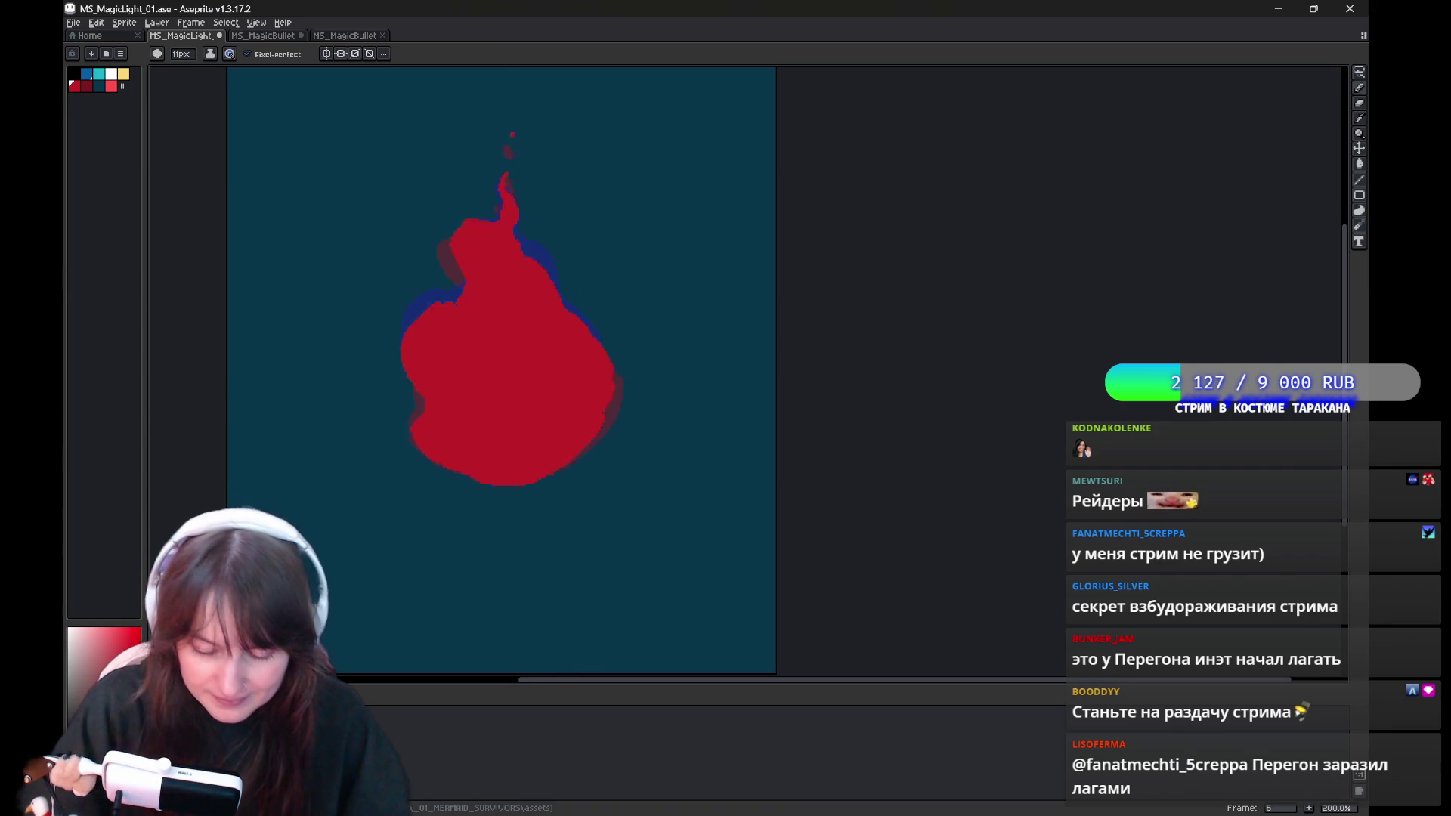
drag(522, 460, 470, 431)
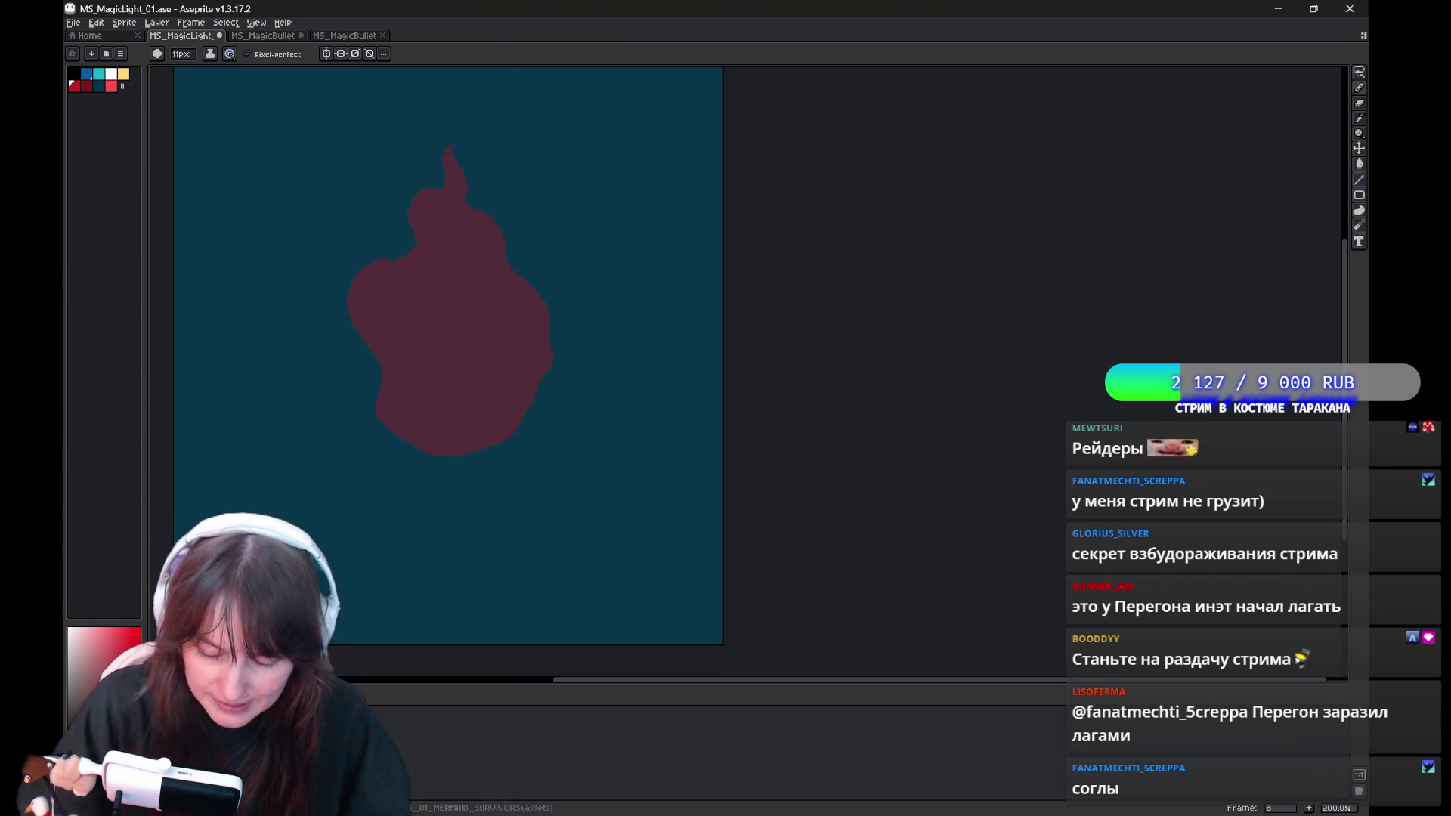
mouse_move(592, 382)
mouse_down()
mouse_move(646, 427)
mouse_move(612, 462)
mouse_up()
key(b)
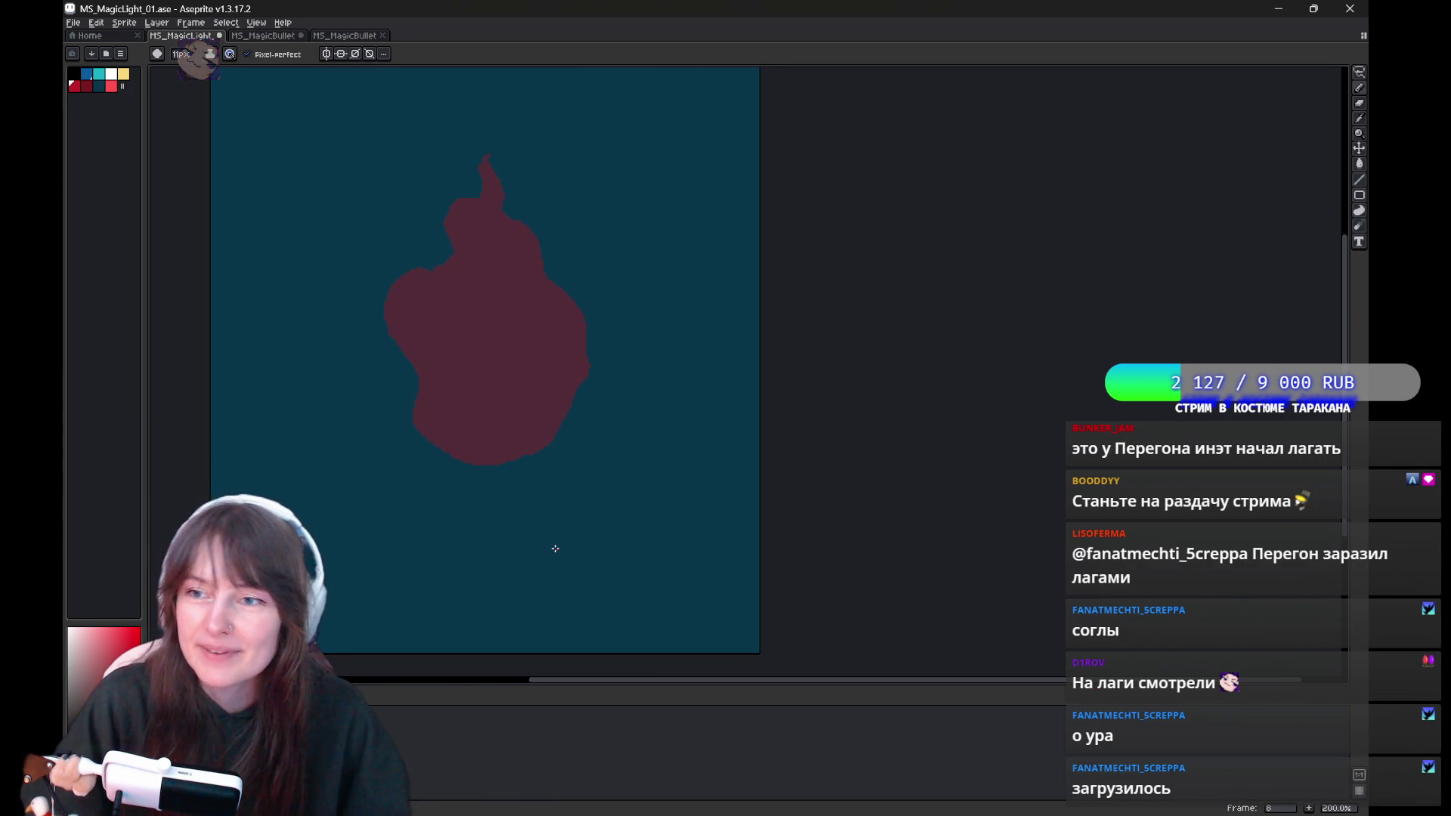
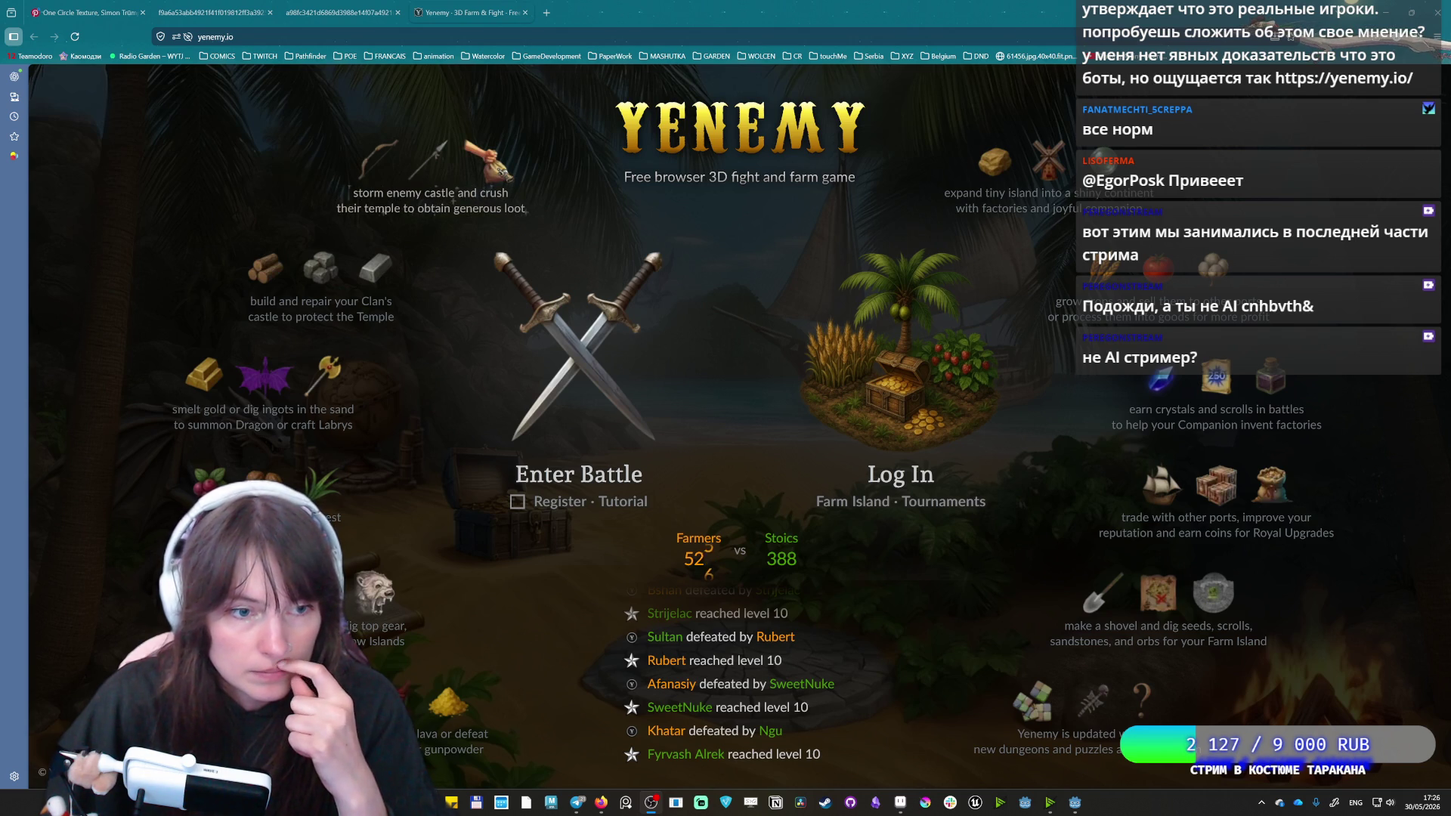
Bring the game browser forward and enter a Yenemy battle without logging in.
click(954, 183)
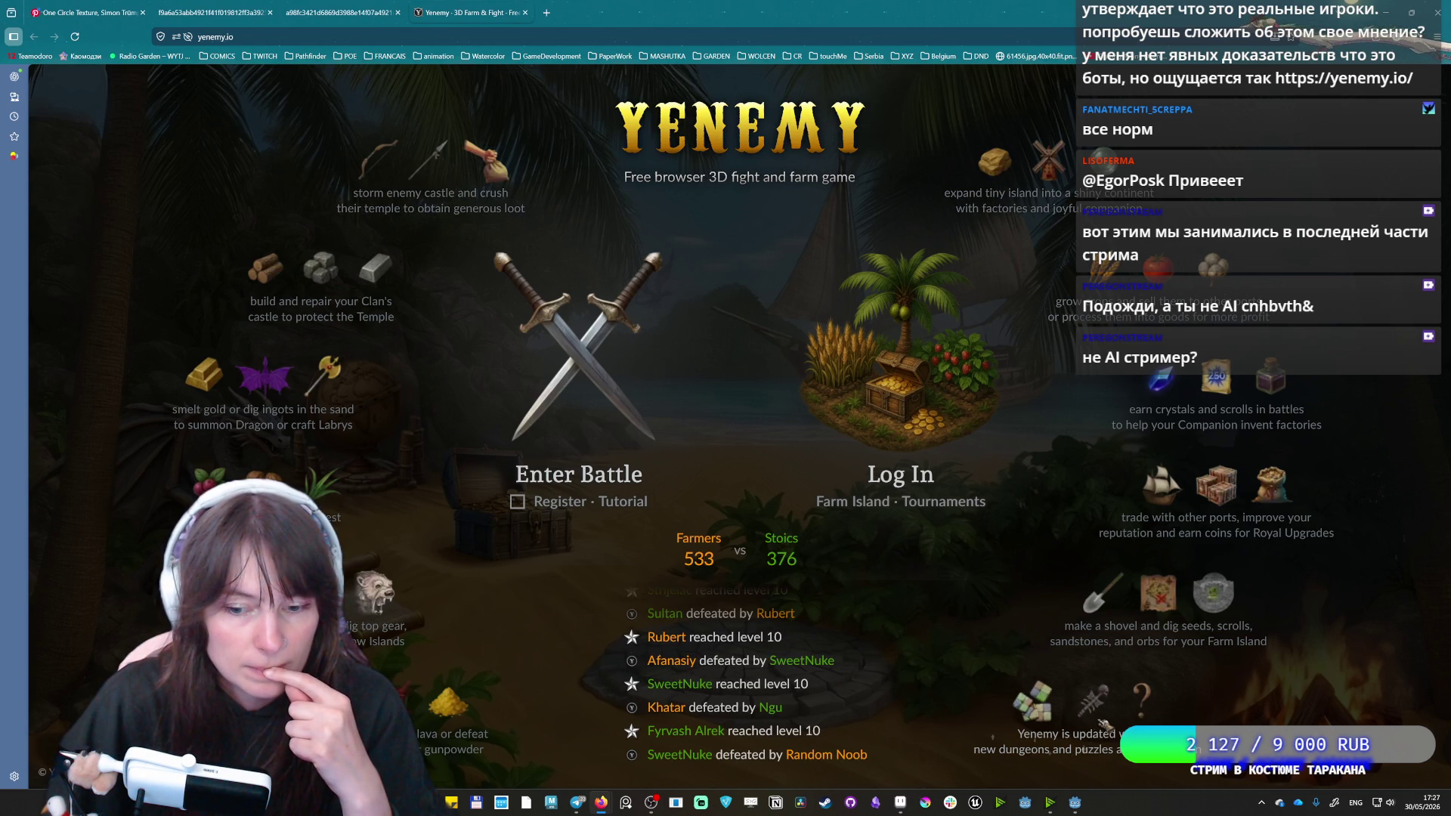
click(596, 390)
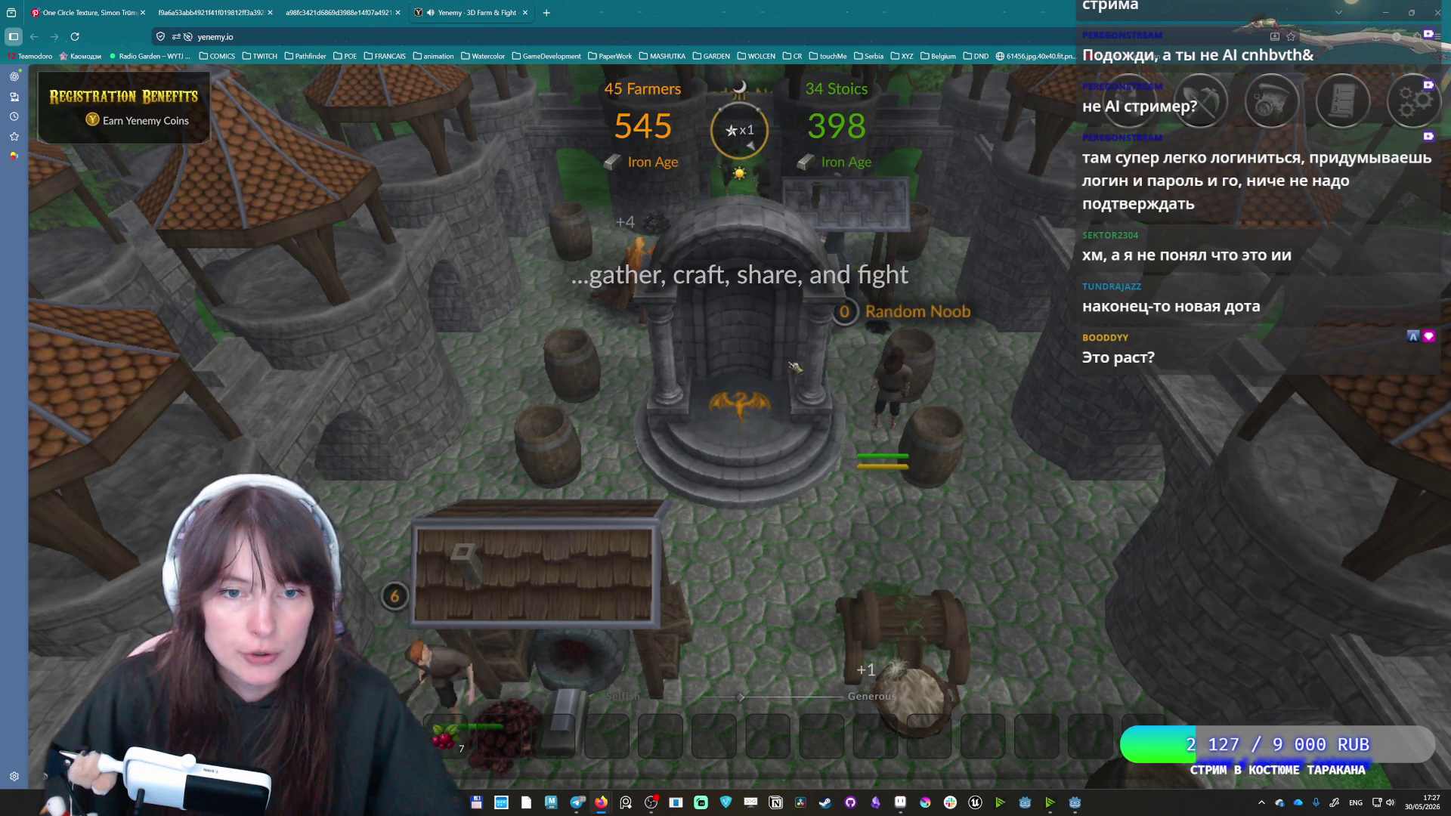
Walk the character left past the shrine and down out of the castle courtyard onto the grass.
key(a)
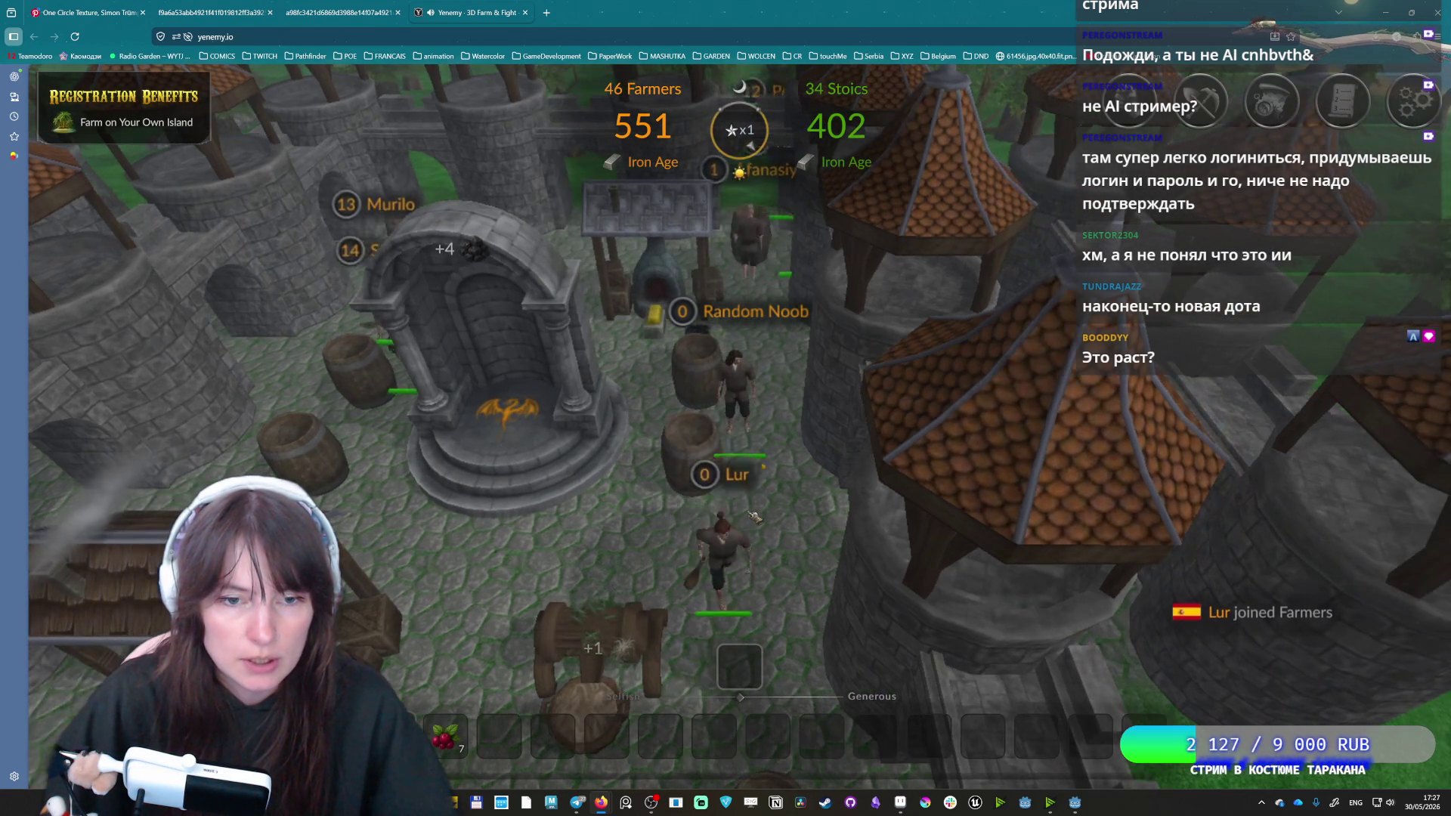
key(a)
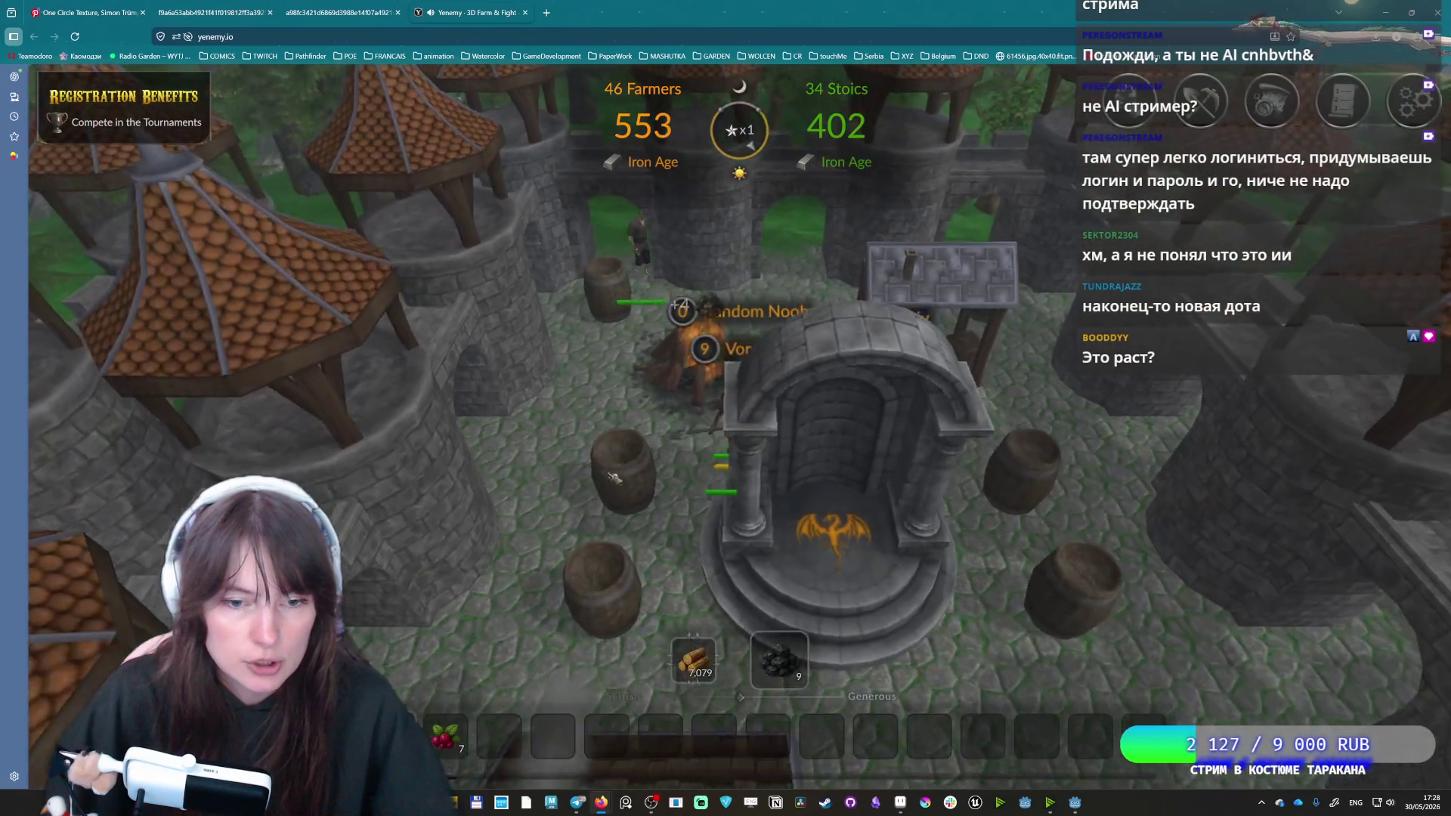
key(w)
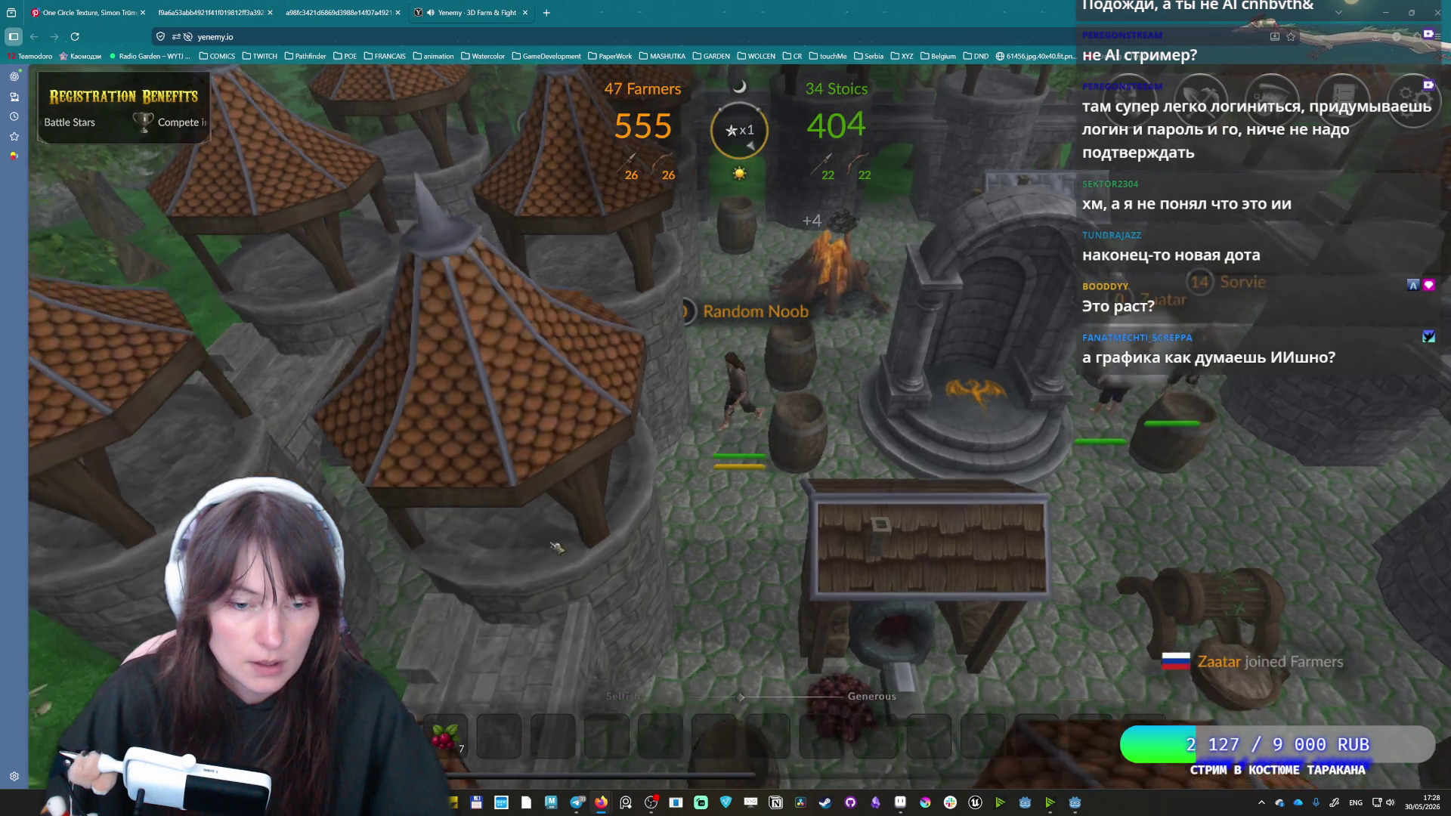
key(a)
key(s)
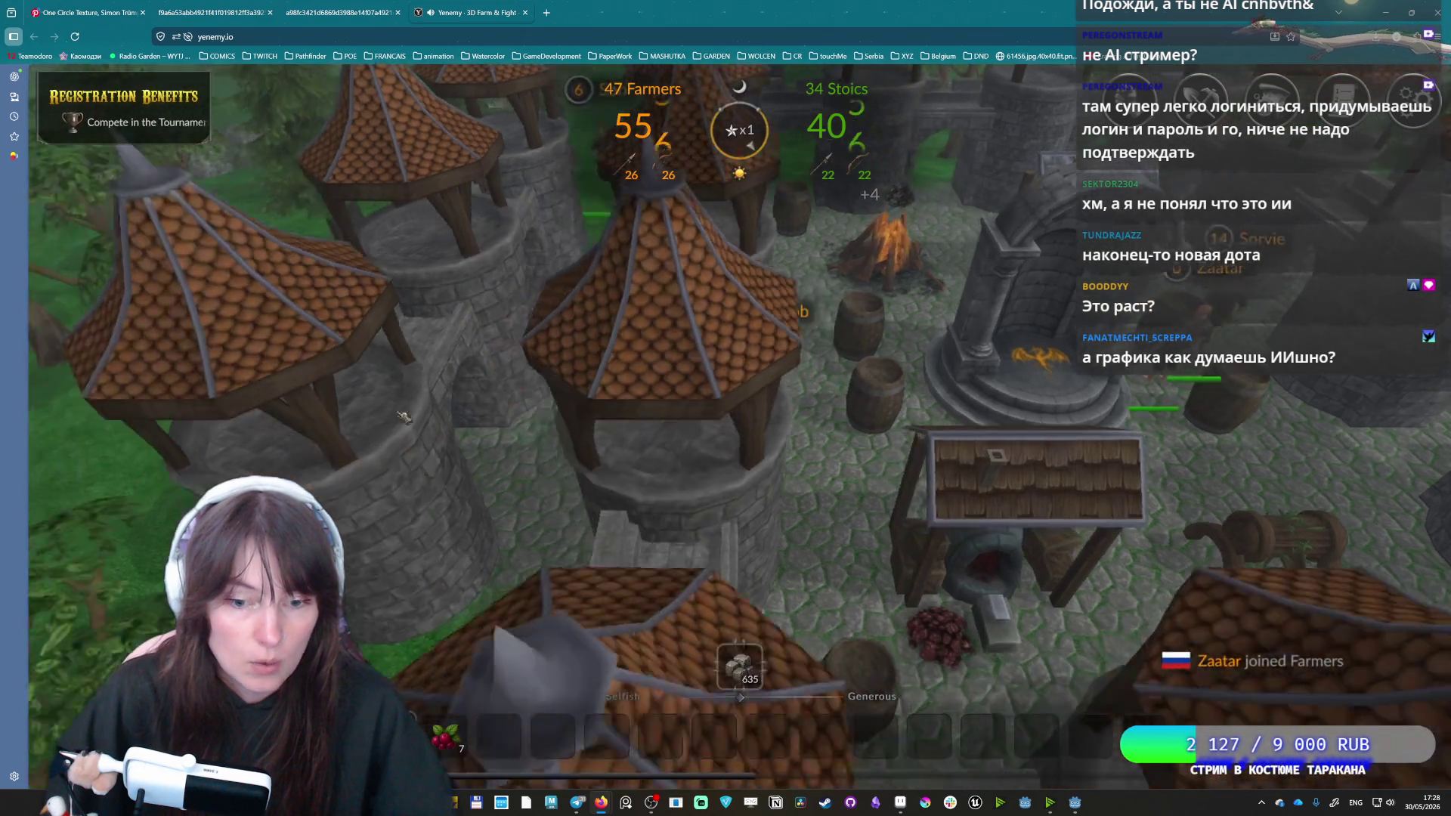
key(a)
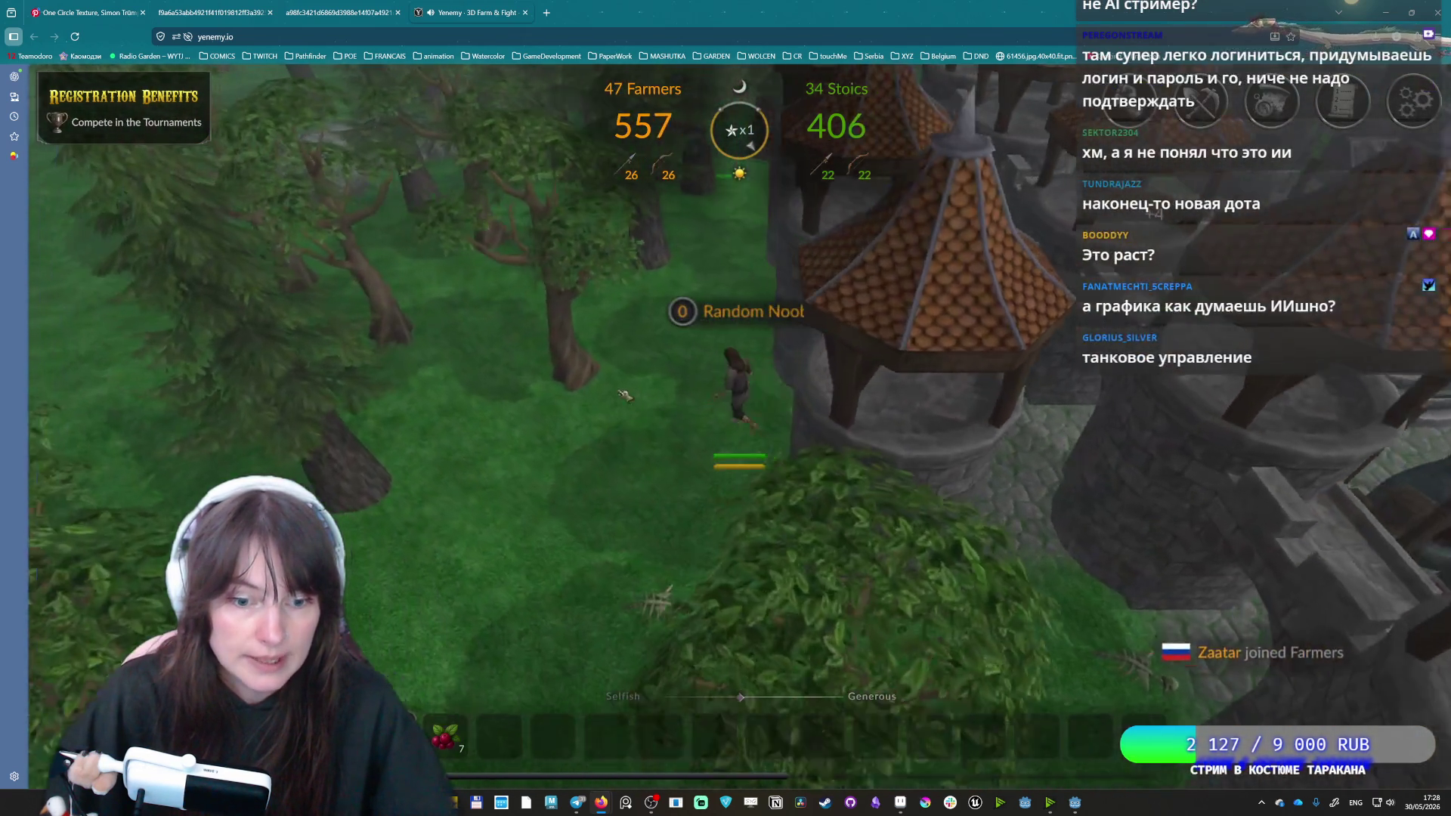
Head into the forest, chop a tree for 20 wood, and bring up the crafting panel.
key(s)
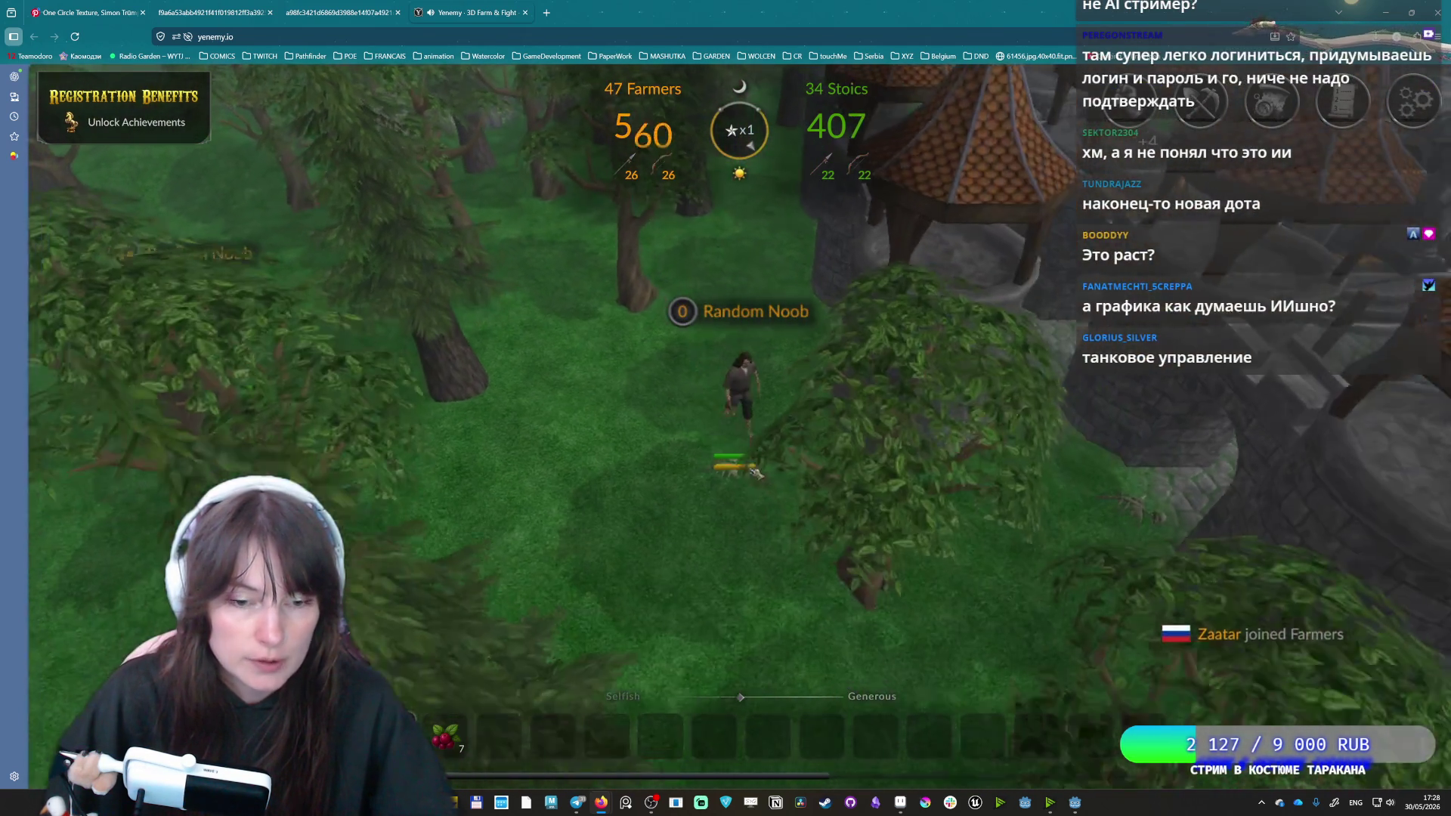
key(w)
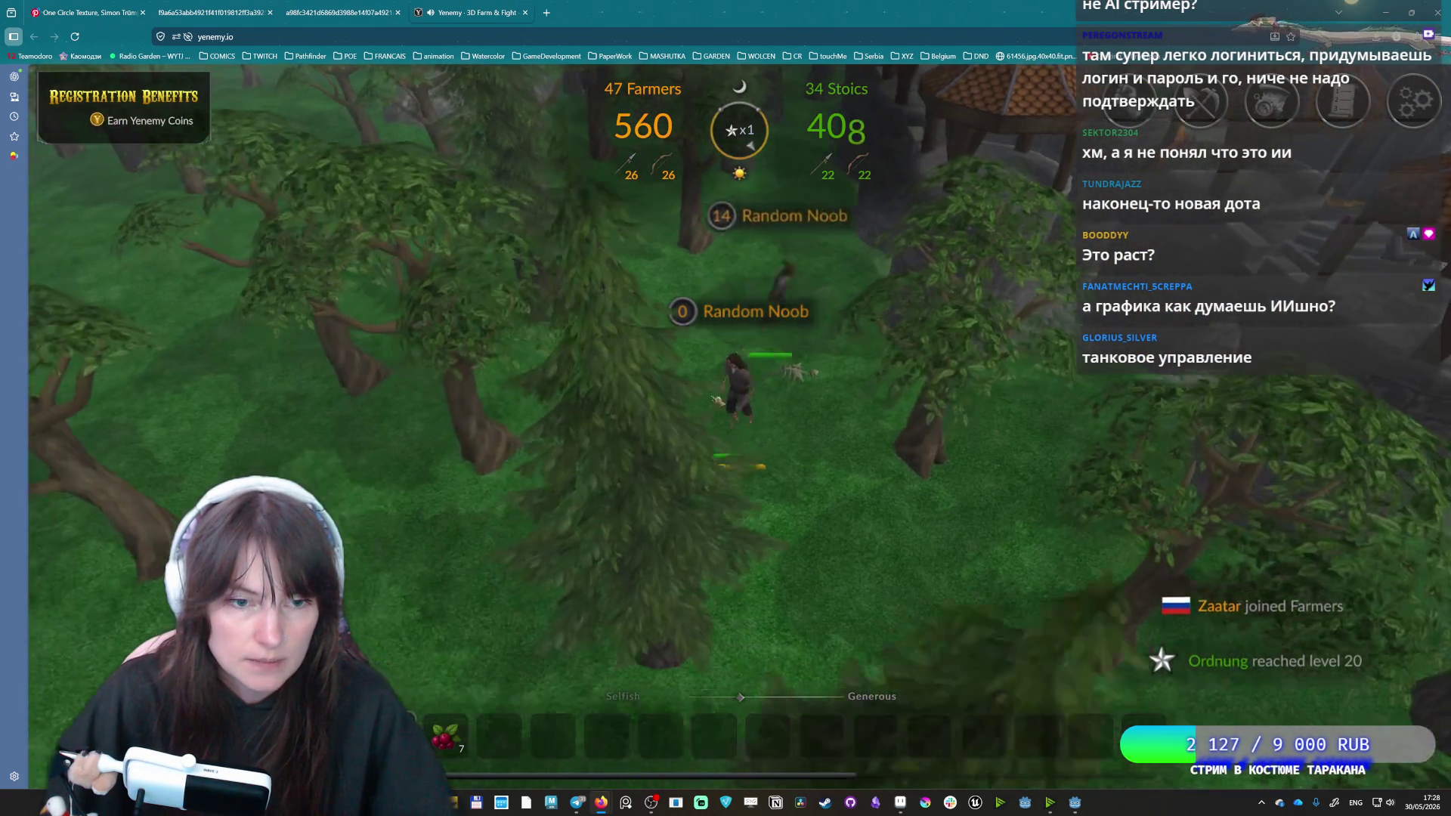
key(d)
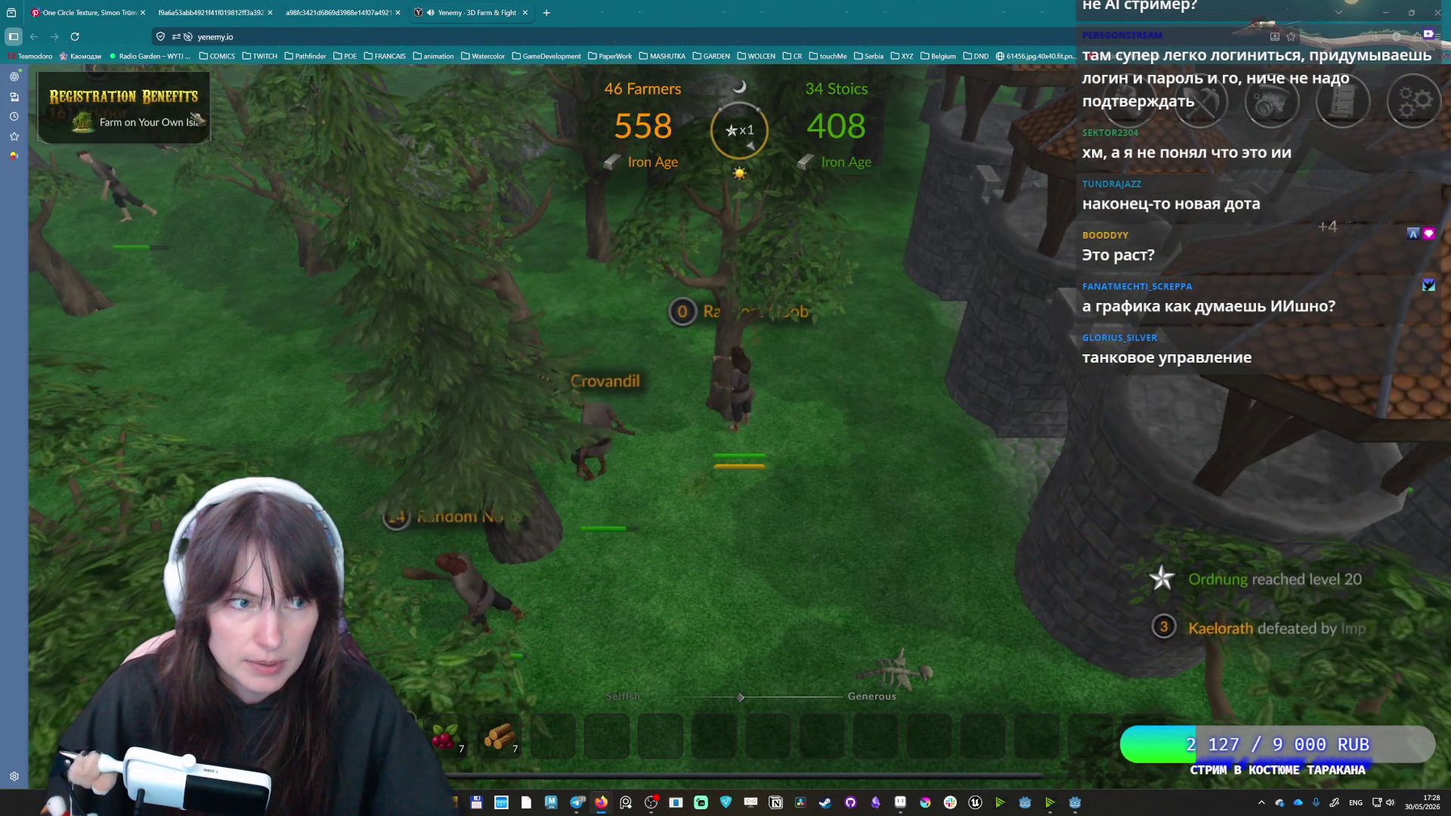
key(c)
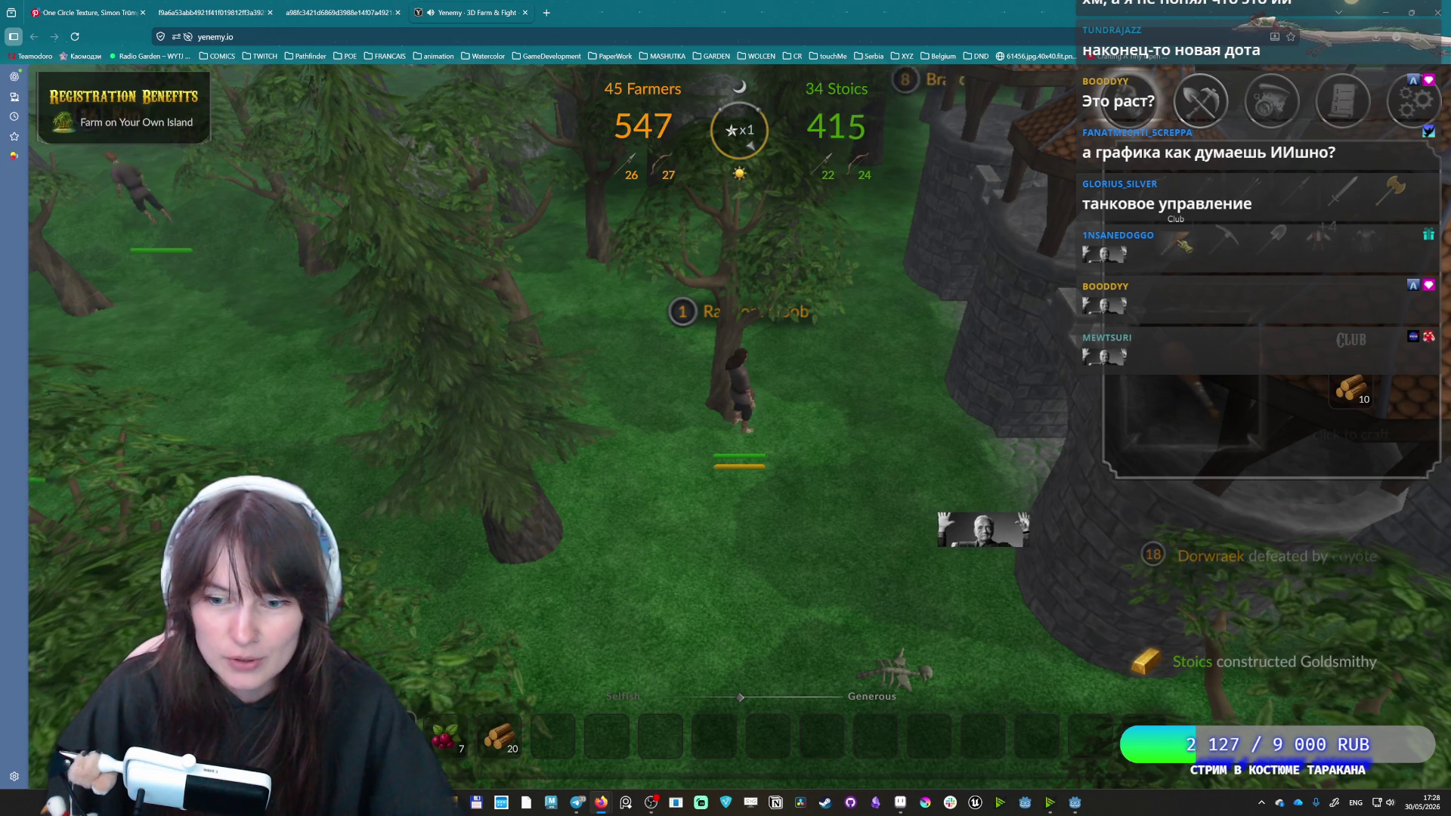
Turn the view and circle the tree while chopping until wood reaches 82.
key(a)
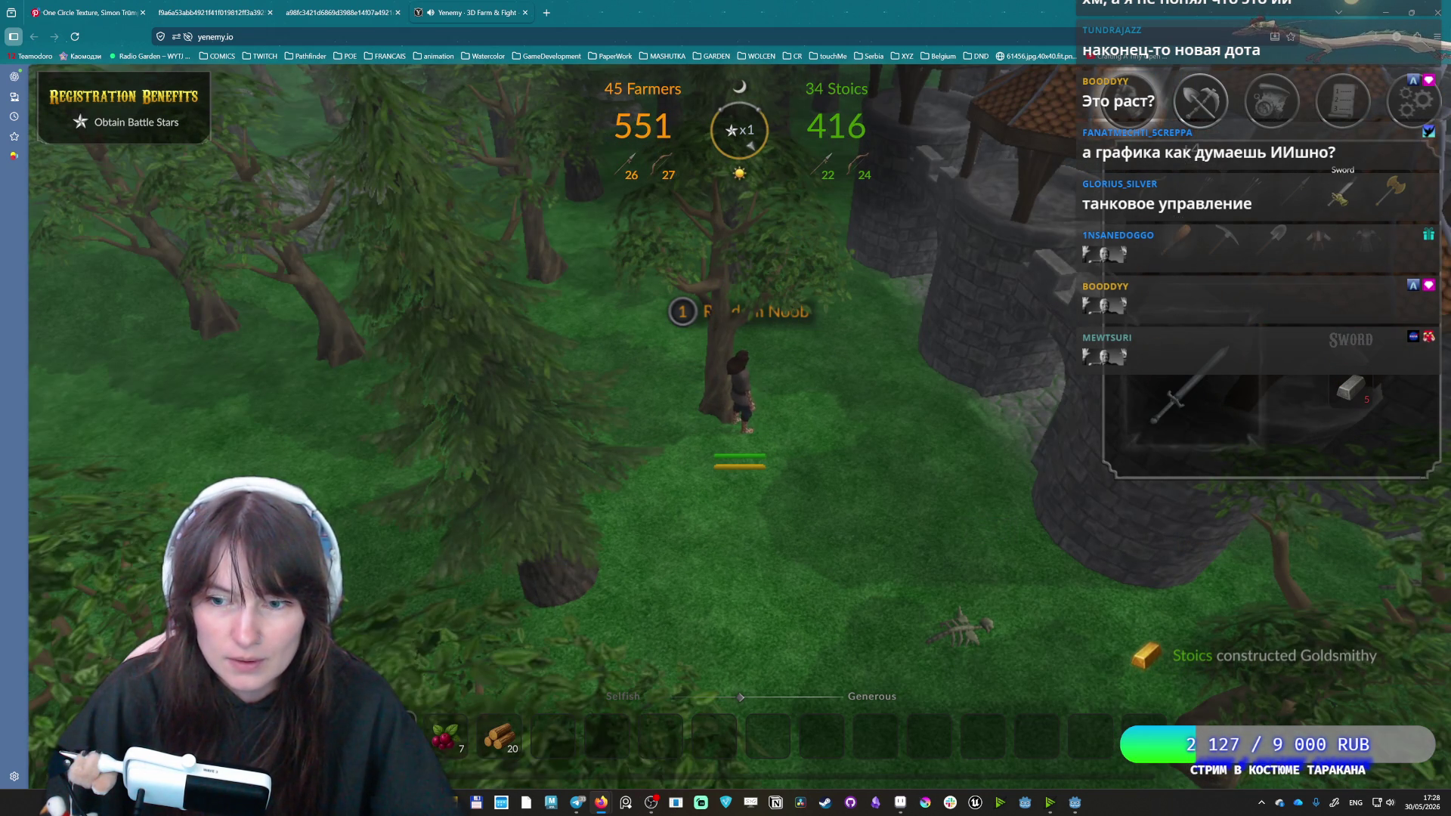
key(a)
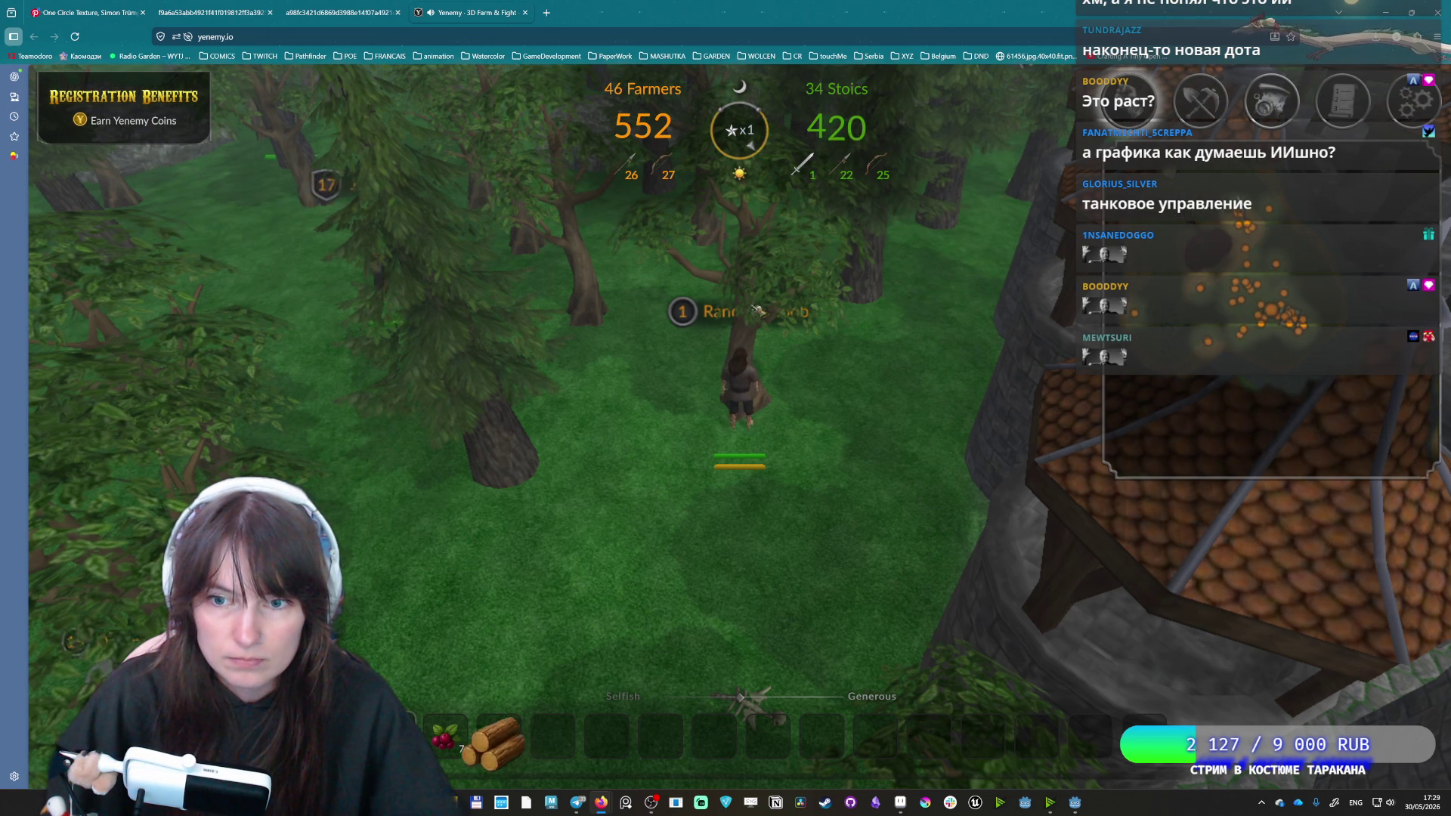
key(s)
key(s)
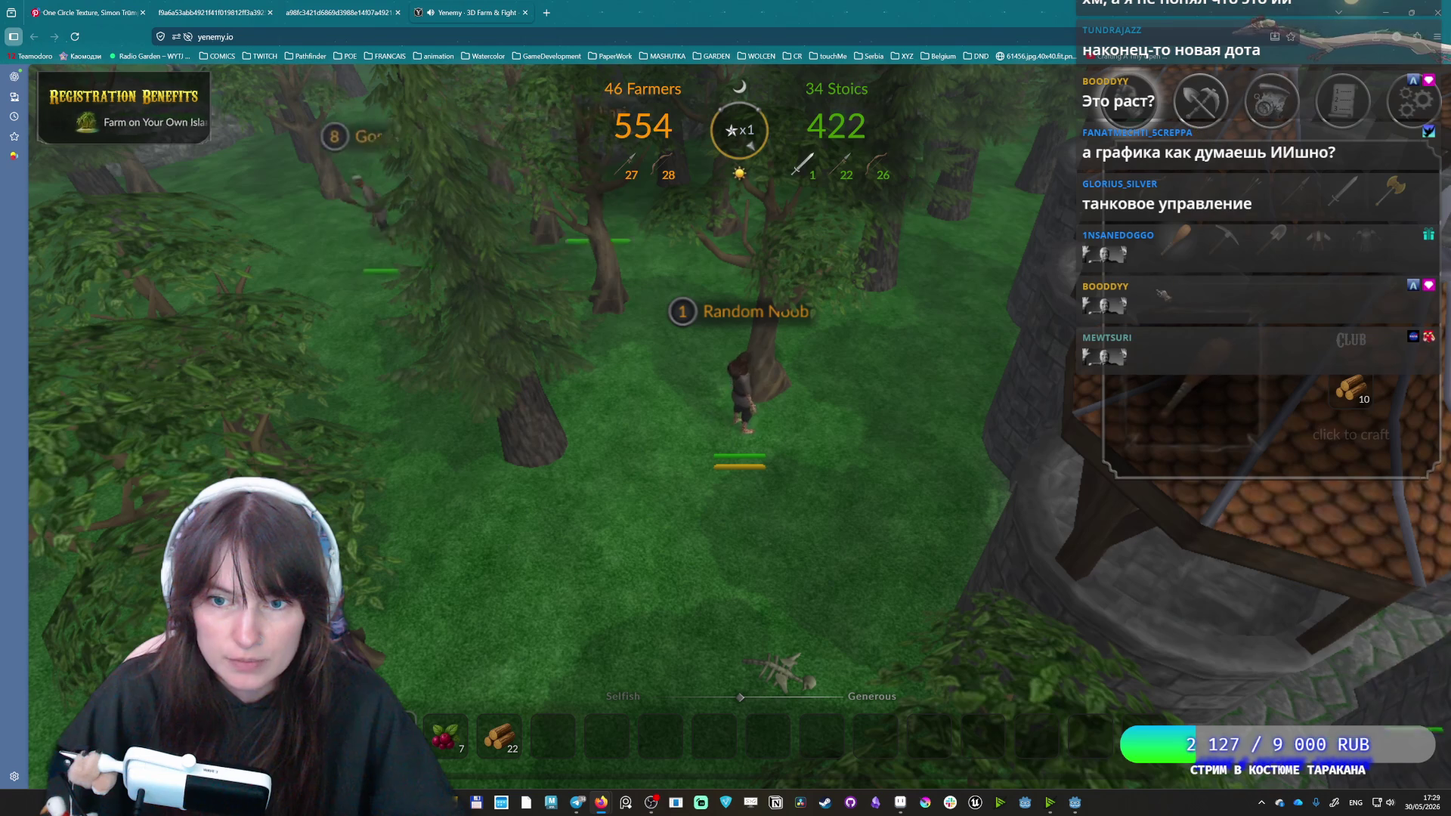
key(a)
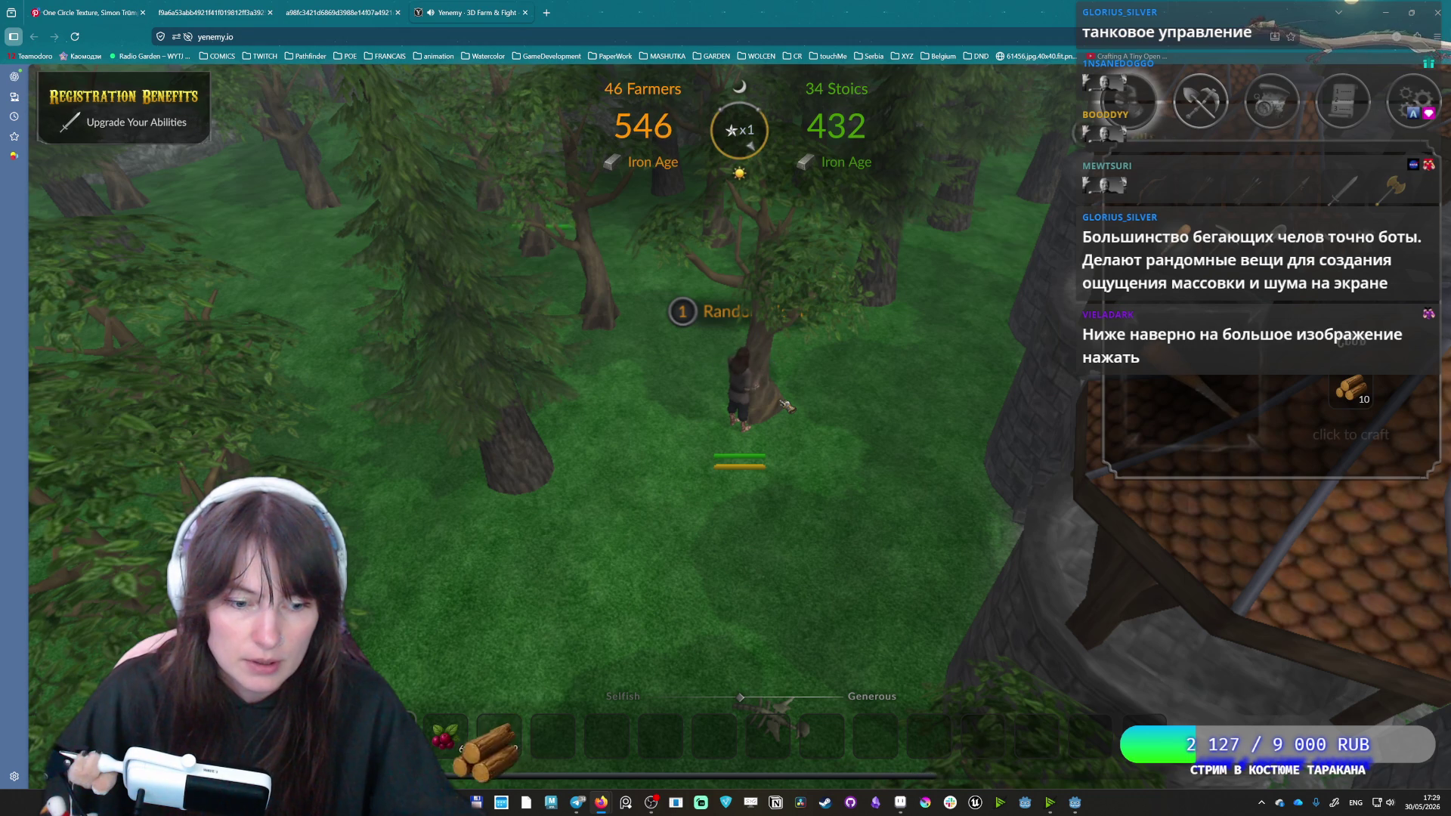
Run forward through the forest past the rocks toward the large rock.
key(w)
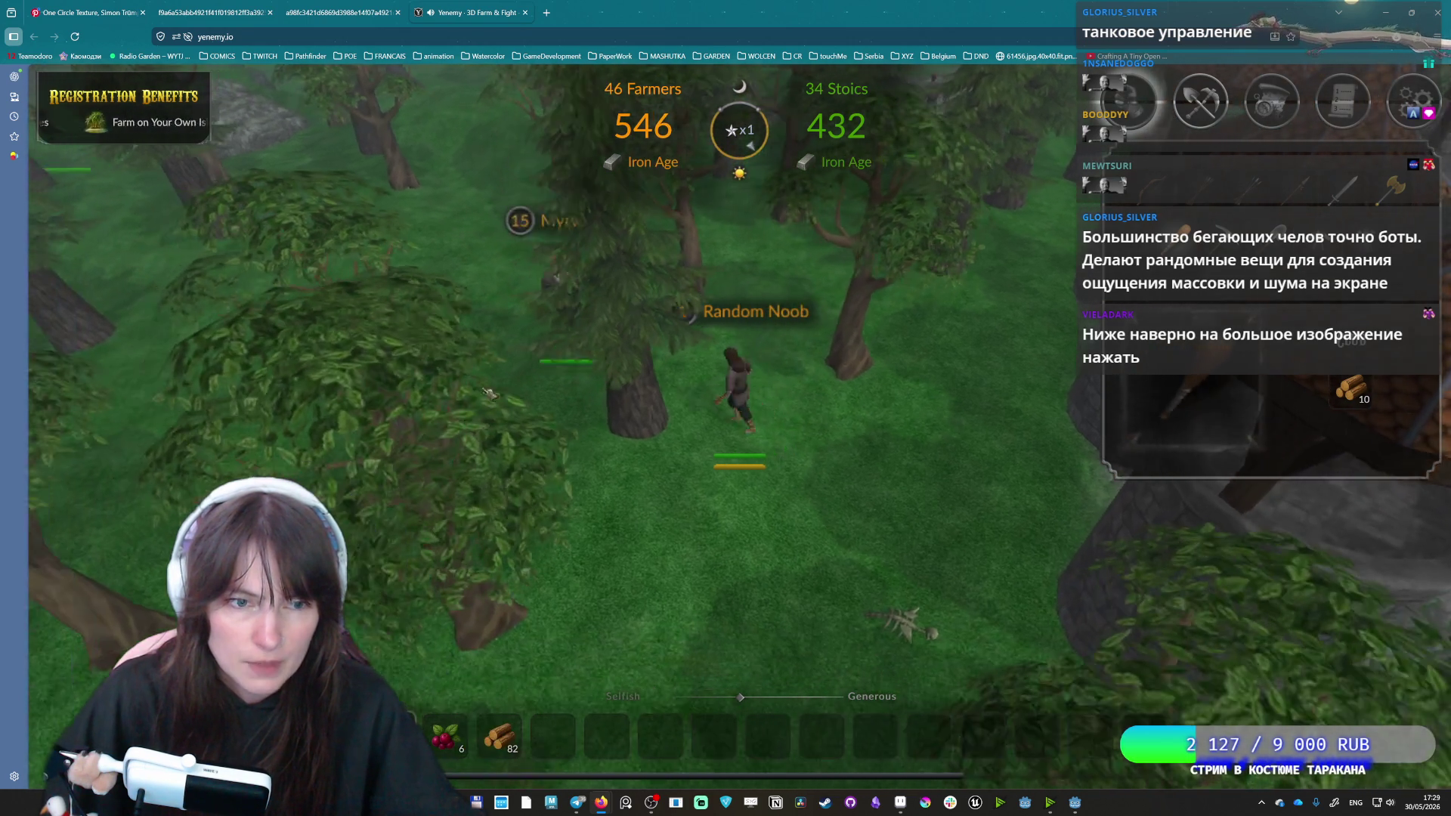
key(w)
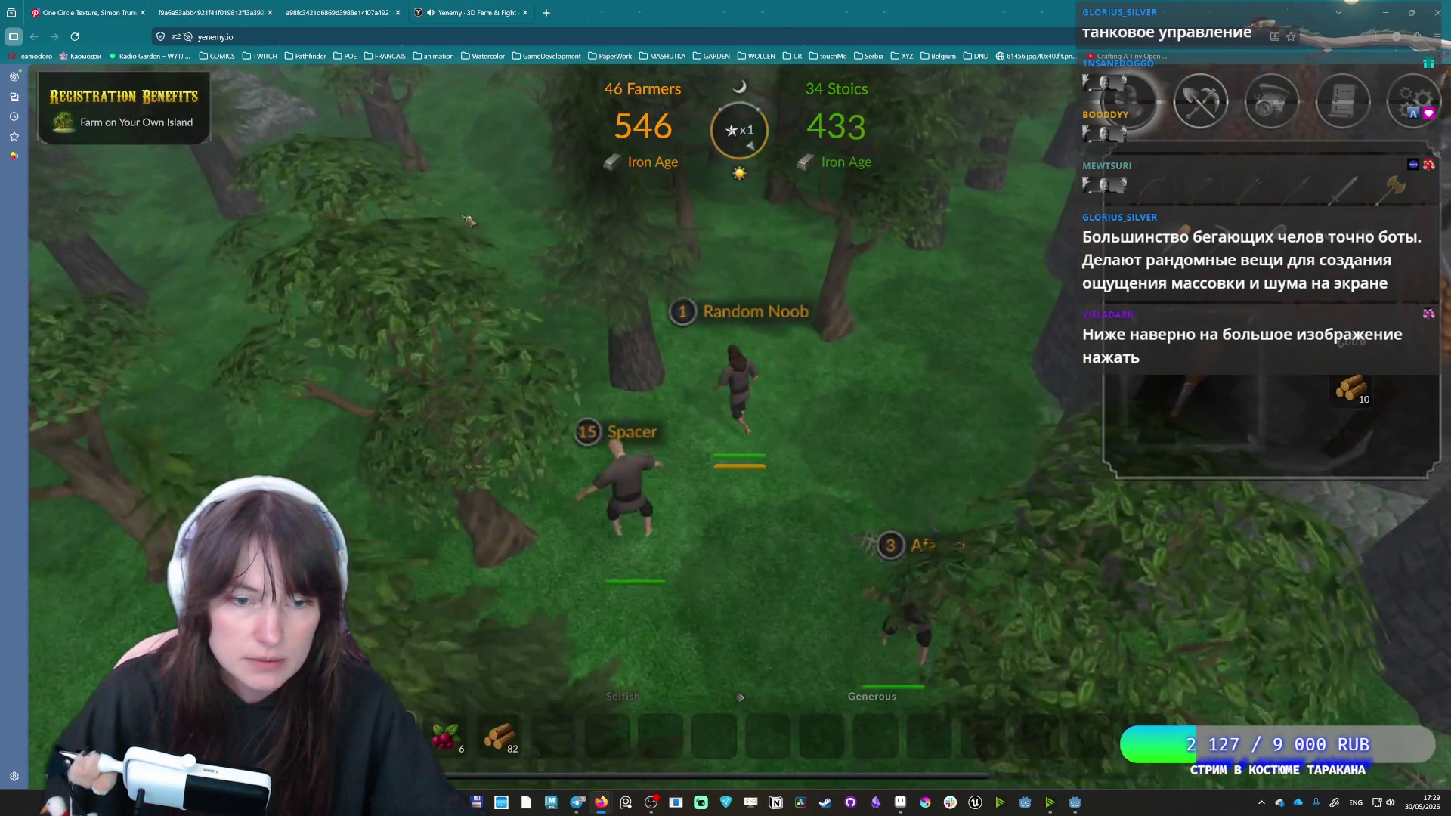
key(w)
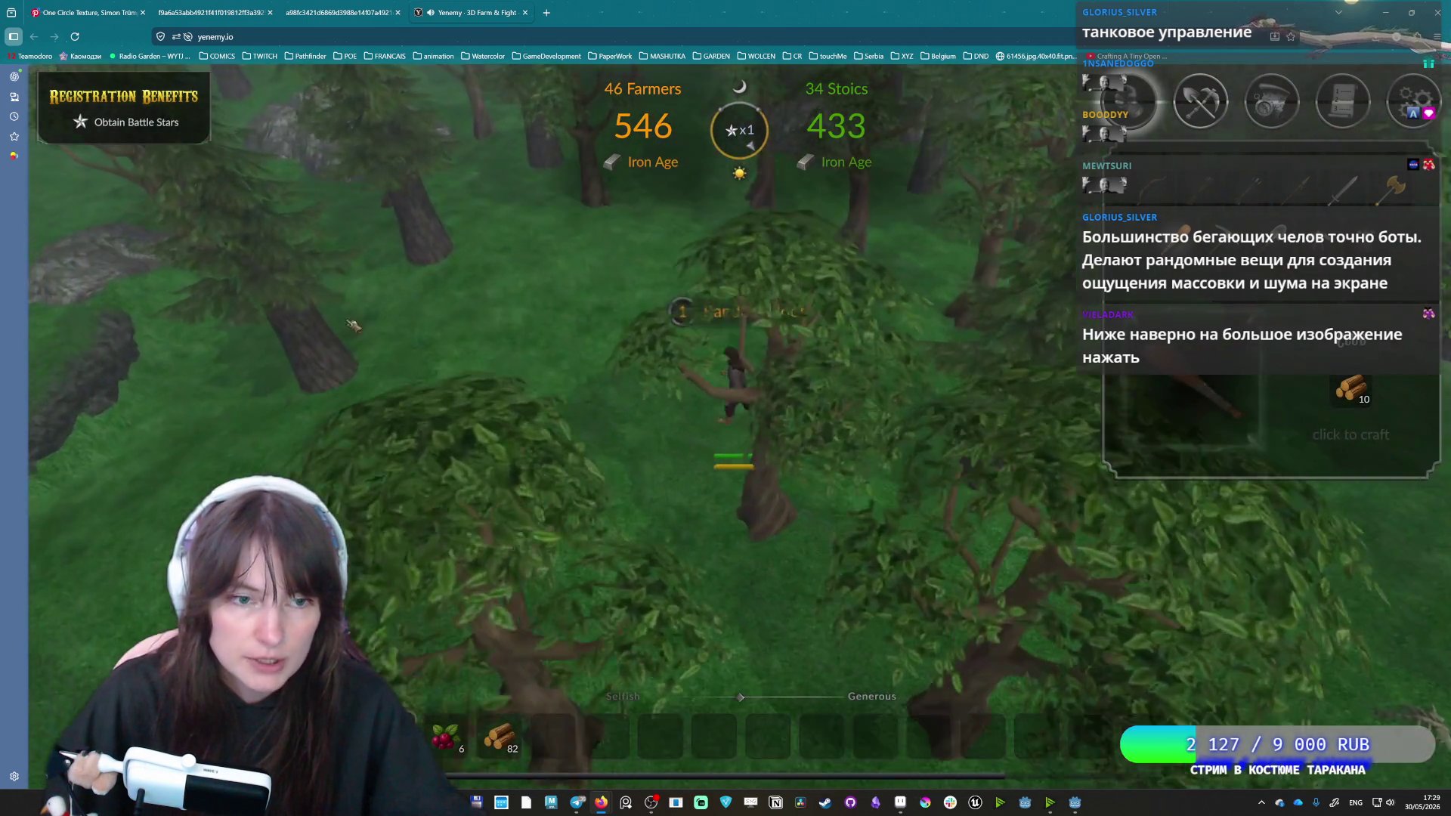
key(w)
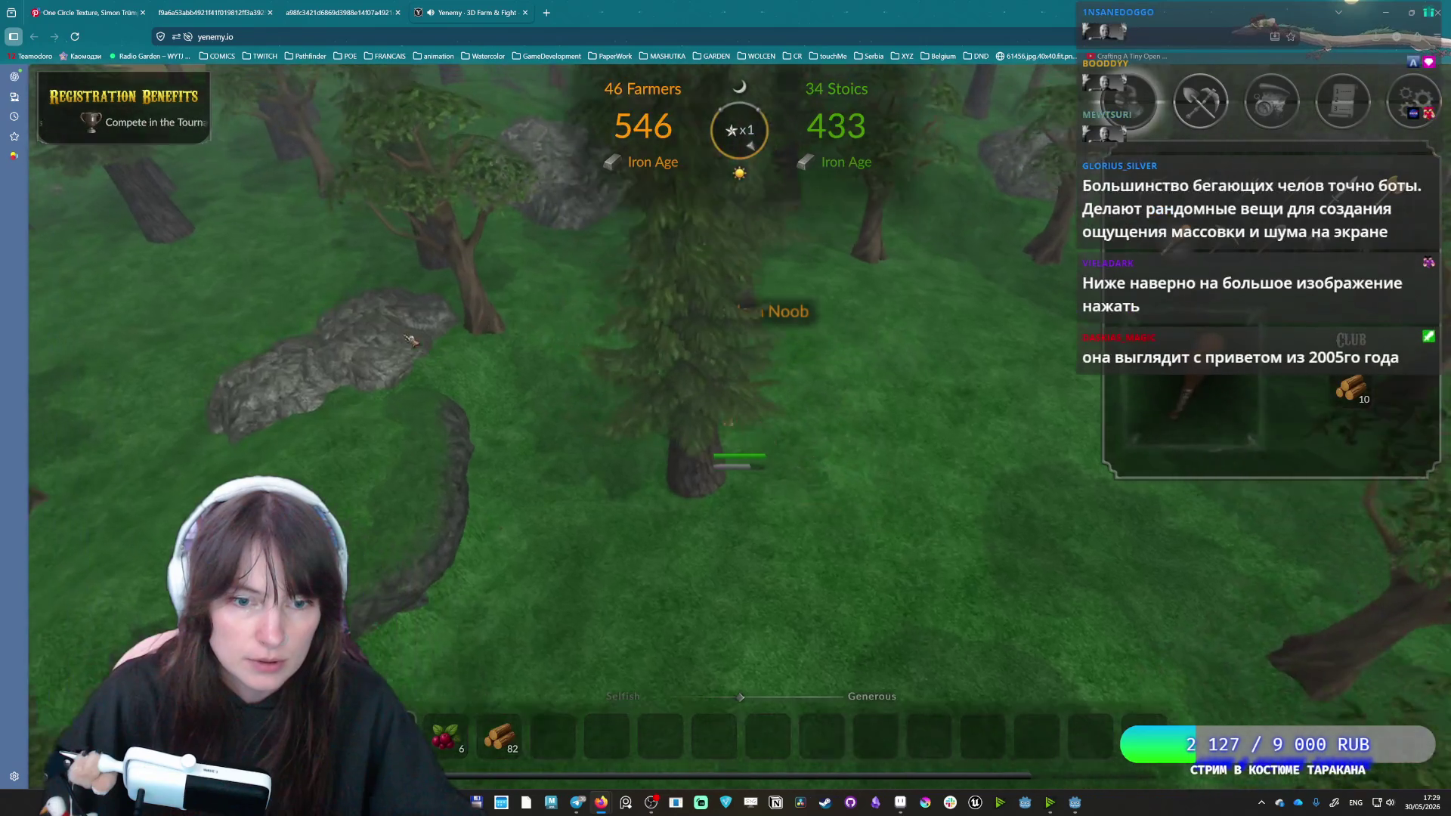
key(w)
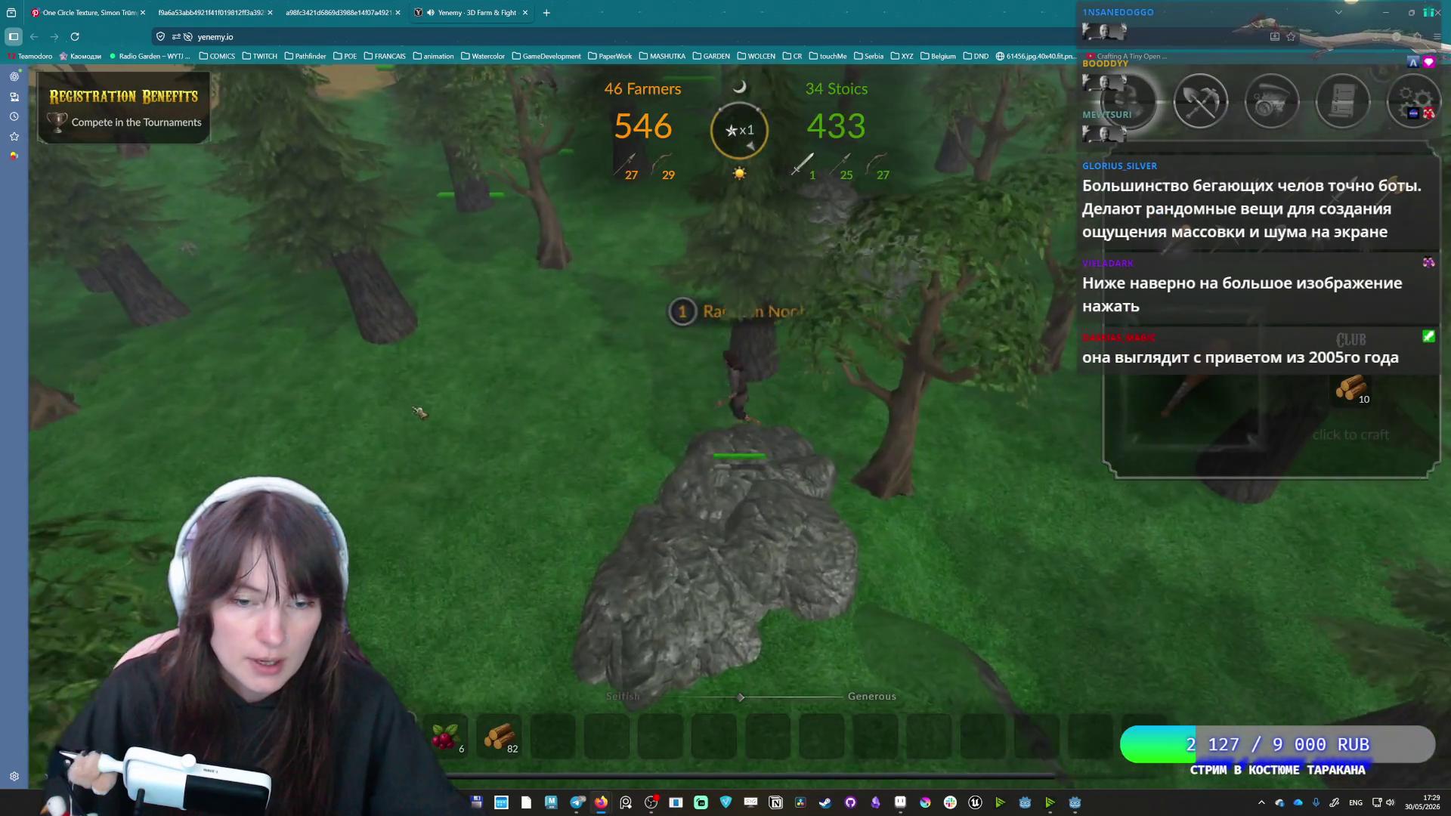
key(w)
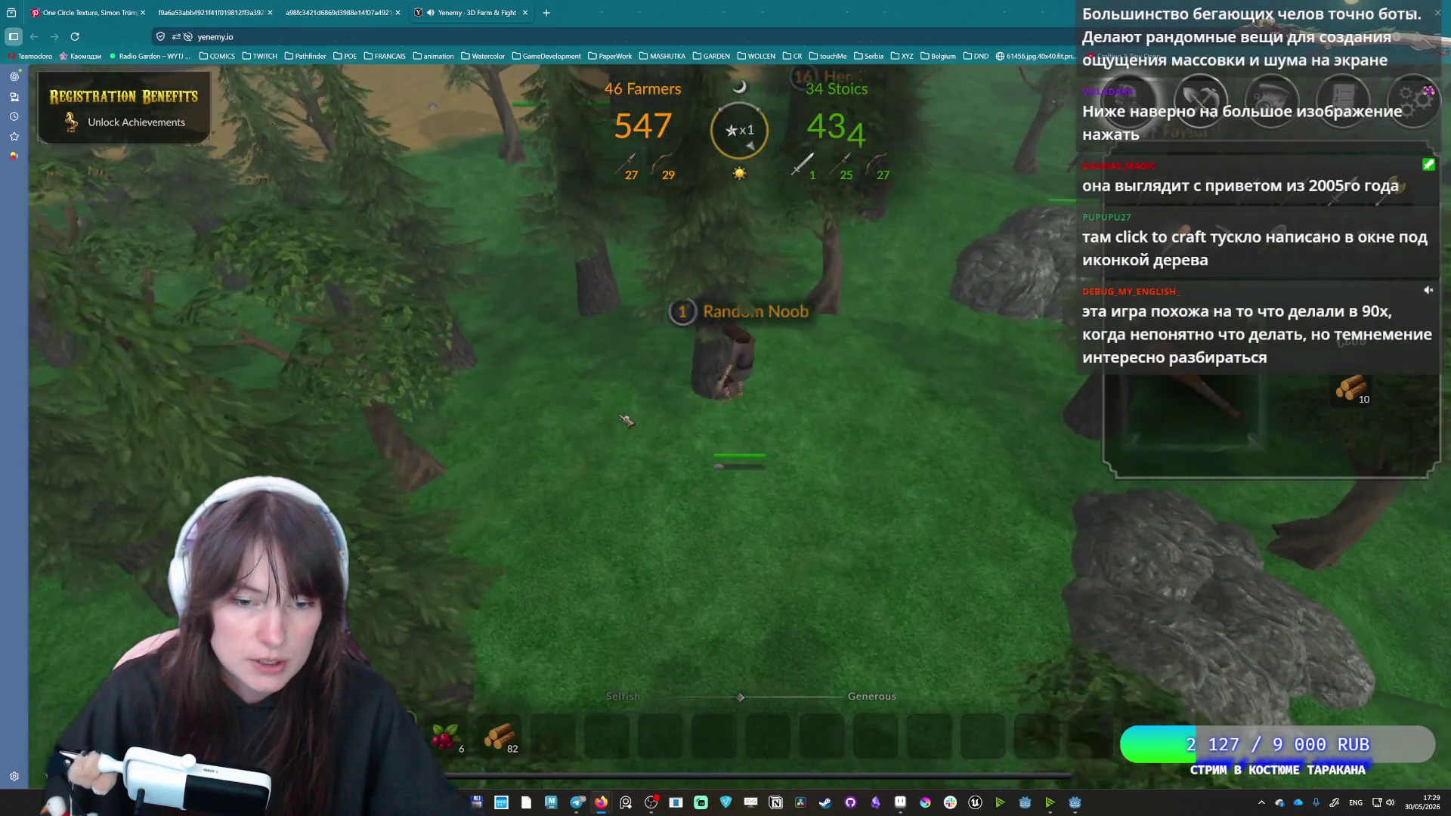
key(w)
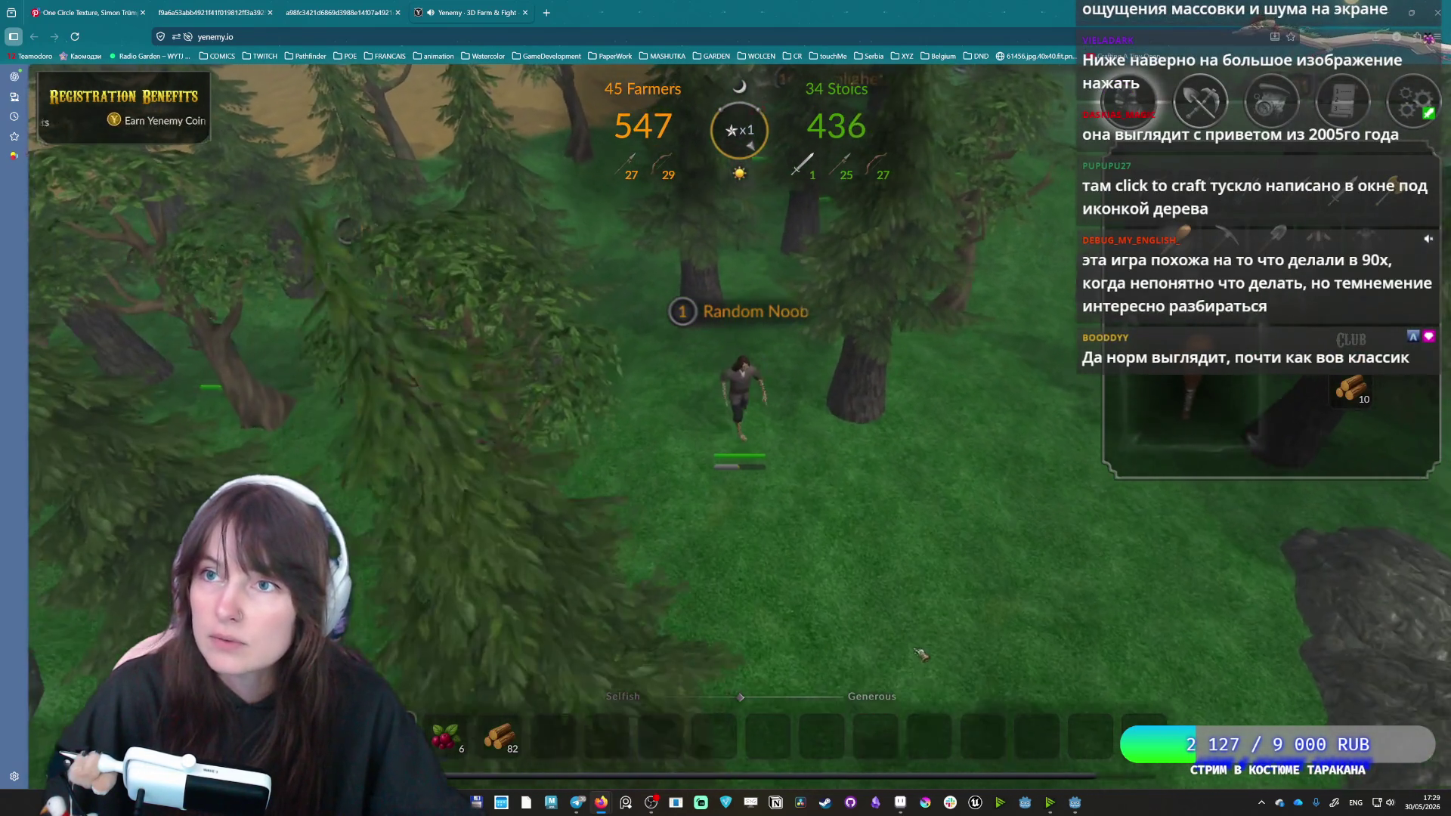
key(w)
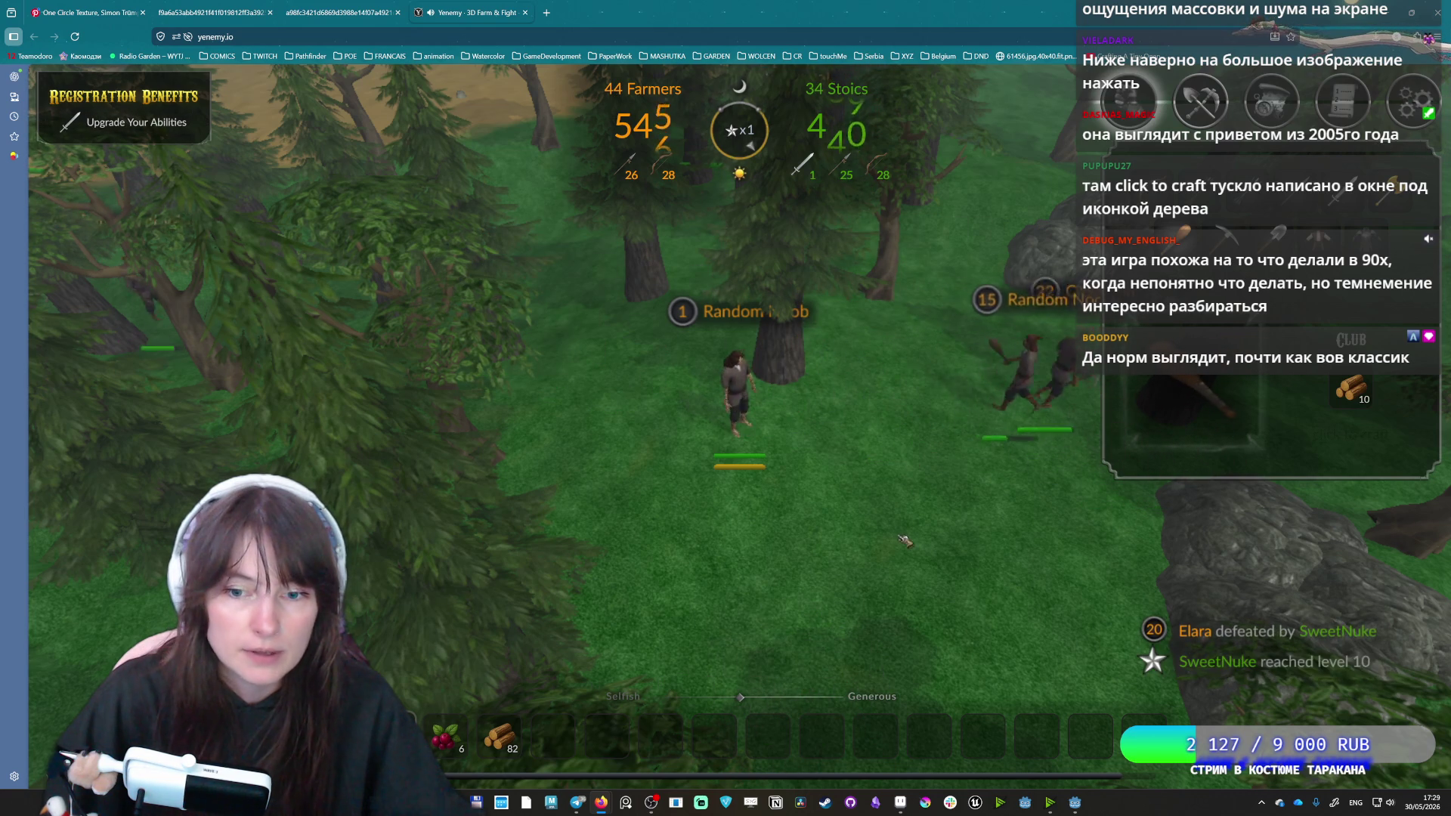
key(w)
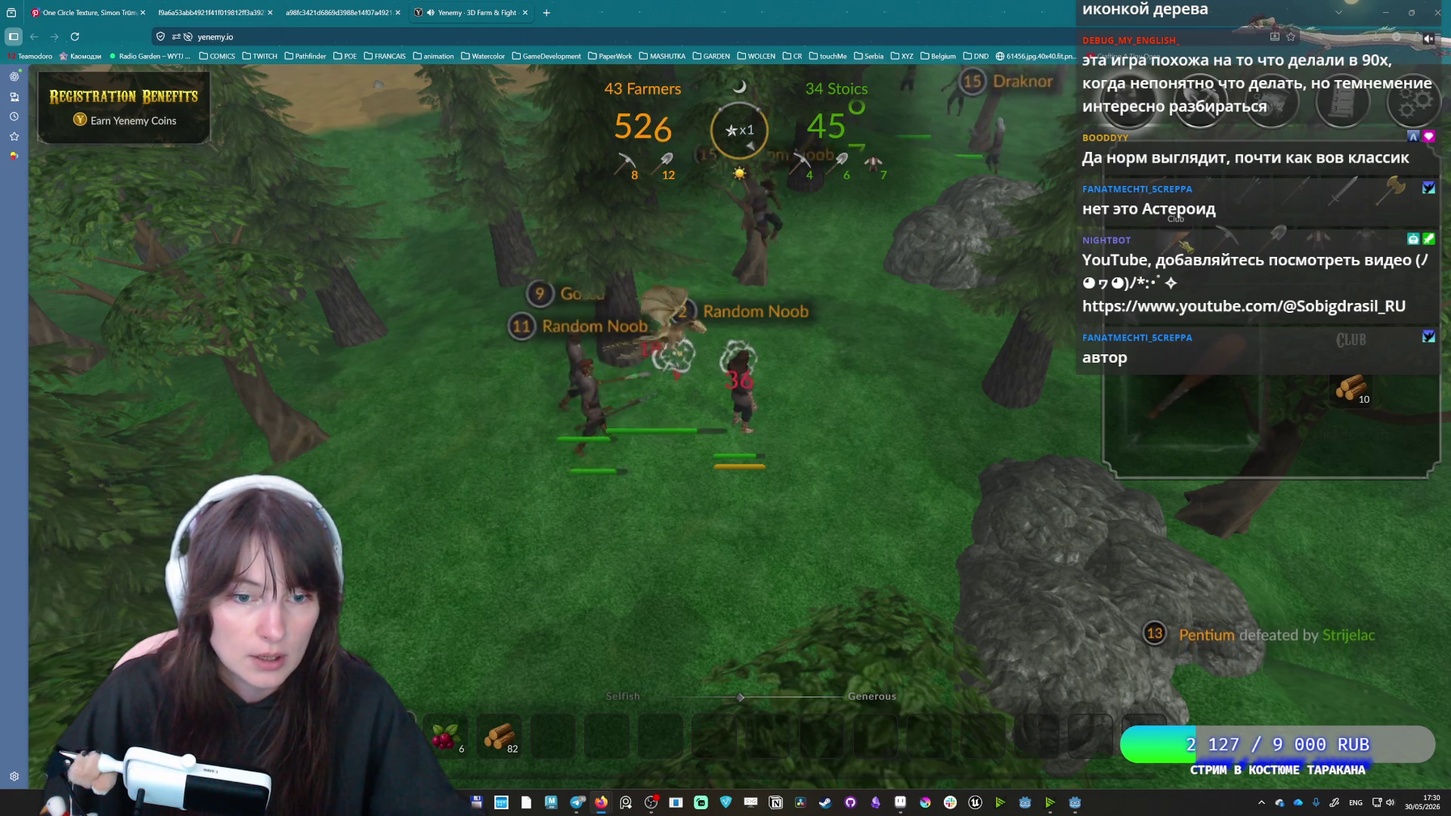
Click-walk the character past the nearby rock to a new spot in the clearing.
click(670, 614)
click(971, 429)
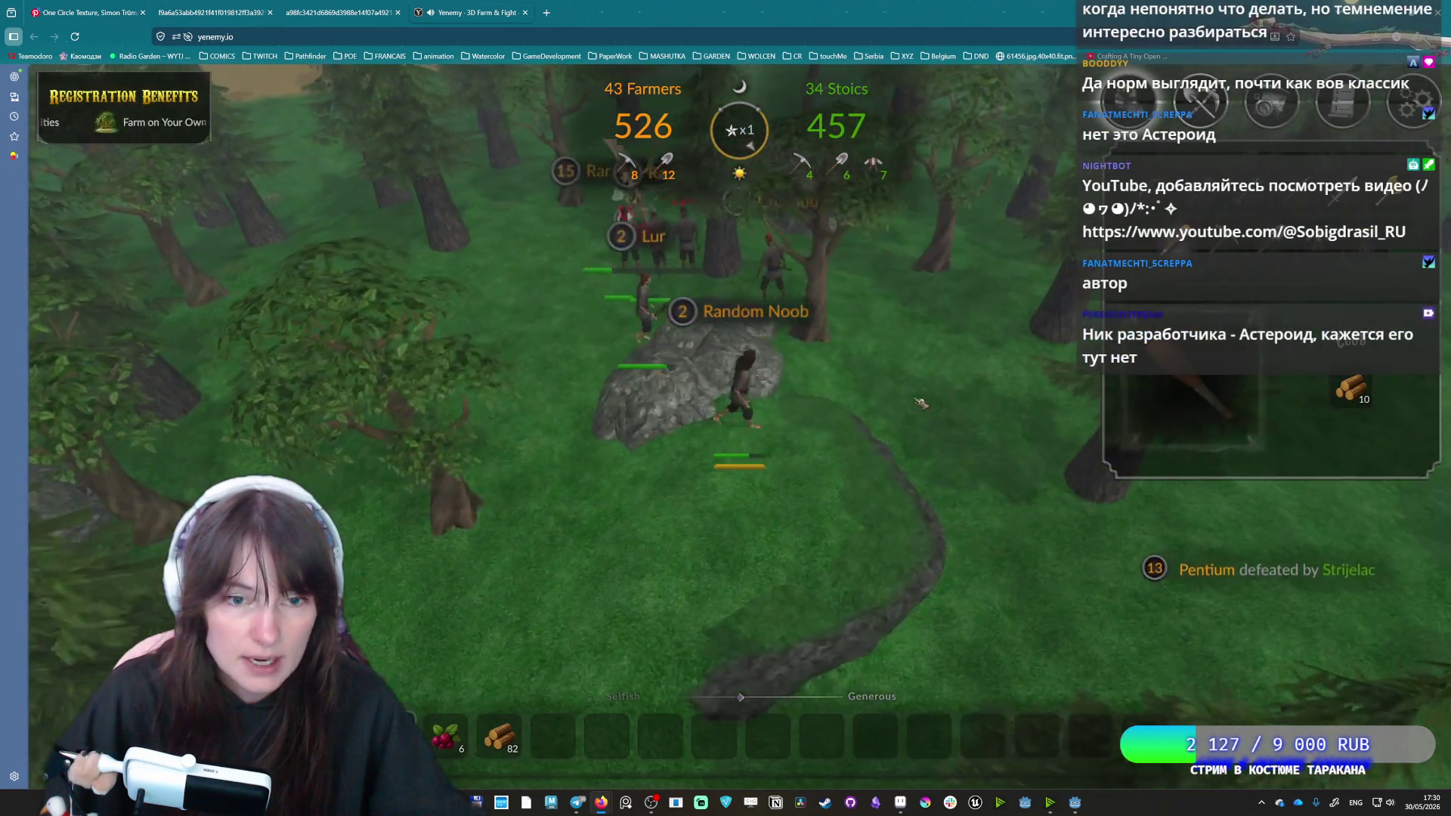
click(531, 614)
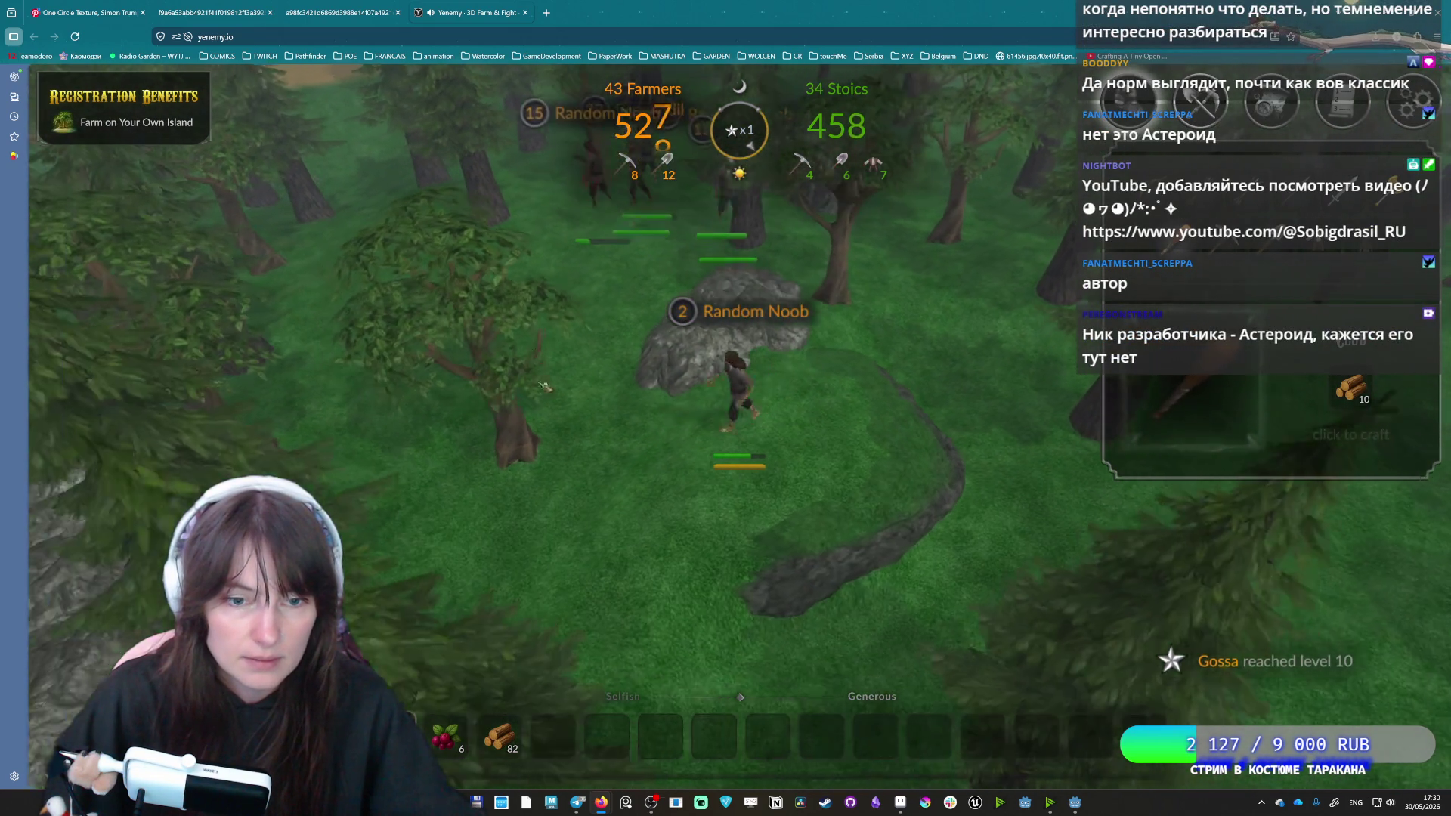
click(753, 276)
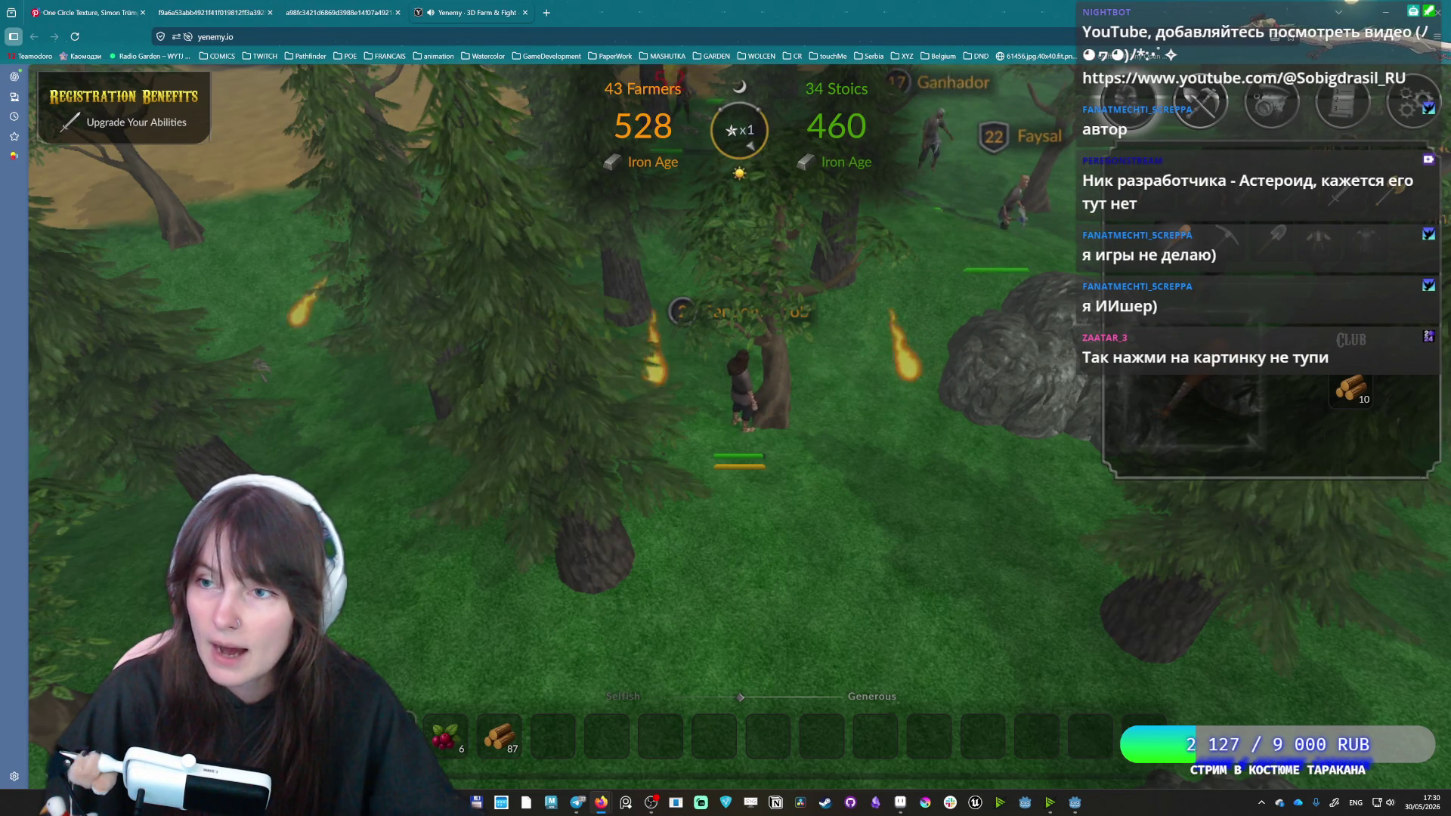
Run right through the forest, chop a tree, then head up-left toward the rock.
key(d)
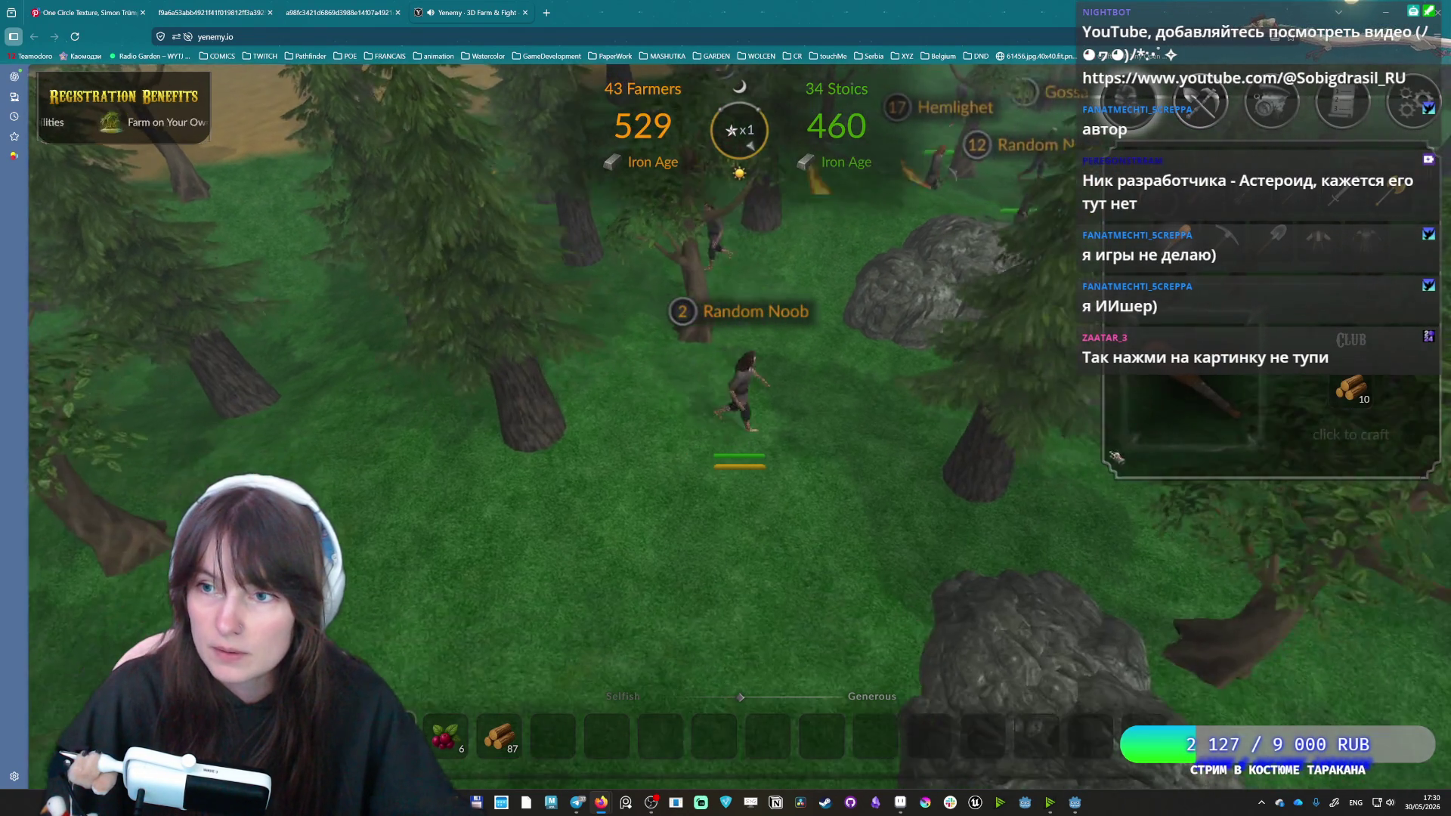
key(d)
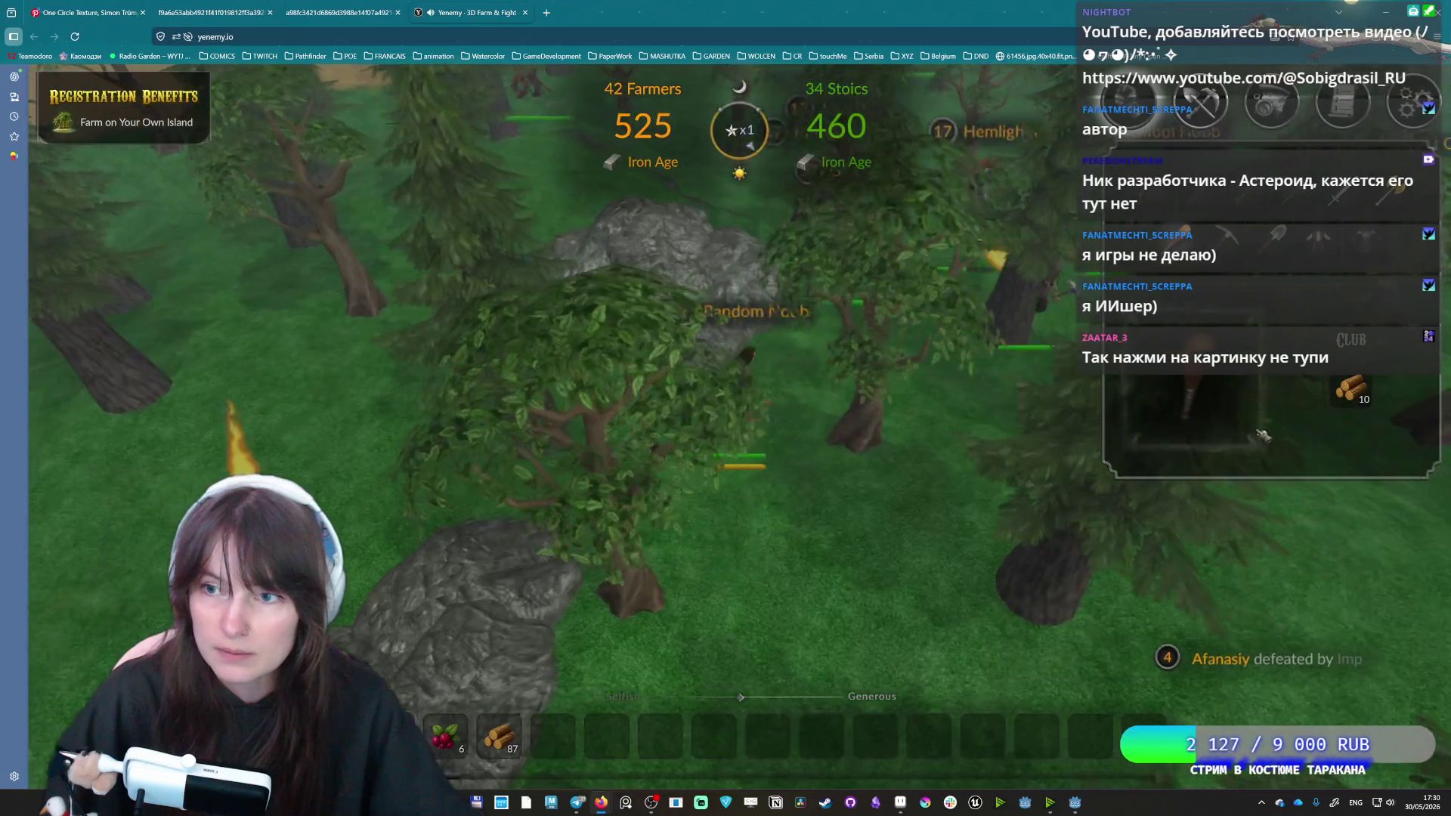
key(d)
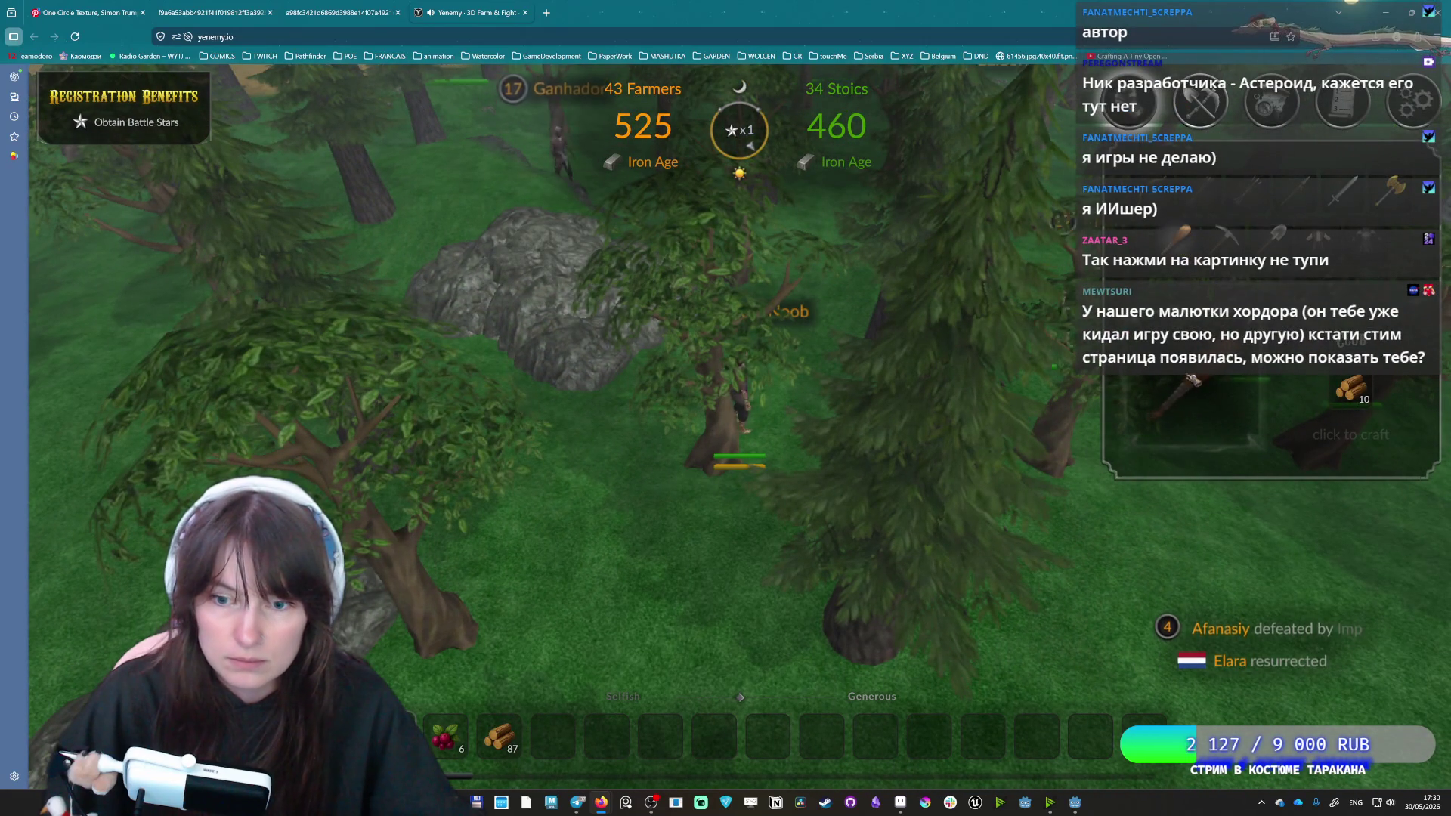
click(1207, 378)
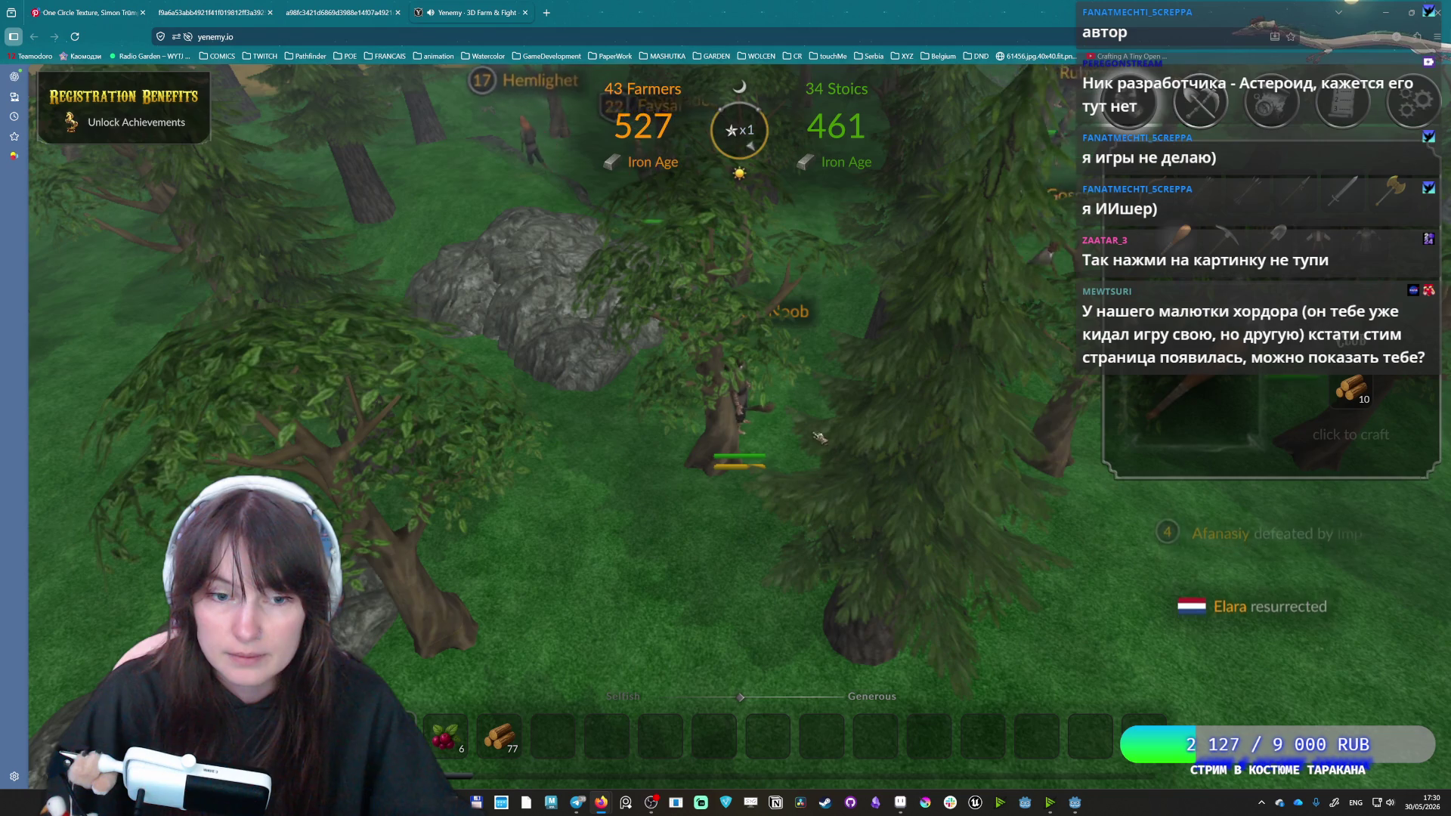
key(w)
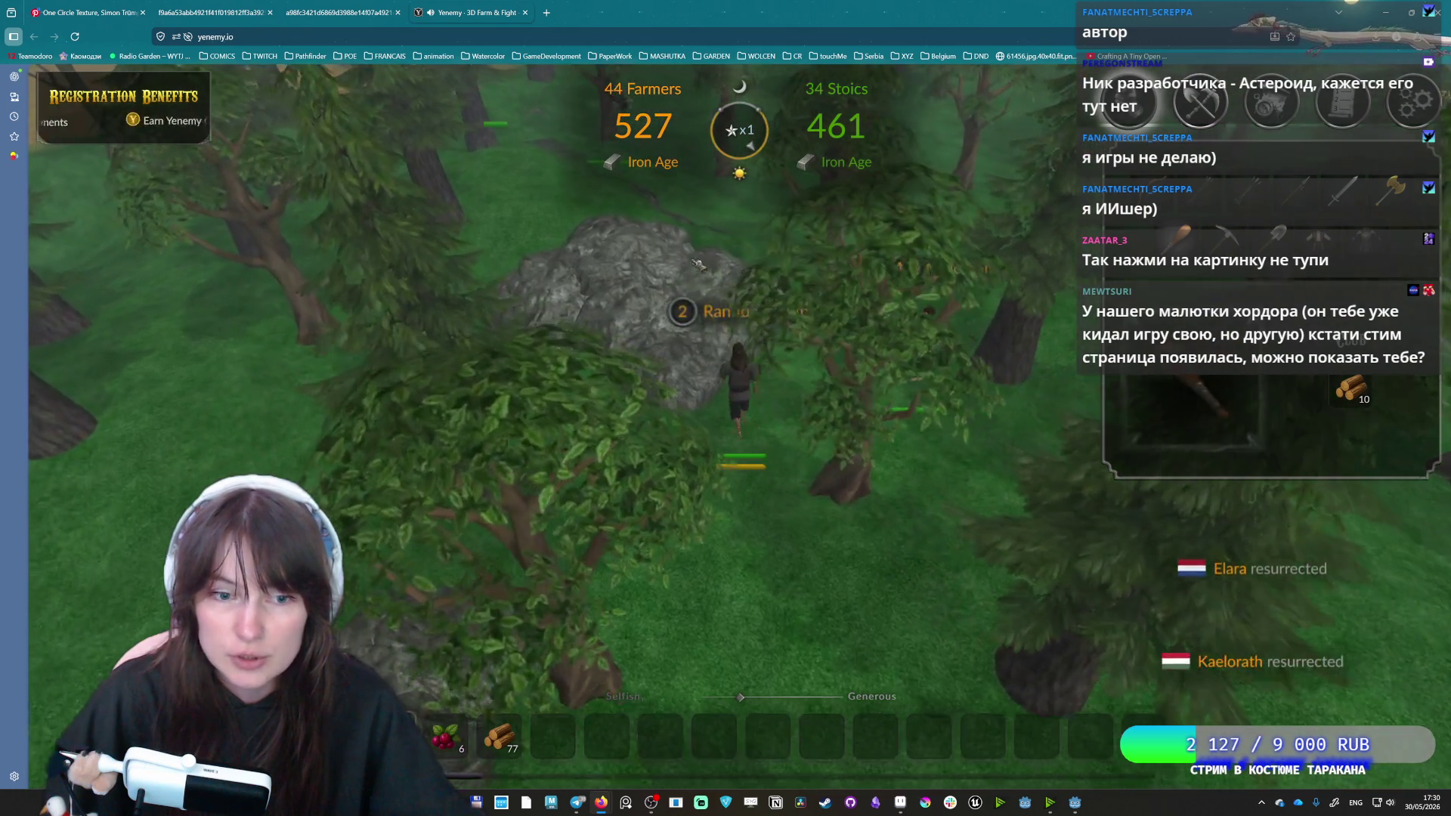
key(w)
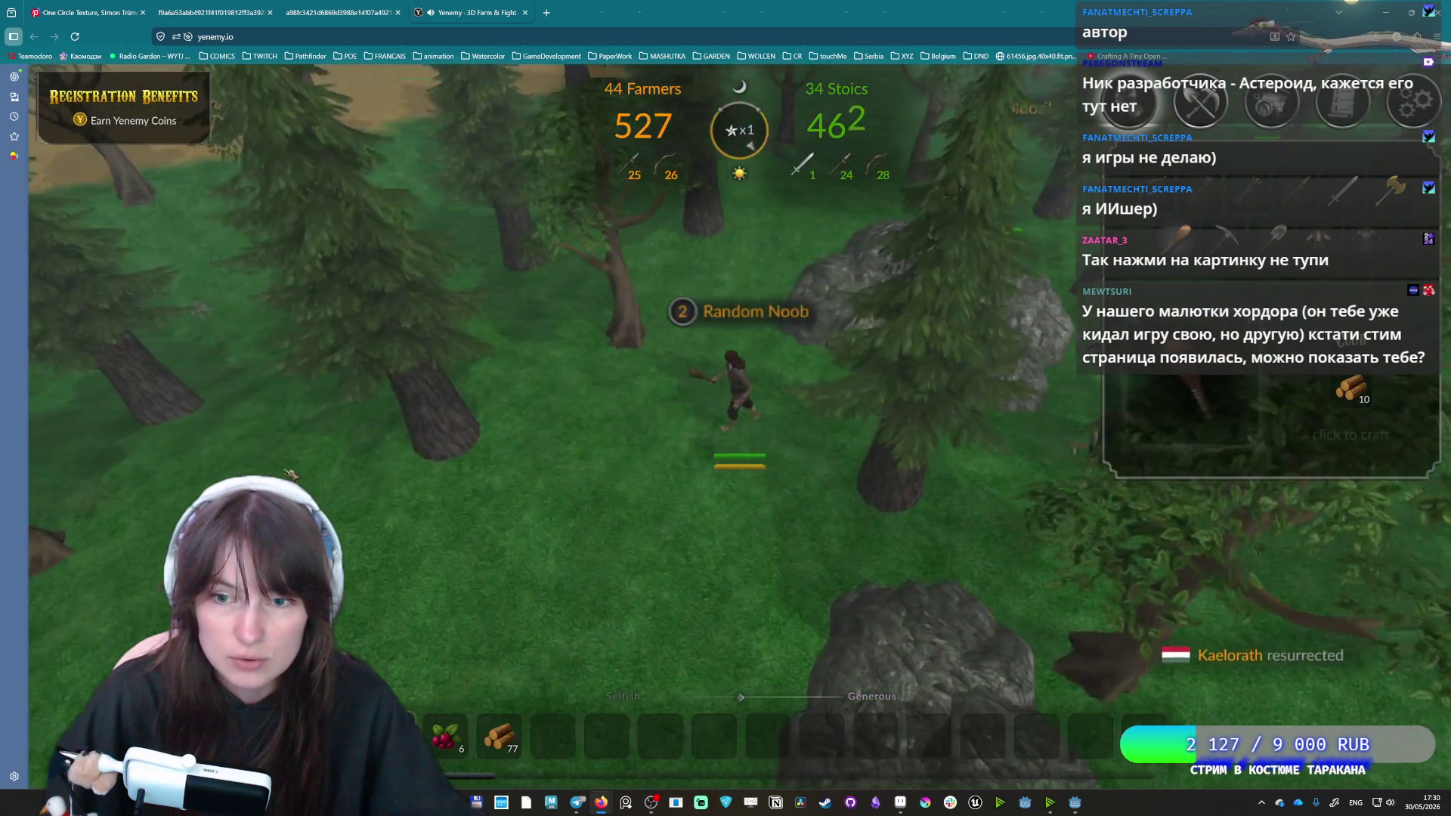
key(w)
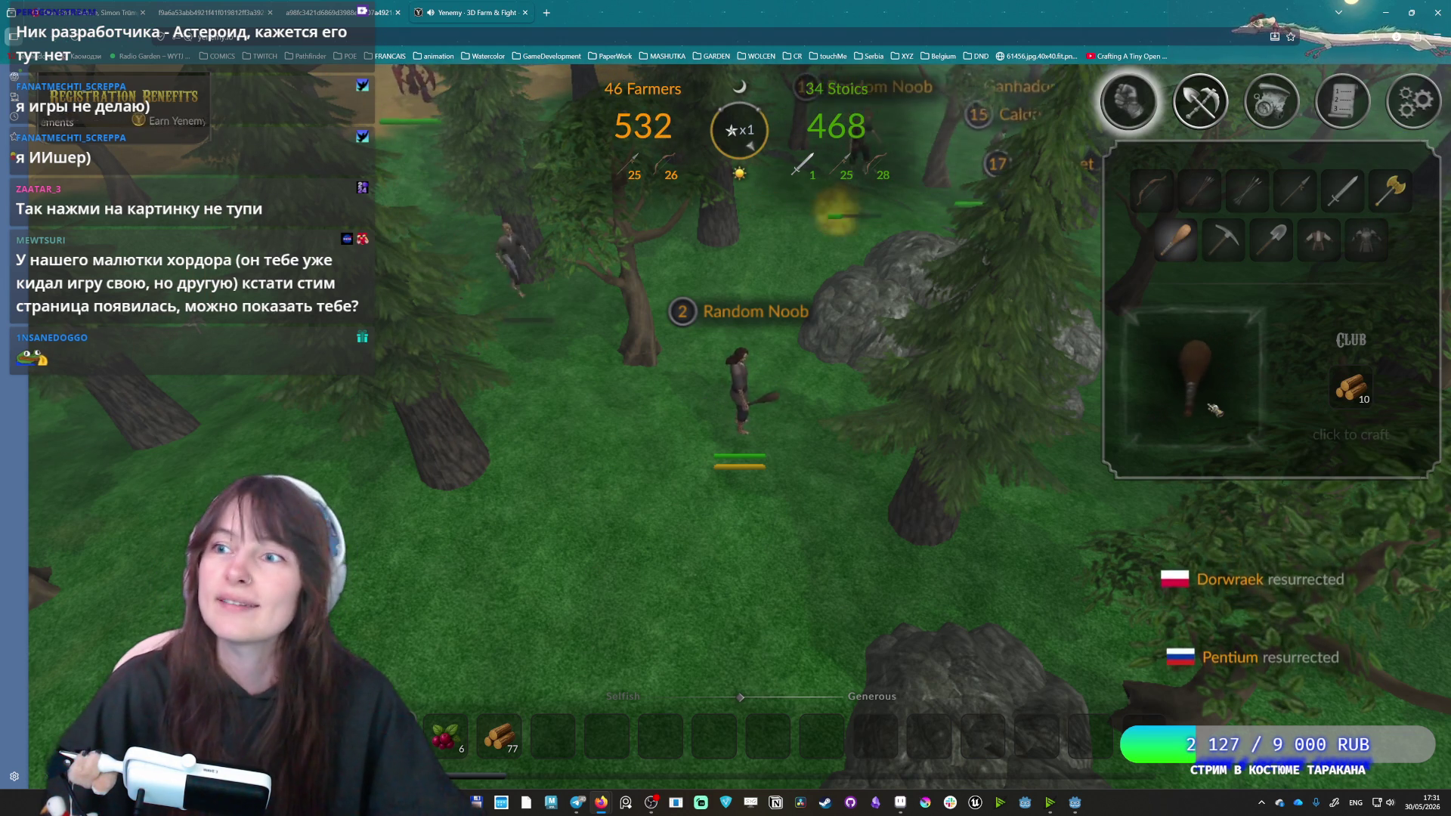
Swing the club and walk over the log piles to collect more wood.
click(454, 312)
key(w)
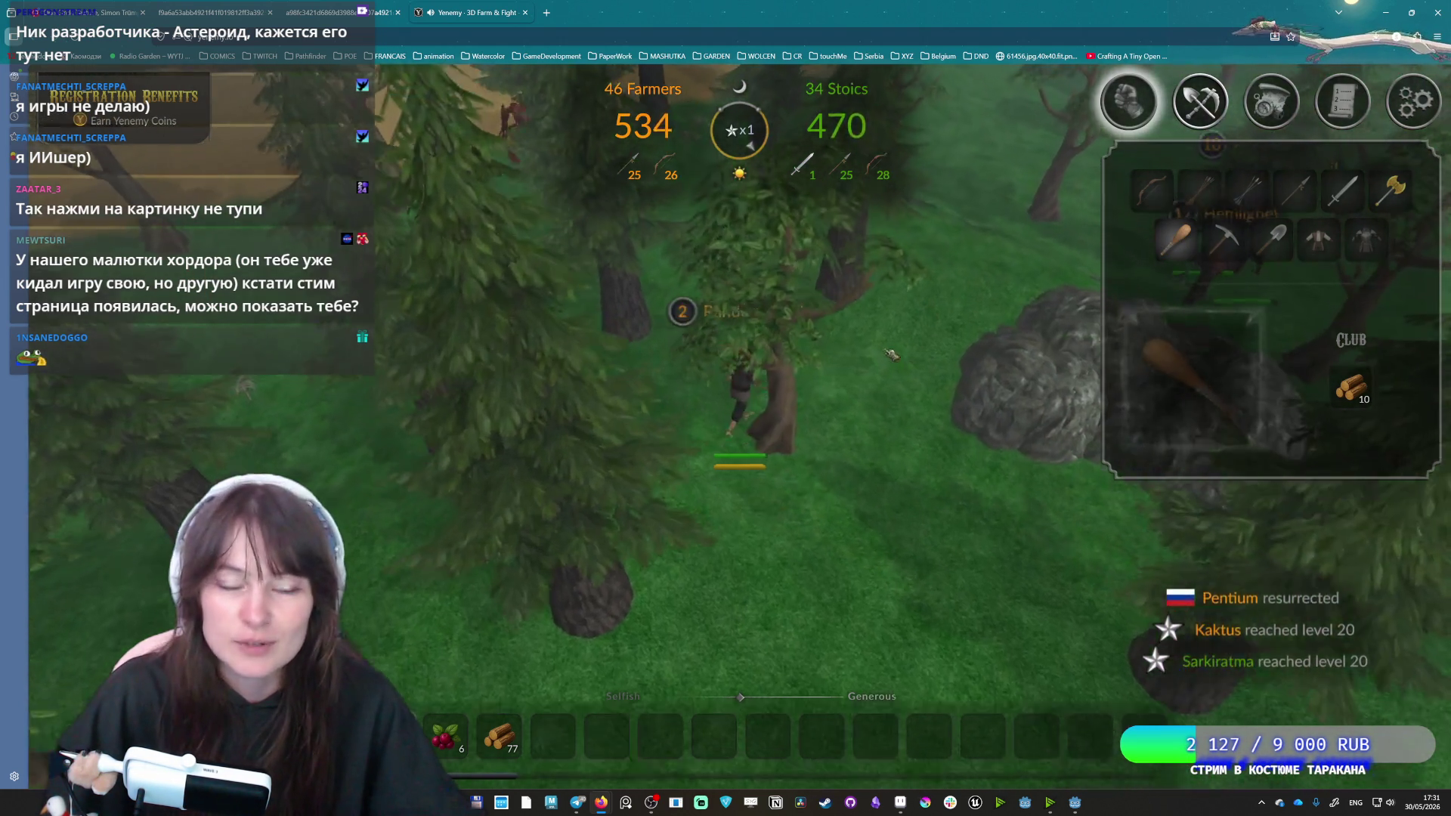
key(w)
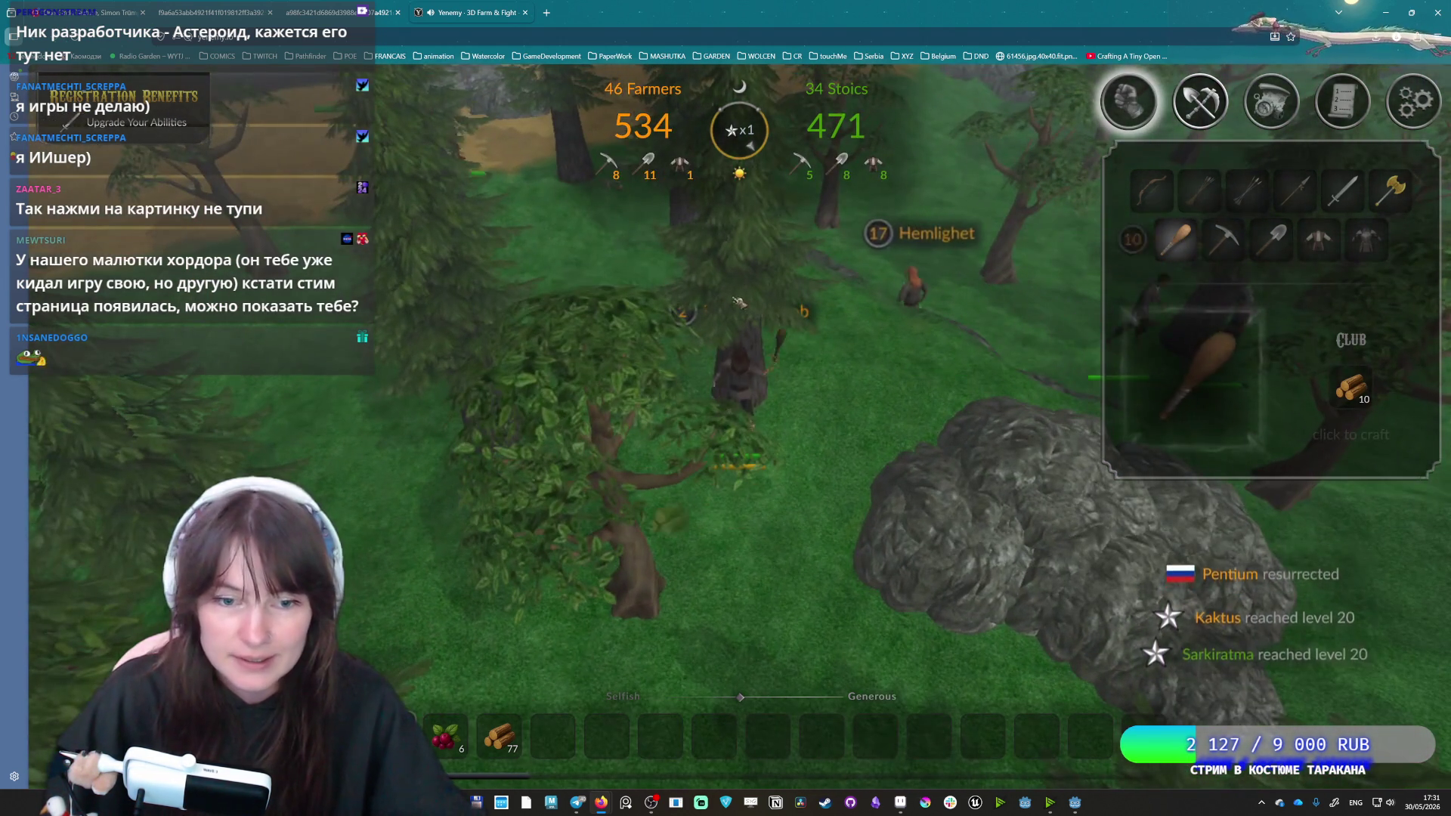
key(w)
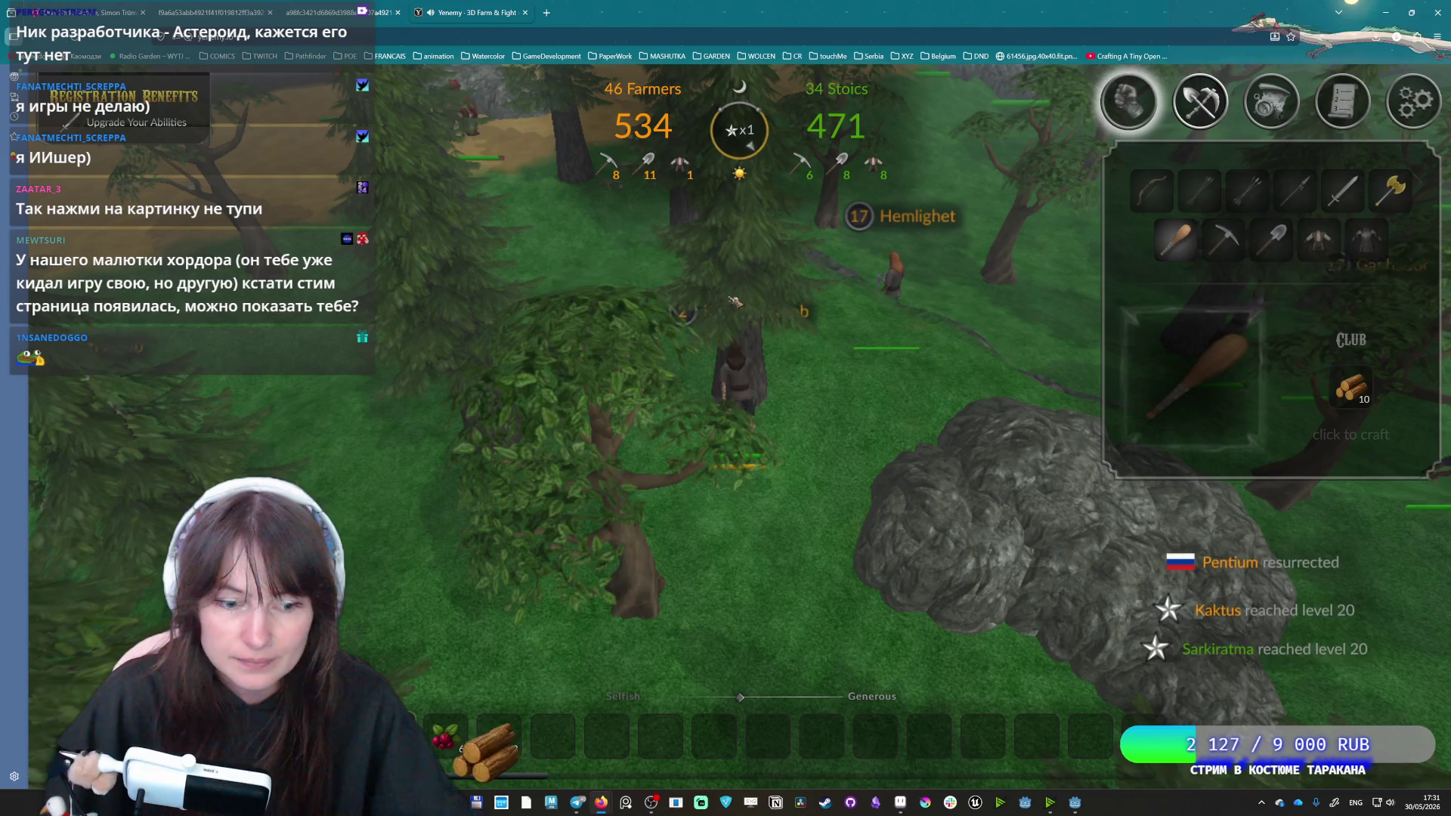
key(w)
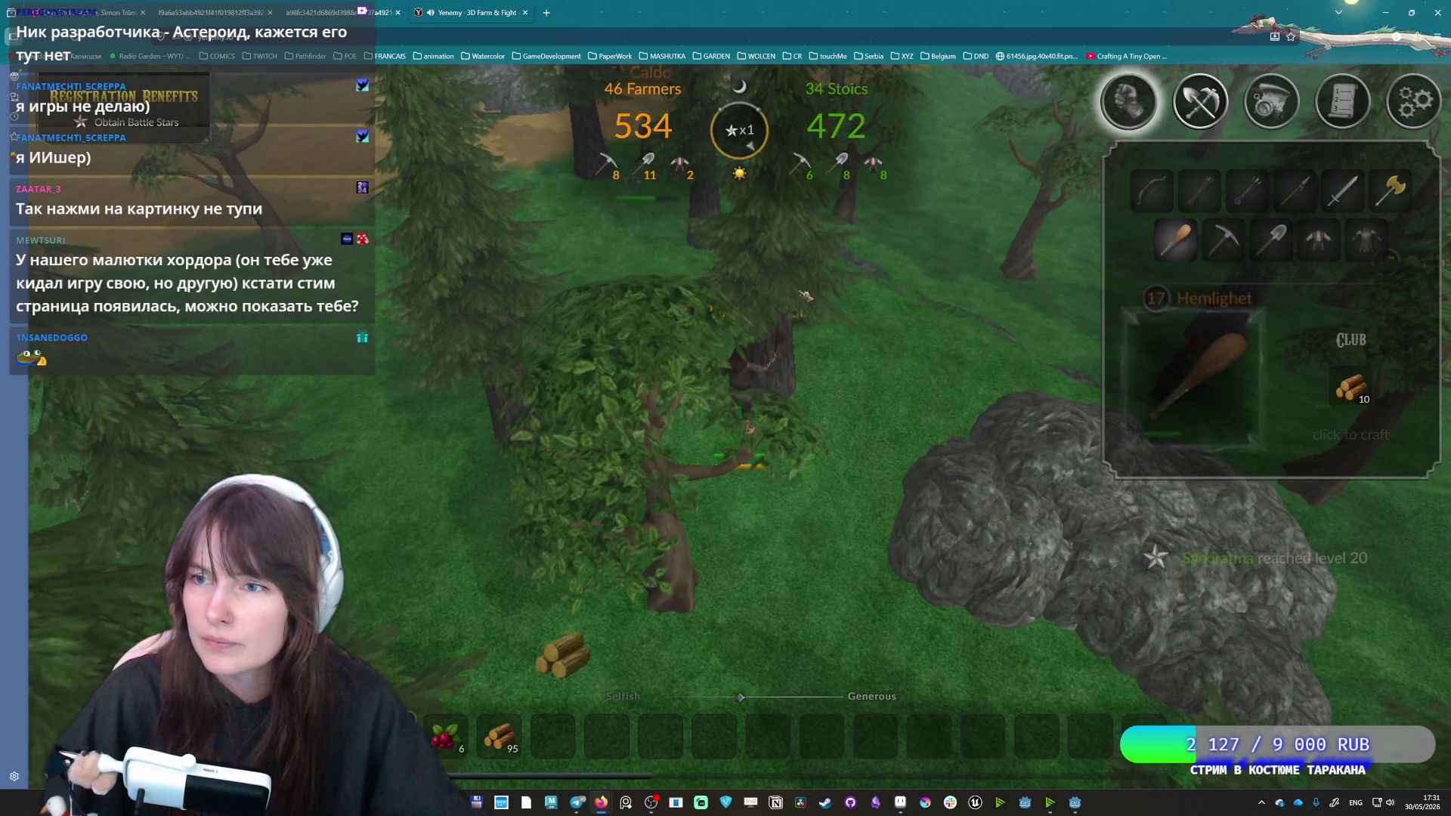
key(s)
key(s)
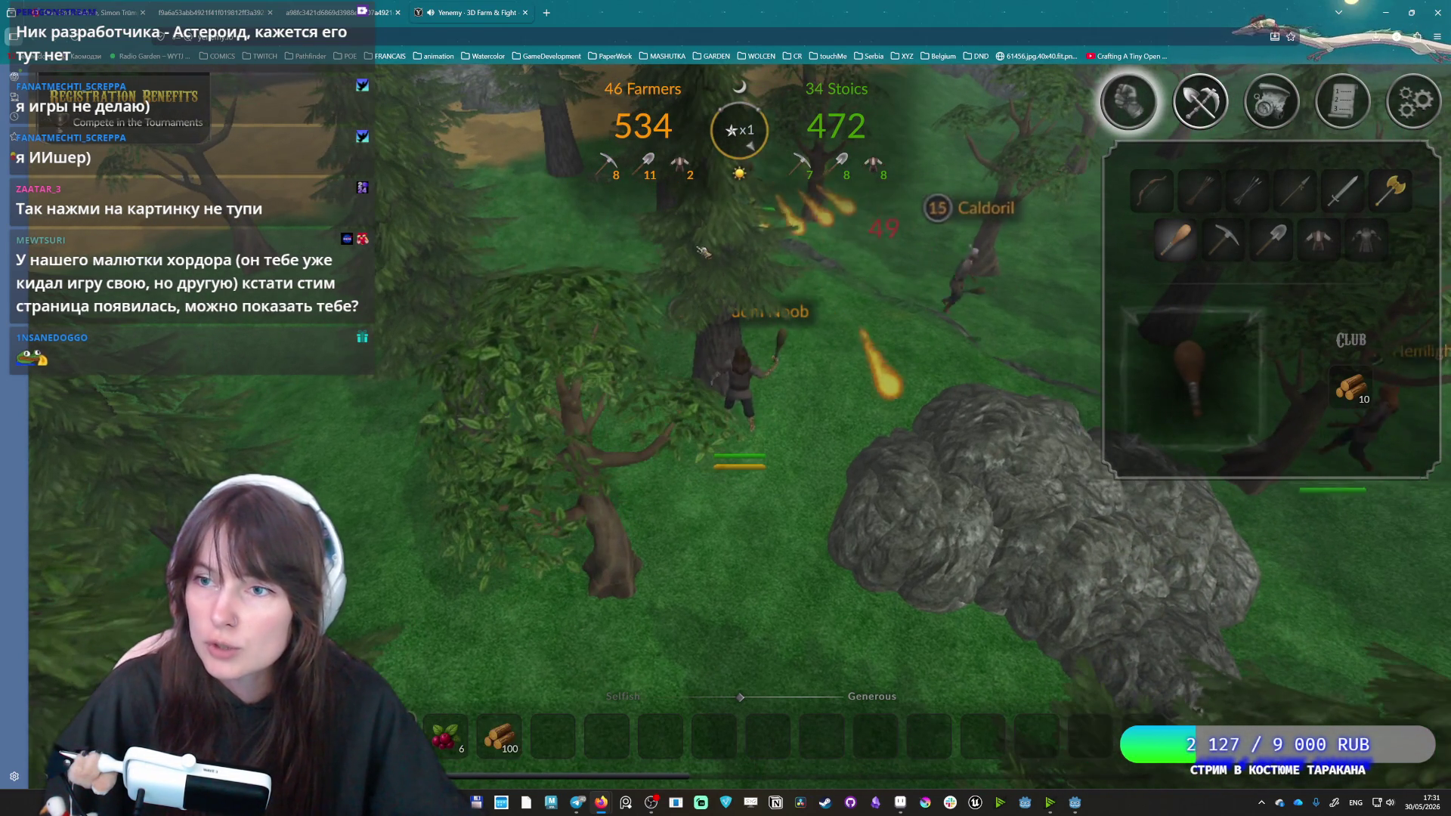
key(s)
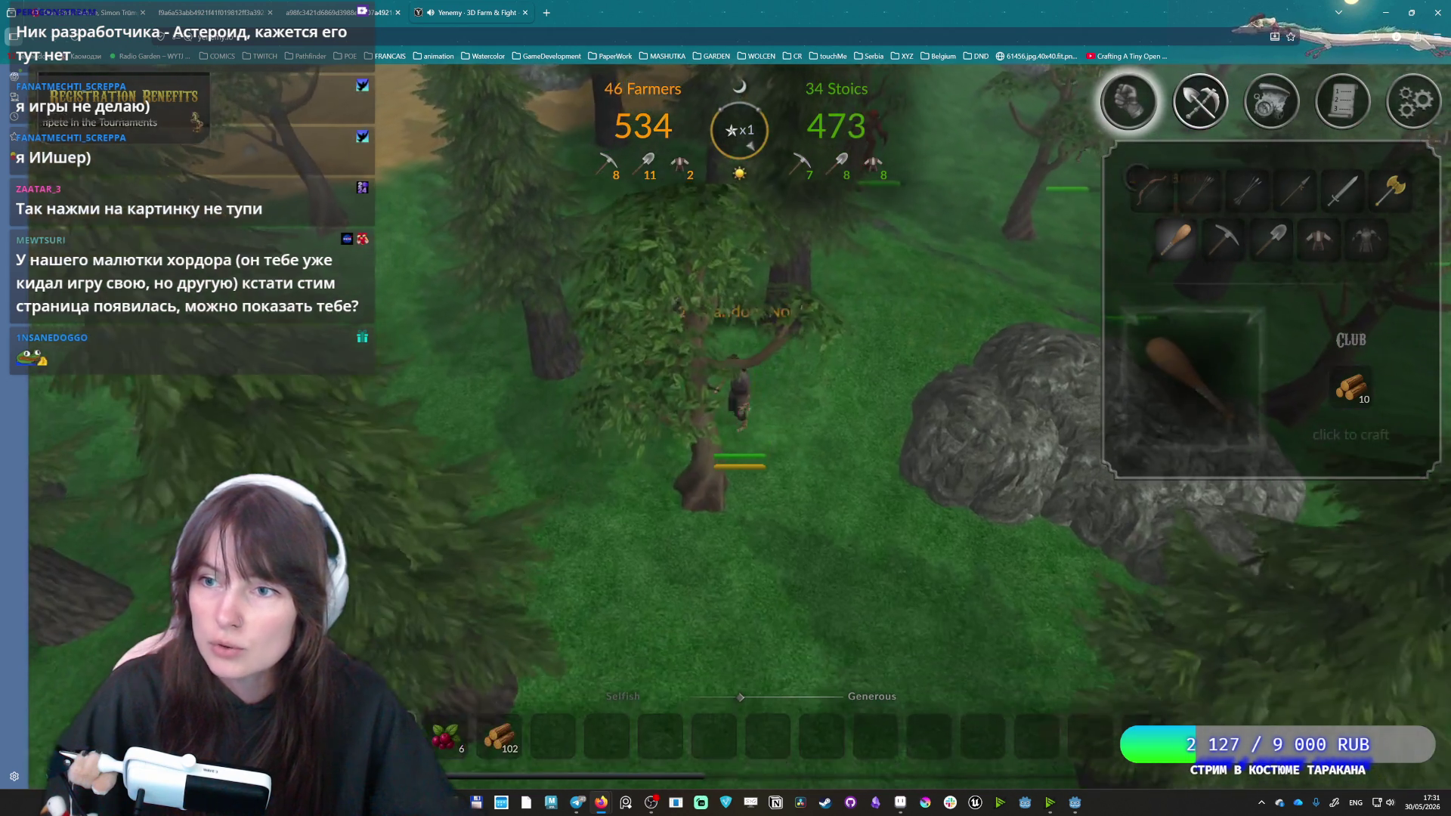
key(s)
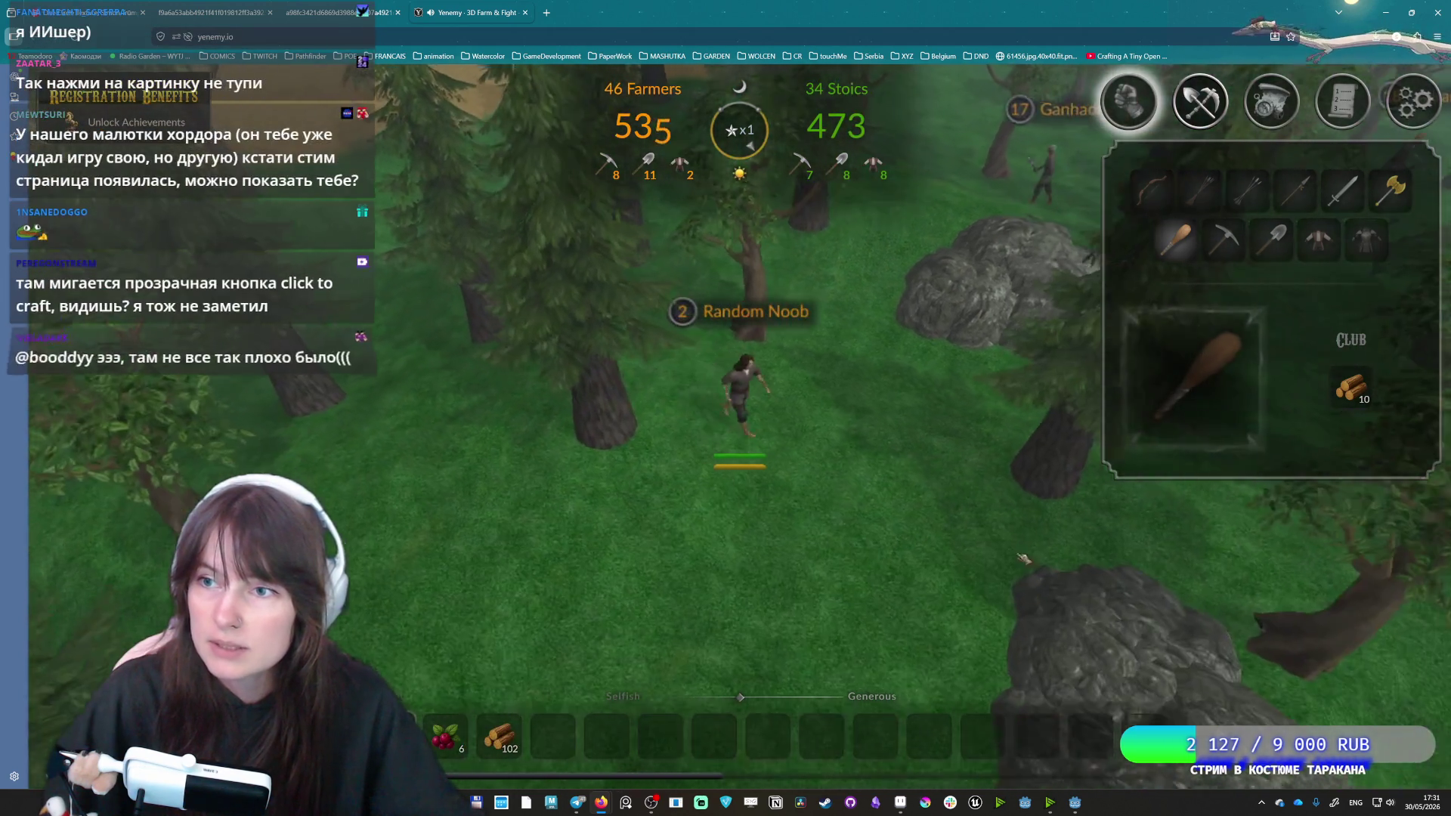
Walk around the large rock back to the clearing and craft a club from 10 wood.
key(w)
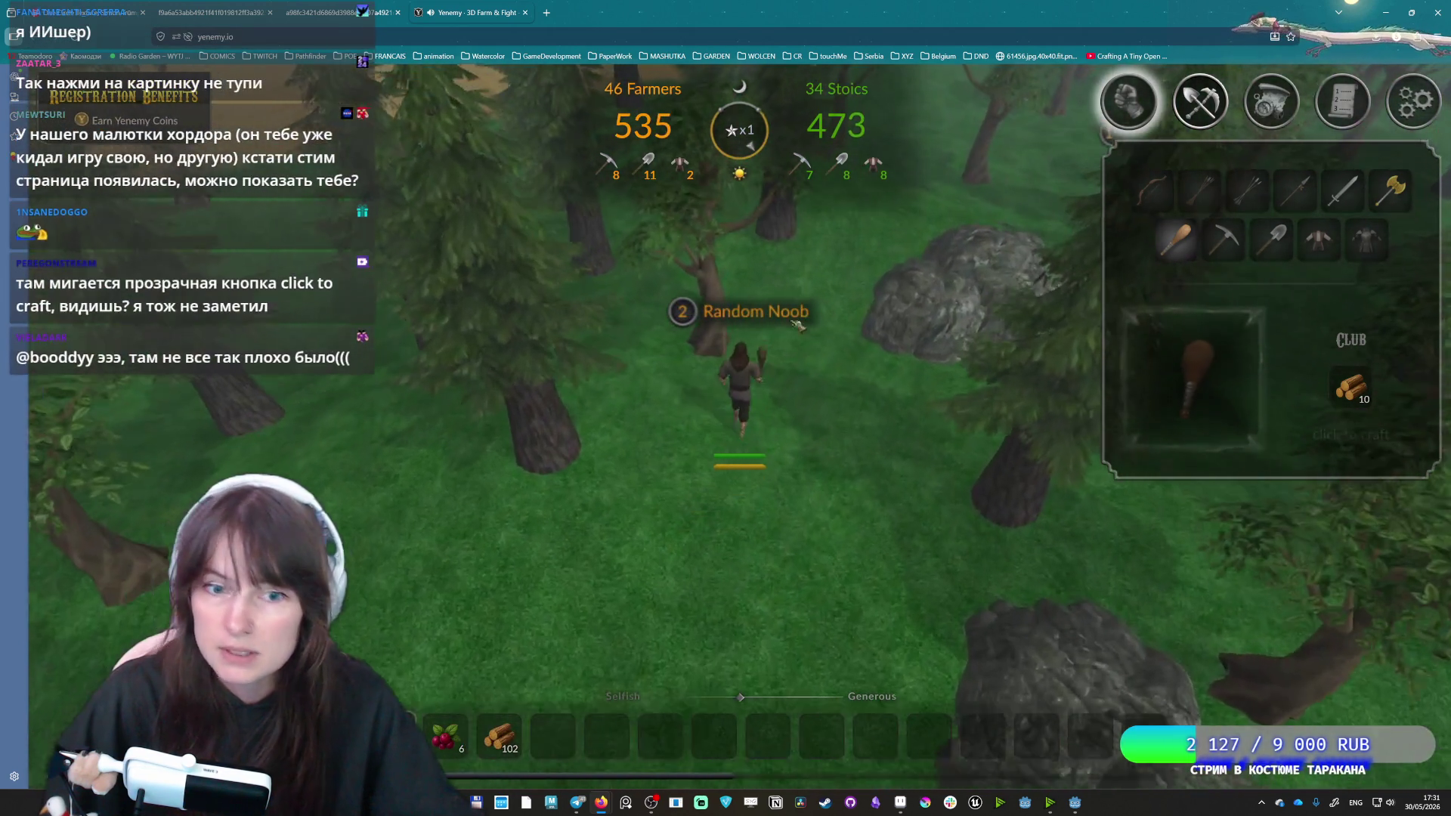
key(w)
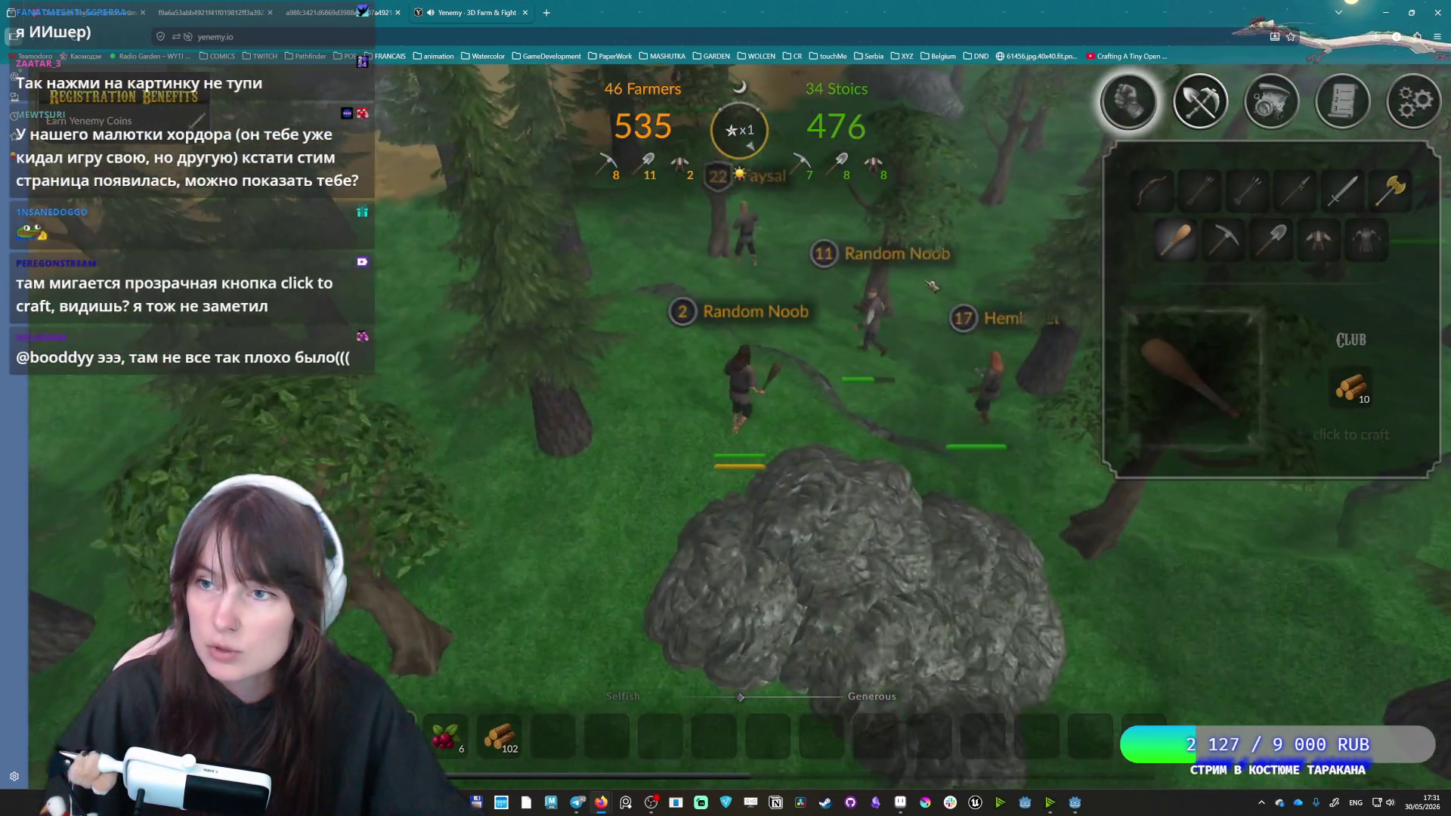
key(w)
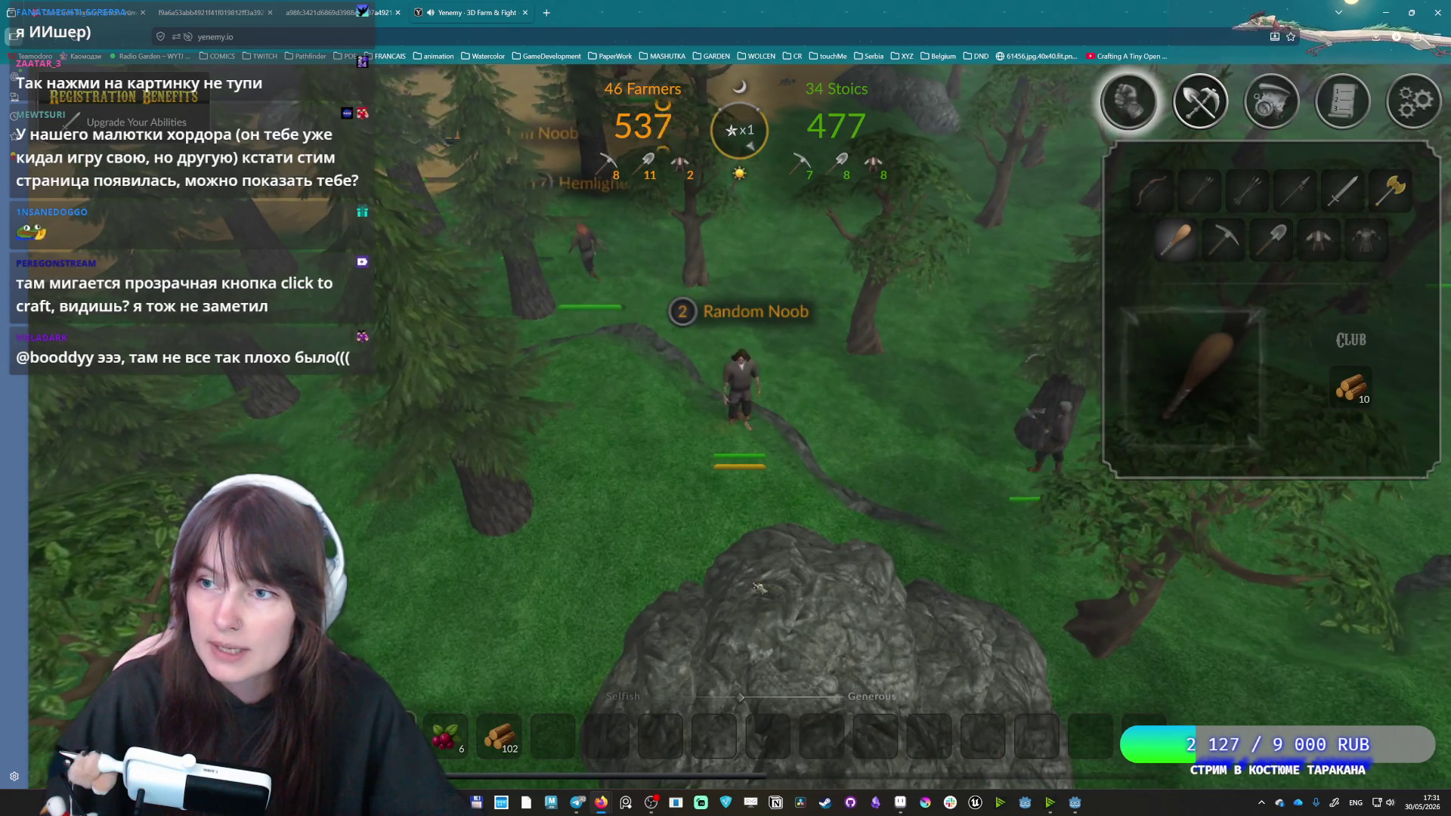
key(s)
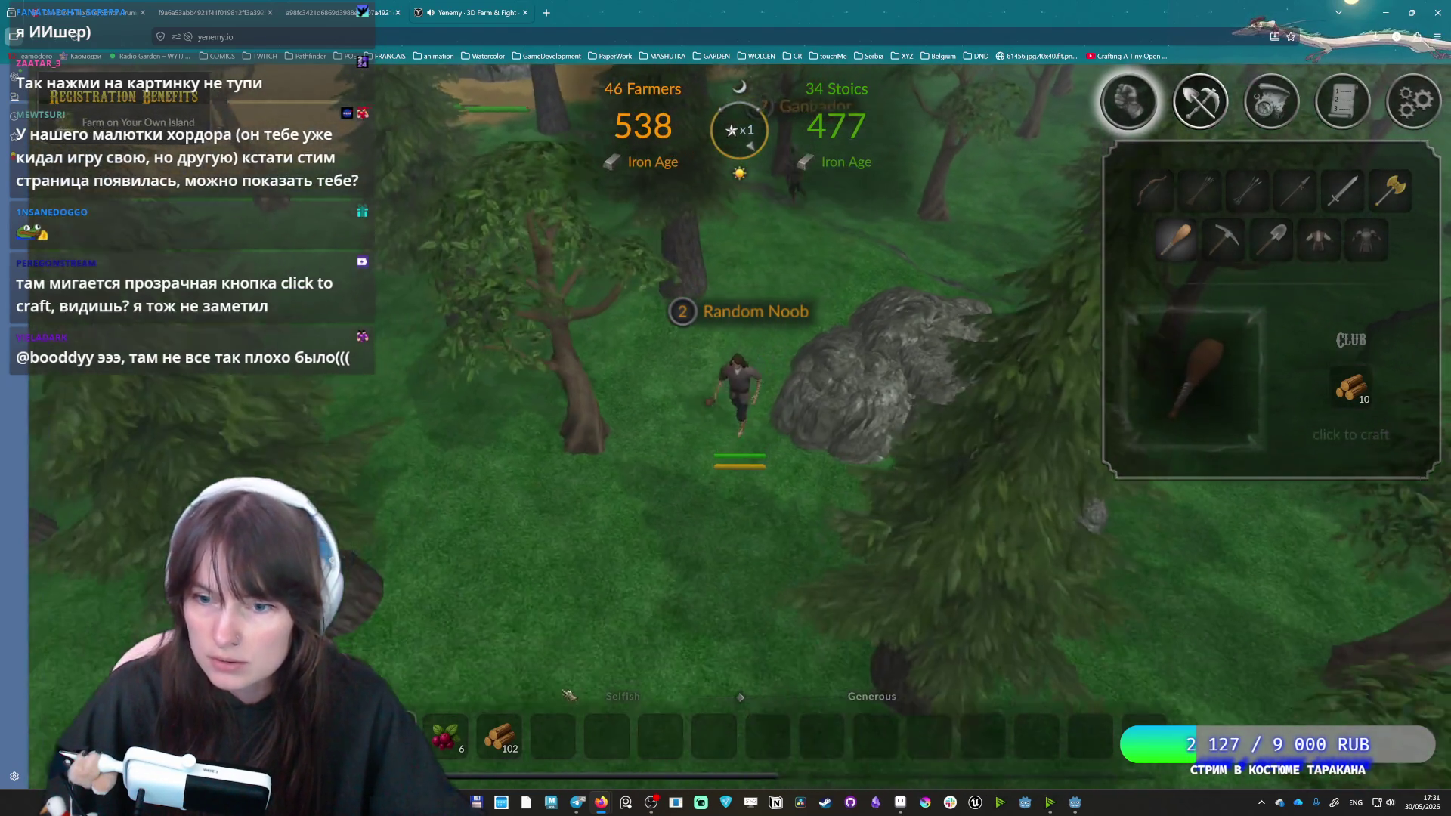
key(s)
click(1361, 442)
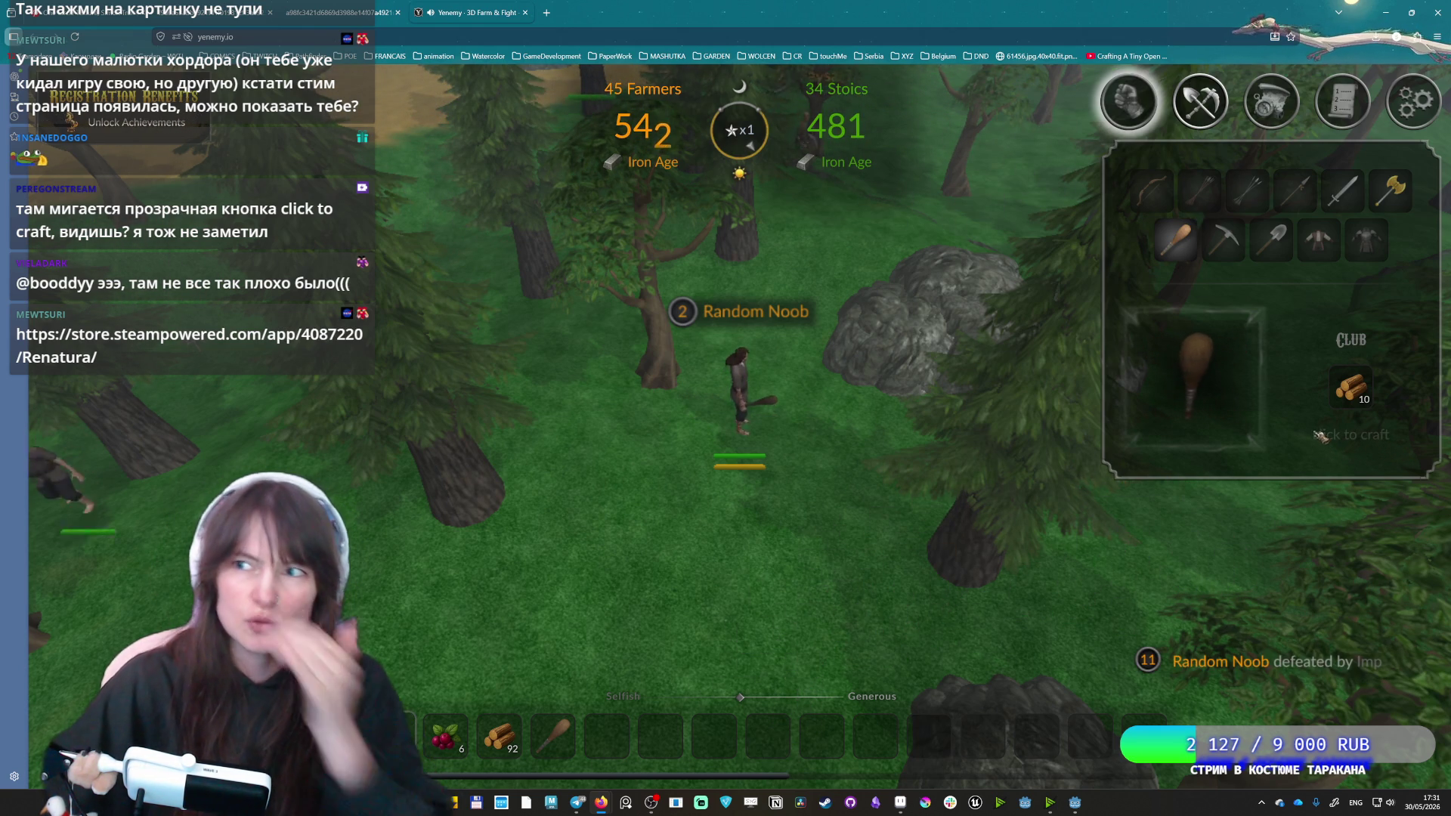
Walk around the pine to the rock and mine it for stone.
key(w)
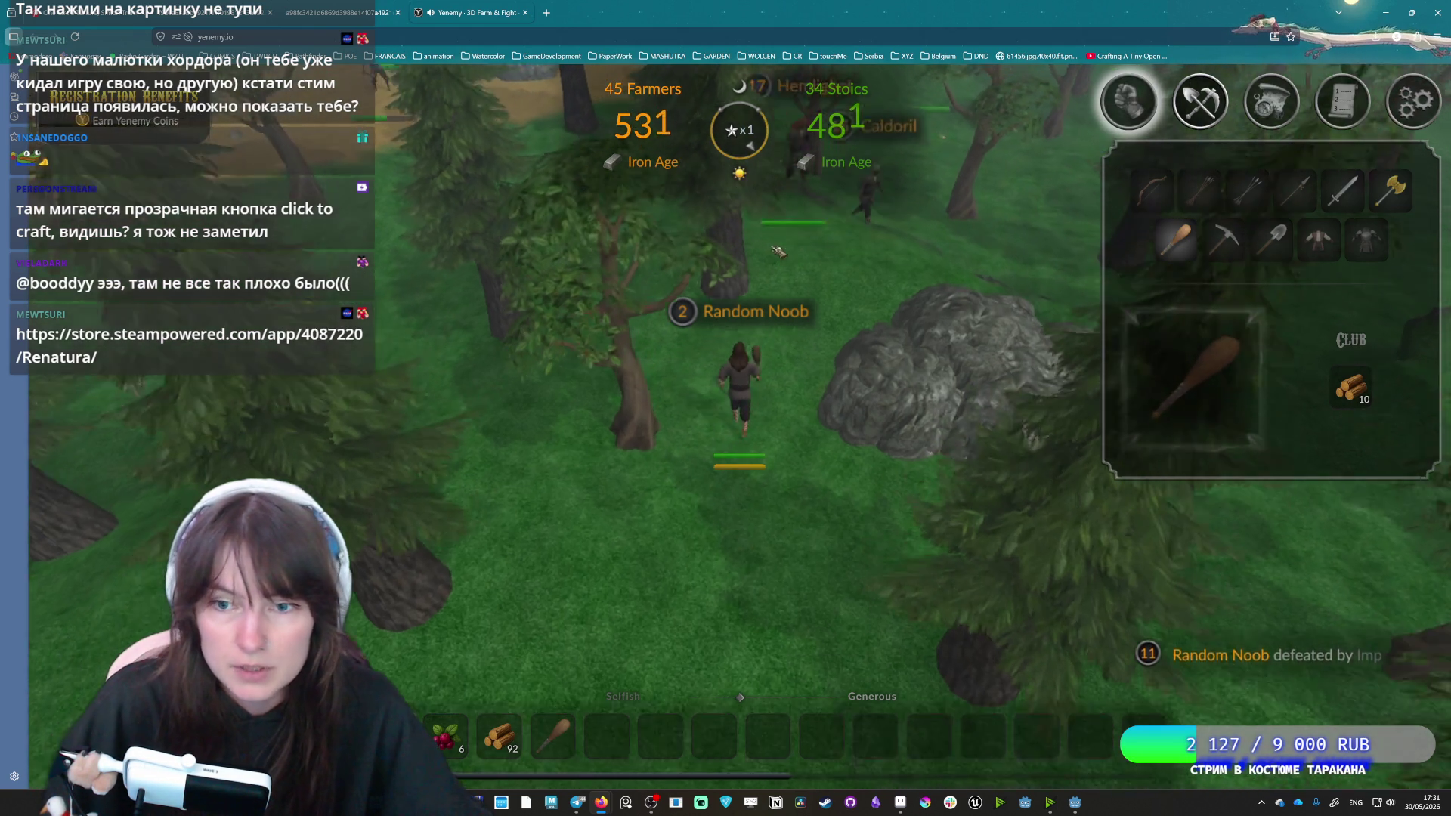
key(w)
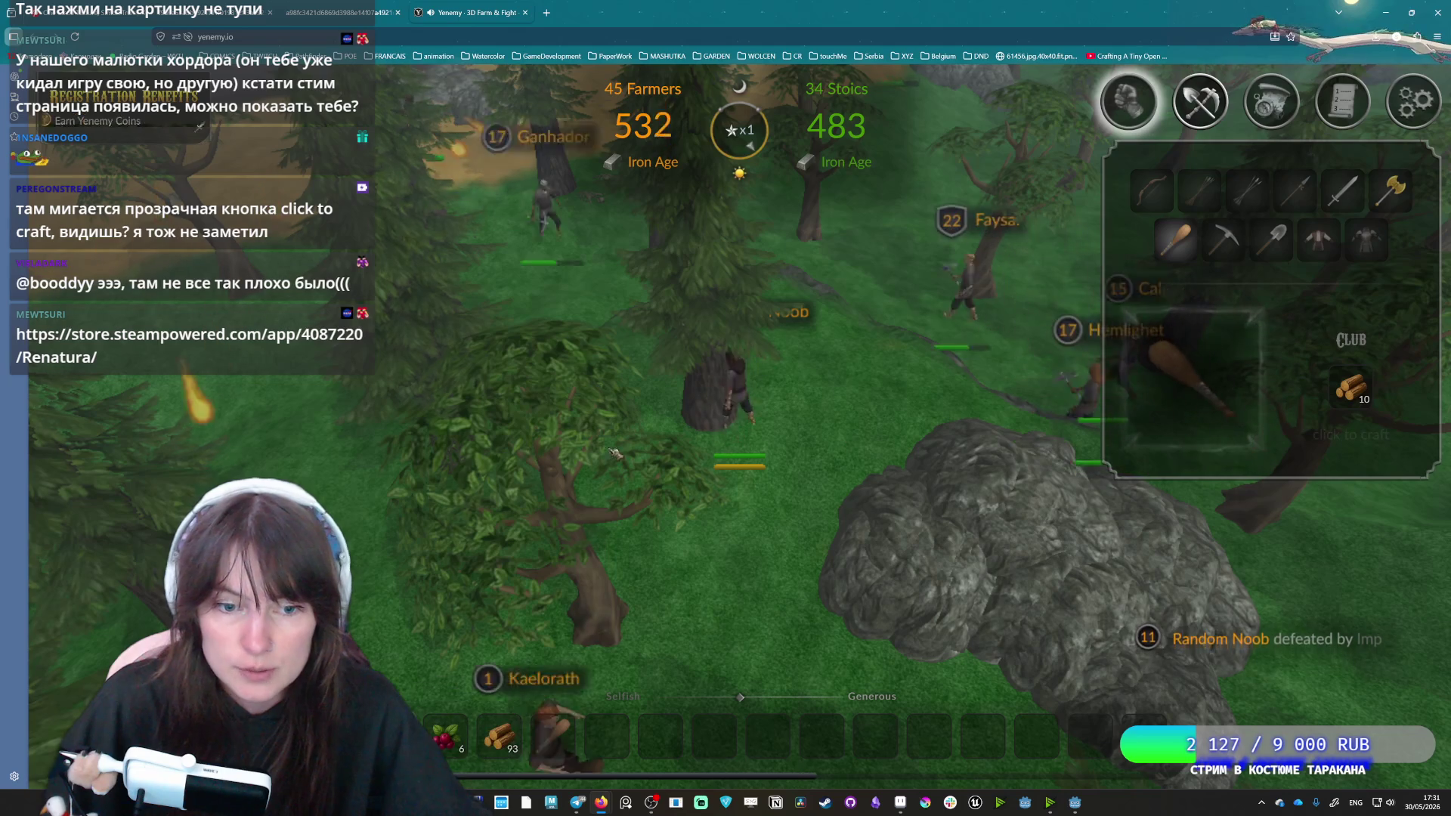
key(w)
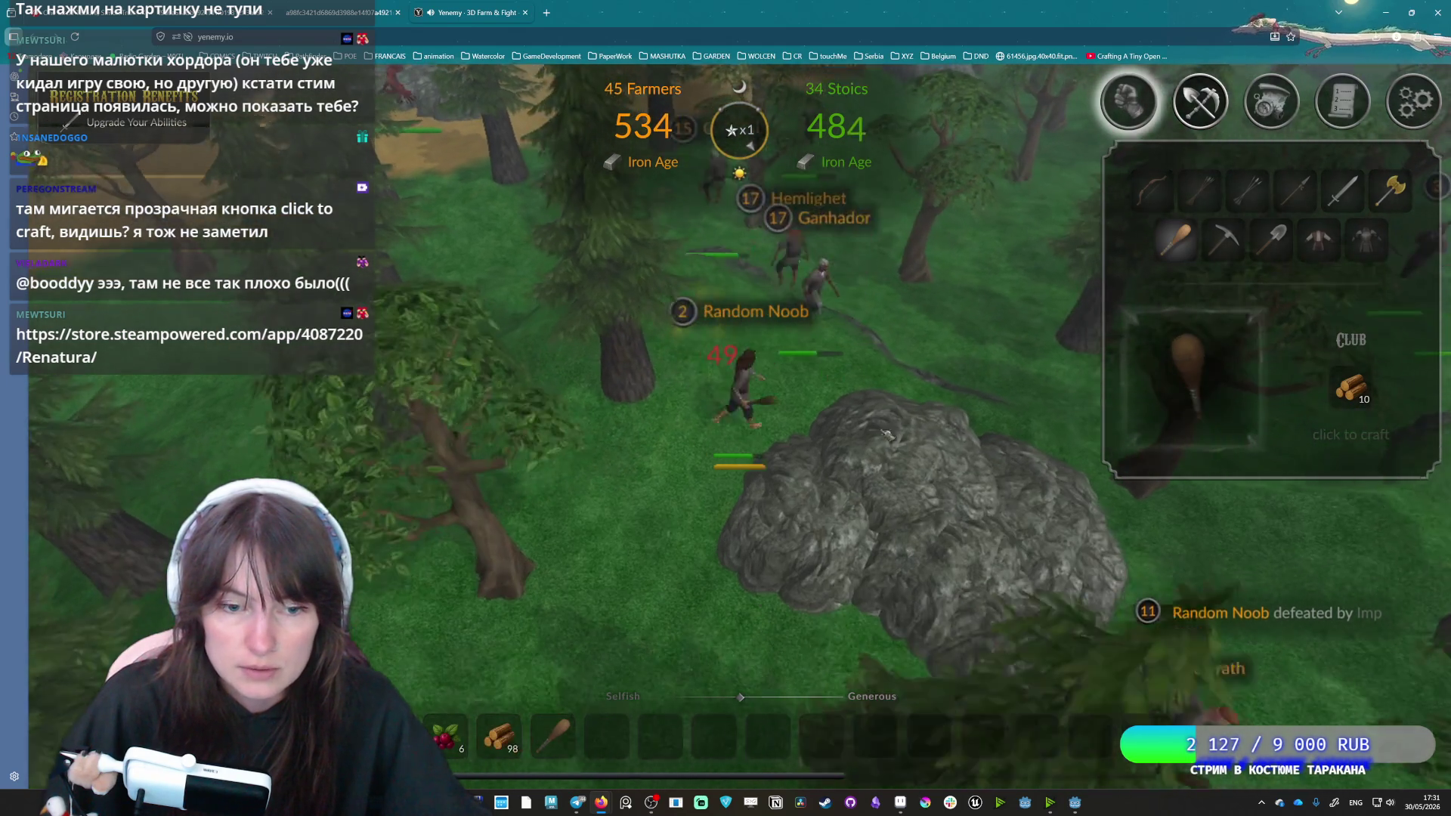
key(w)
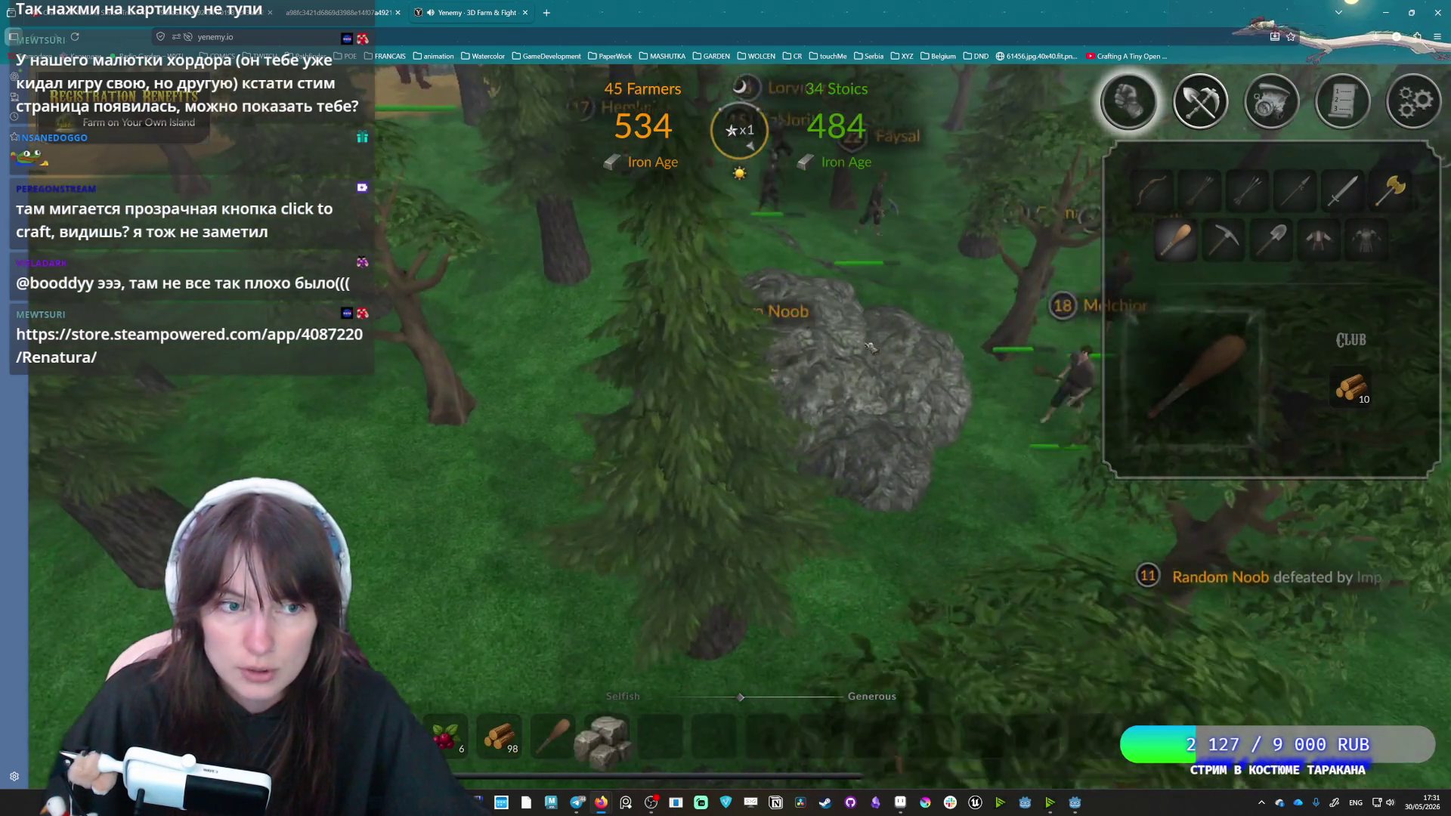
click(880, 363)
mouse_move(880, 362)
mouse_down()
mouse_move(880, 387)
mouse_move(831, 355)
mouse_up()
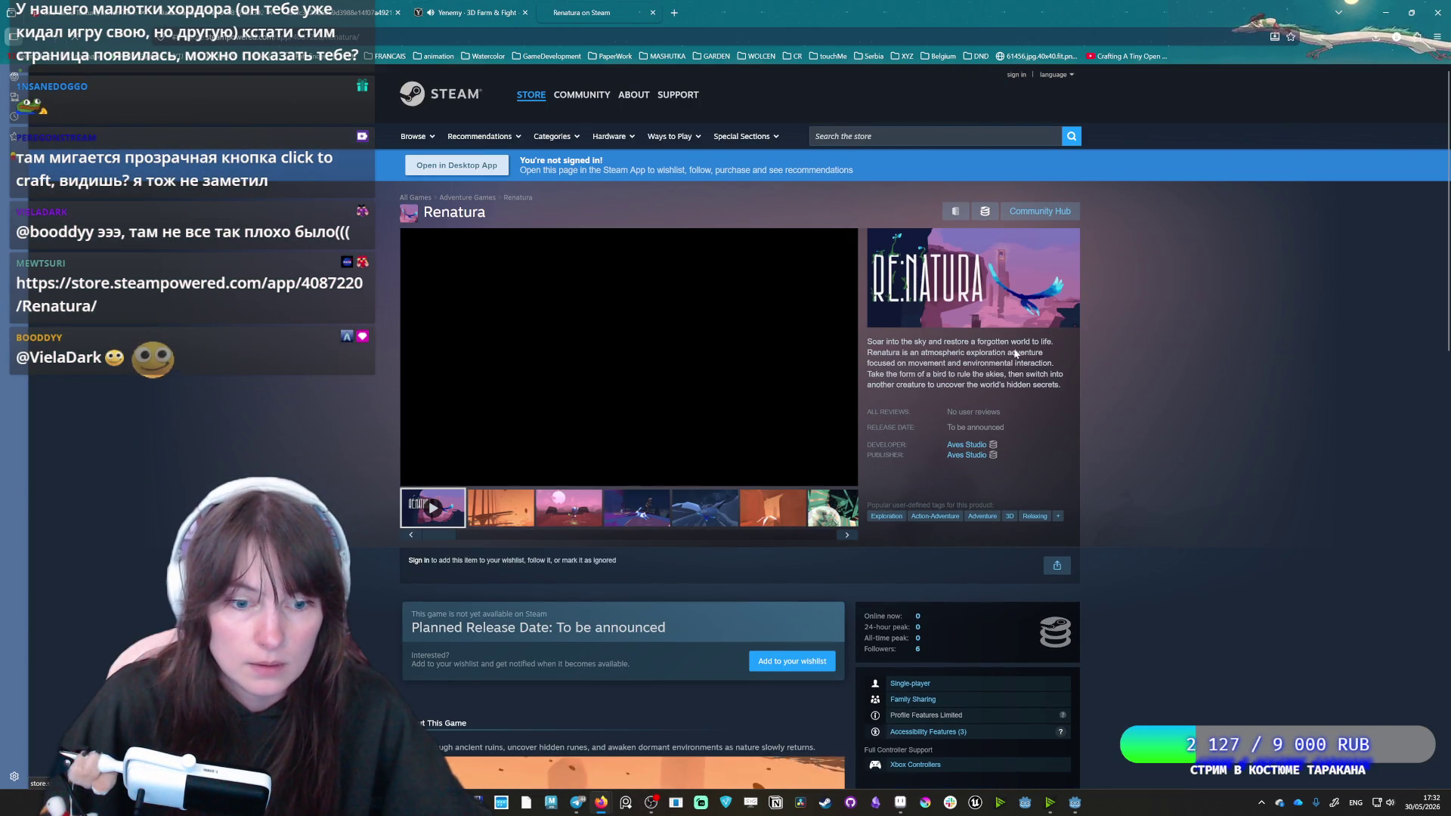
Switch from the Renatura Steam page back to the Yenemy game tab.
click(469, 13)
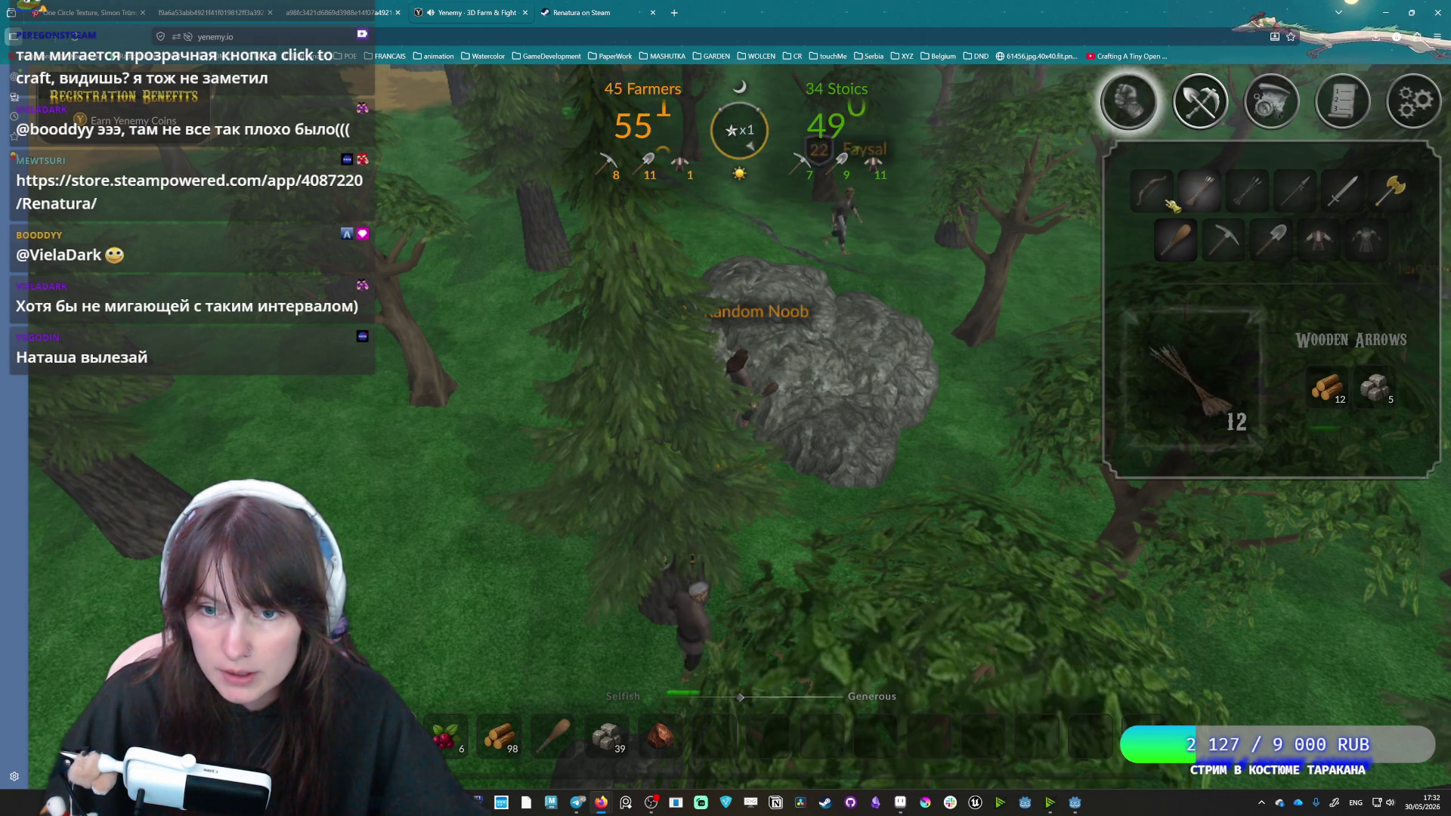
Walk the character past the rock and forward through the trees toward the sand.
key(w)
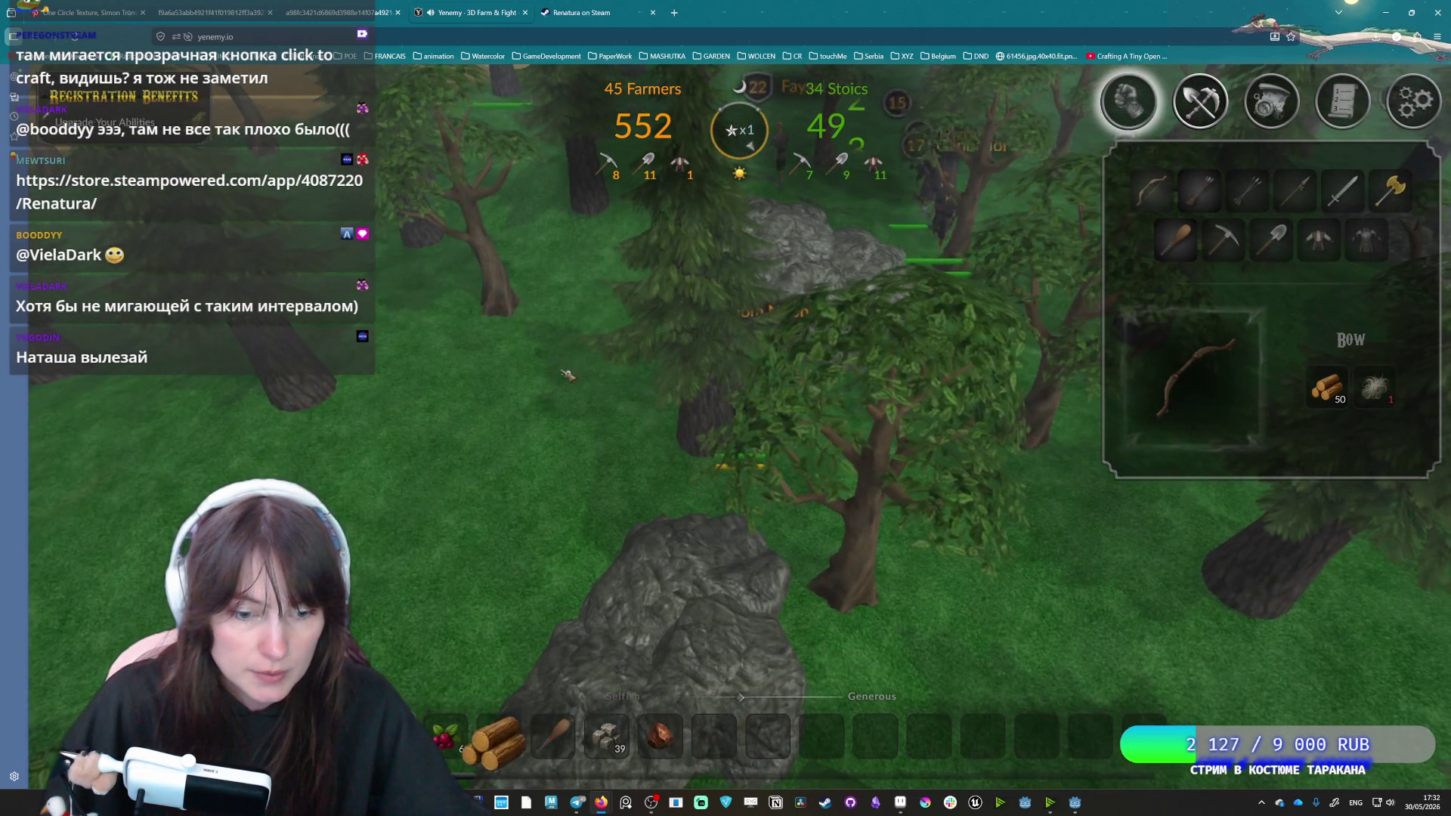
key(w)
key(a)
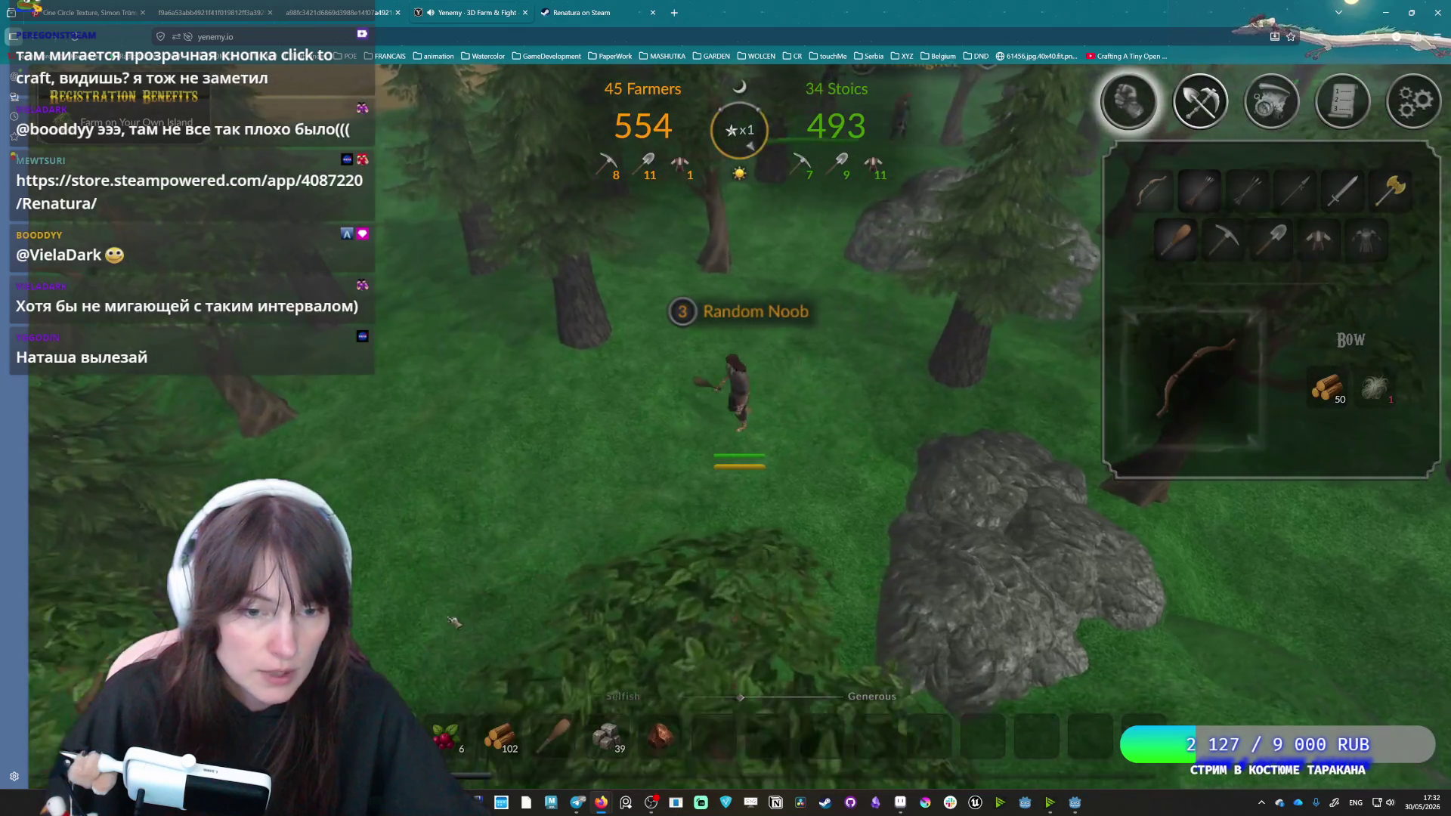
key(w)
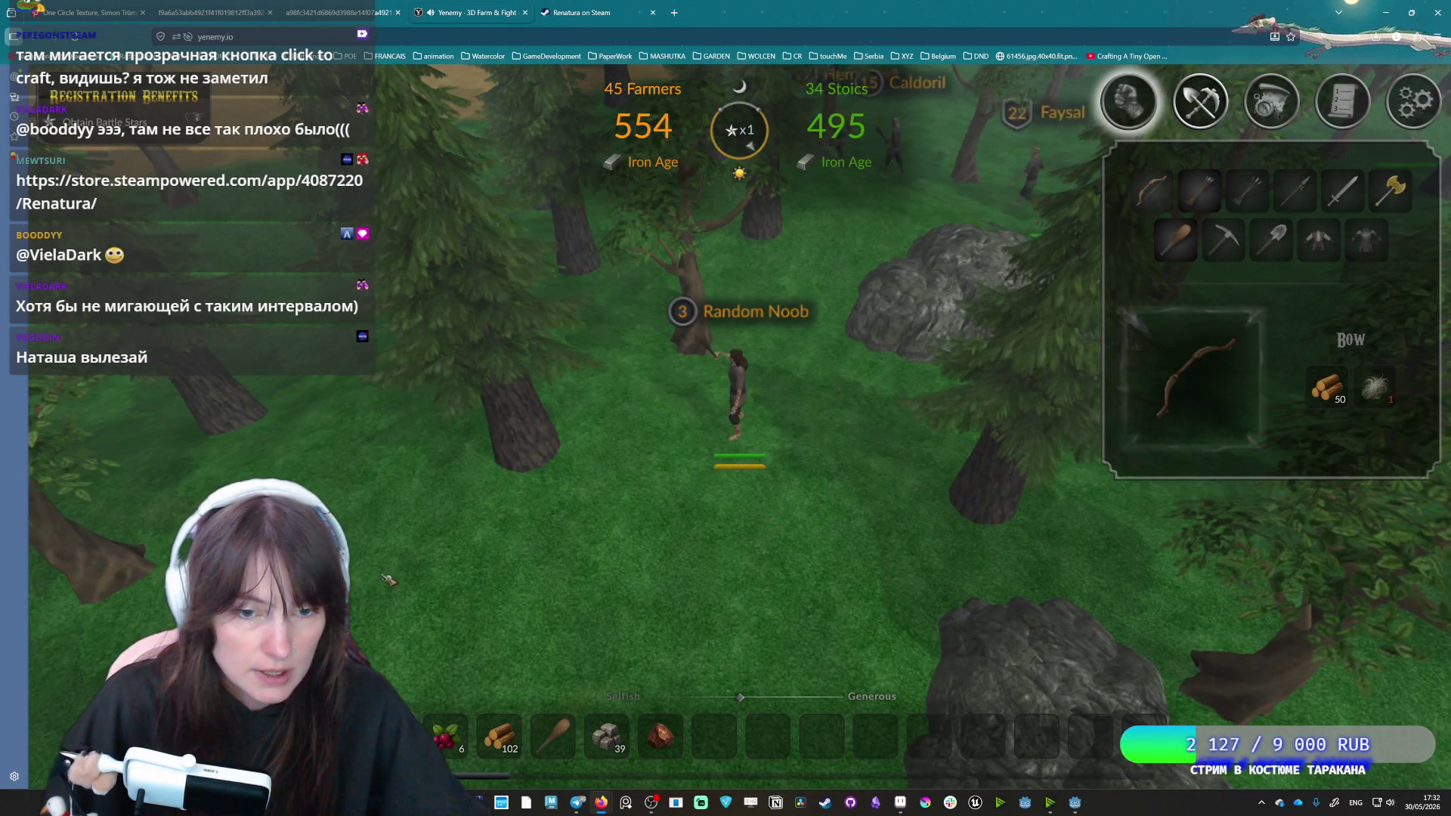
key(w)
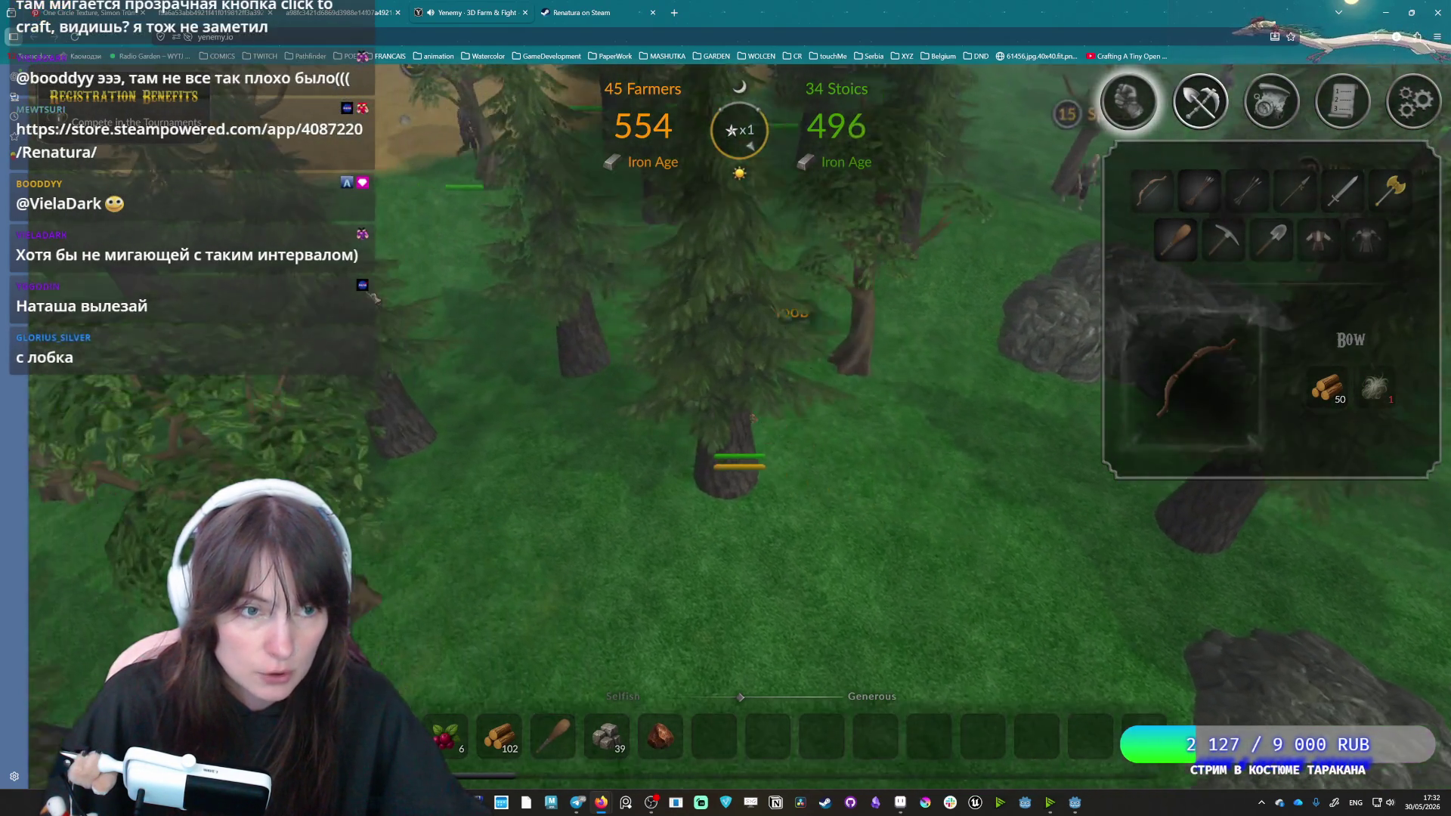
key(w)
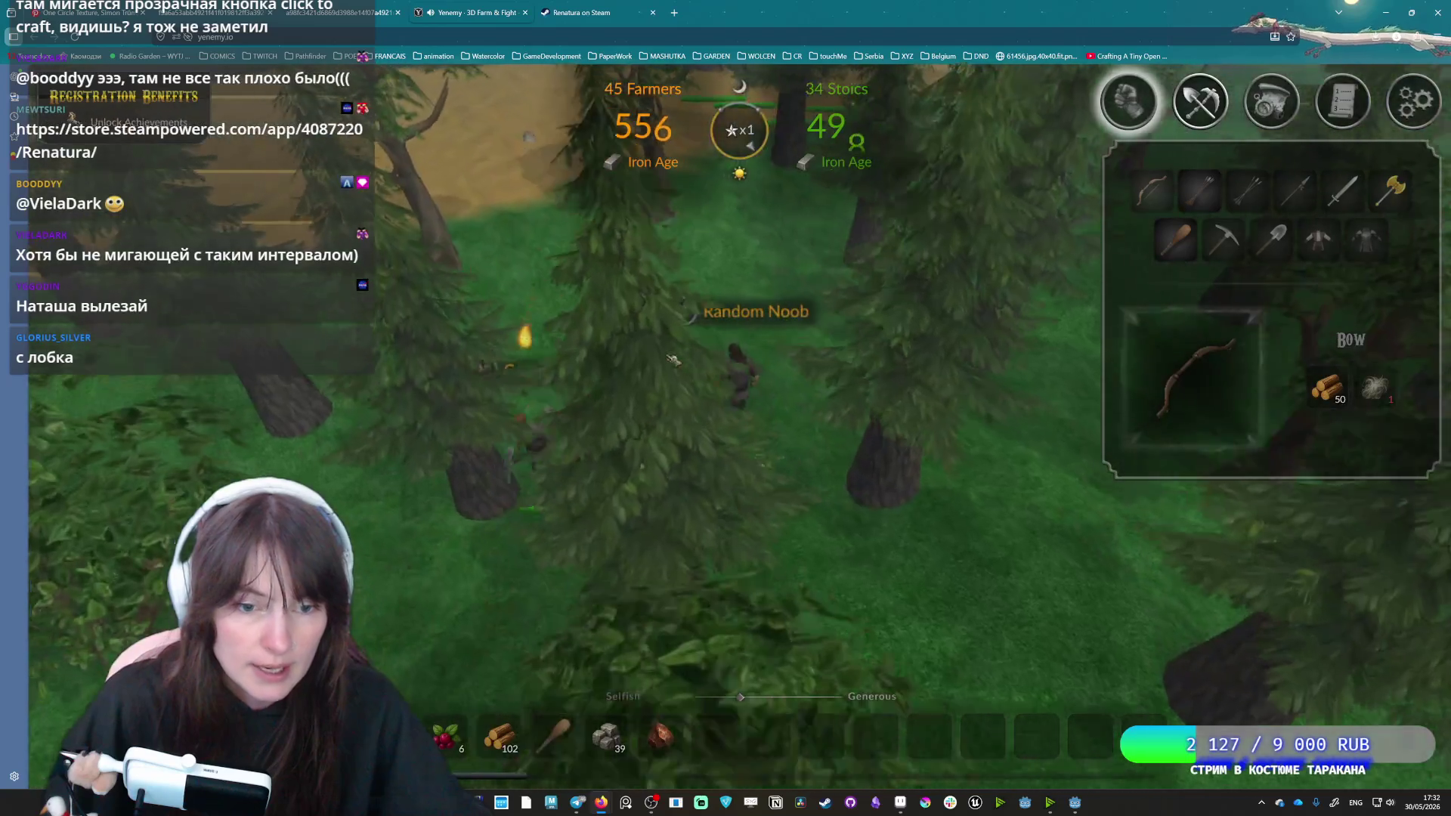
key(w)
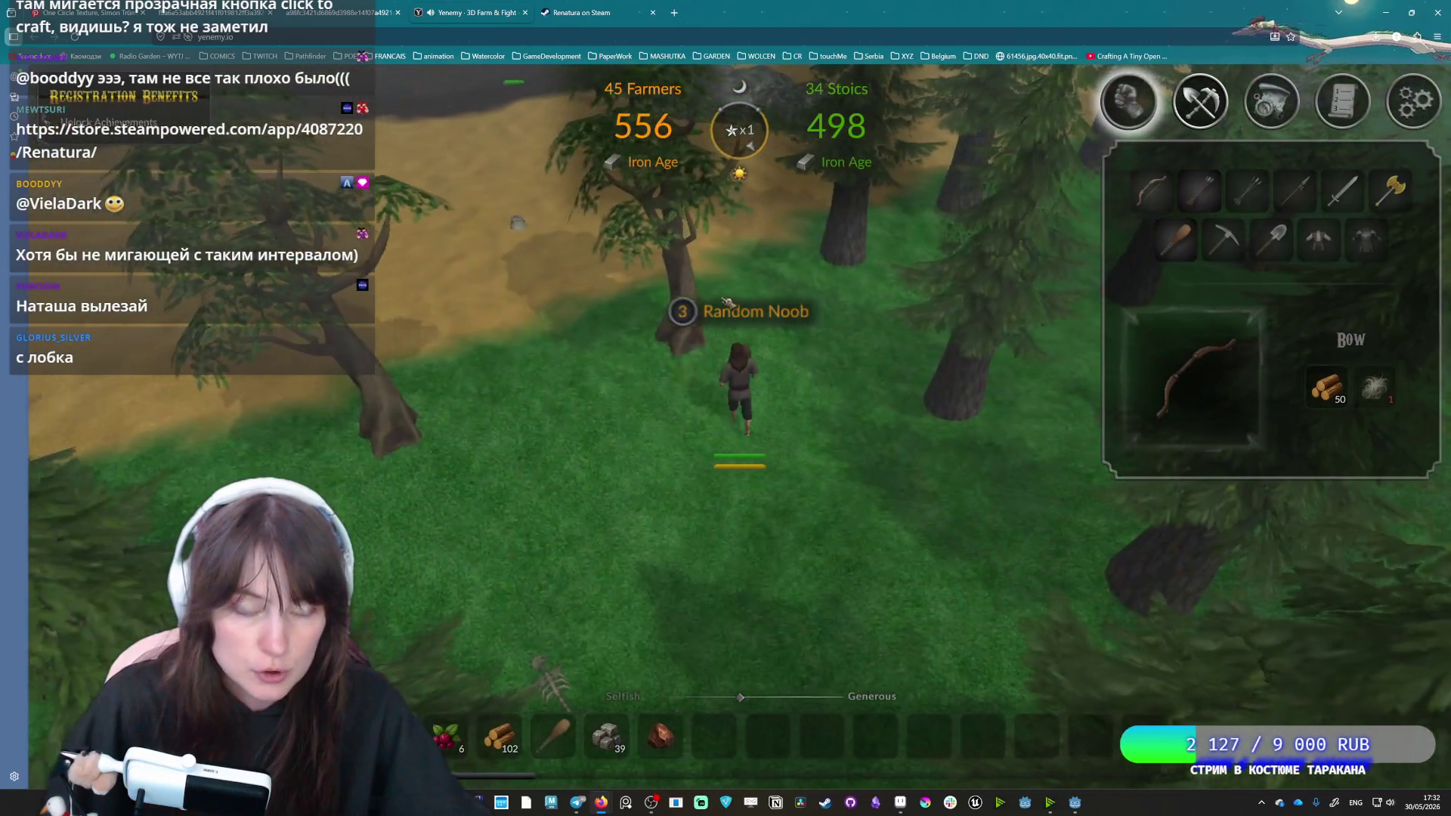
Cross the sandy slope and open sand until the character is defeated by an Imp.
key(w)
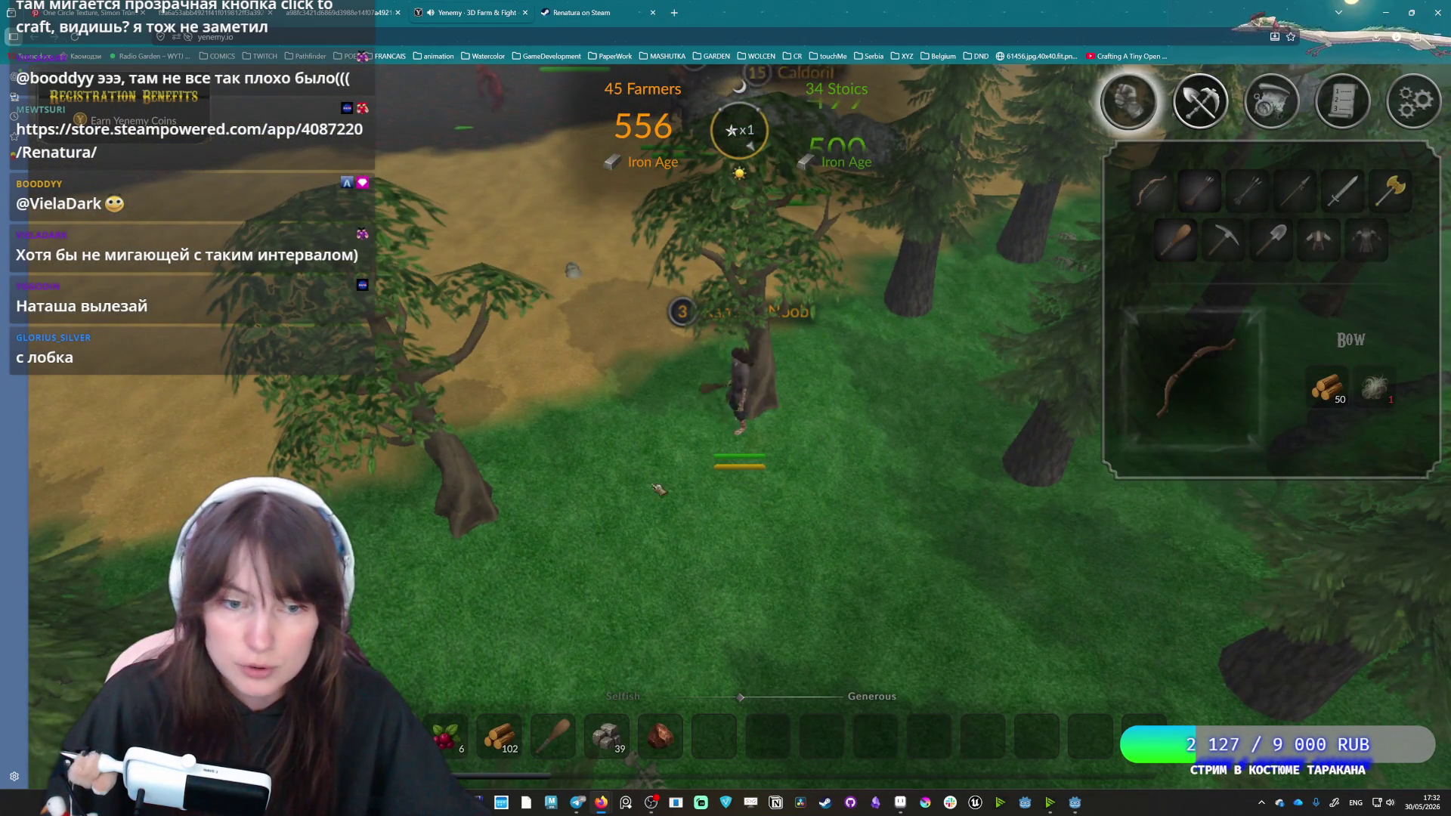
key(w)
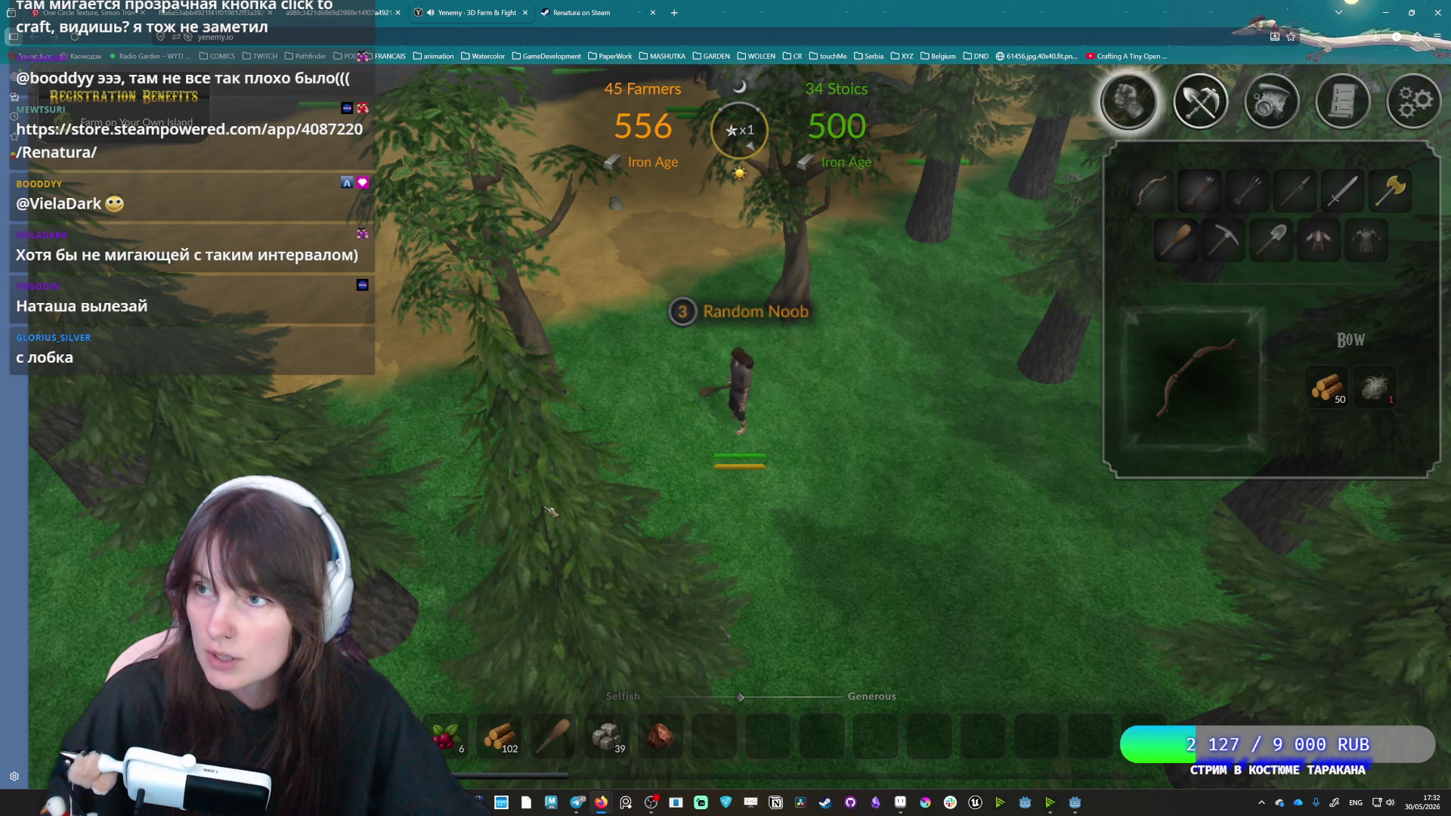
key(w)
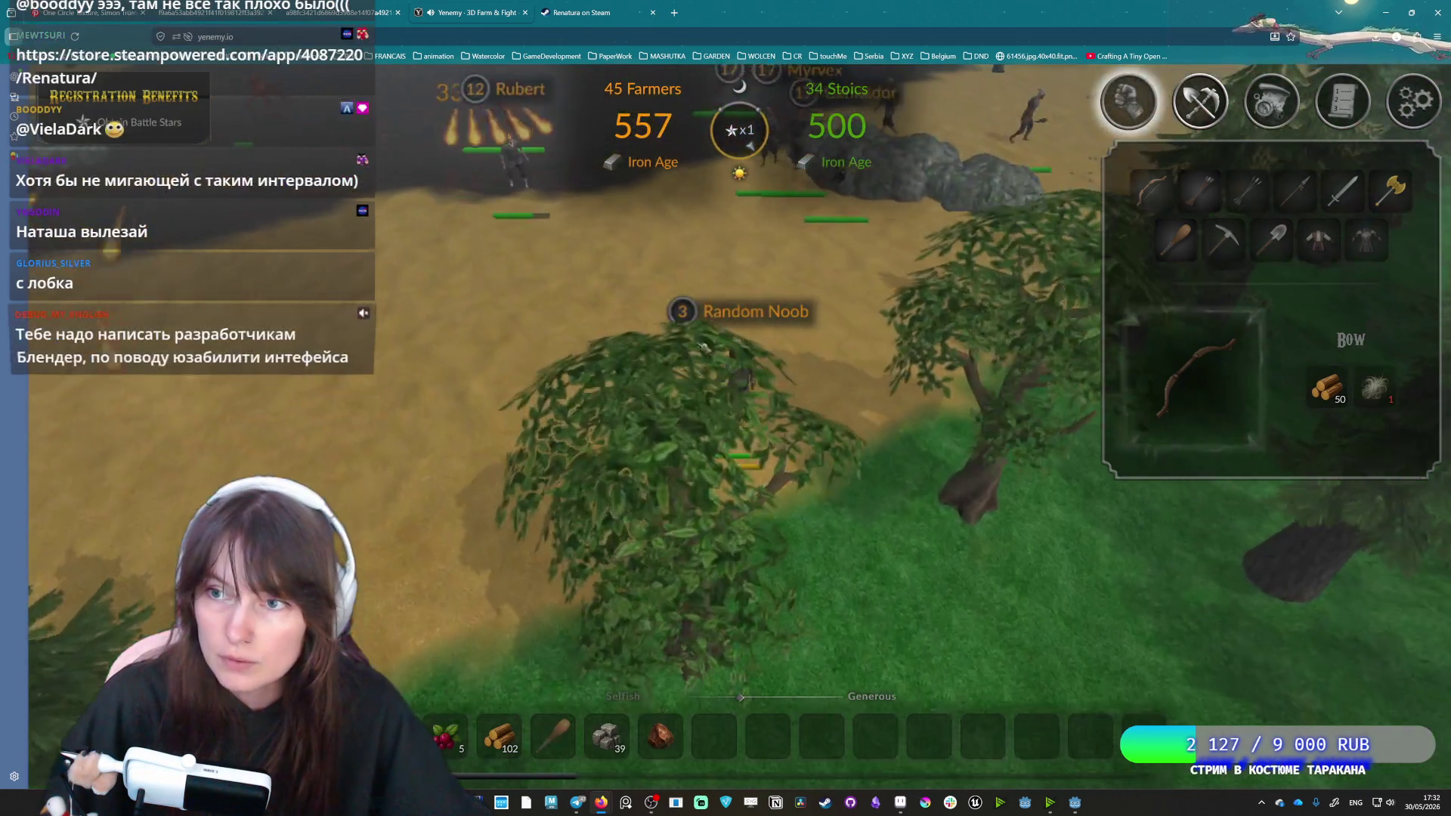
key(w)
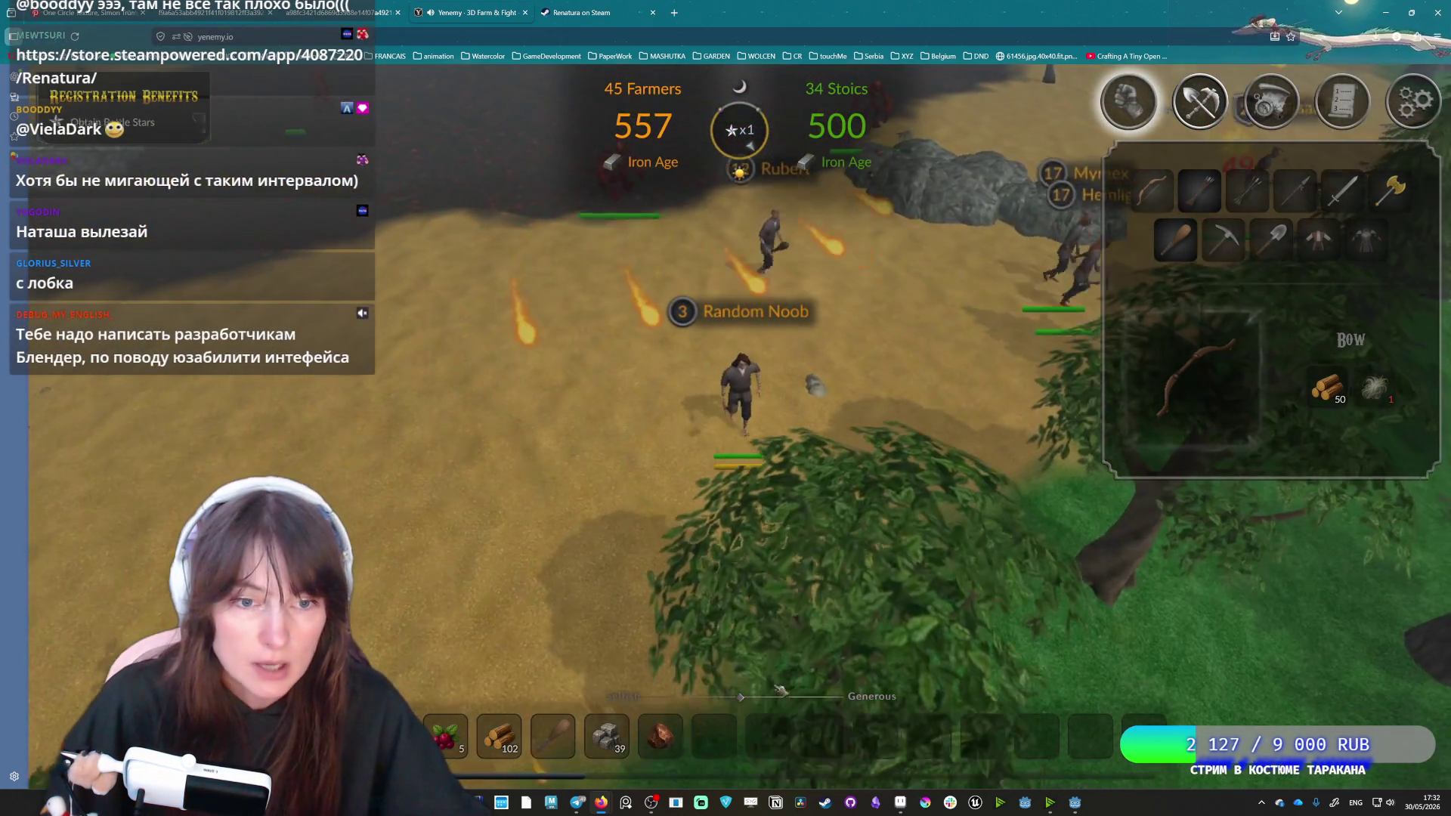
key(w)
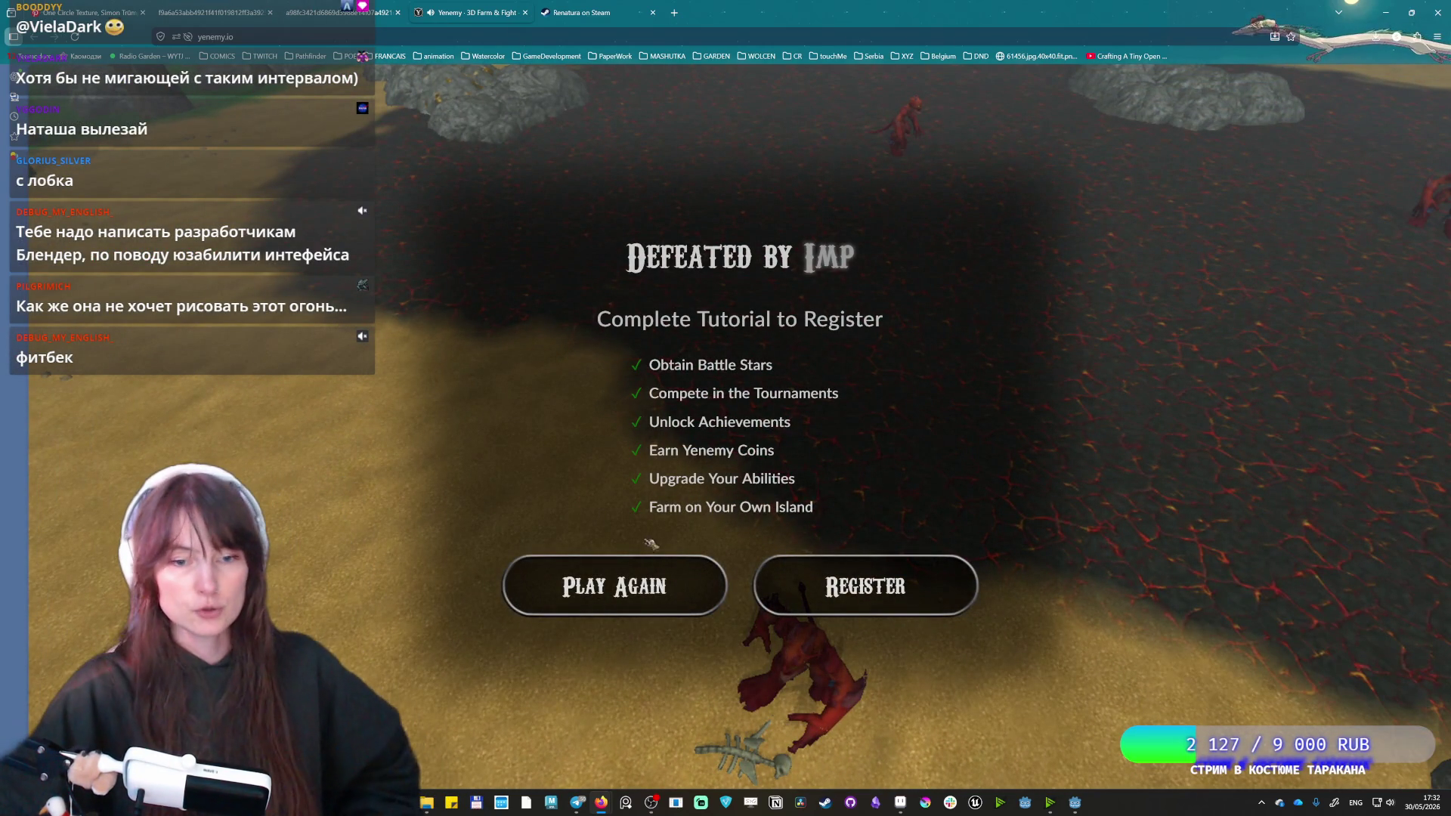
Dismiss the Imp defeat screen and enter a new battle from the title page.
click(643, 602)
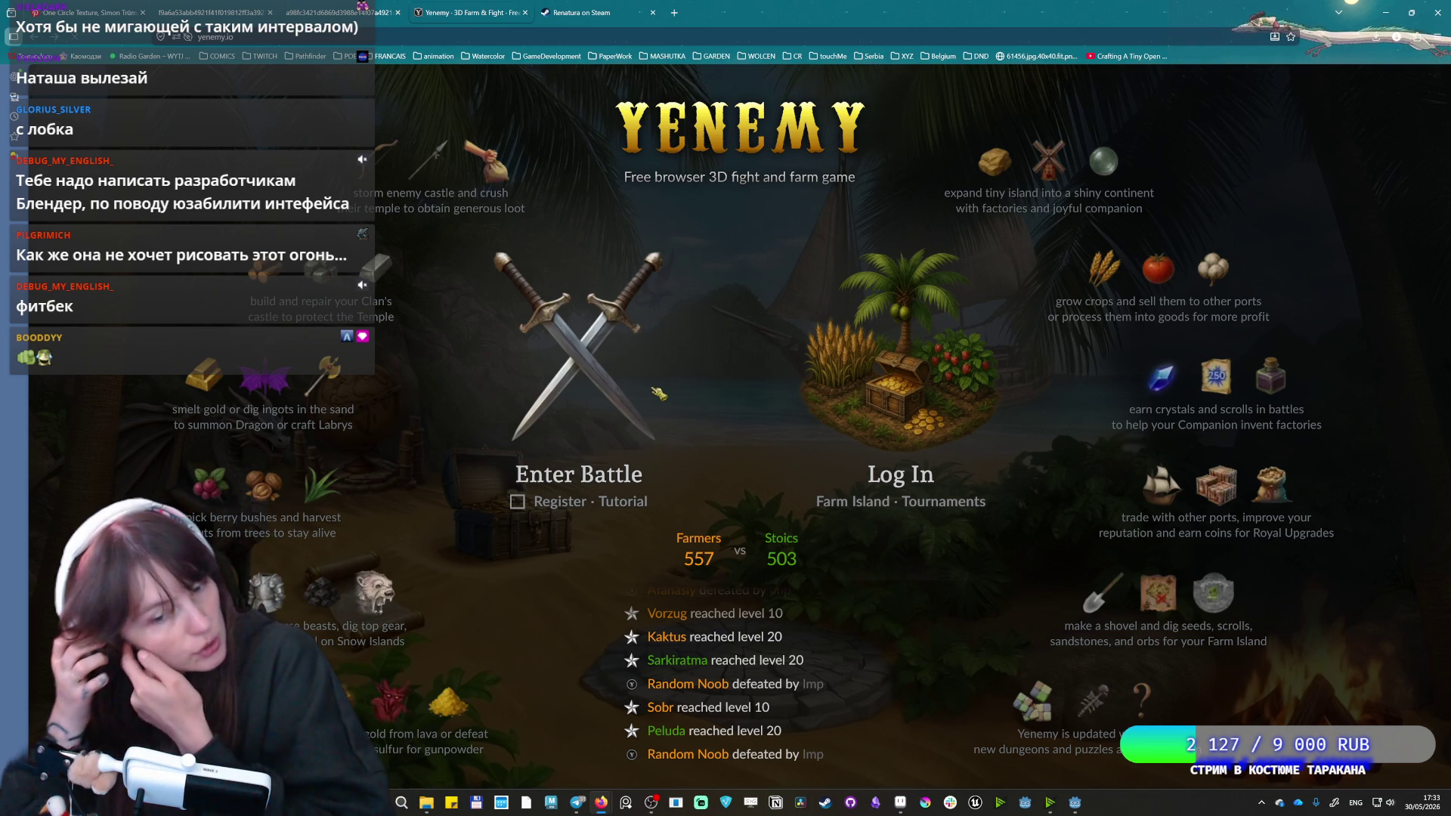
click(659, 393)
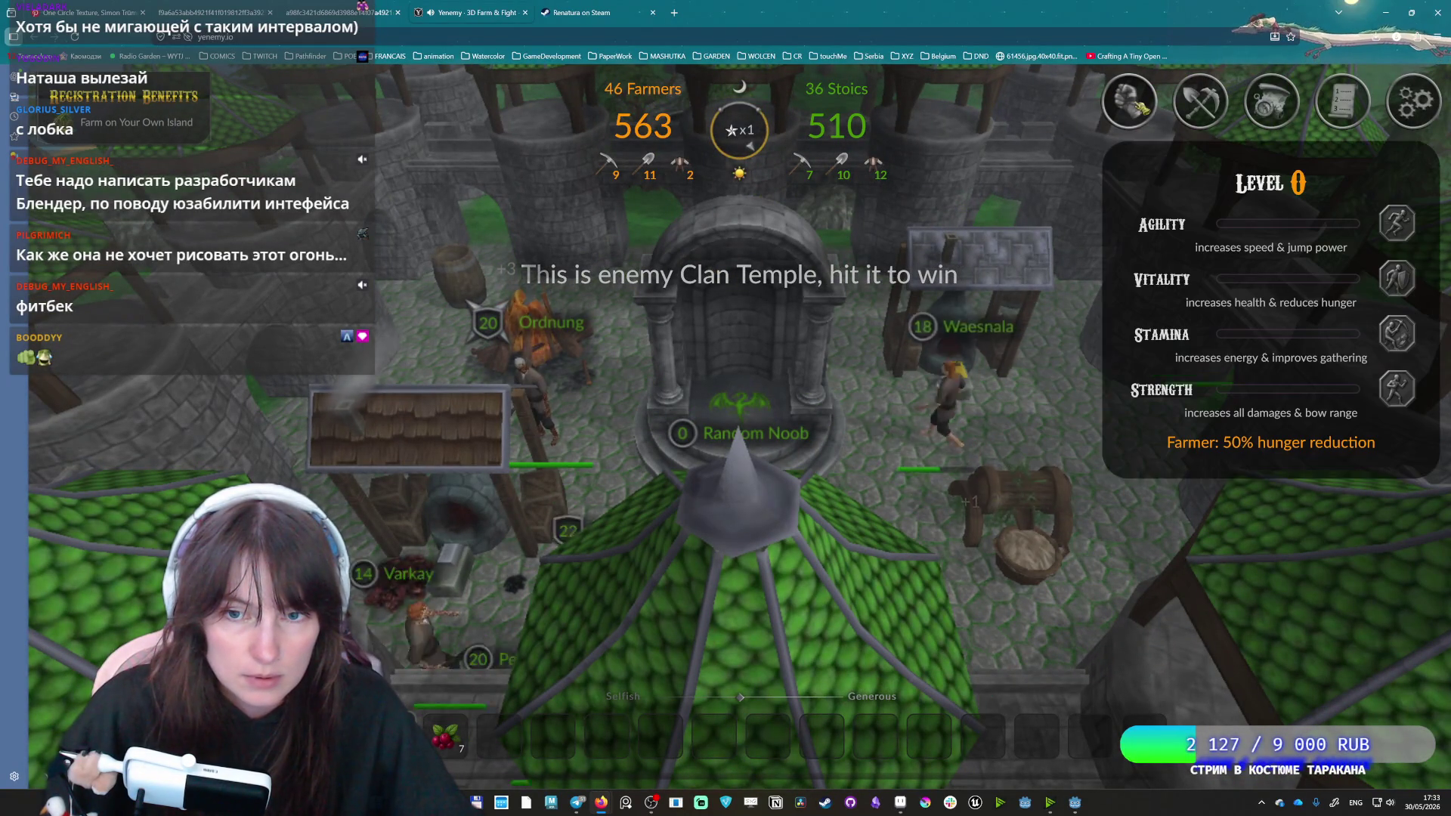
Glance at the game settings, then walk the character across the temple plaza.
click(1426, 101)
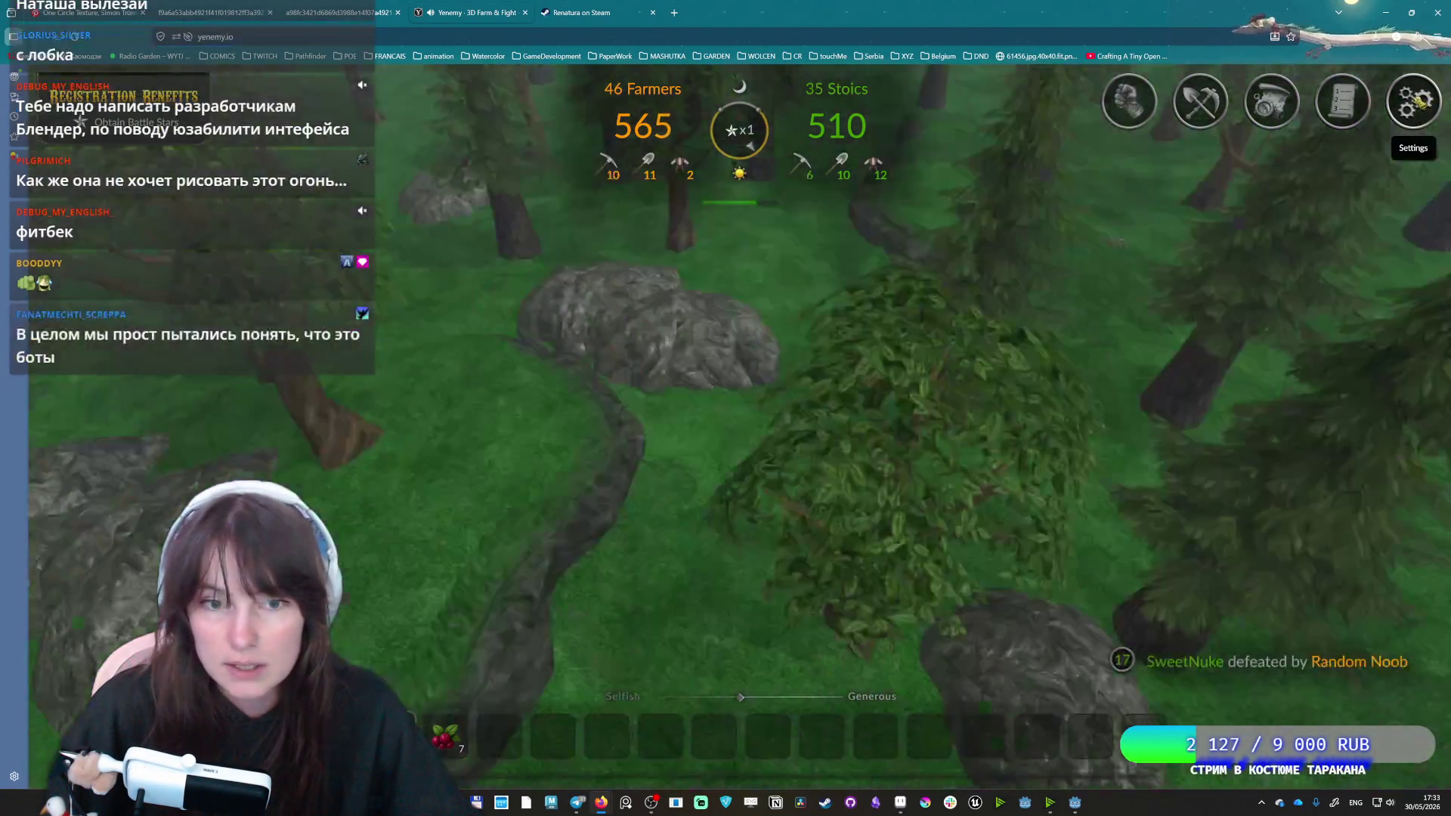
click(1427, 101)
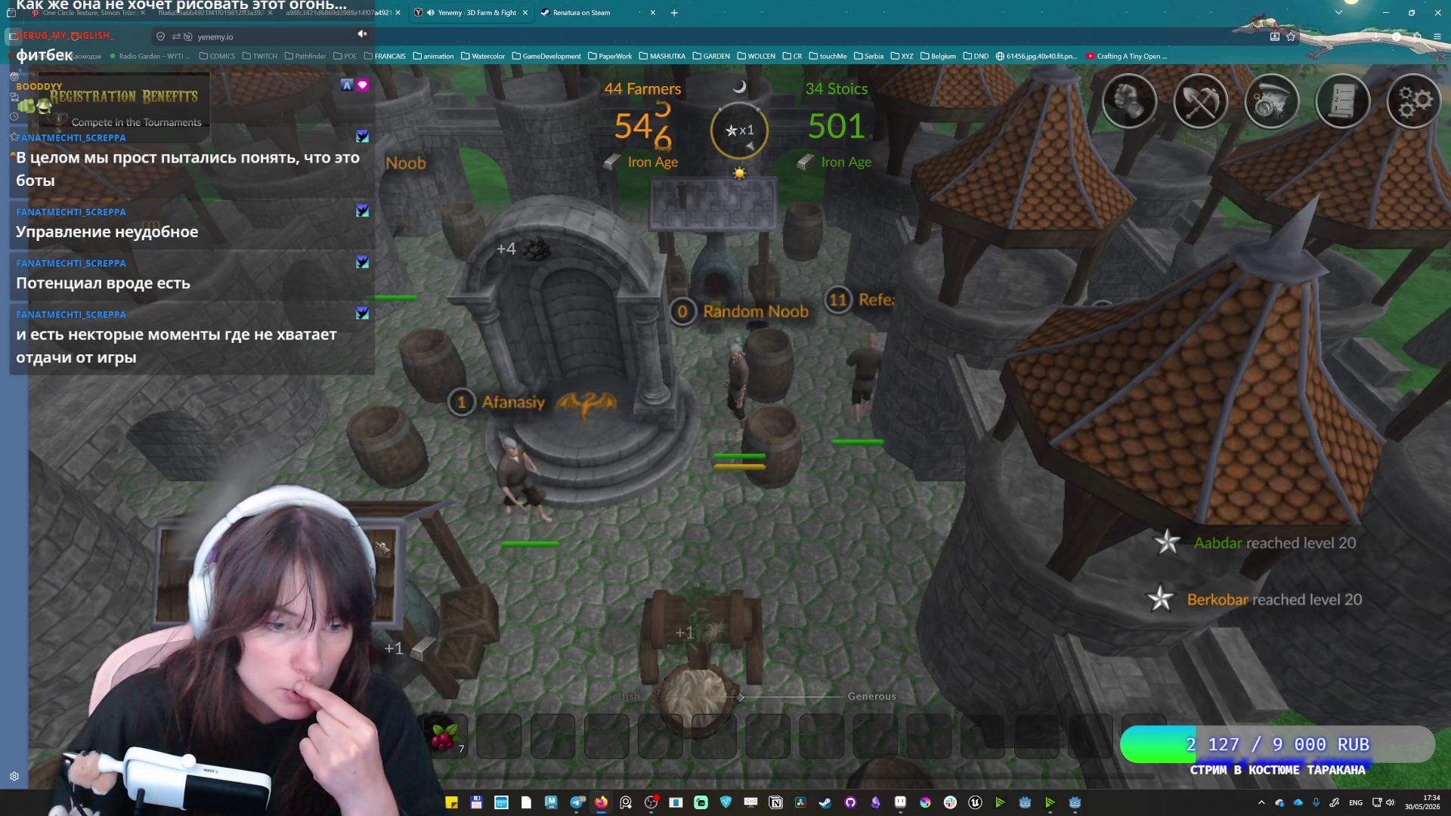
key(d)
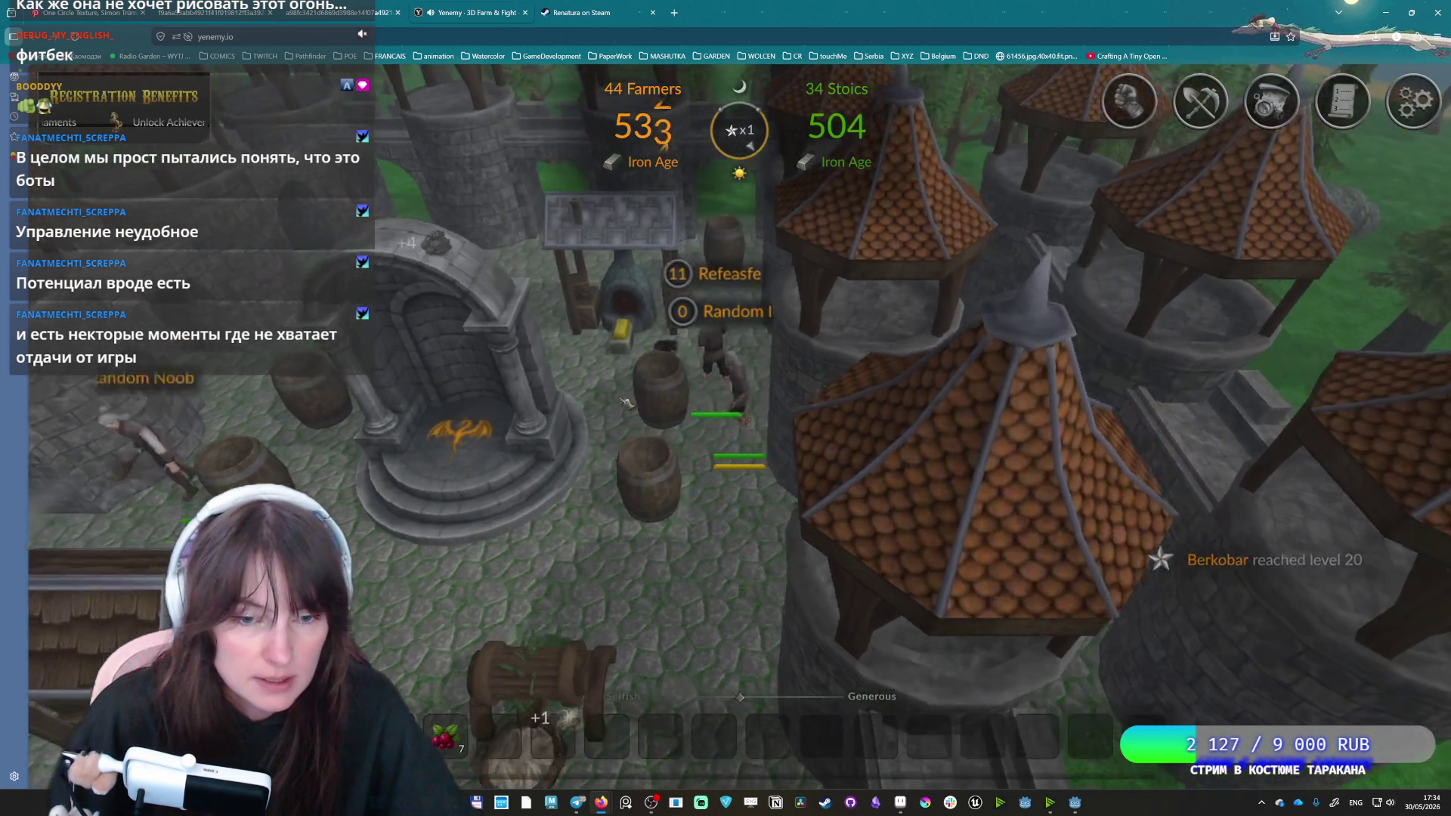
key(d)
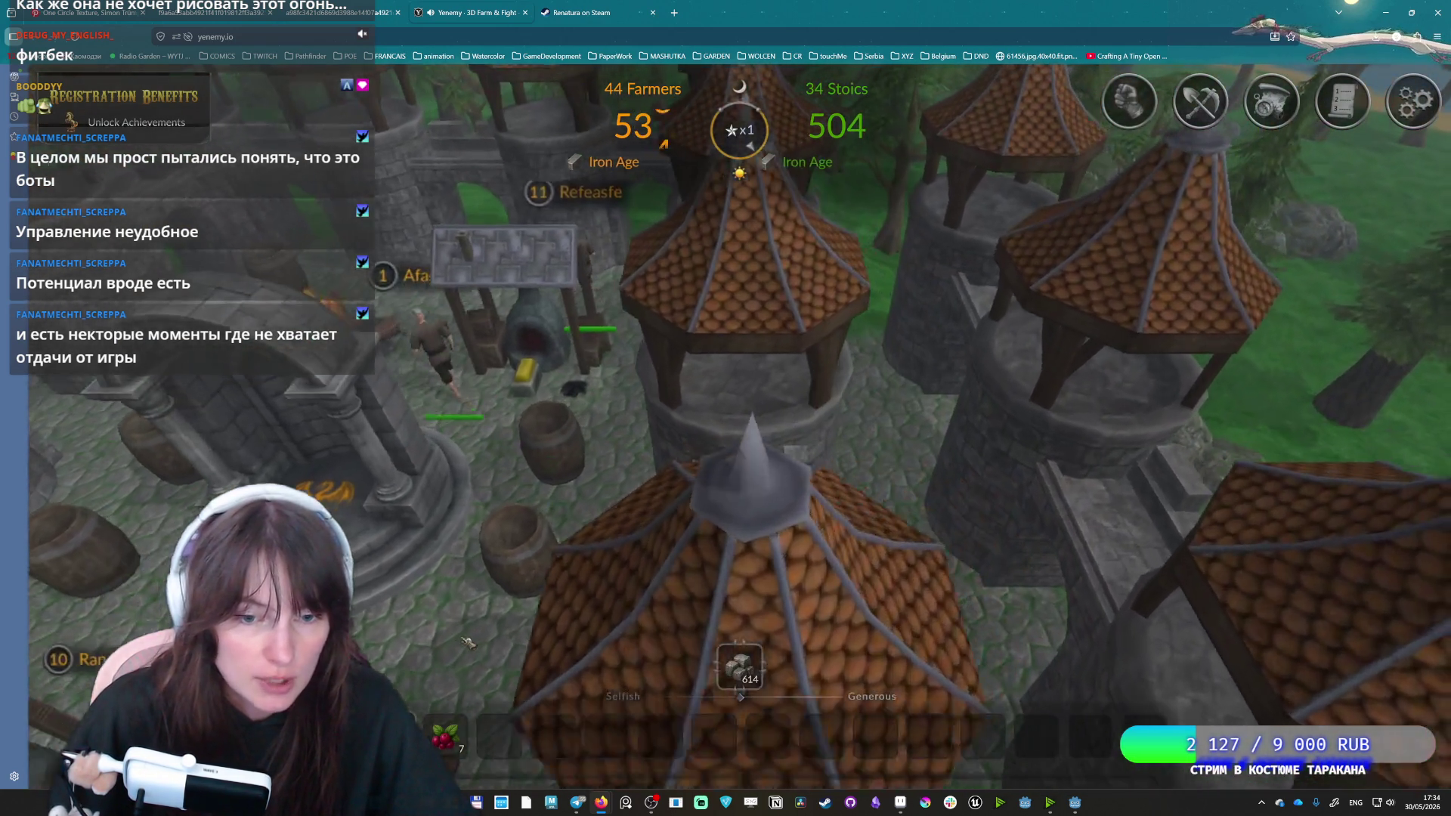
key(d)
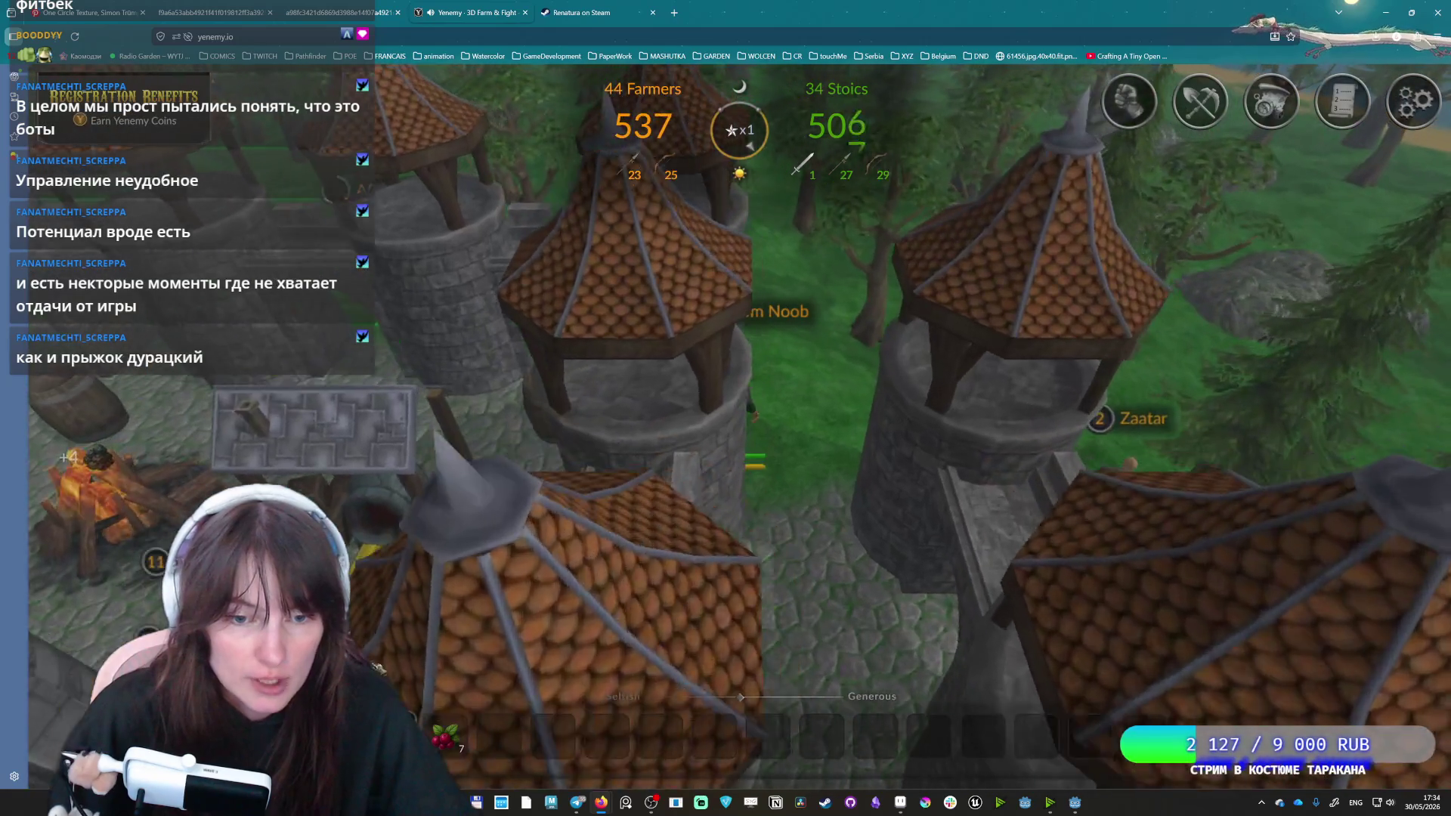
Walk between the towers to the forest, swing the view, and chop a tree to reach 20 wood.
key(w)
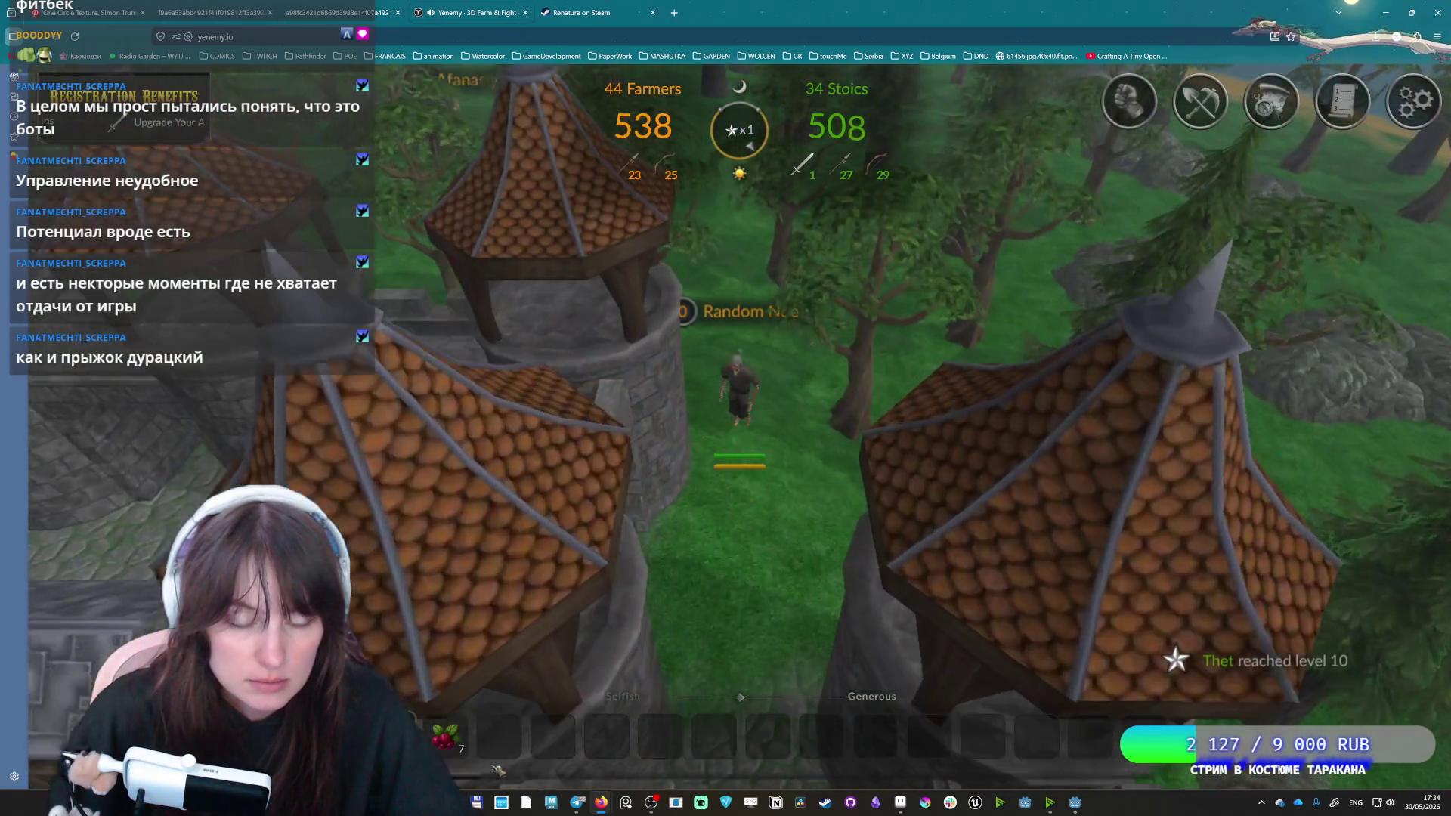
key(w)
key(s)
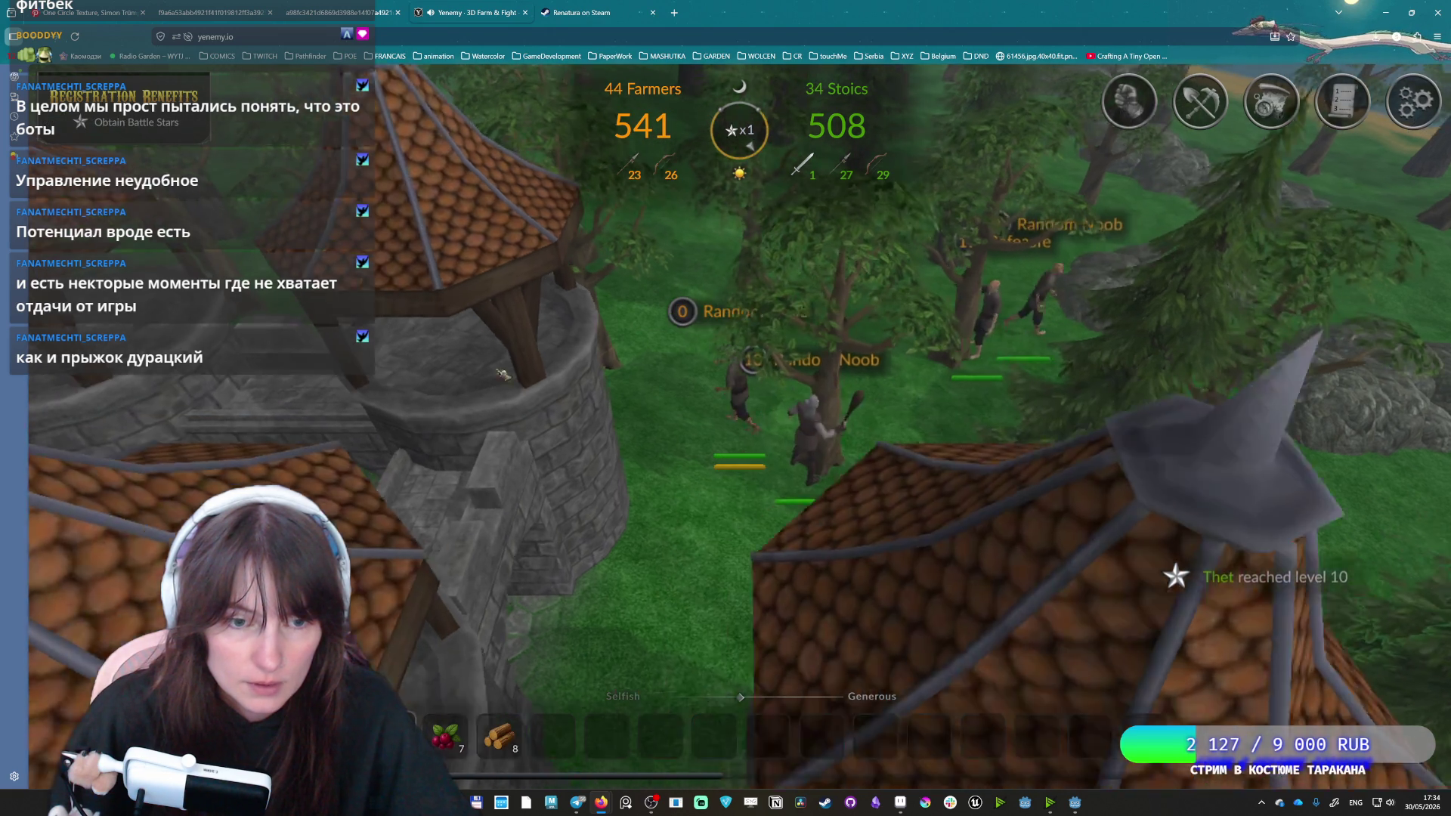
drag(501, 374, 565, 301)
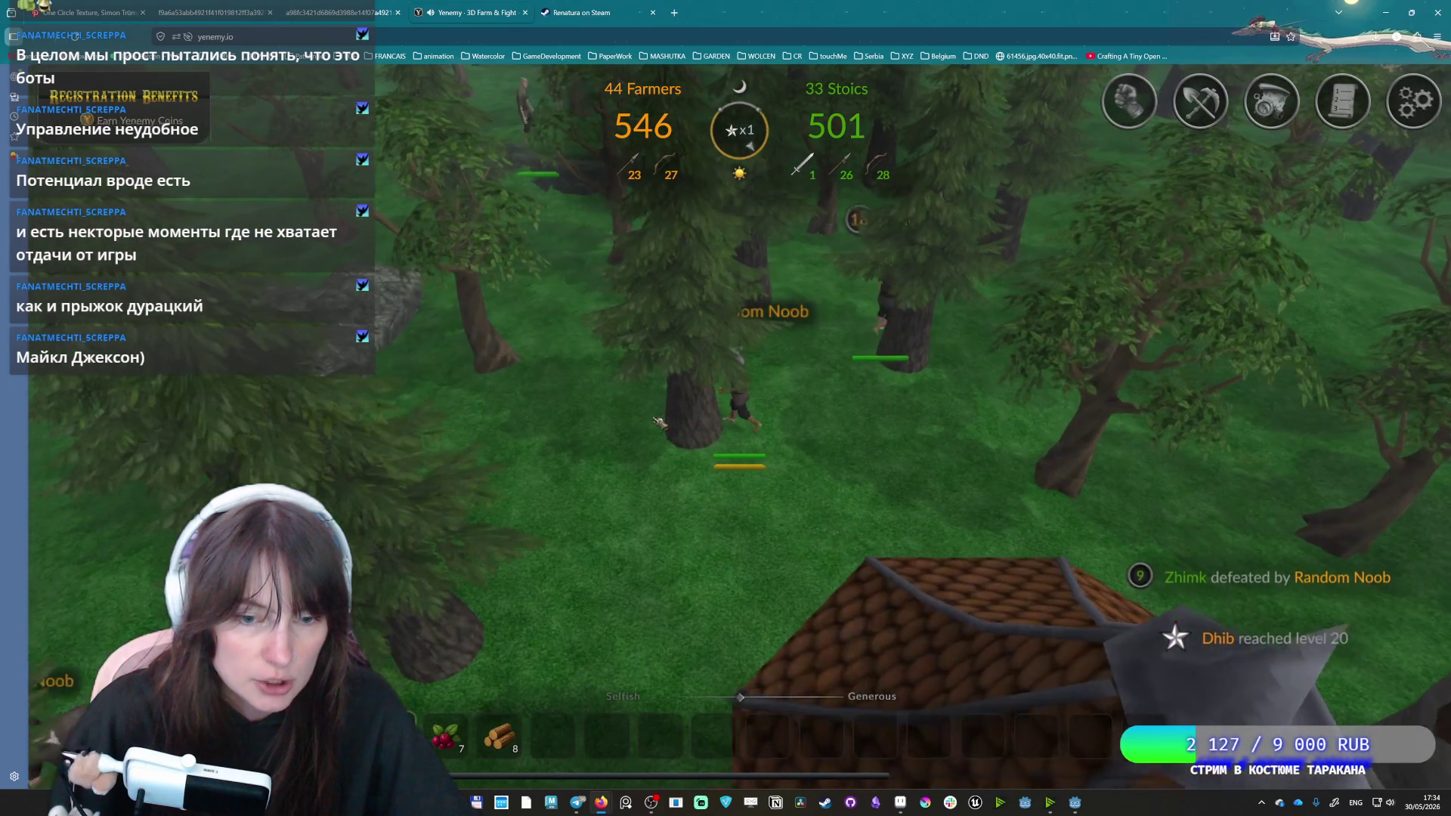
click(693, 442)
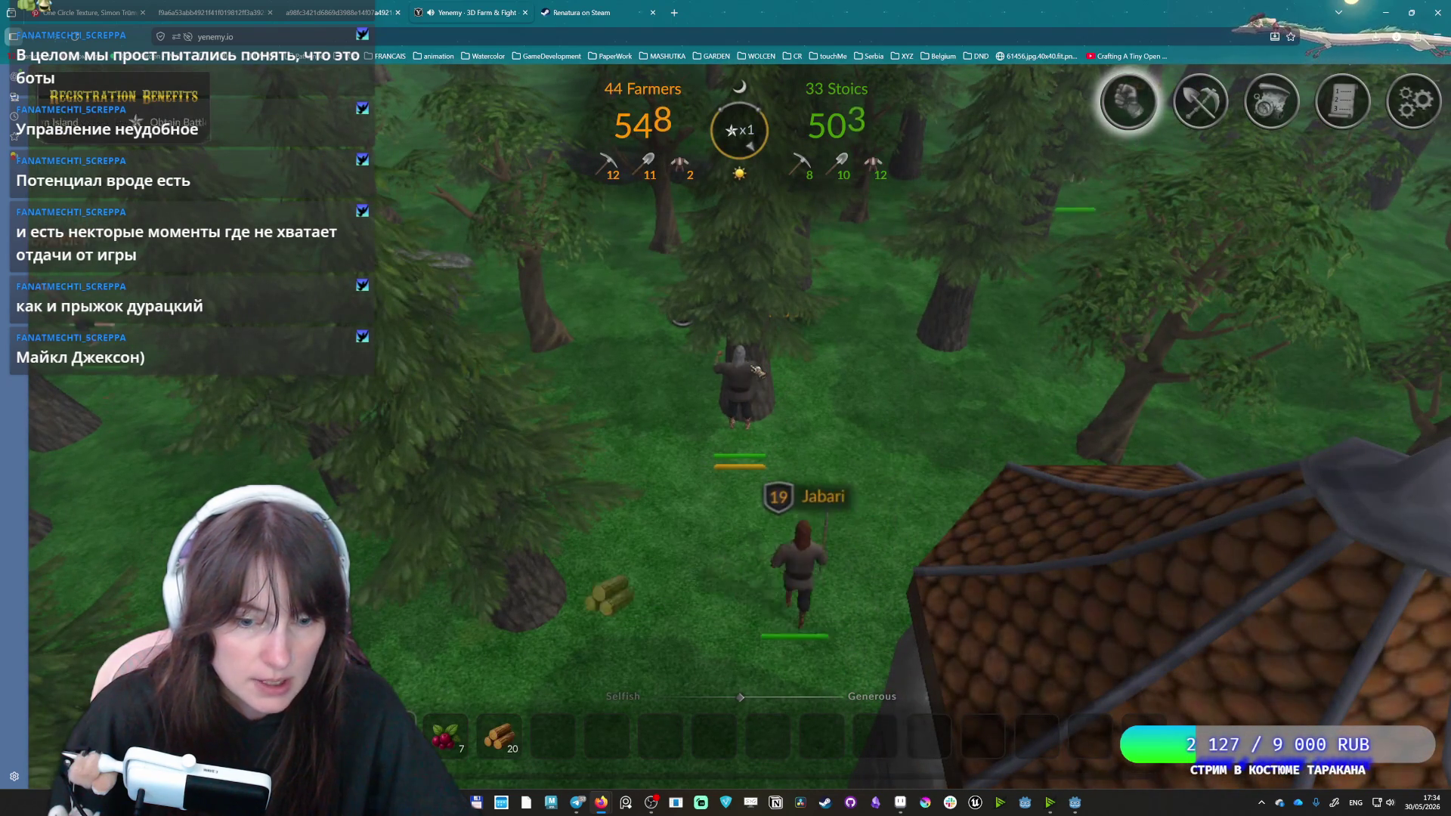
Craft a club from wood in the crafting panel and walk deeper into the forest.
key(c)
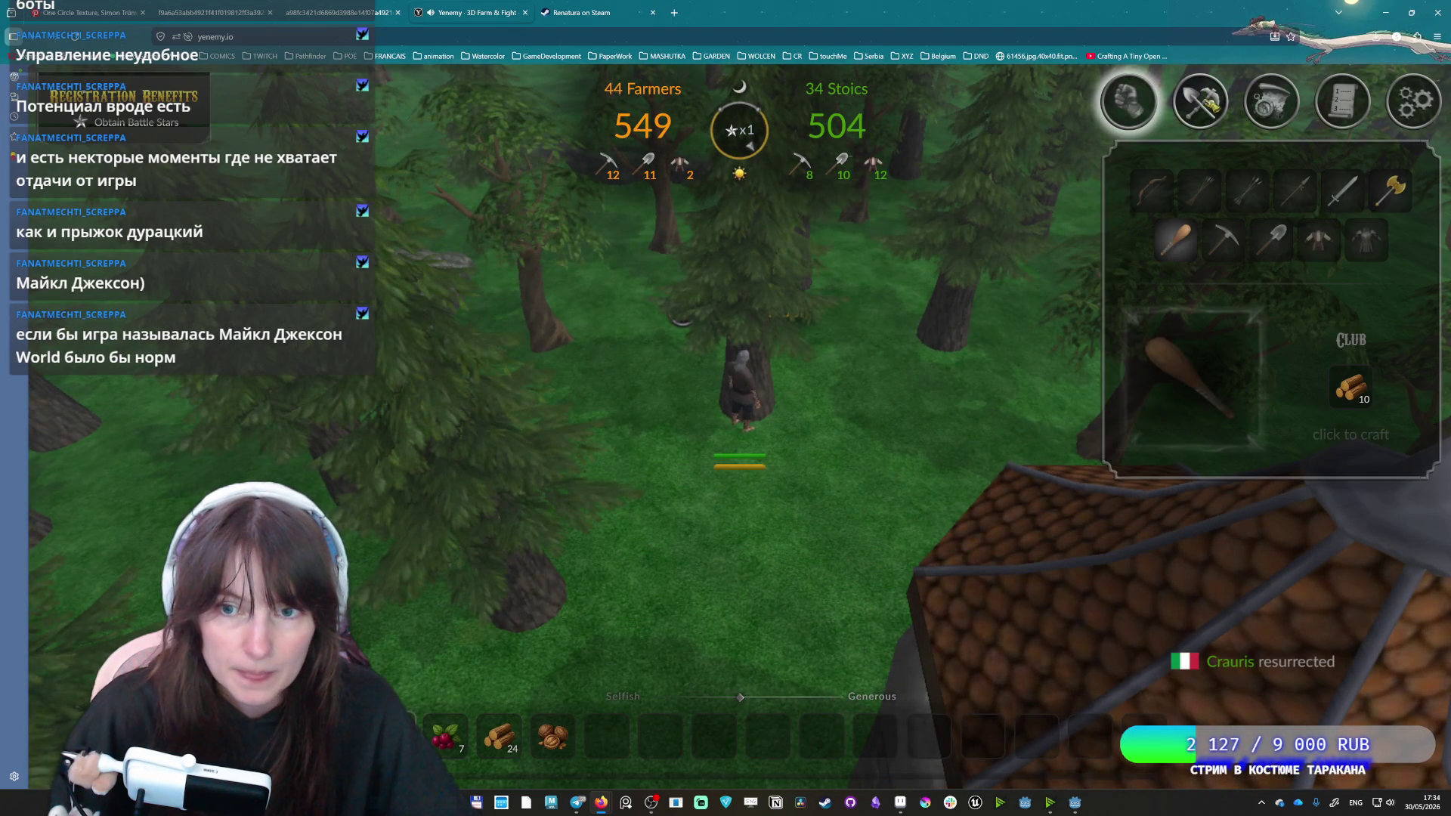
click(1351, 387)
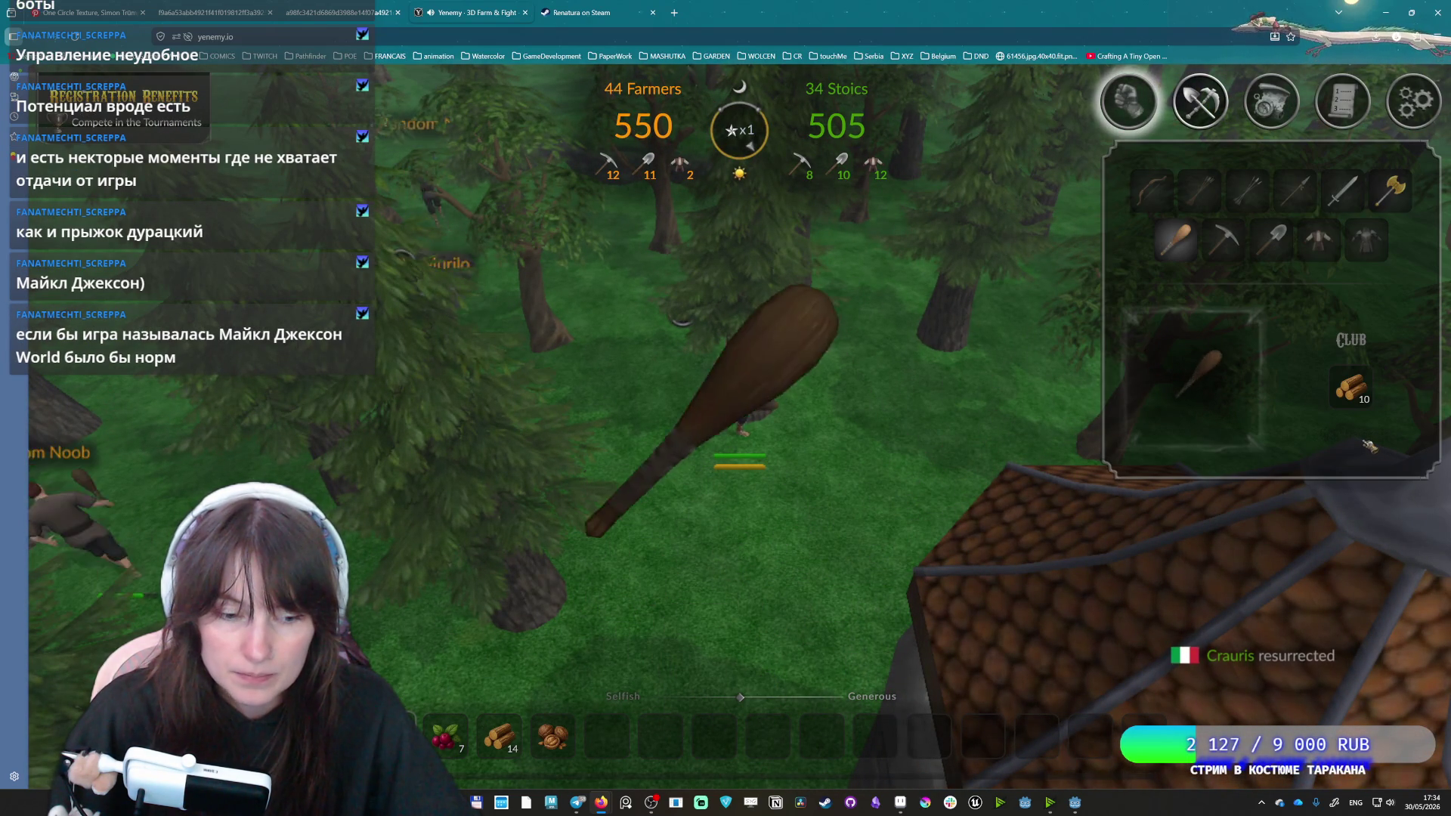
key(c)
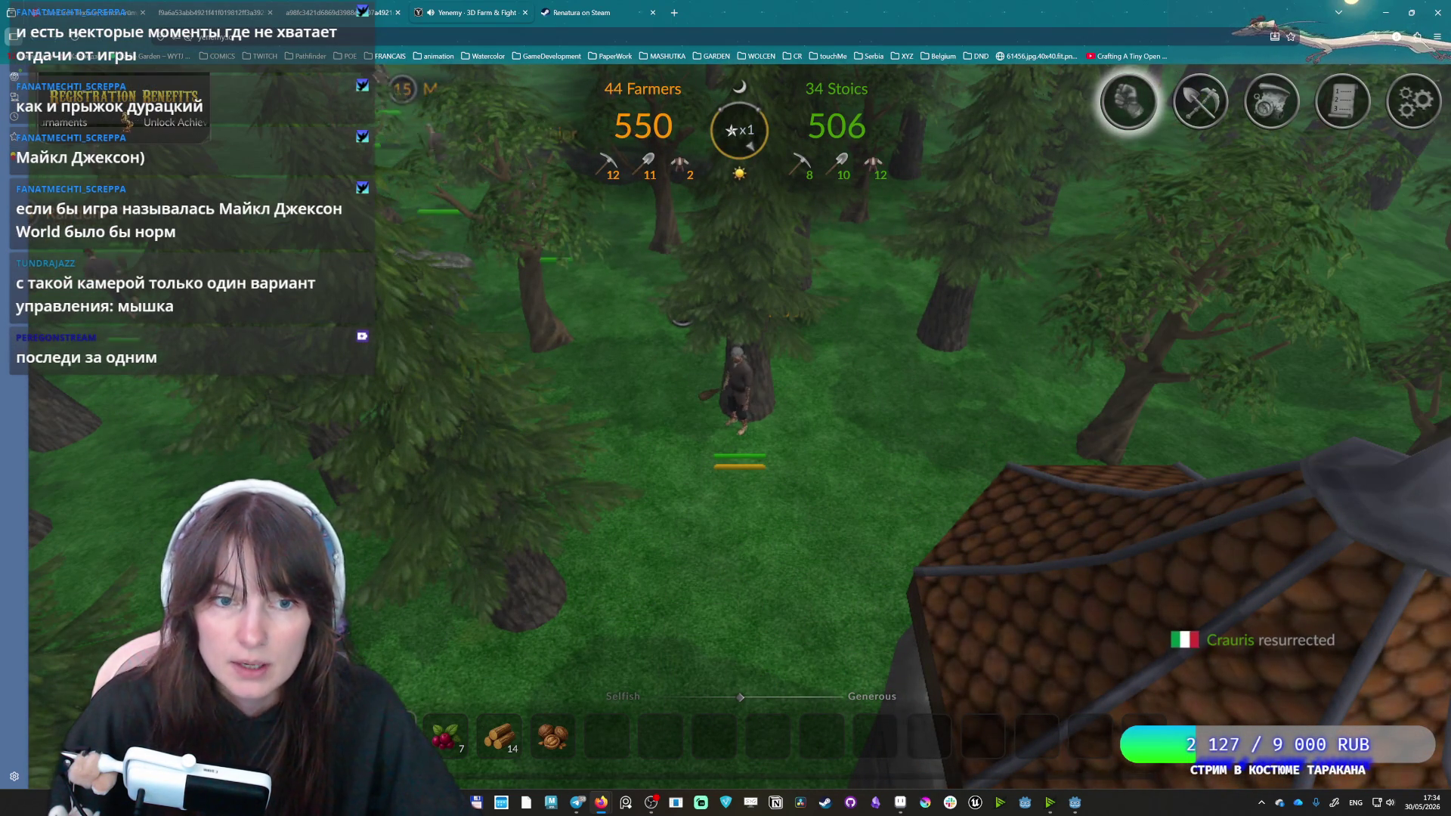
key(s)
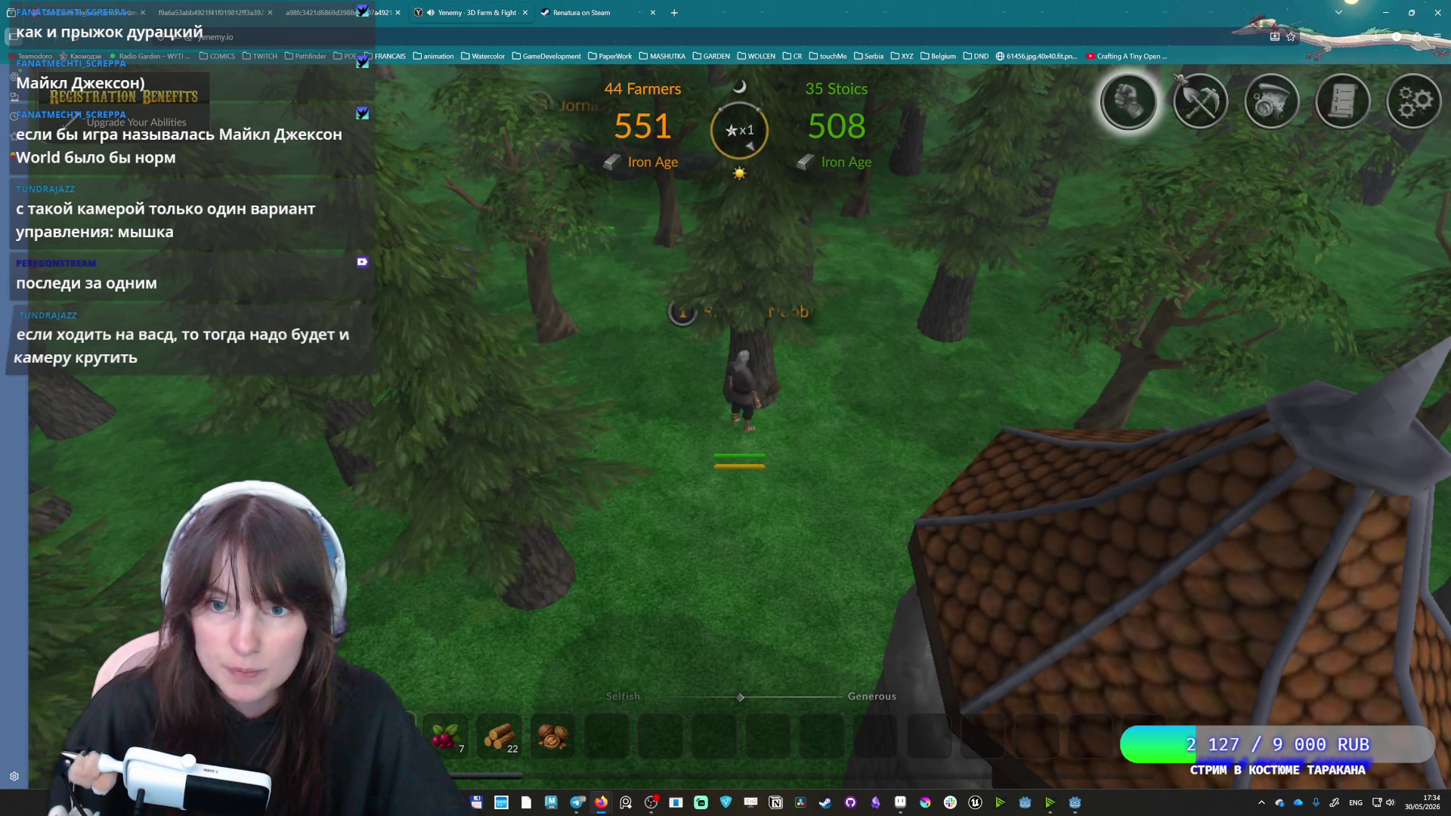
Check the crafting options twice, closing them each time.
click(1202, 106)
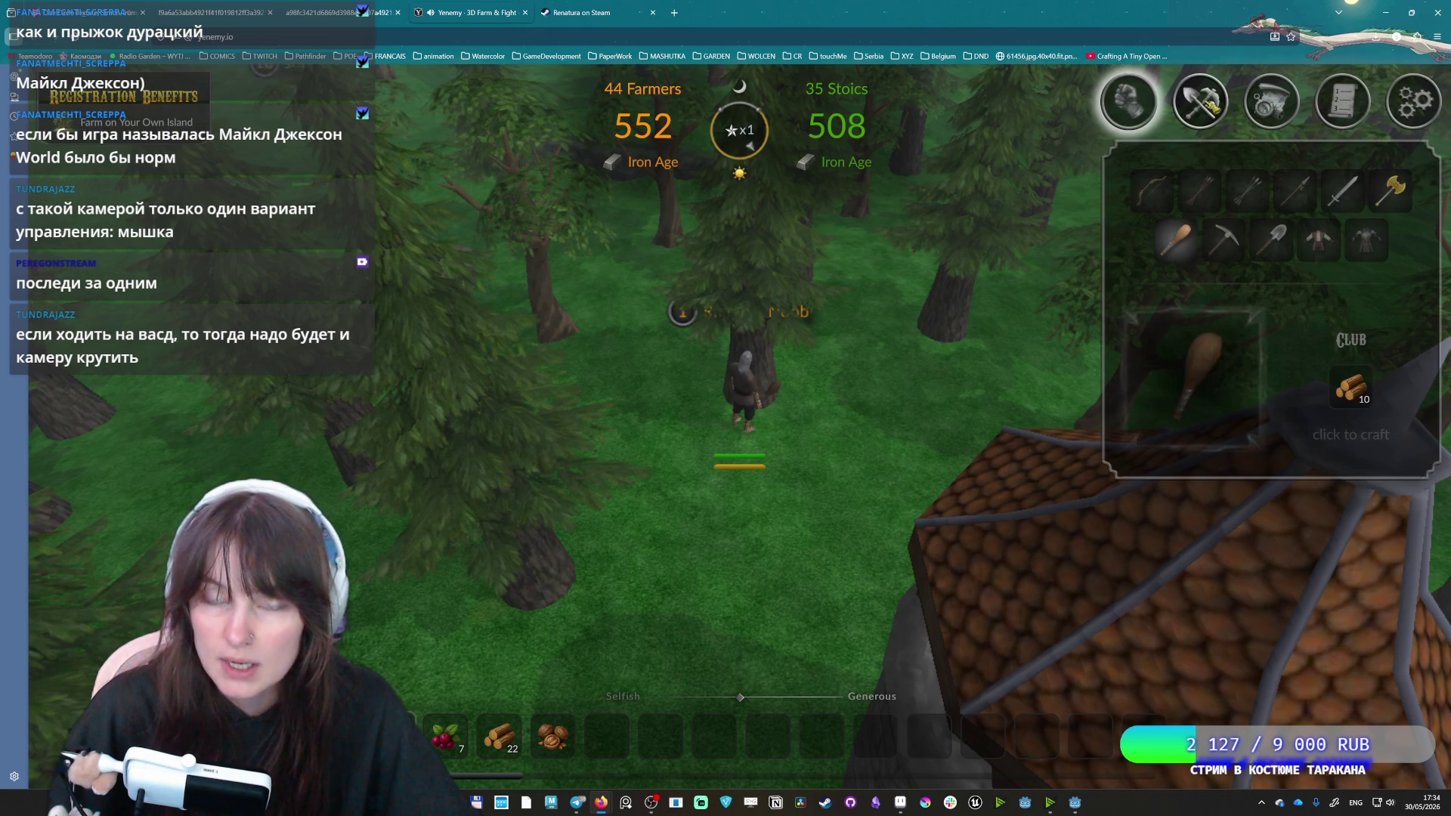
click(1202, 105)
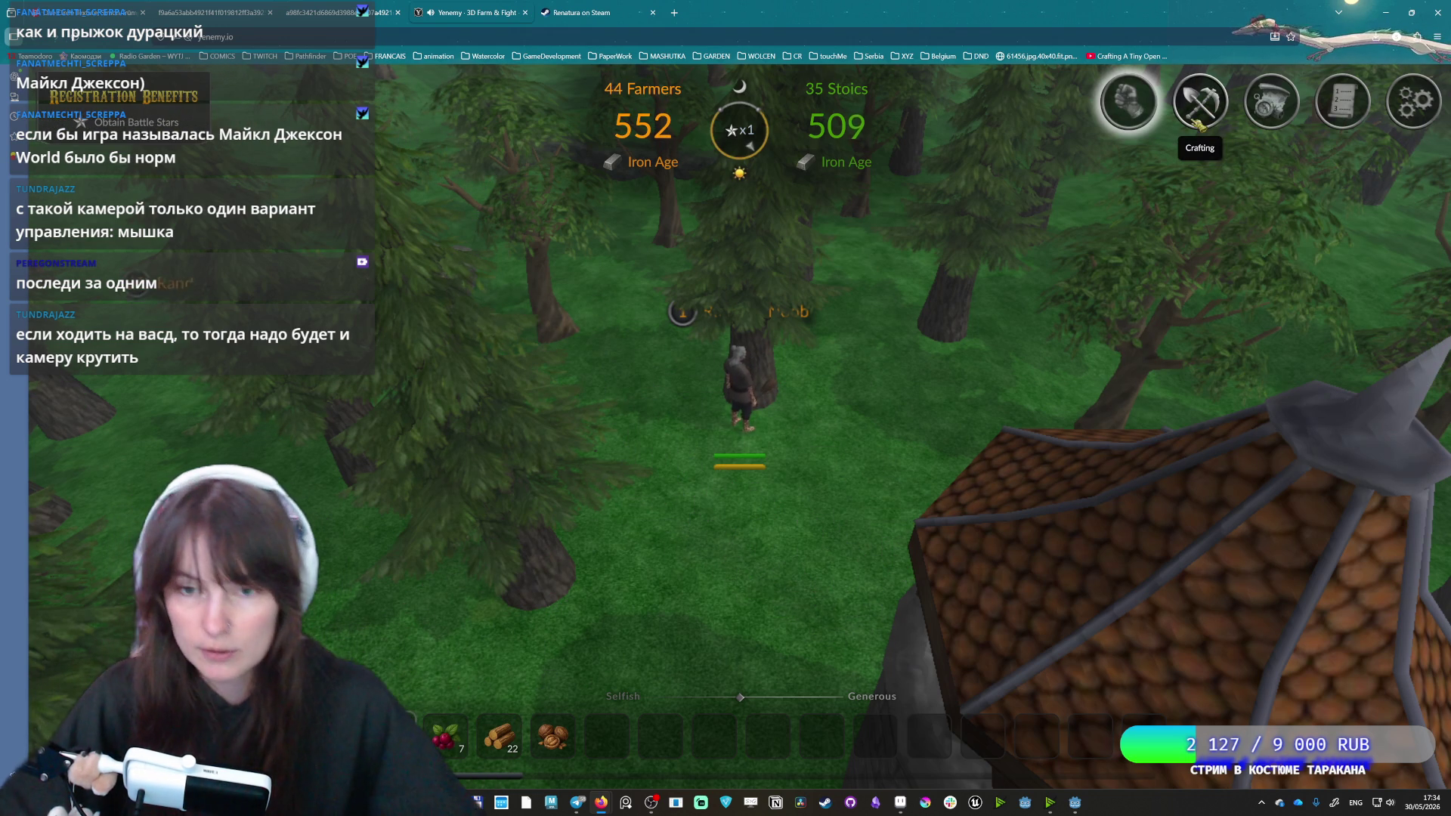
click(1201, 106)
click(1202, 106)
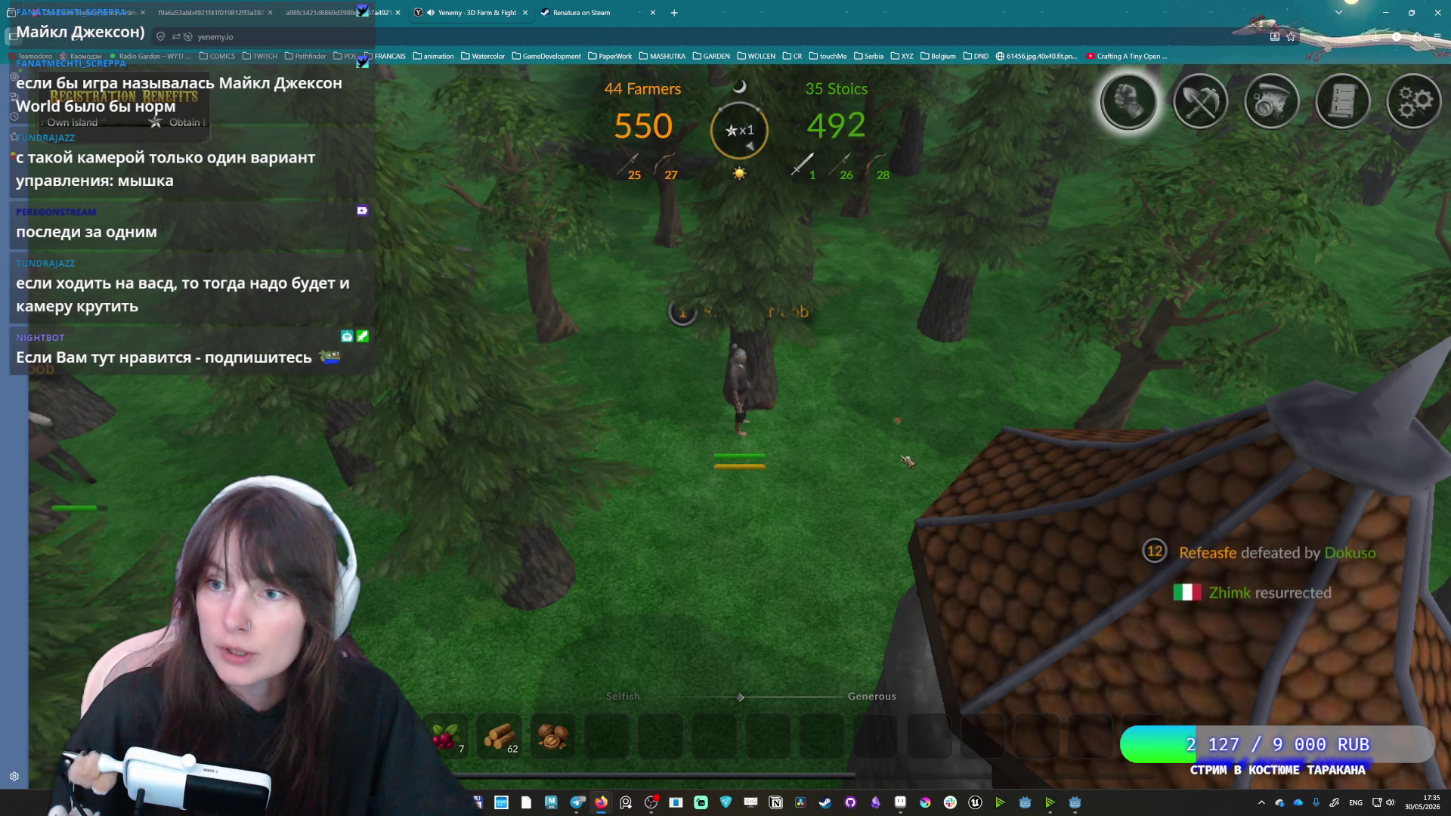
Chop a nearby tree, walk back toward the houses, then close the Yenemy tab.
click(778, 533)
click(978, 398)
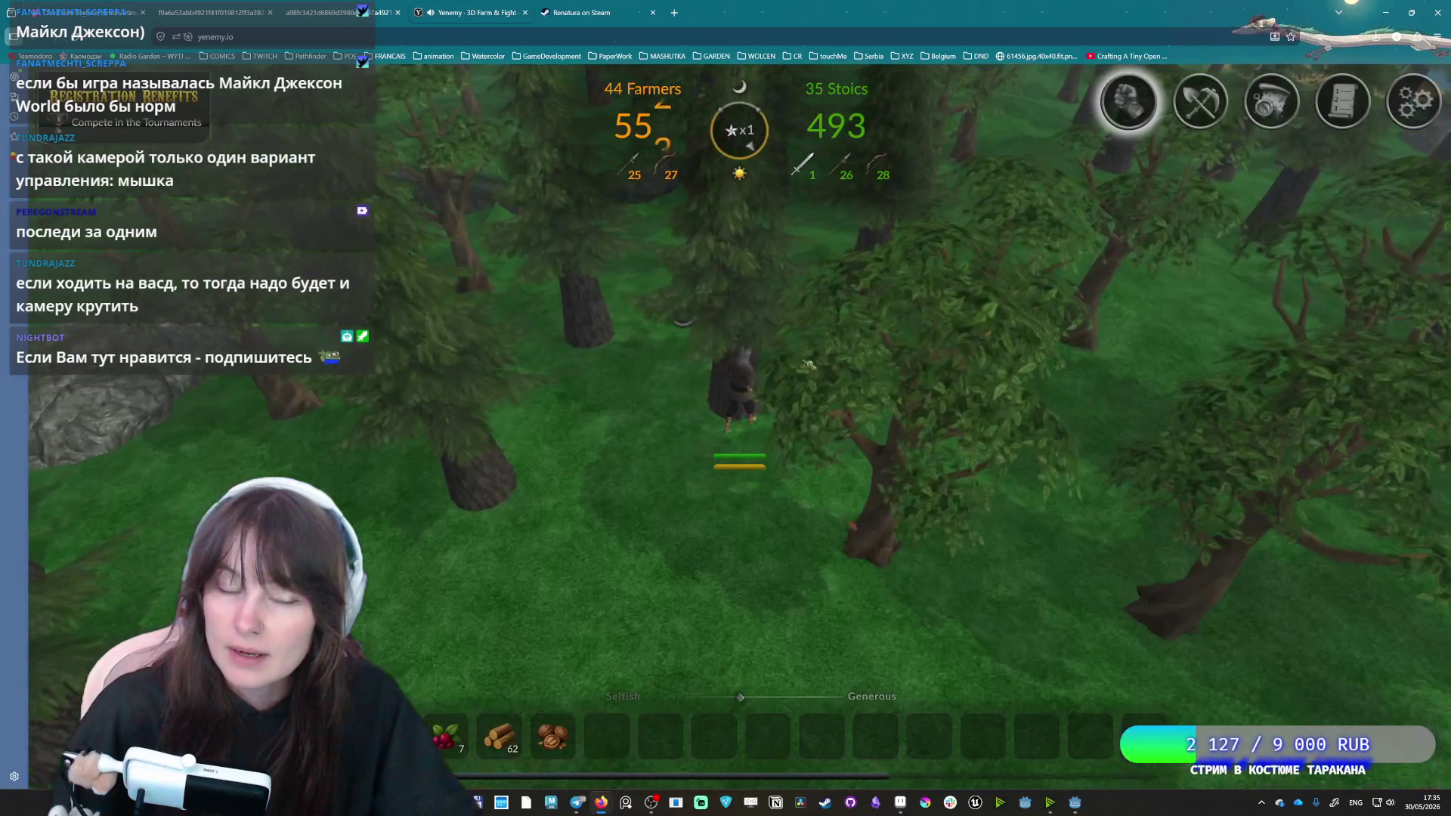
click(781, 533)
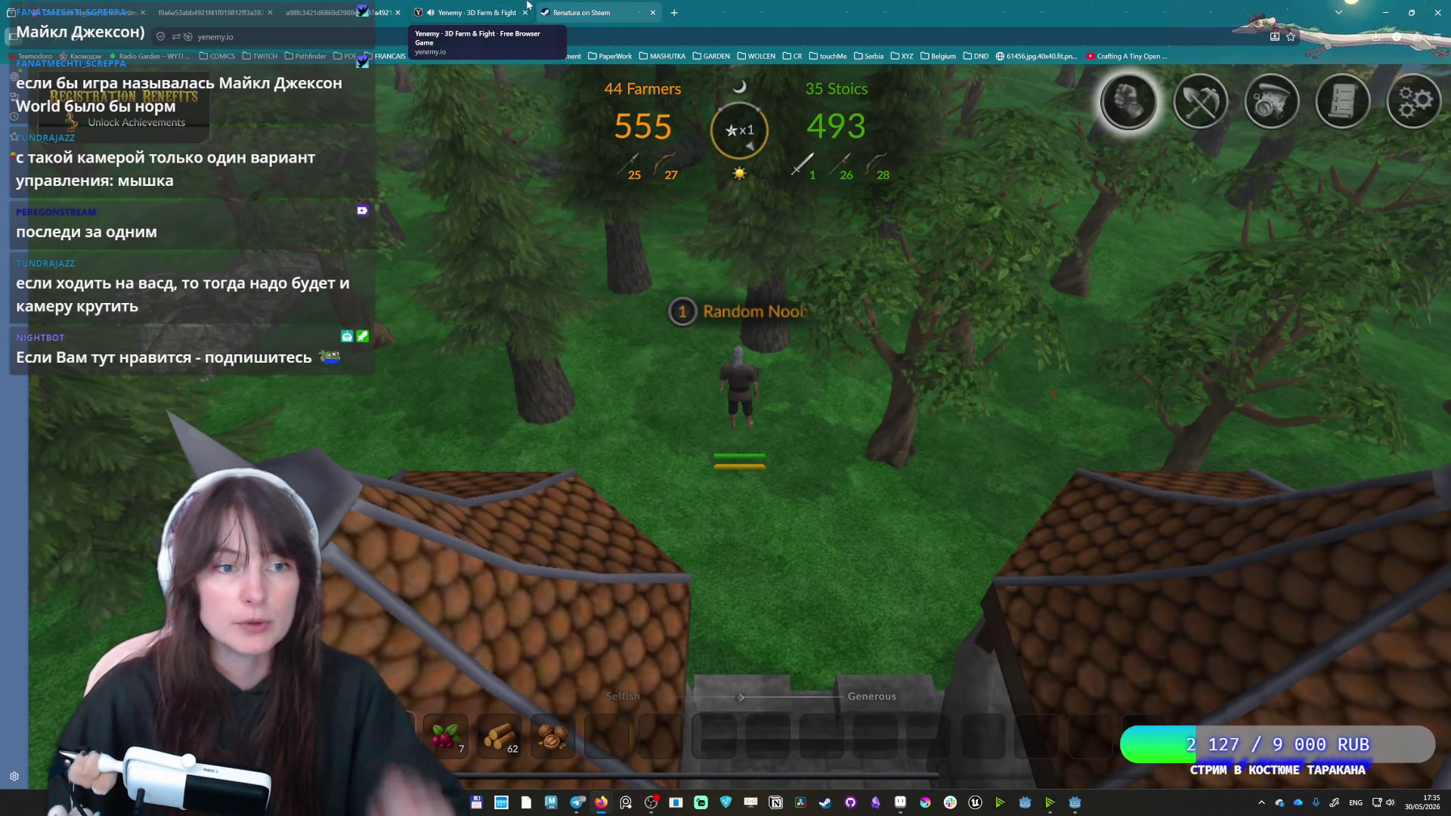
middle_click(512, 12)
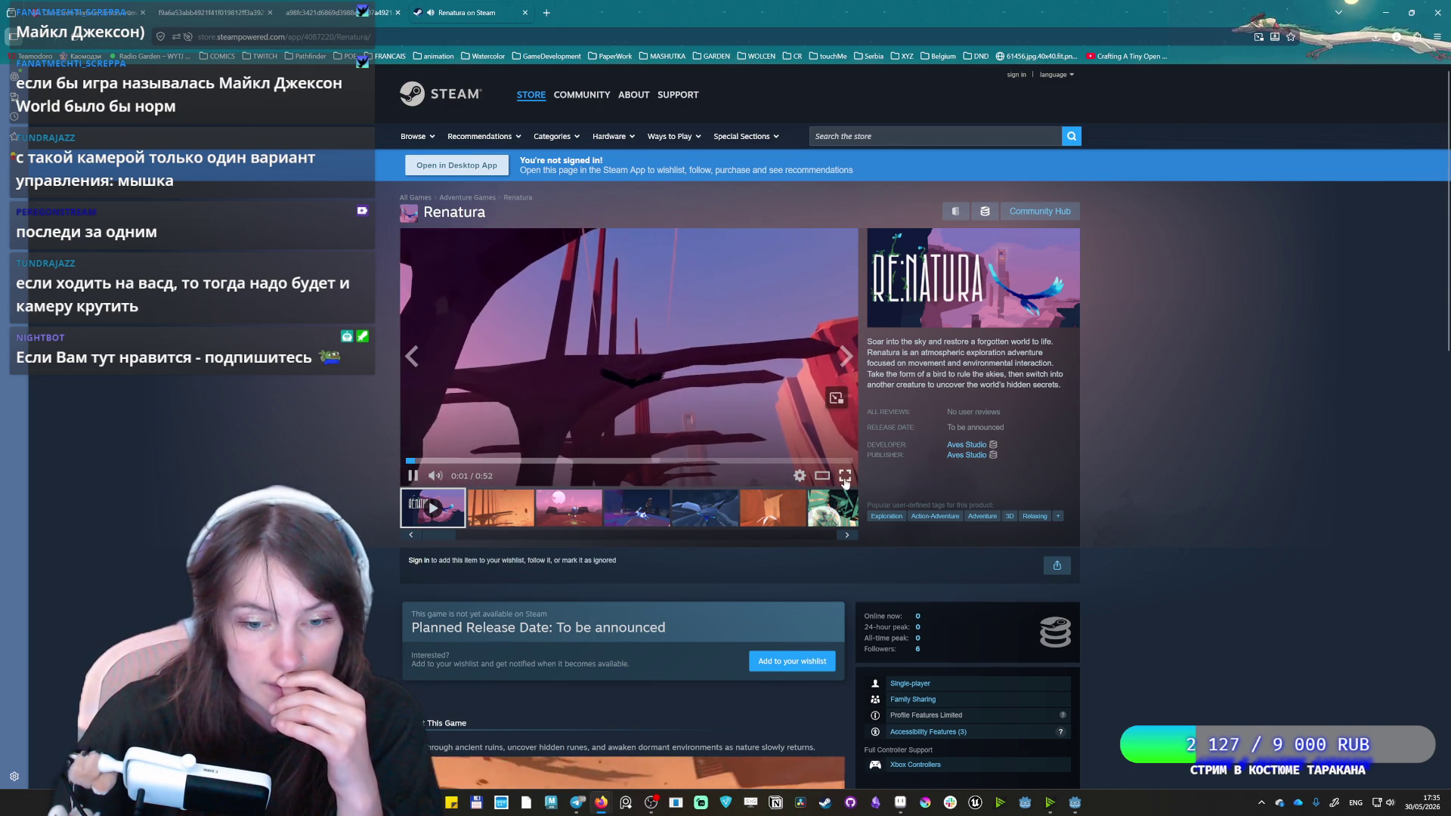
Watch the Renatura trailer full screen, then leave full screen and focus the address bar.
click(845, 476)
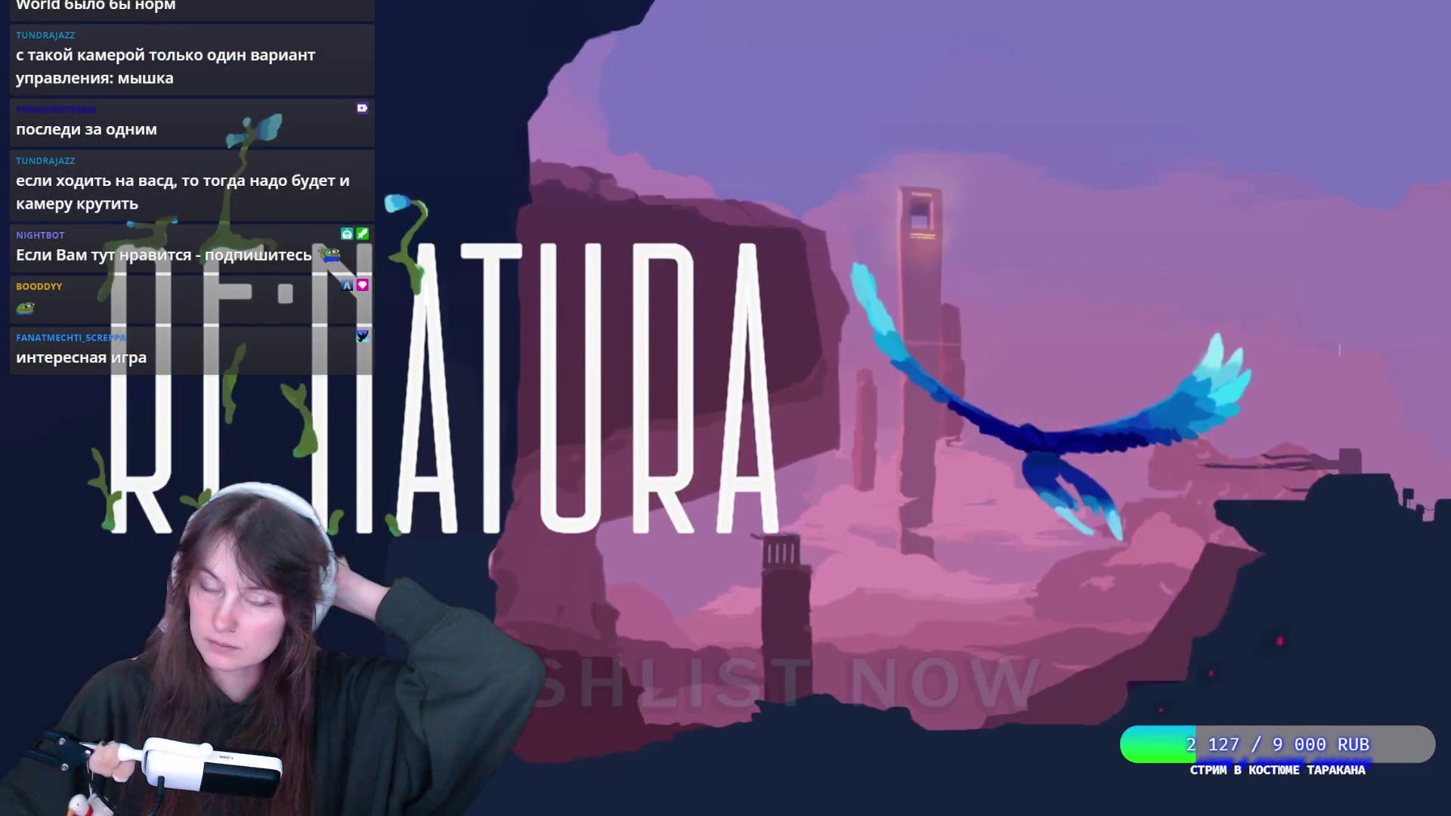
mouse_move(1436, 809)
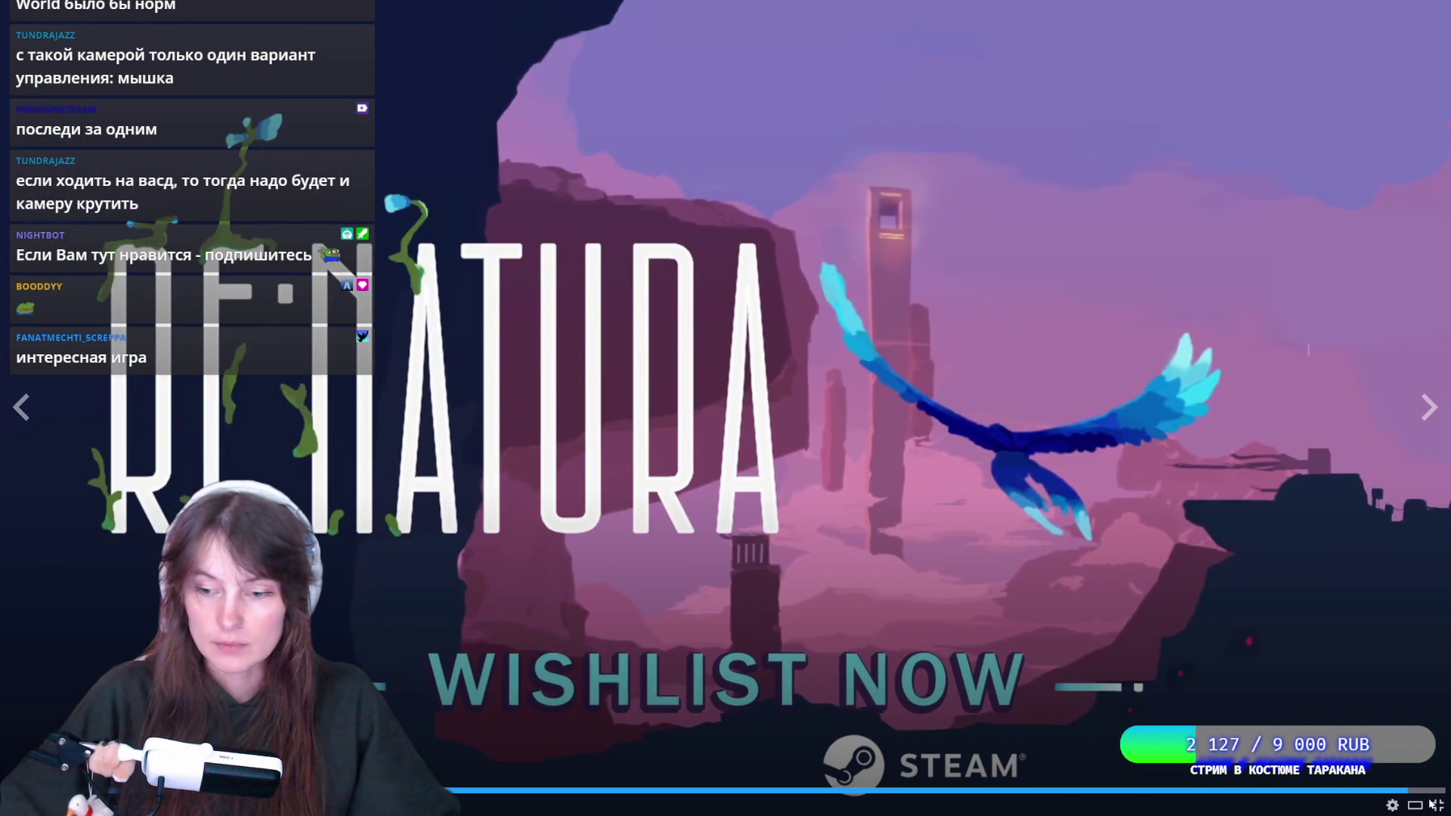
click(1437, 805)
key(ctrl+l)
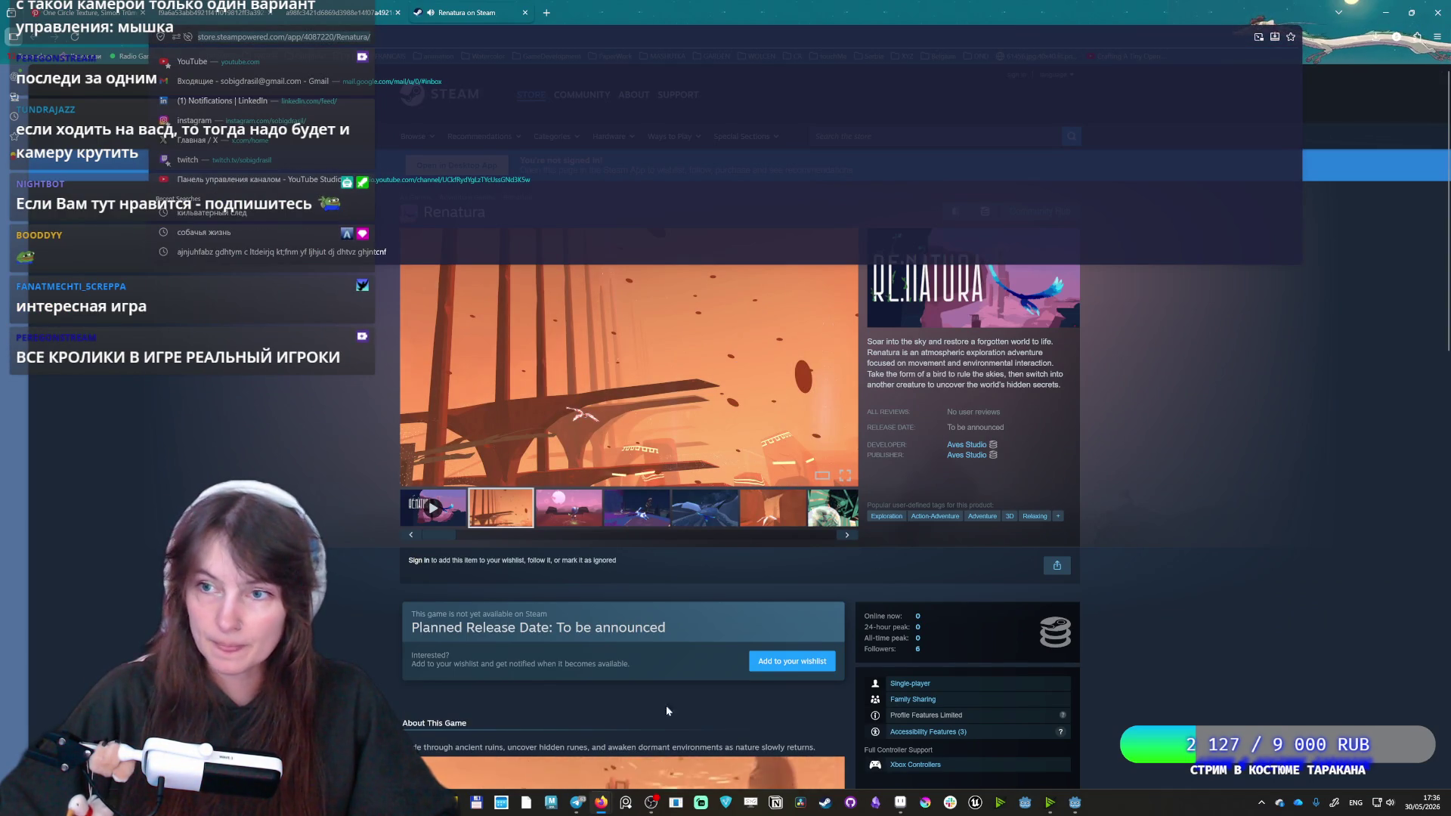
Dismiss the address suggestions and select the whole Renatura page URL.
key(Escape)
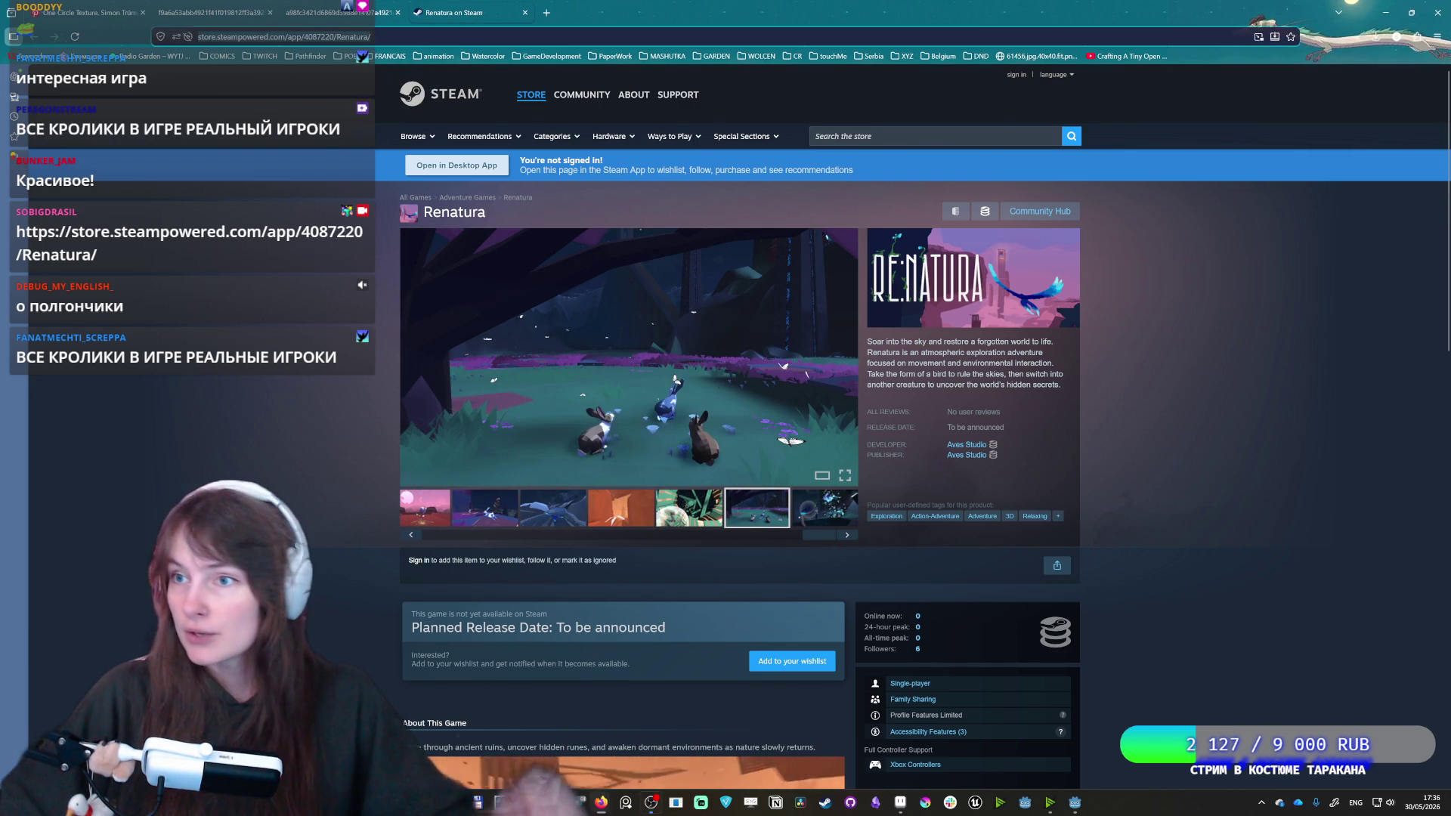
key(ctrl+l)
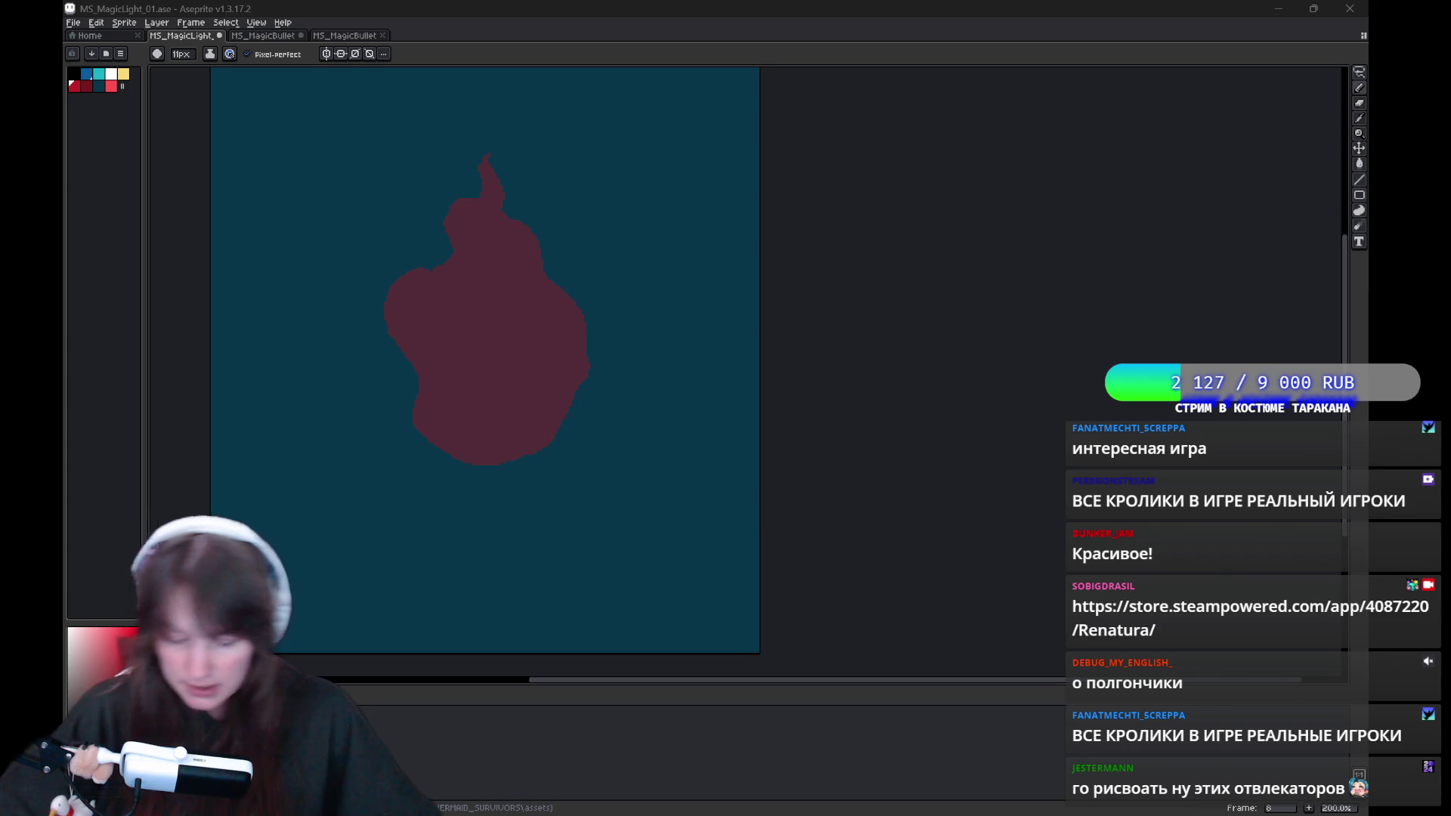
Draw the bright red outline on frame 8, flipping back and forth to compare with frame 1.
drag(364, 577, 320, 631)
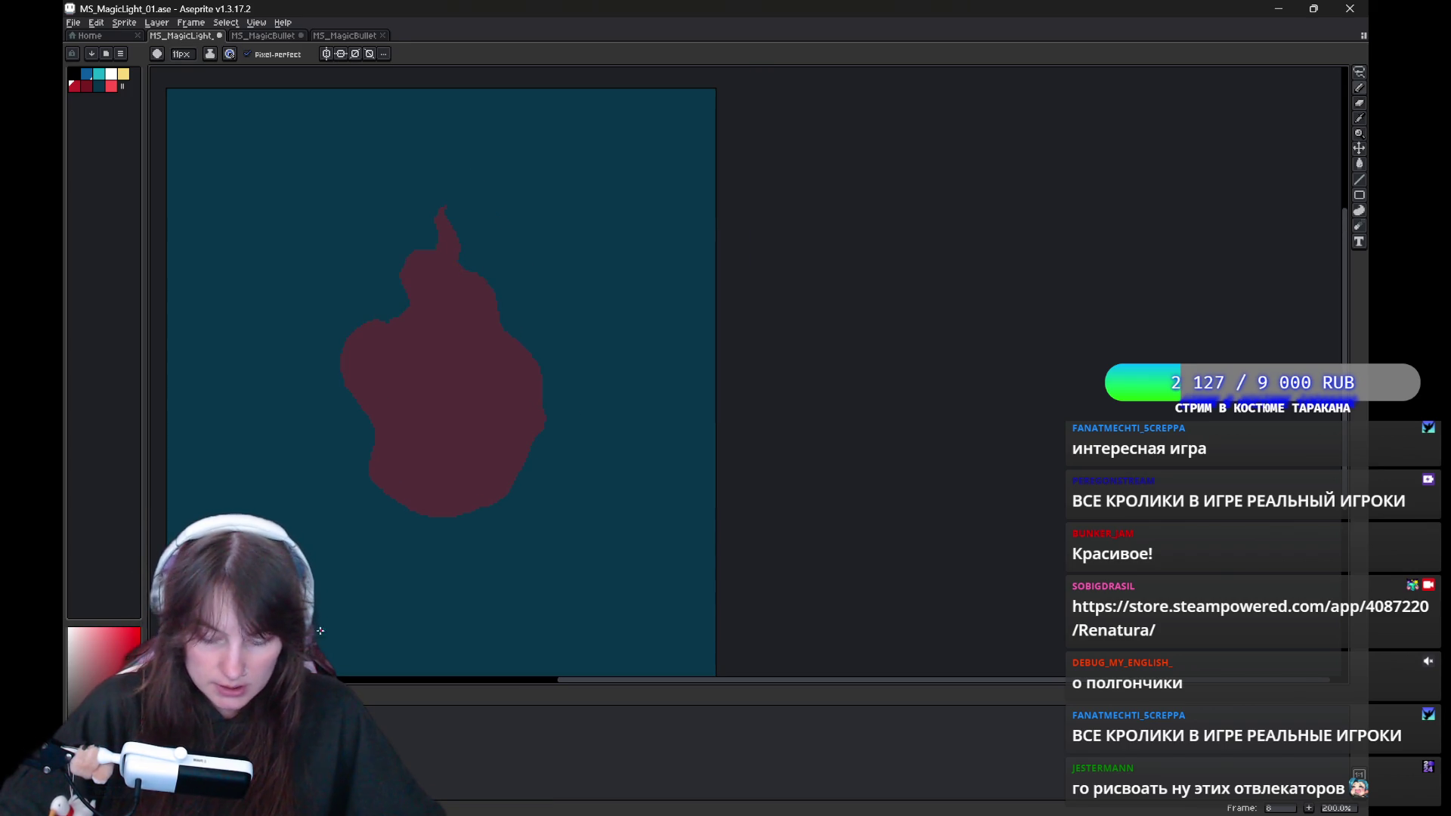
key(Right)
key(Left)
key(Right)
key(Left)
key(Right)
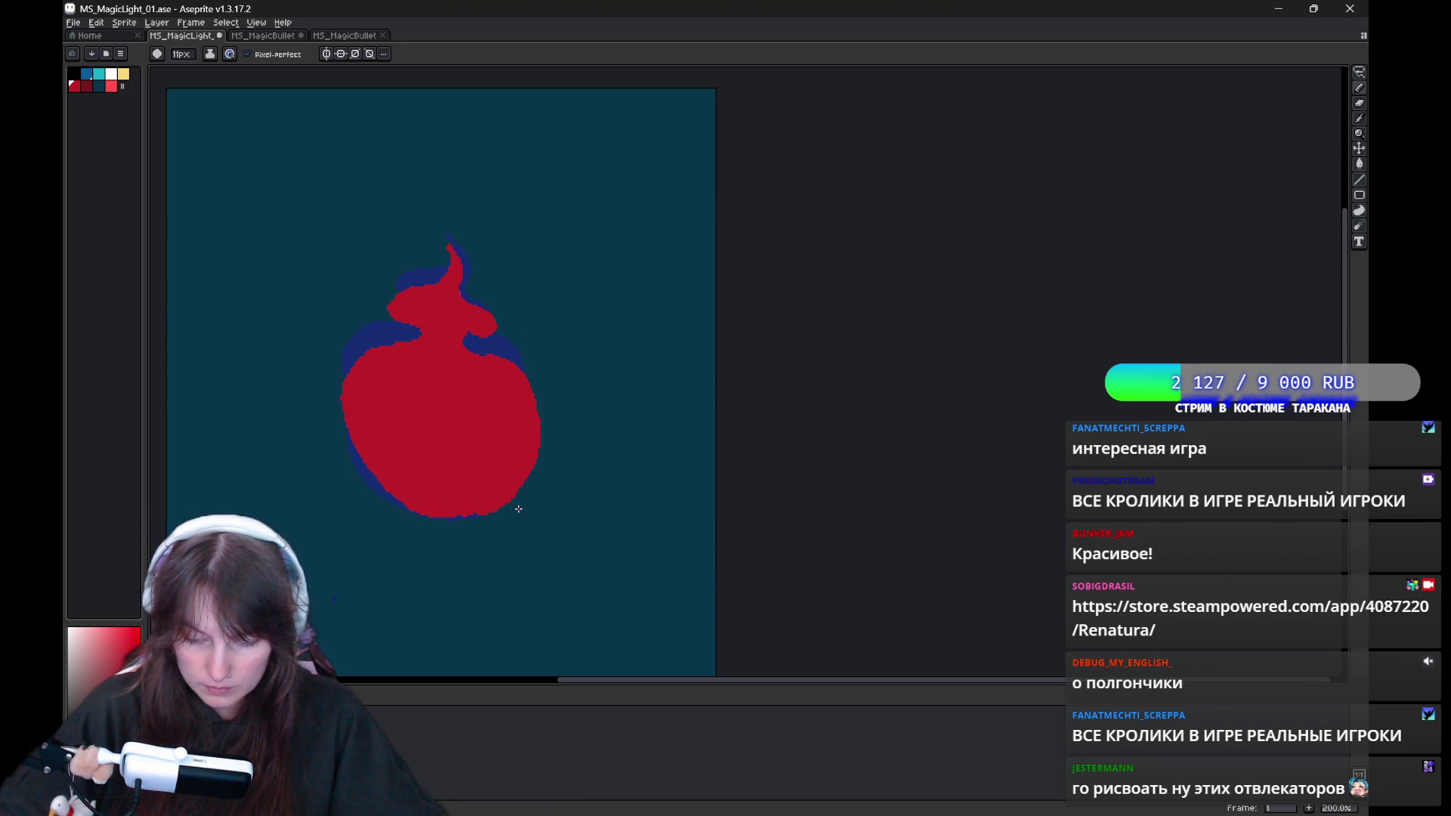
key(Left)
key(Right)
key(Left)
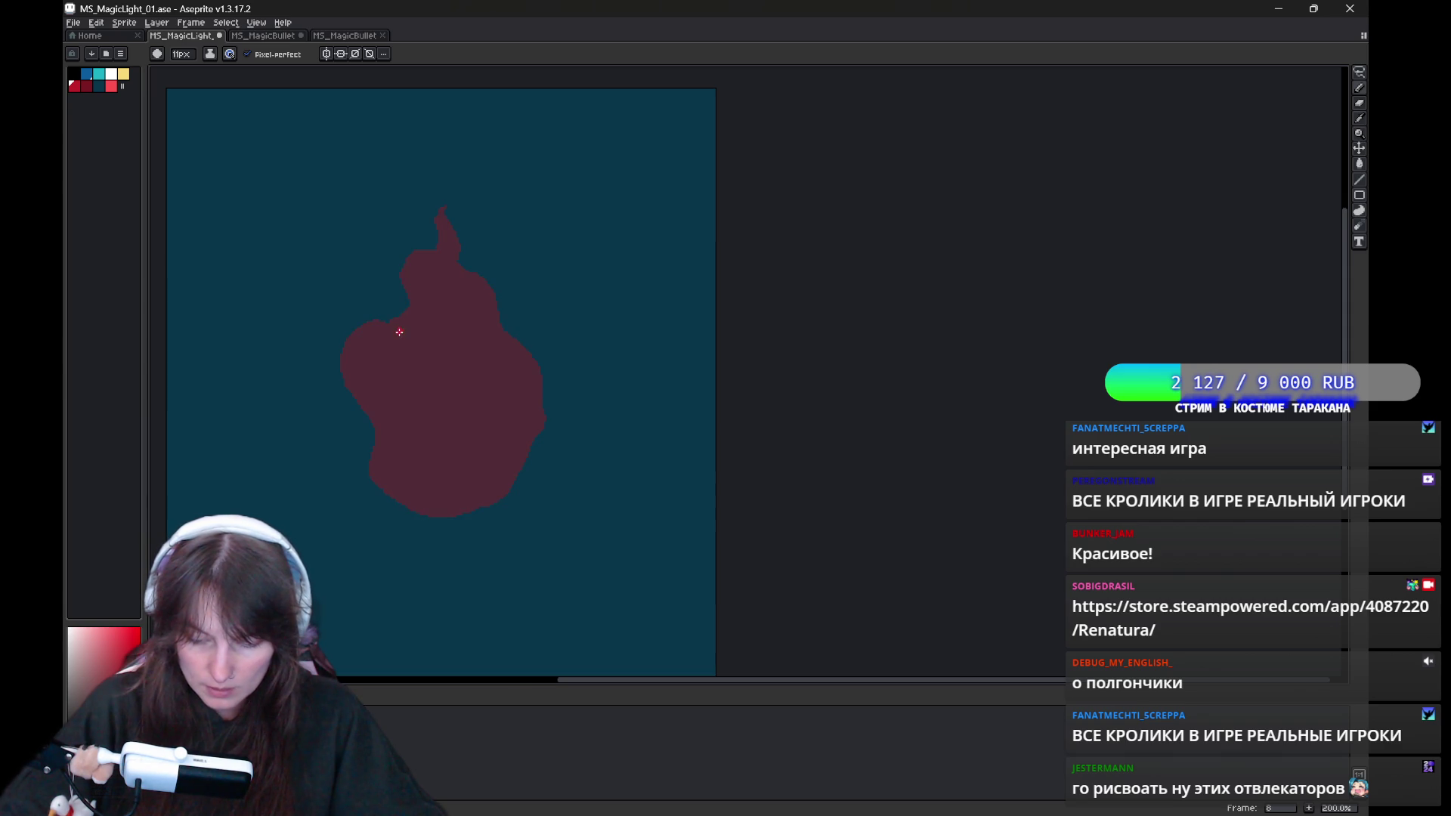
key(Right)
key(Left)
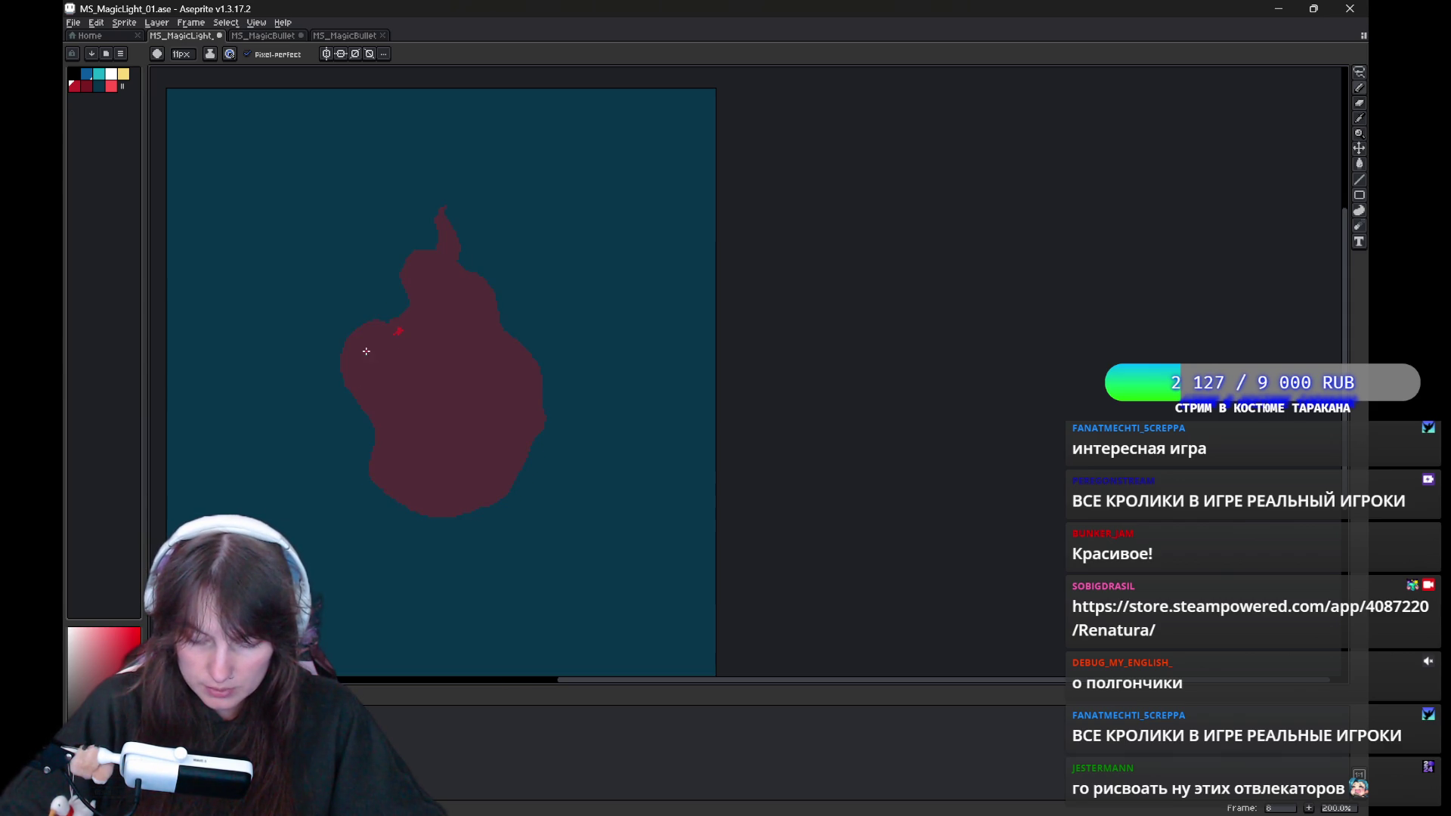
key(Right)
key(Left)
key(Right)
key(Left)
key(Right)
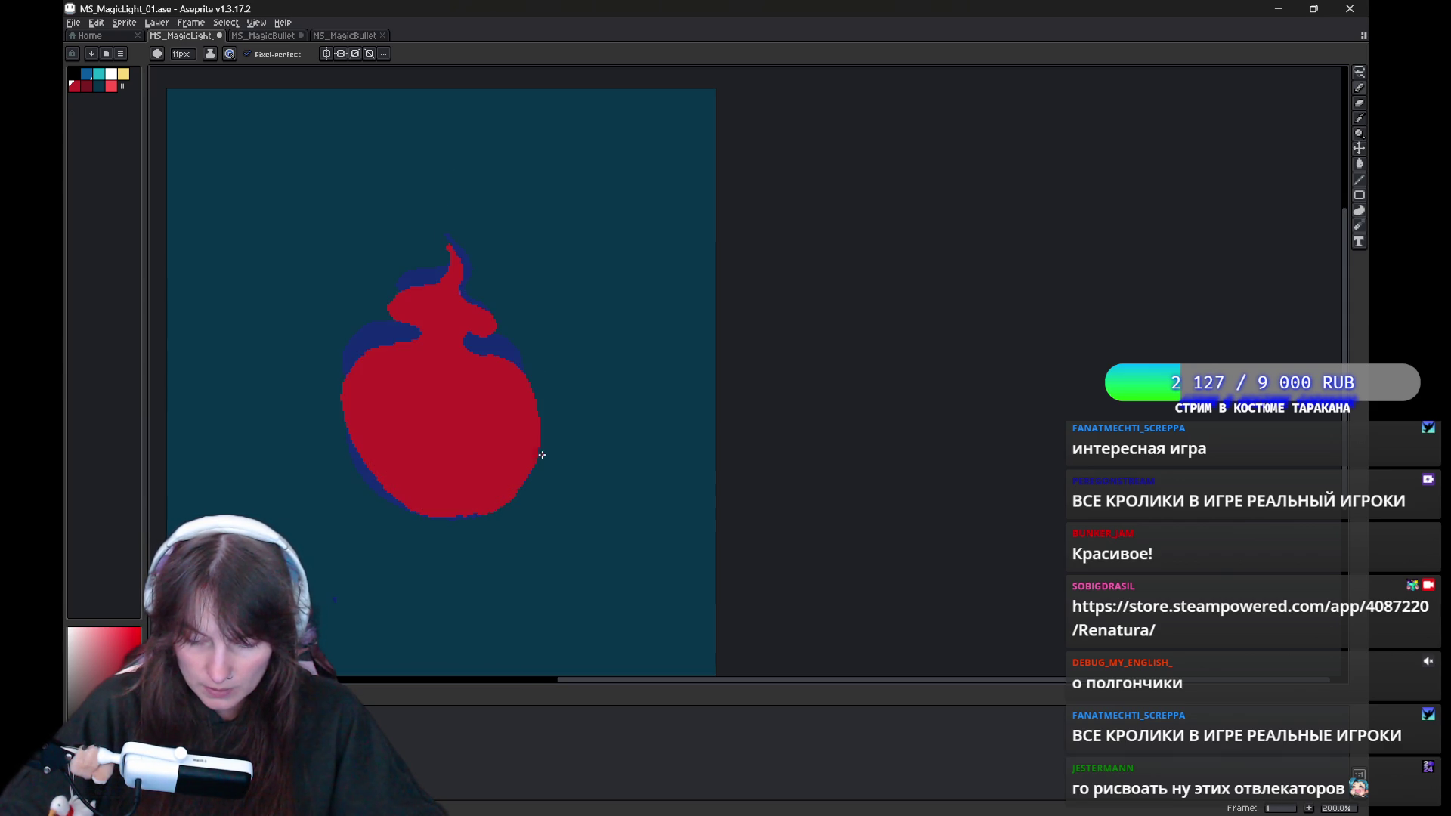
key(Left)
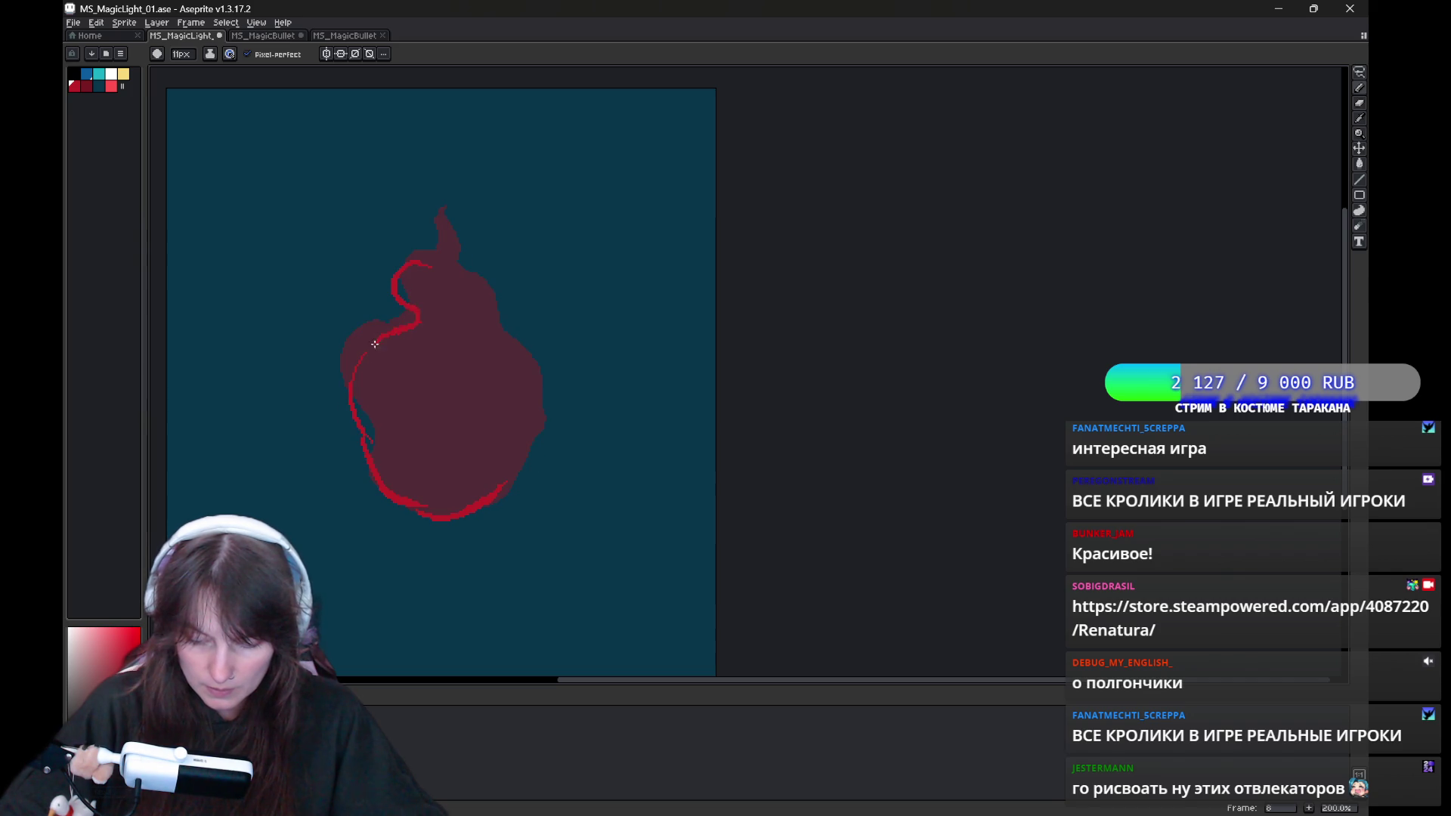
key(Right)
key(Left)
key(Right)
key(Left)
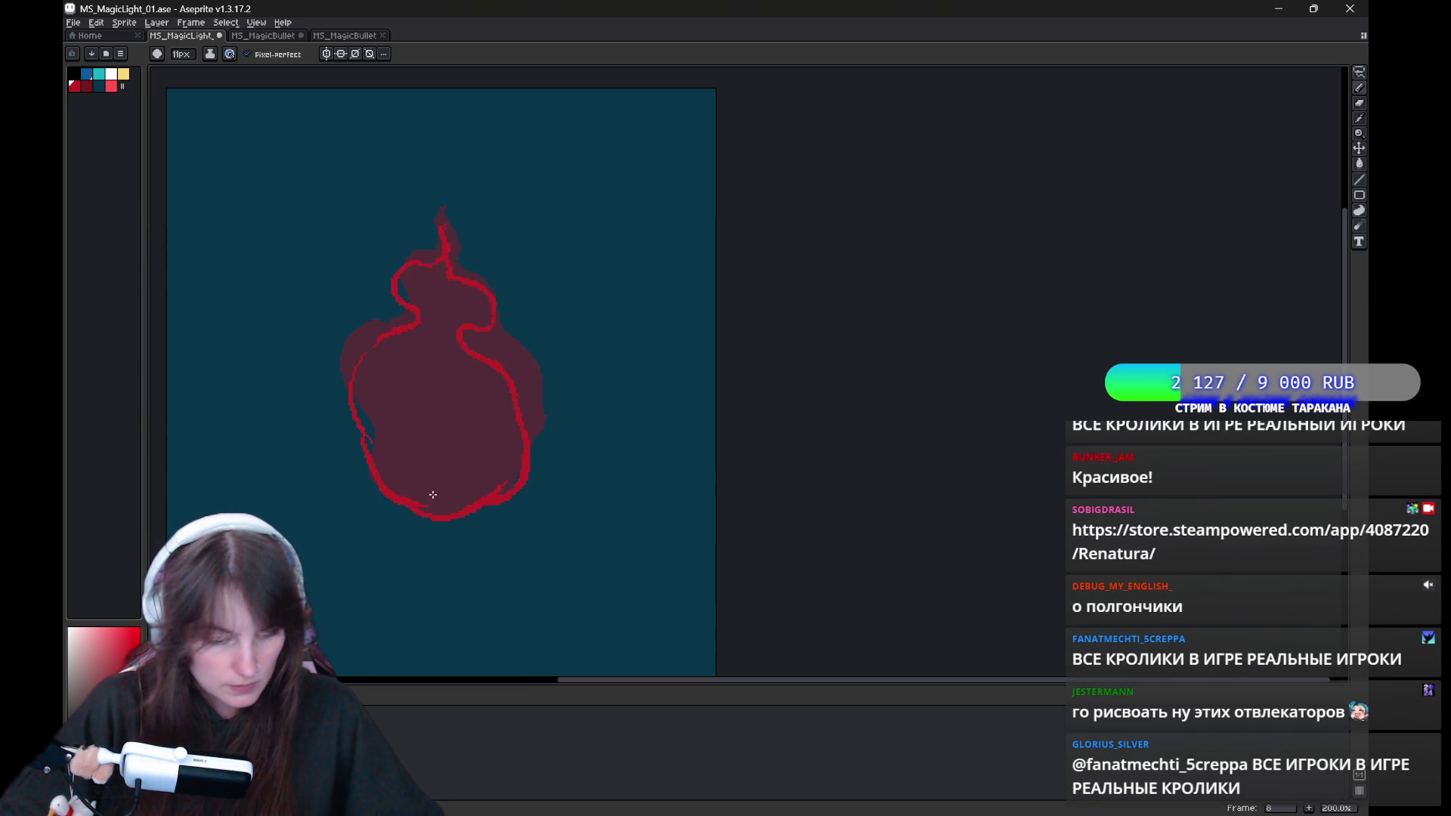
Try a red paint-bucket fill on the flame and undo it.
key(g)
click(440, 411)
key(ctrl+z)
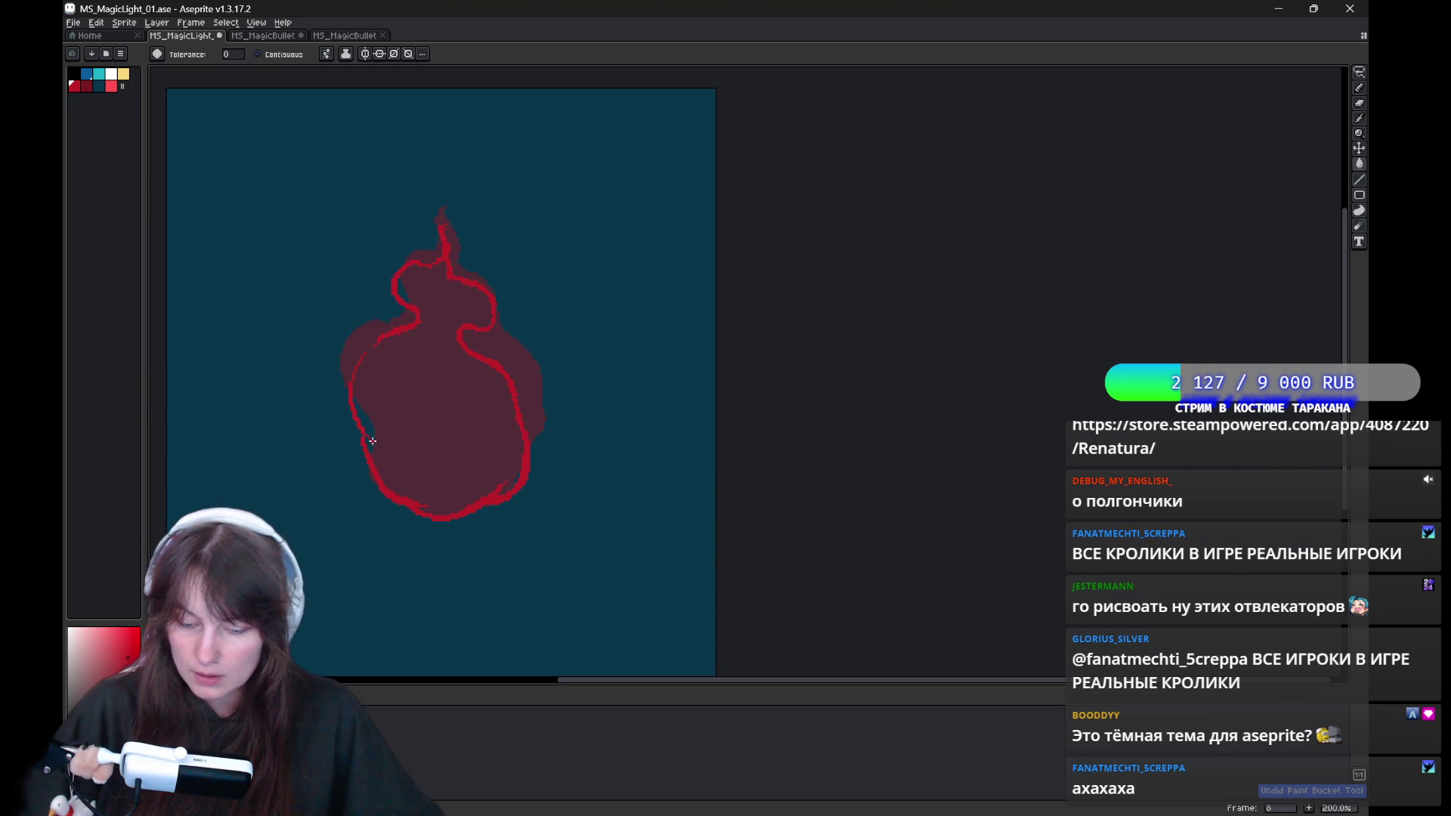
Bucket-fill inside the flame outline with red, undoing the fill that flooded the whole canvas.
click(378, 345)
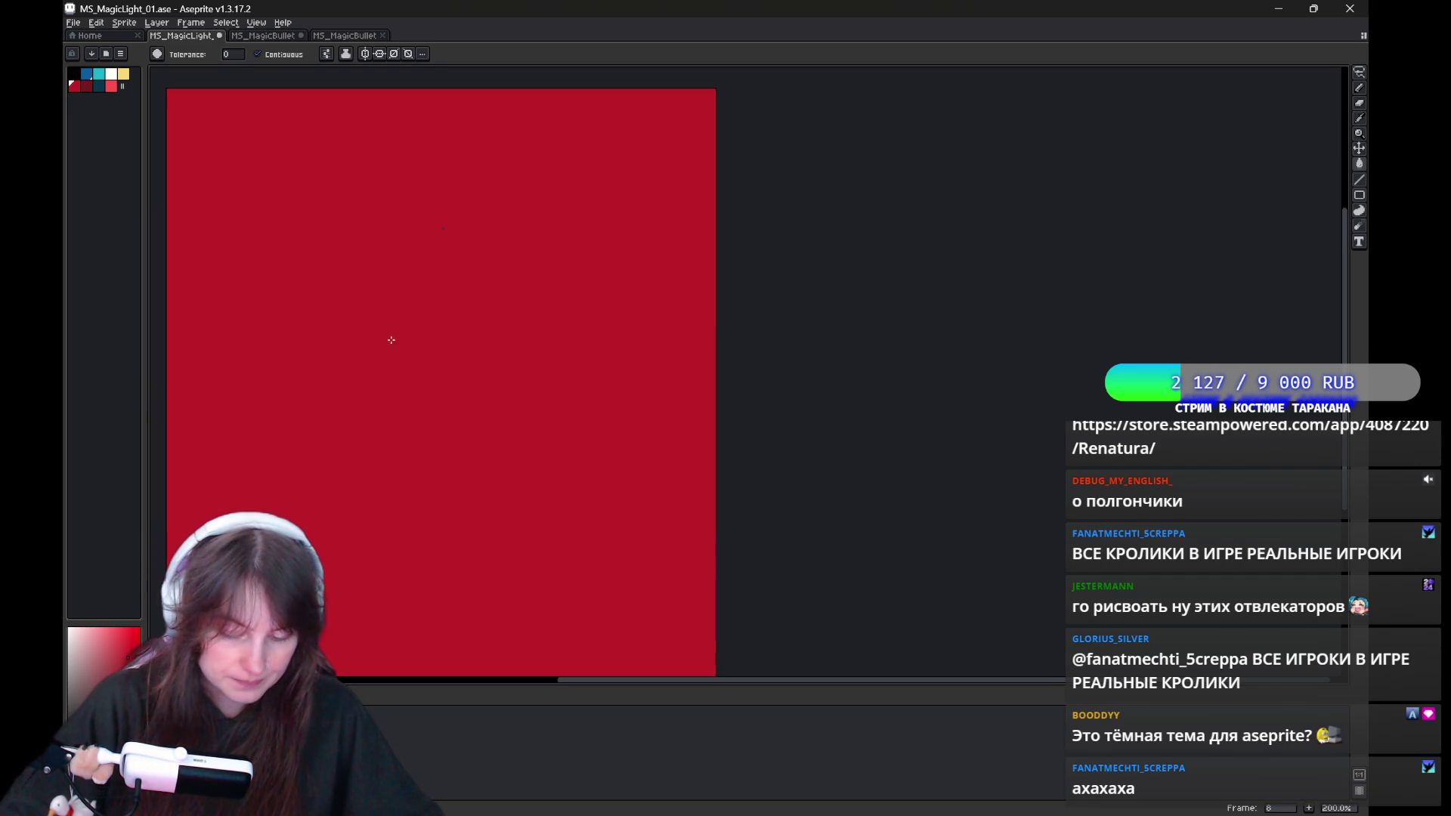
key(ctrl+z)
click(424, 347)
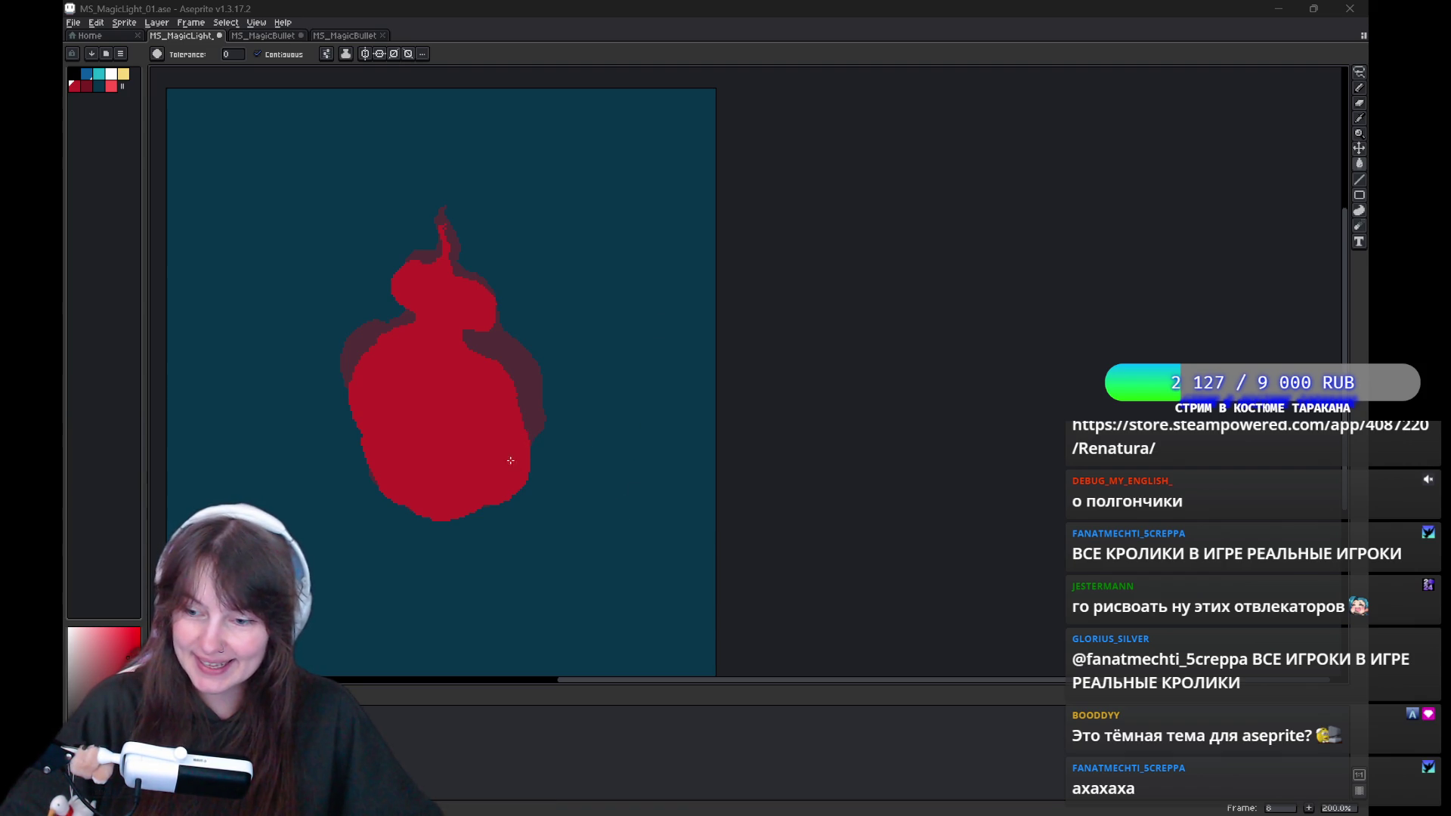
mouse_move(542, 441)
mouse_down()
mouse_move(613, 410)
mouse_move(602, 388)
mouse_move(570, 441)
mouse_move(668, 473)
mouse_up()
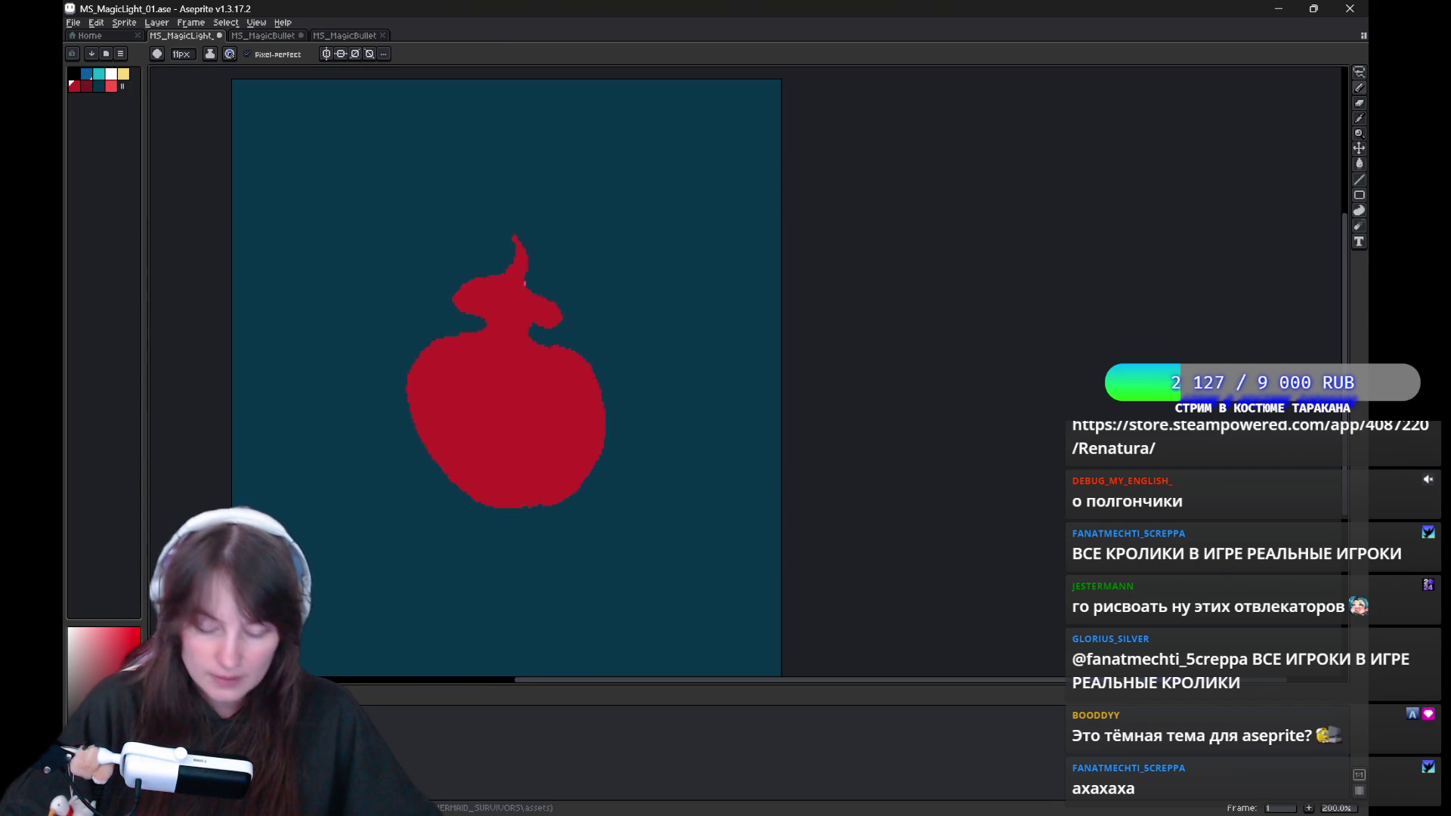
Touch up the flame edges with pencil and eraser, adding a small red mark at the edge.
key(b)
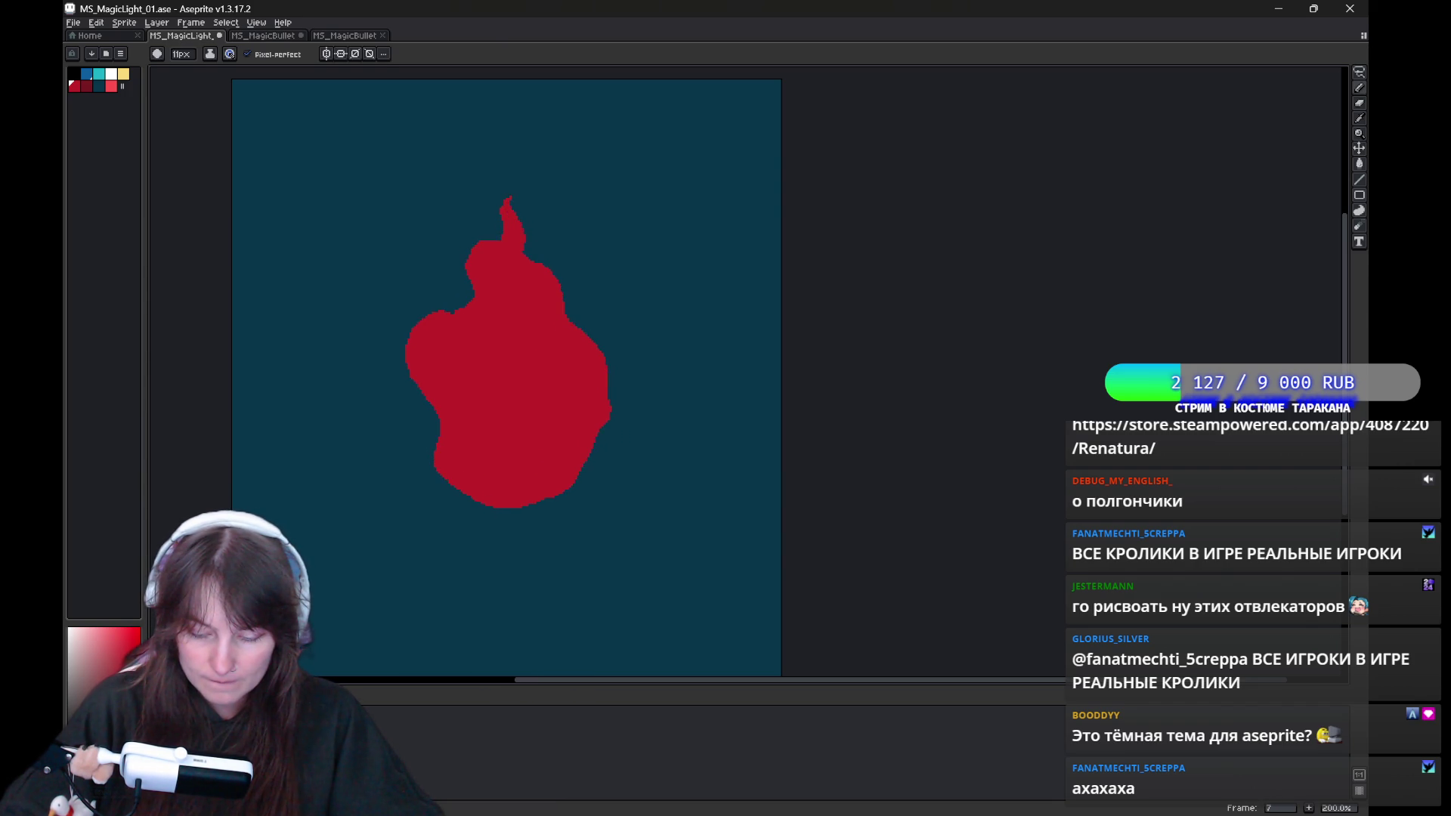
key(e)
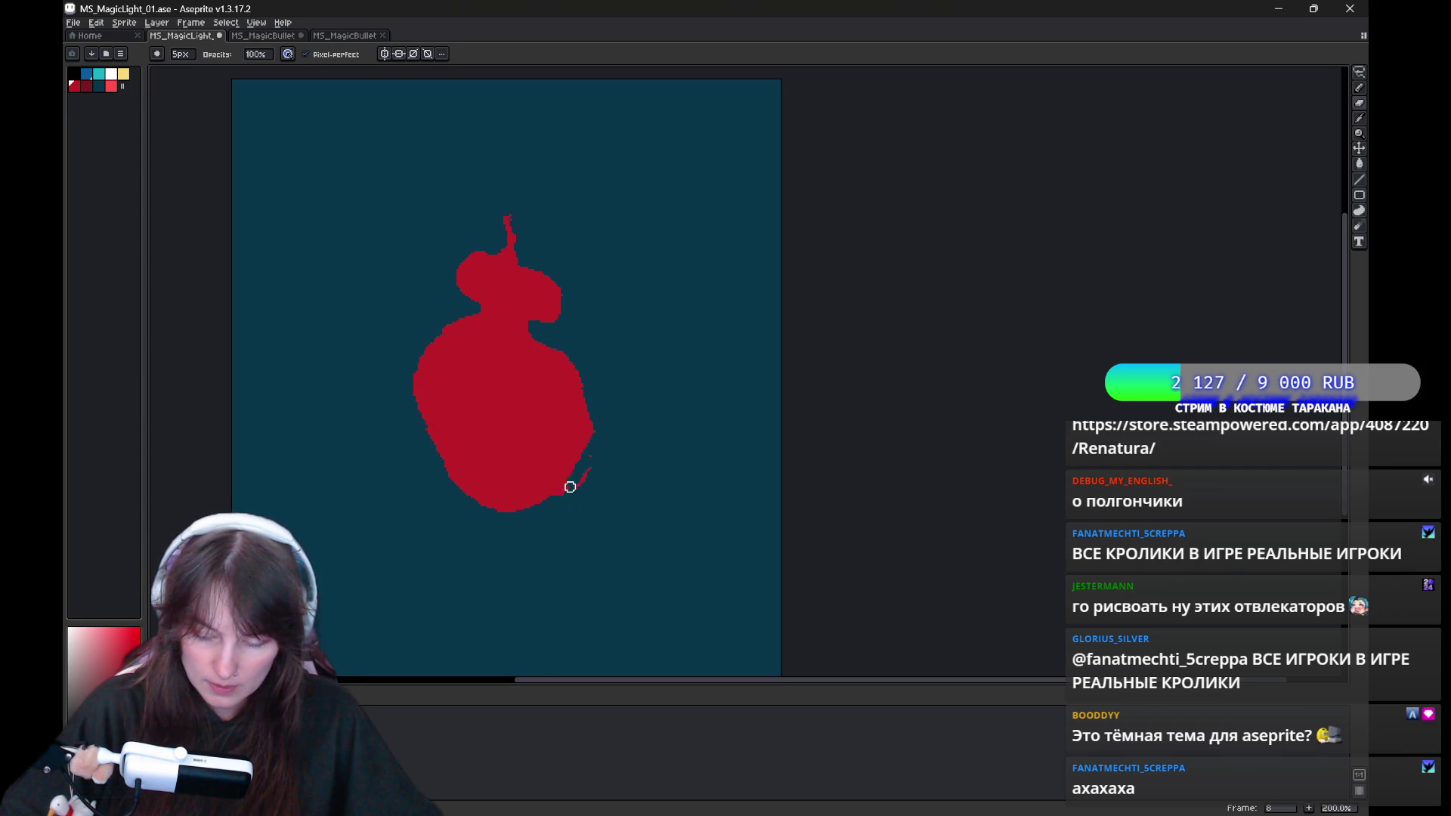
key(b)
click(590, 391)
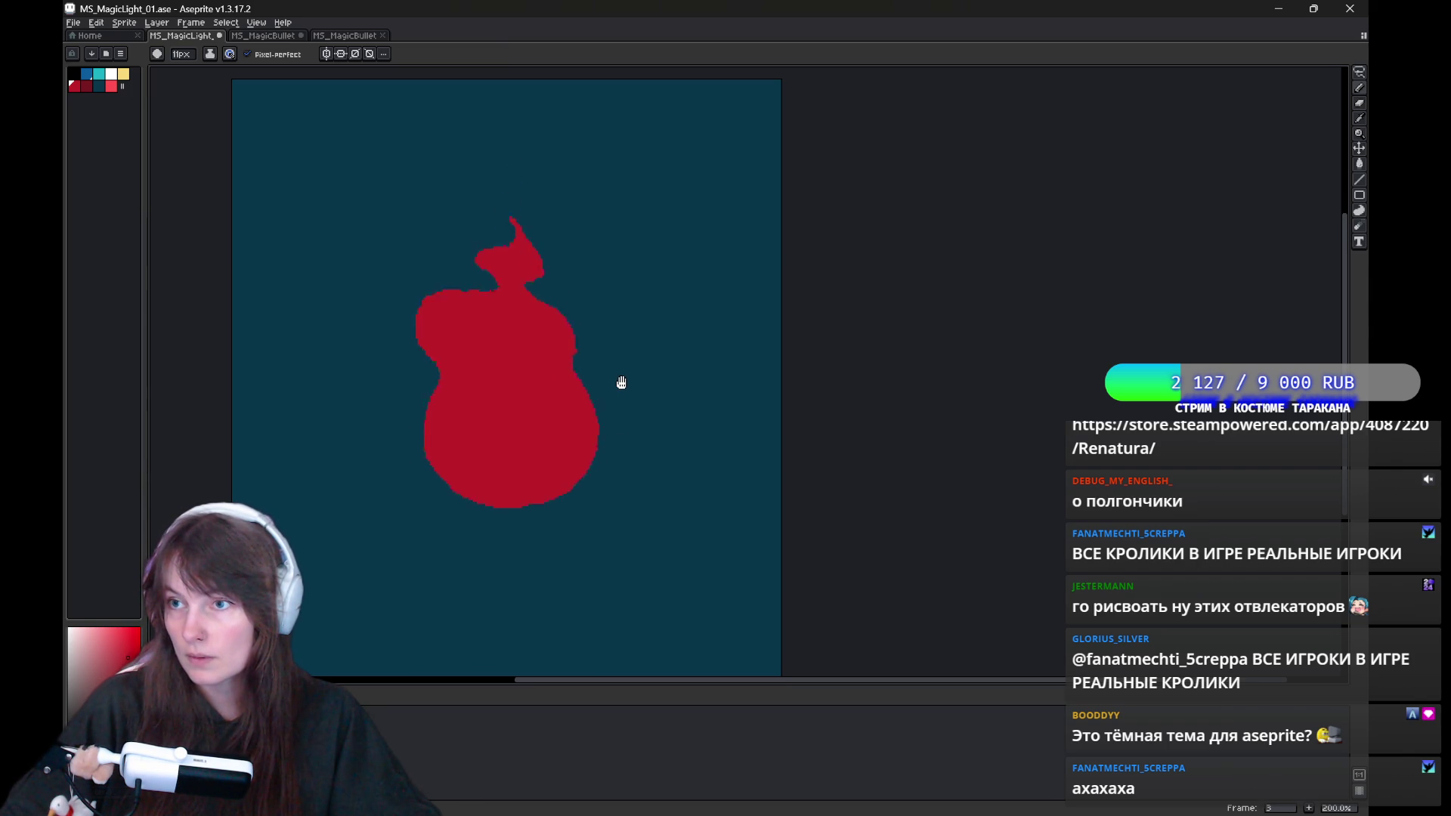
drag(561, 459, 502, 502)
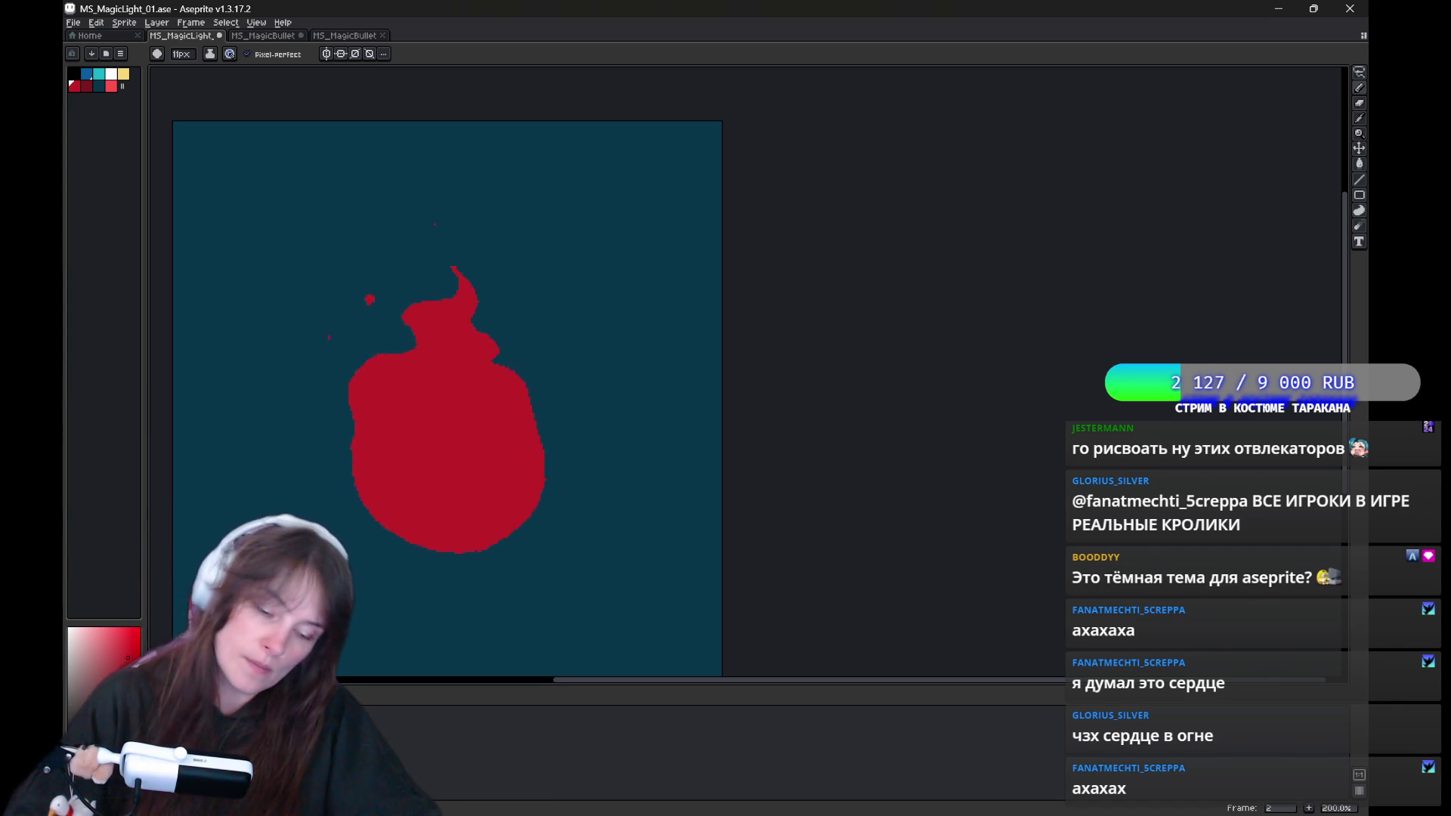
Recentre the canvas and reshape frame 5's flame tip with pencil and eraser strokes.
scroll(183, 620, down, 1)
drag(487, 472, 962, 273)
scroll(825, 320, up, 1)
mouse_move(884, 401)
mouse_down()
mouse_move(927, 391)
mouse_move(881, 400)
mouse_up()
mouse_move(851, 516)
mouse_down()
mouse_move(891, 469)
mouse_move(877, 476)
mouse_up()
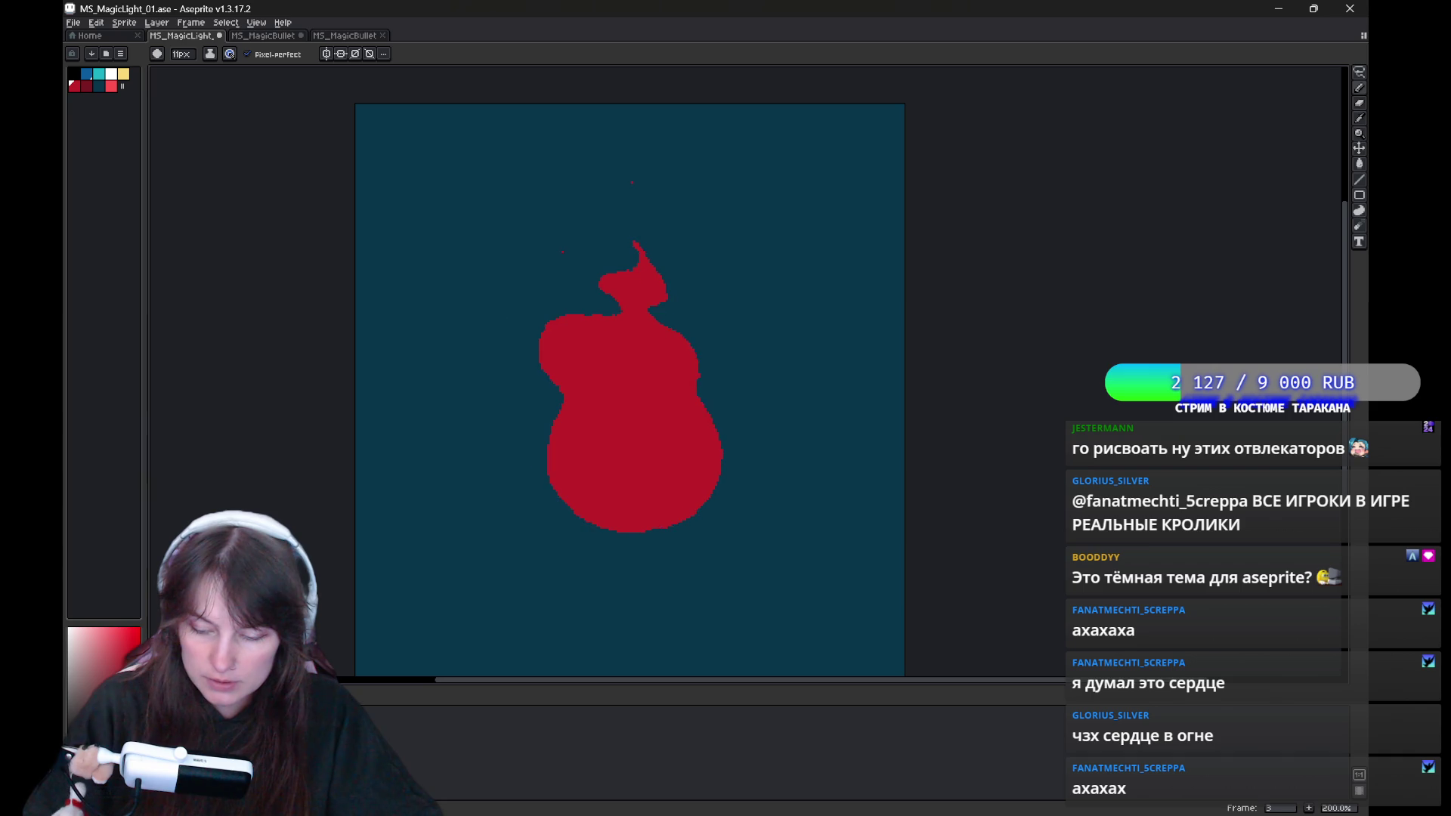
key(b)
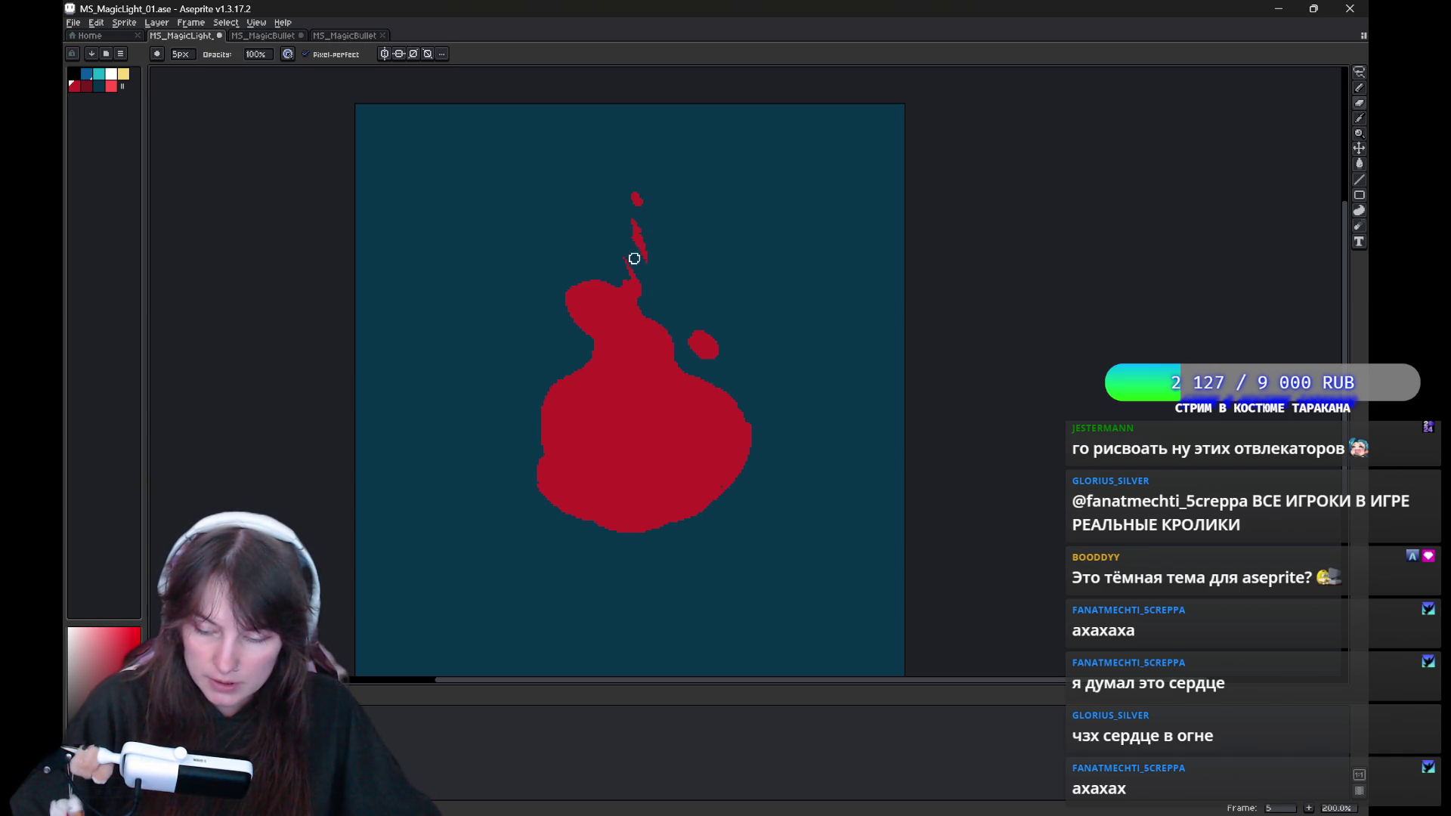
key(e)
mouse_move(627, 220)
mouse_down()
mouse_move(635, 238)
mouse_move(634, 208)
mouse_up()
key(b)
Compare with frame 3, then lasso the small top drop on frame 5 and drag it upward.
key(e)
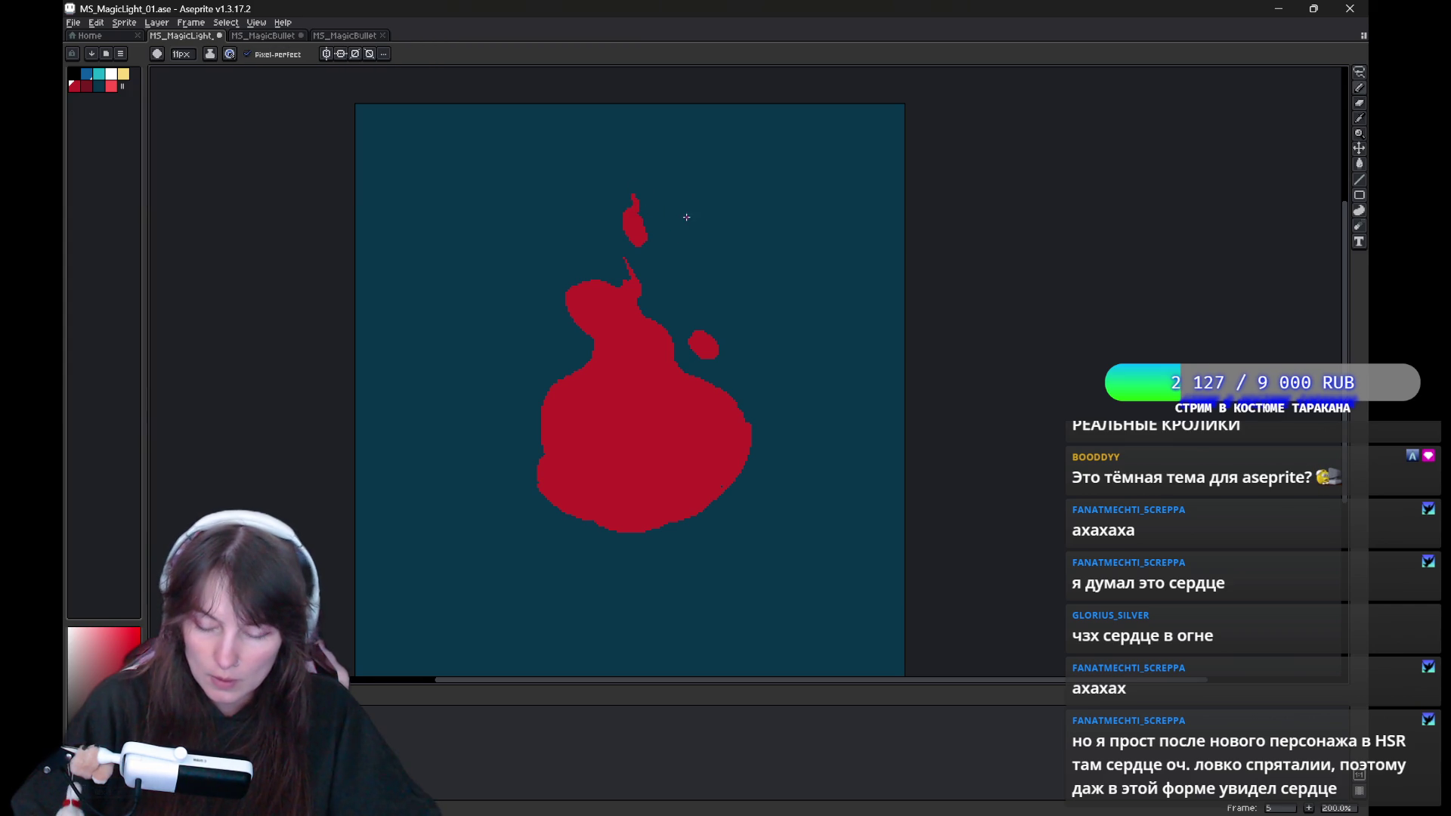
key(comma)
key(comma)
key(period)
key(period)
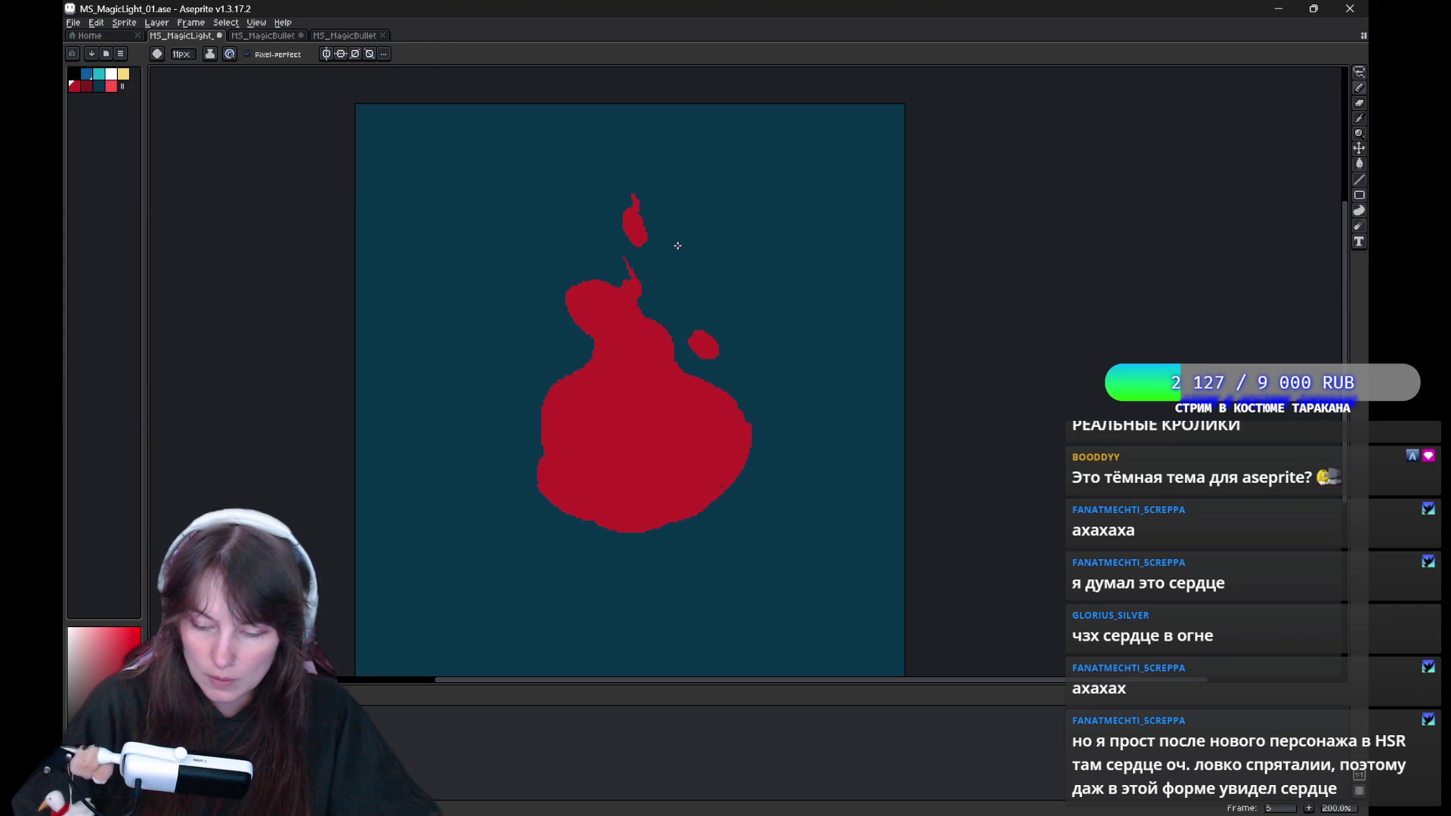
key(q)
drag(618, 185, 643, 232)
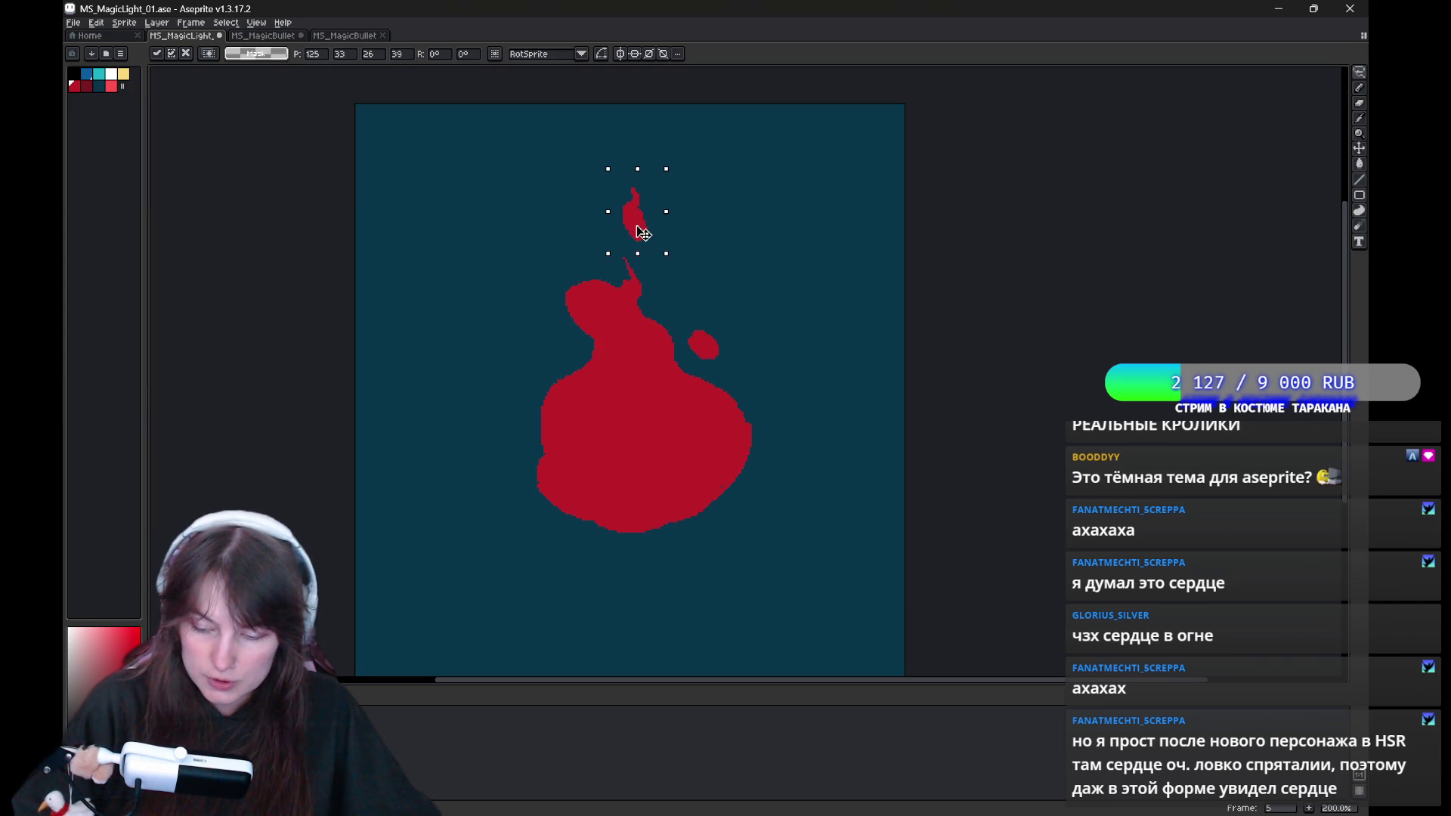
Commit the raised drop above the flame spike and clear the selection.
key(Return)
drag(744, 307, 696, 323)
key(b)
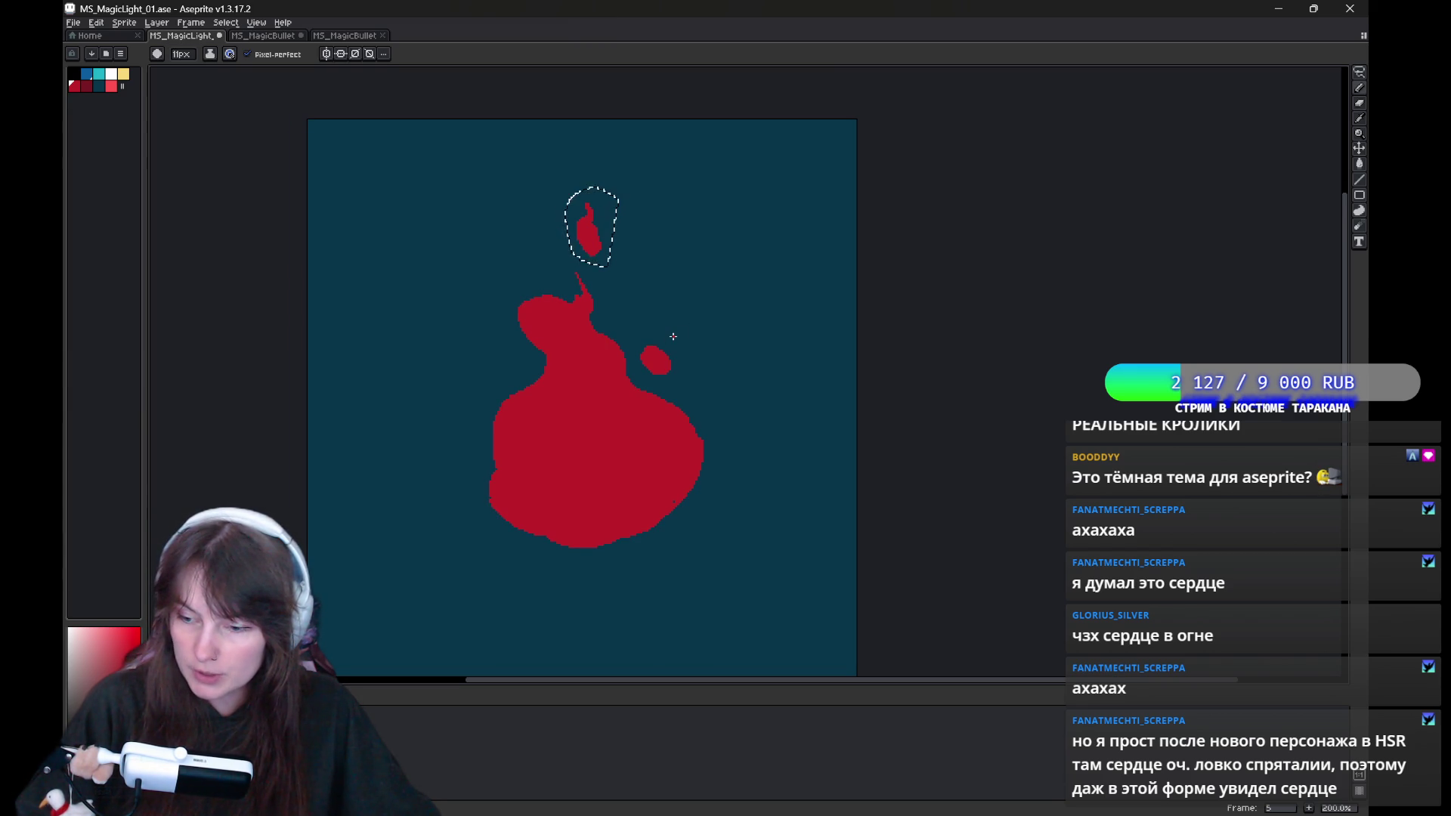
mouse_move(745, 398)
mouse_down()
mouse_move(693, 380)
mouse_move(677, 334)
mouse_up()
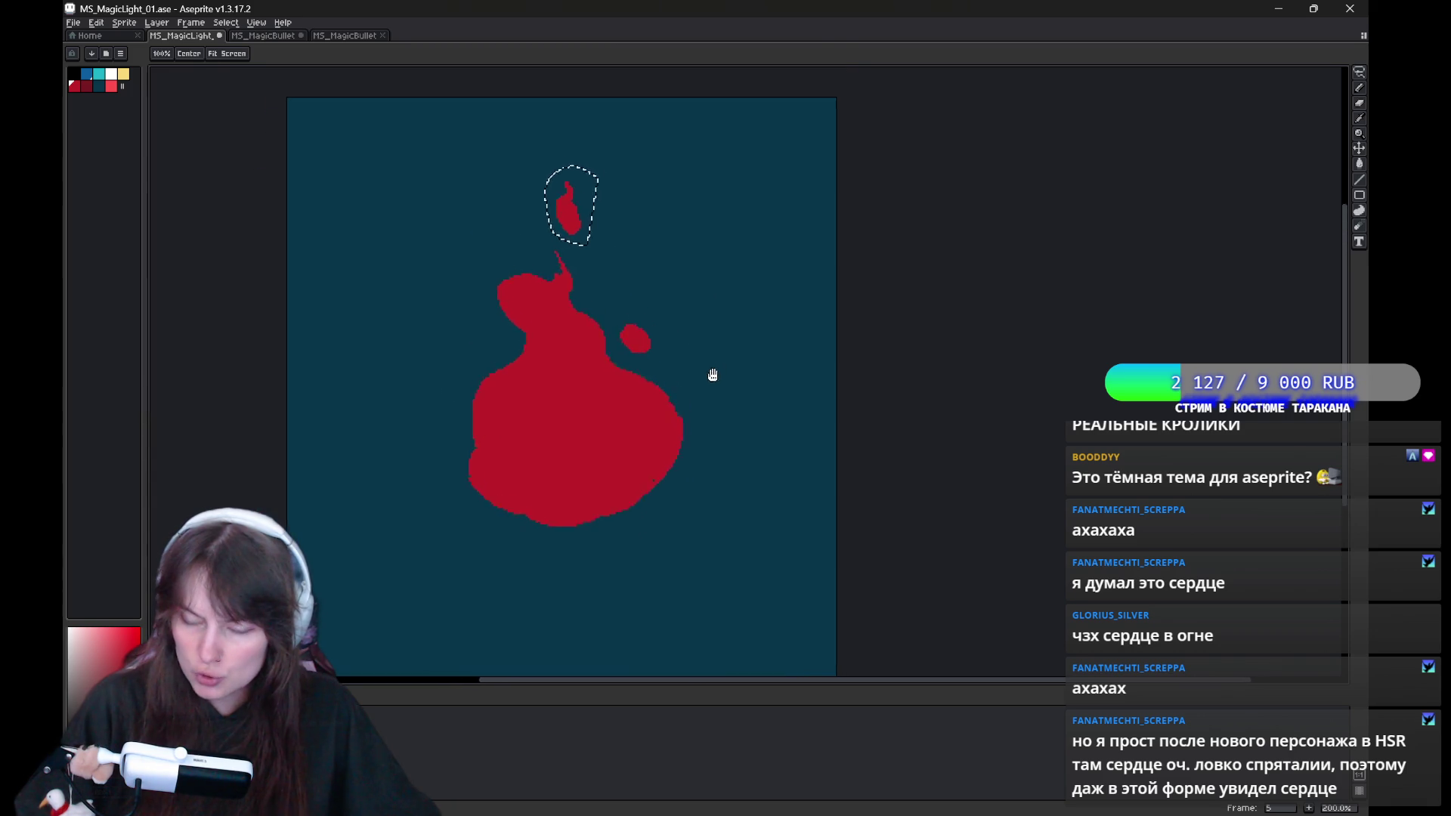
key(ctrl+d)
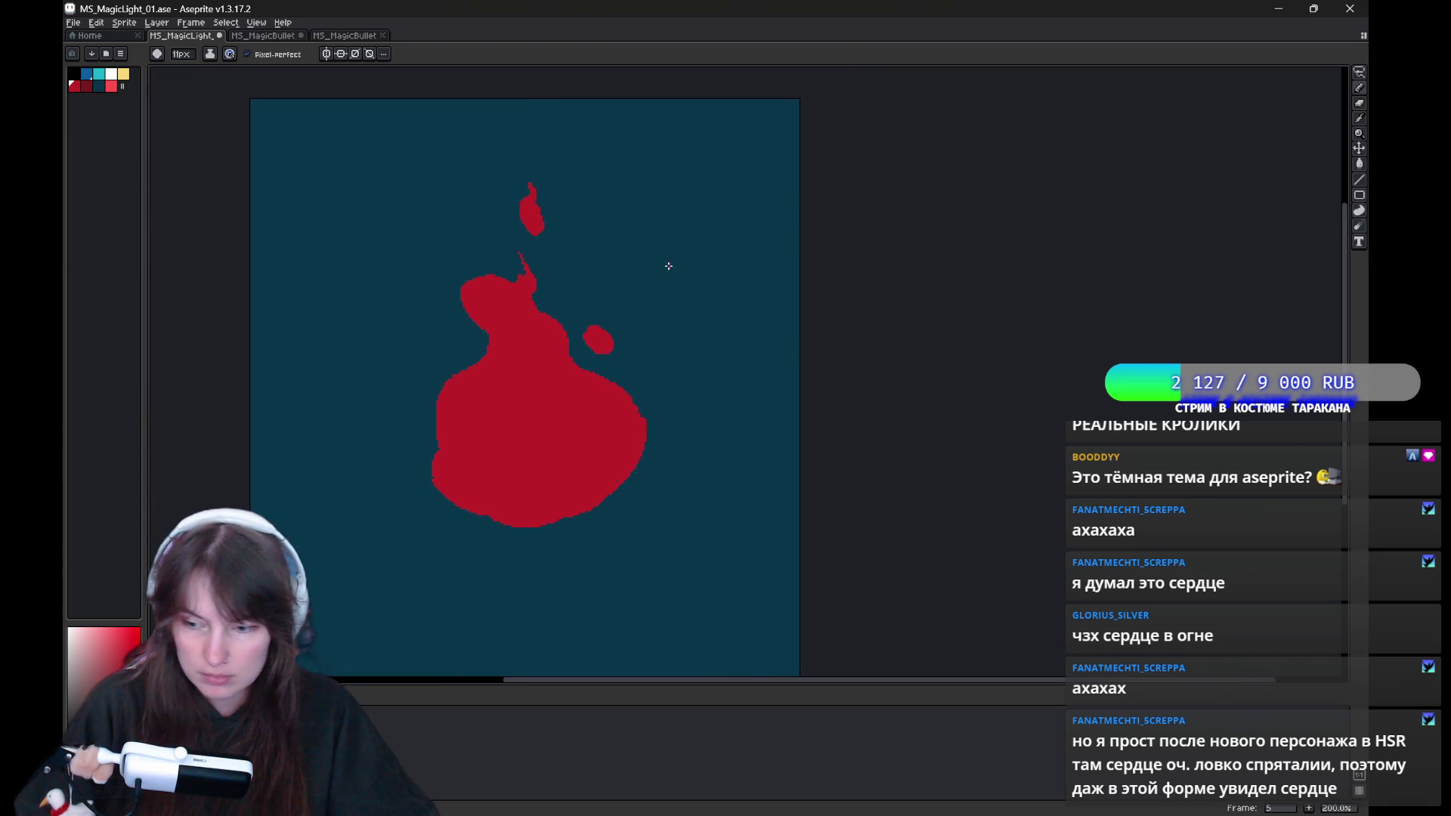
Step through the frames, painting a red blob that joins the dot above the tip.
key(Right)
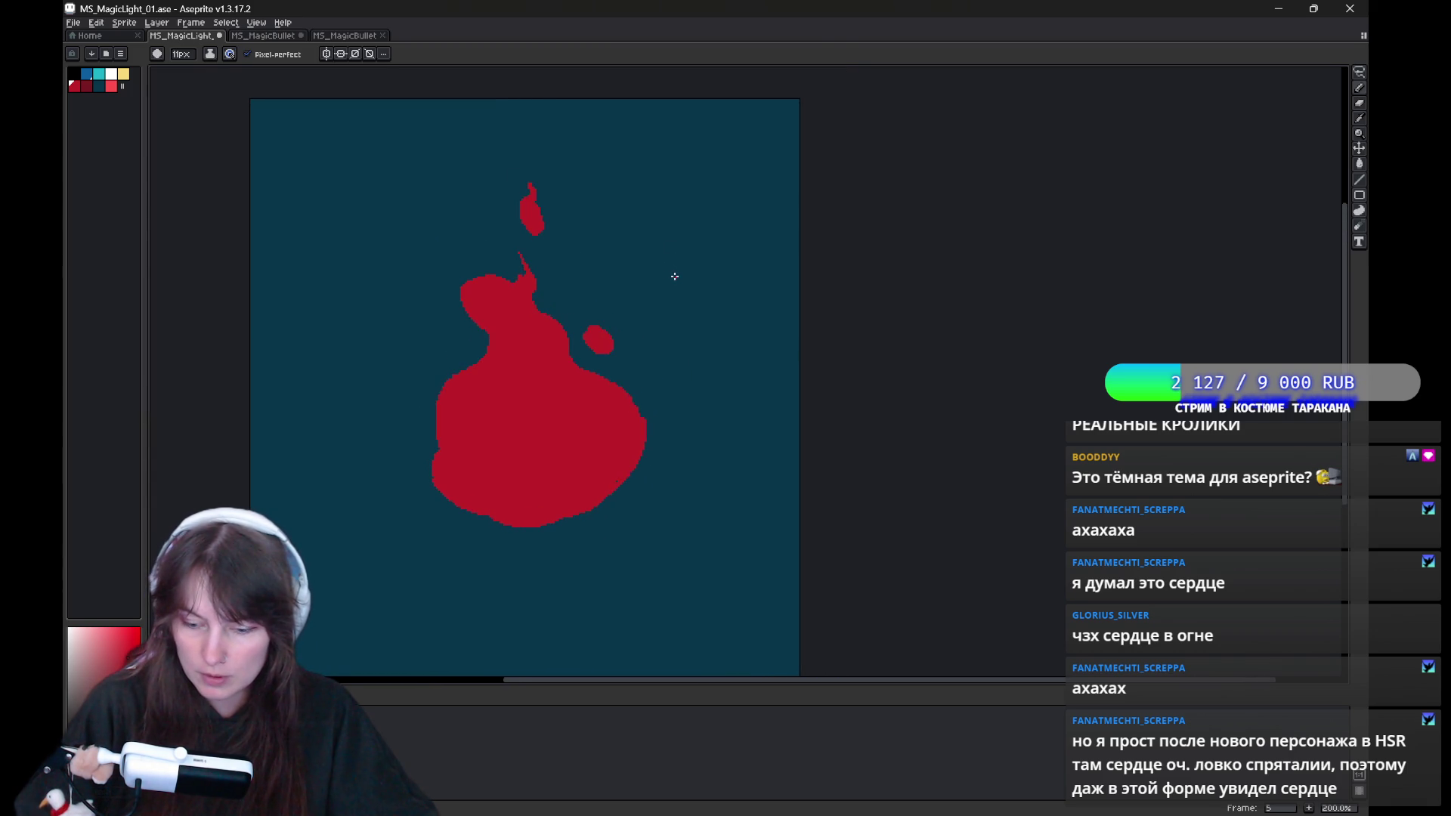
key(Right)
key(Right)
key(Left)
click(534, 186)
key(Right)
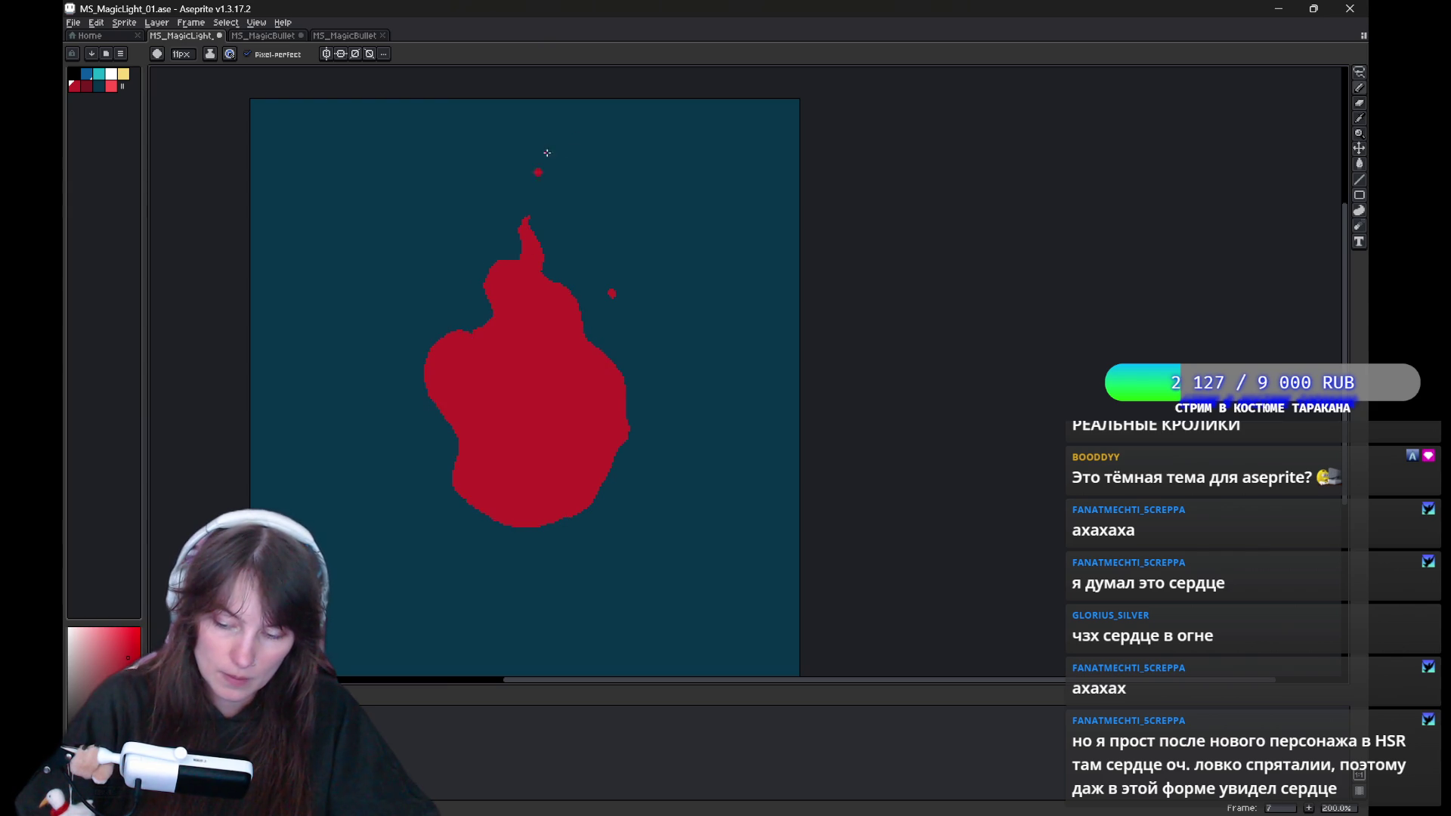
key(Right)
key(Right)
key(Right)
key(Right)
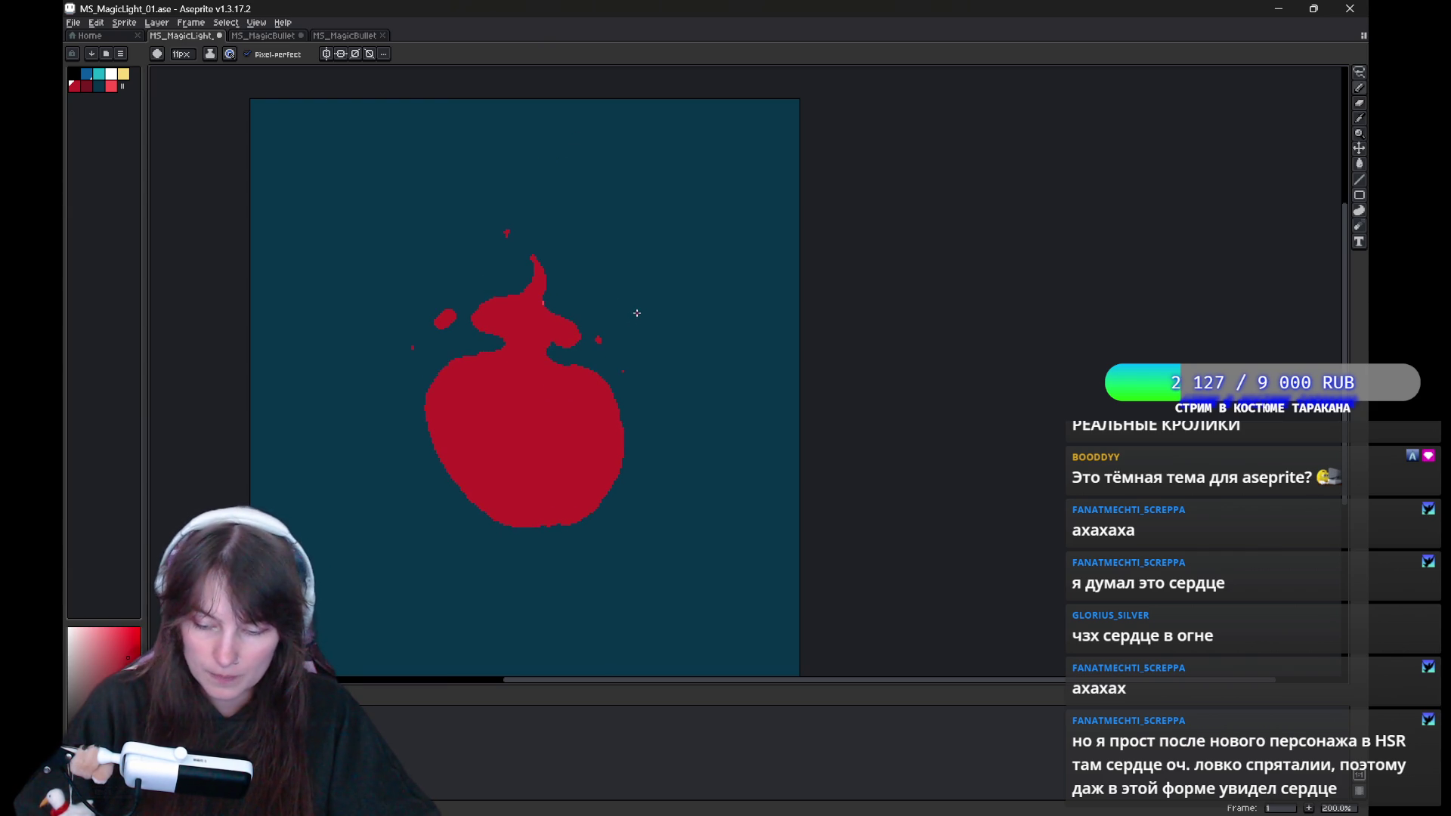
key(Right)
key(Left)
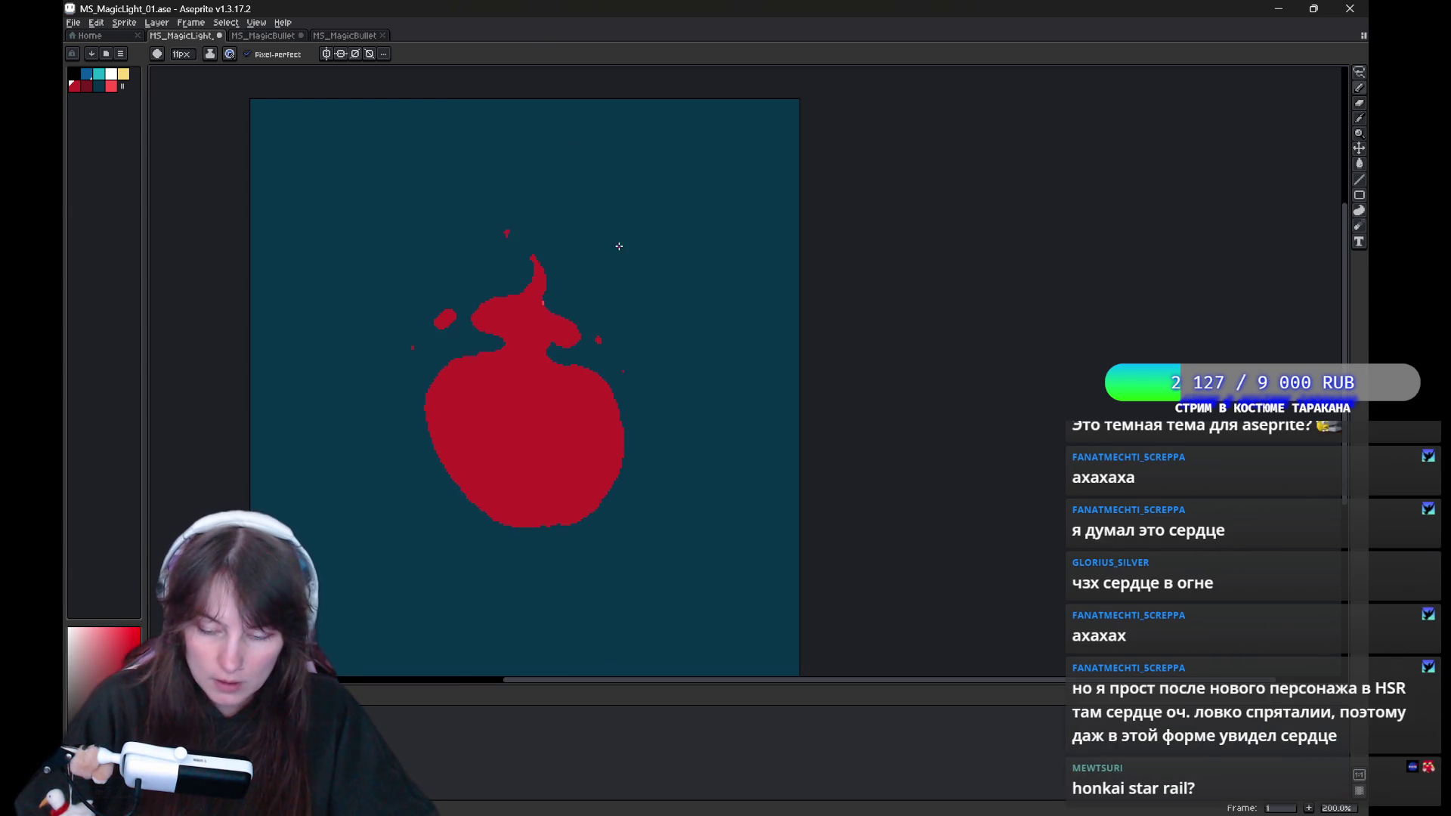
key(Right)
key(Left)
key(Right)
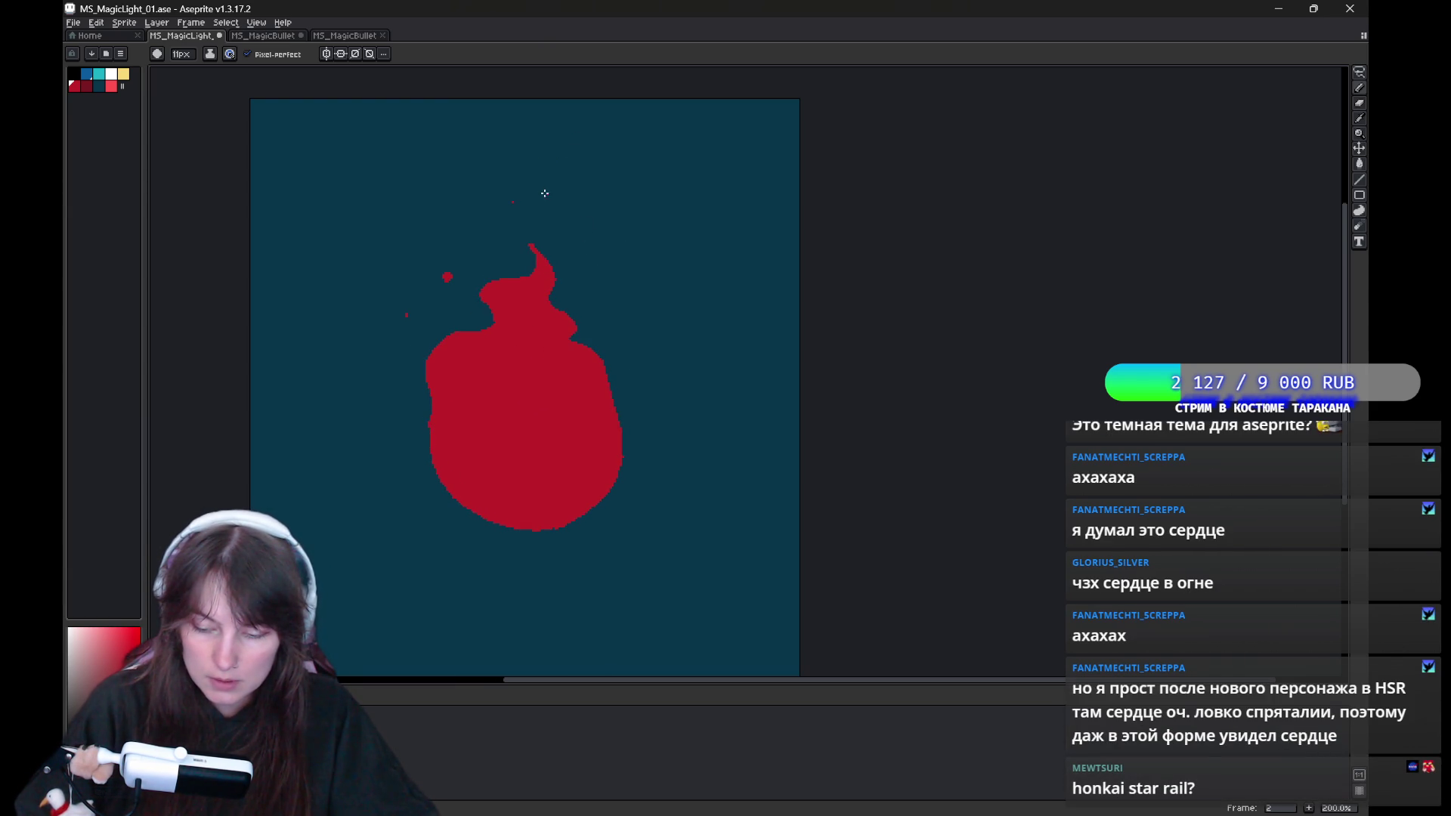
Erase part of frame 3's top tip and the left side of frame 5's thin stem.
key(b)
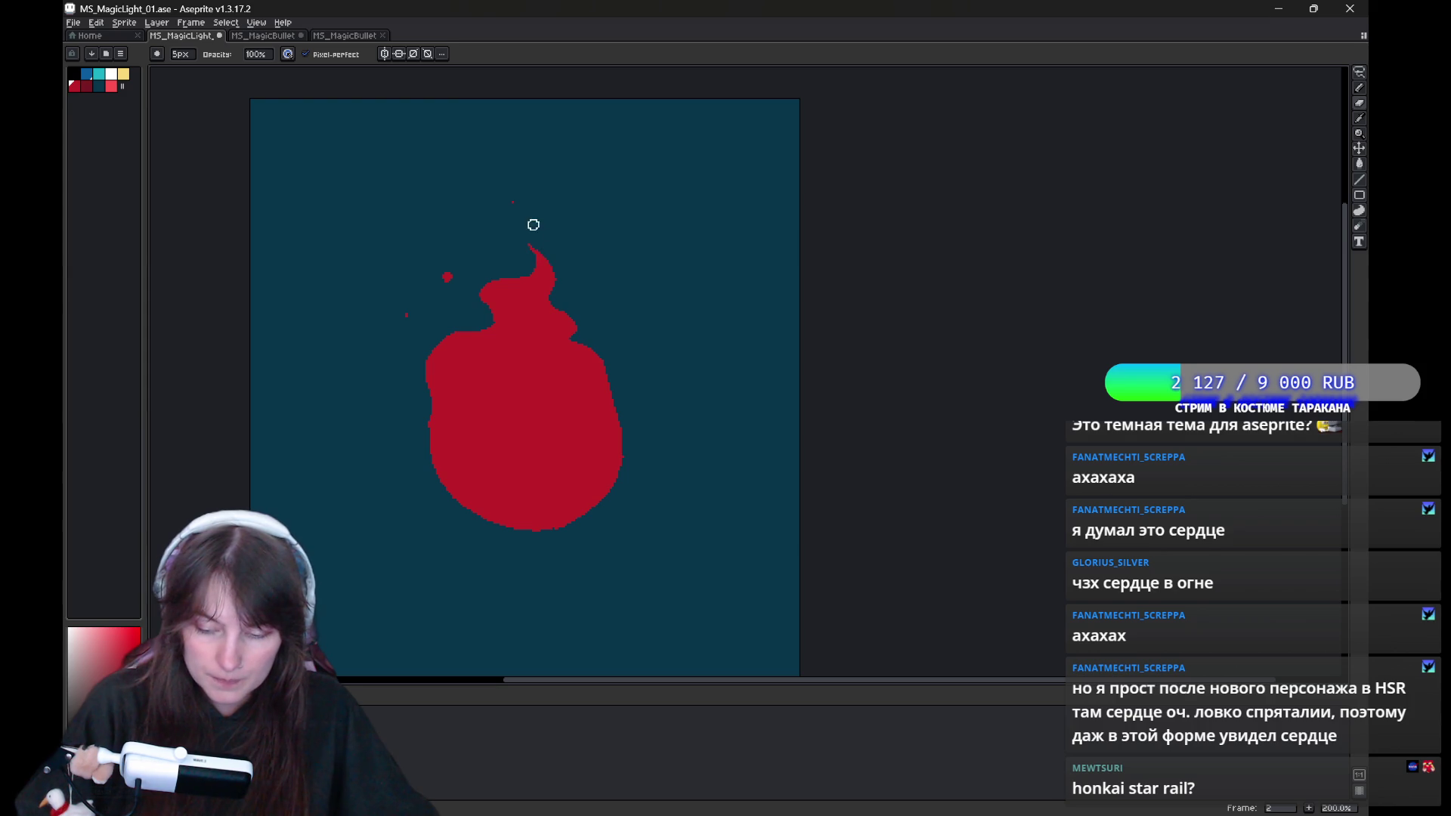
key(e)
key(Right)
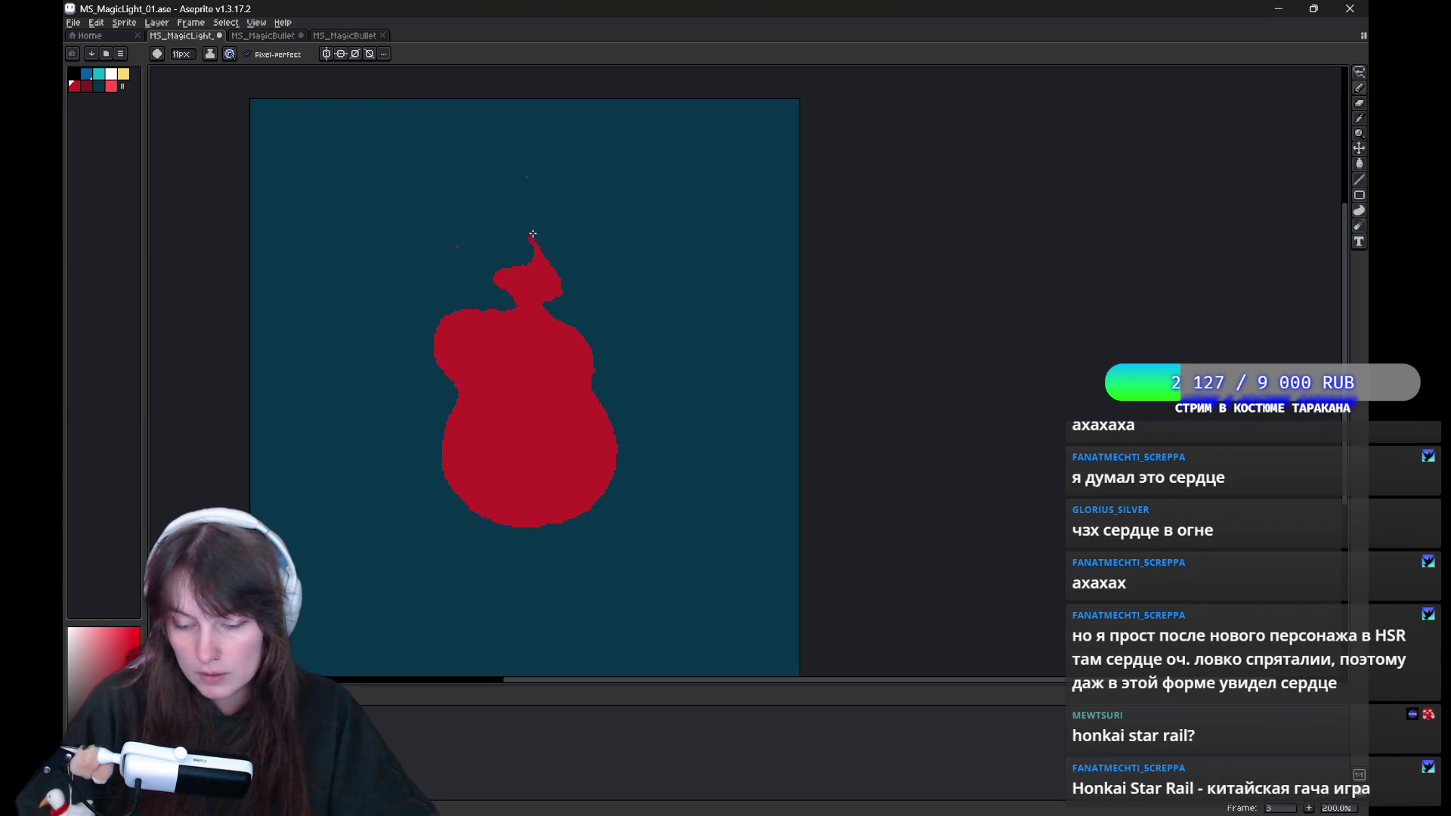
click(529, 232)
key(b)
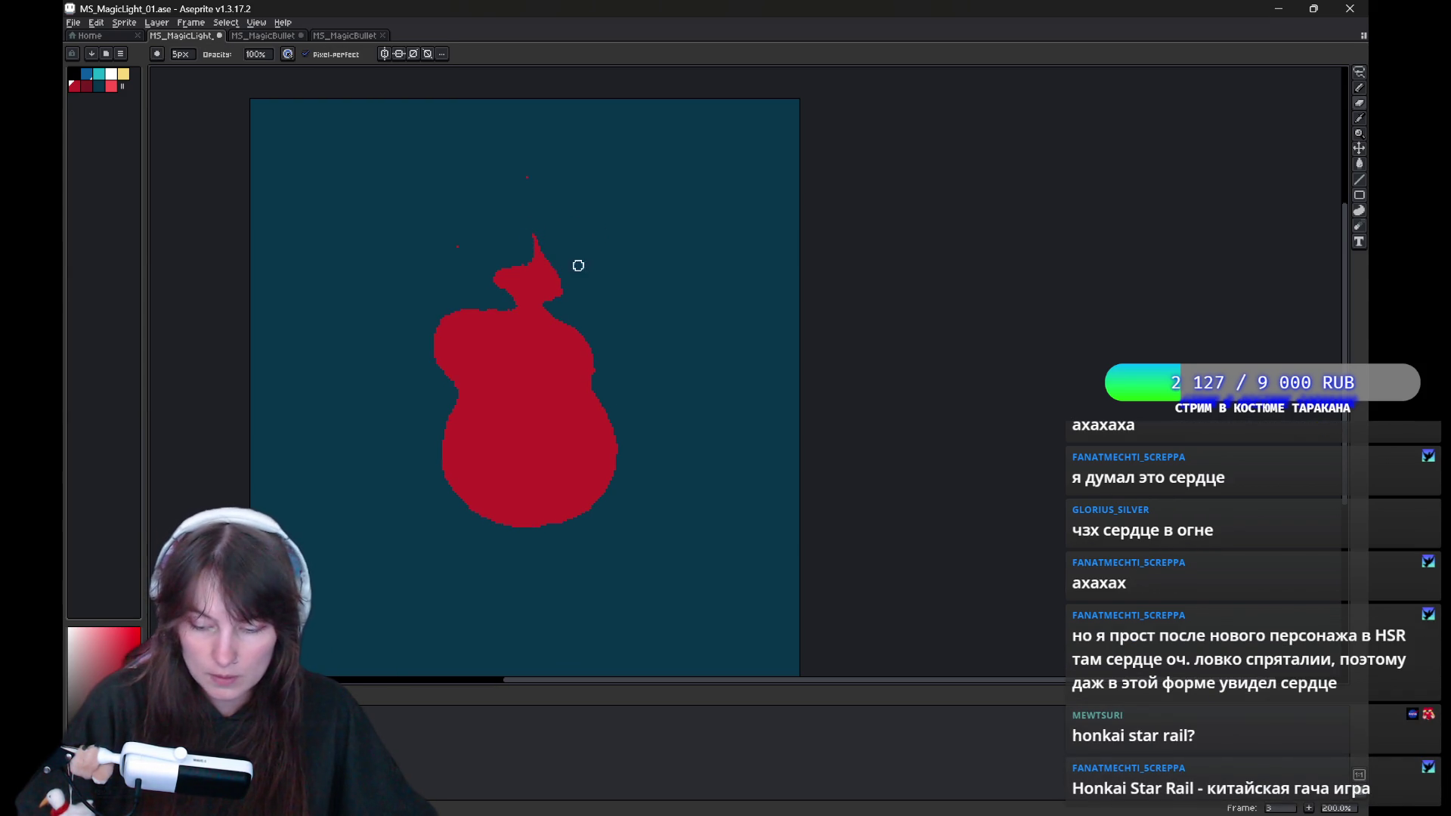
key(e)
key(Right)
key(Right)
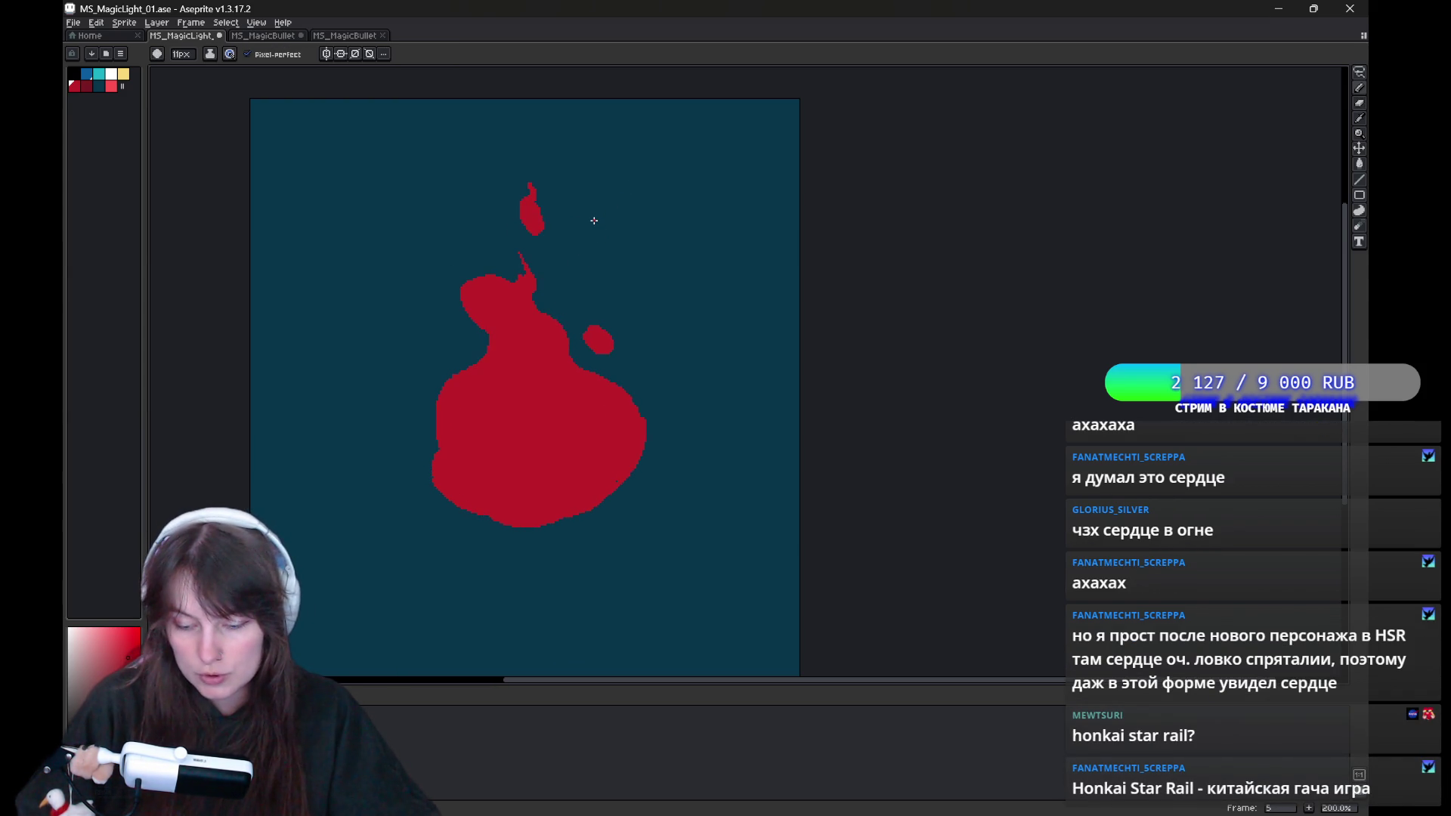
key(Right)
key(Right)
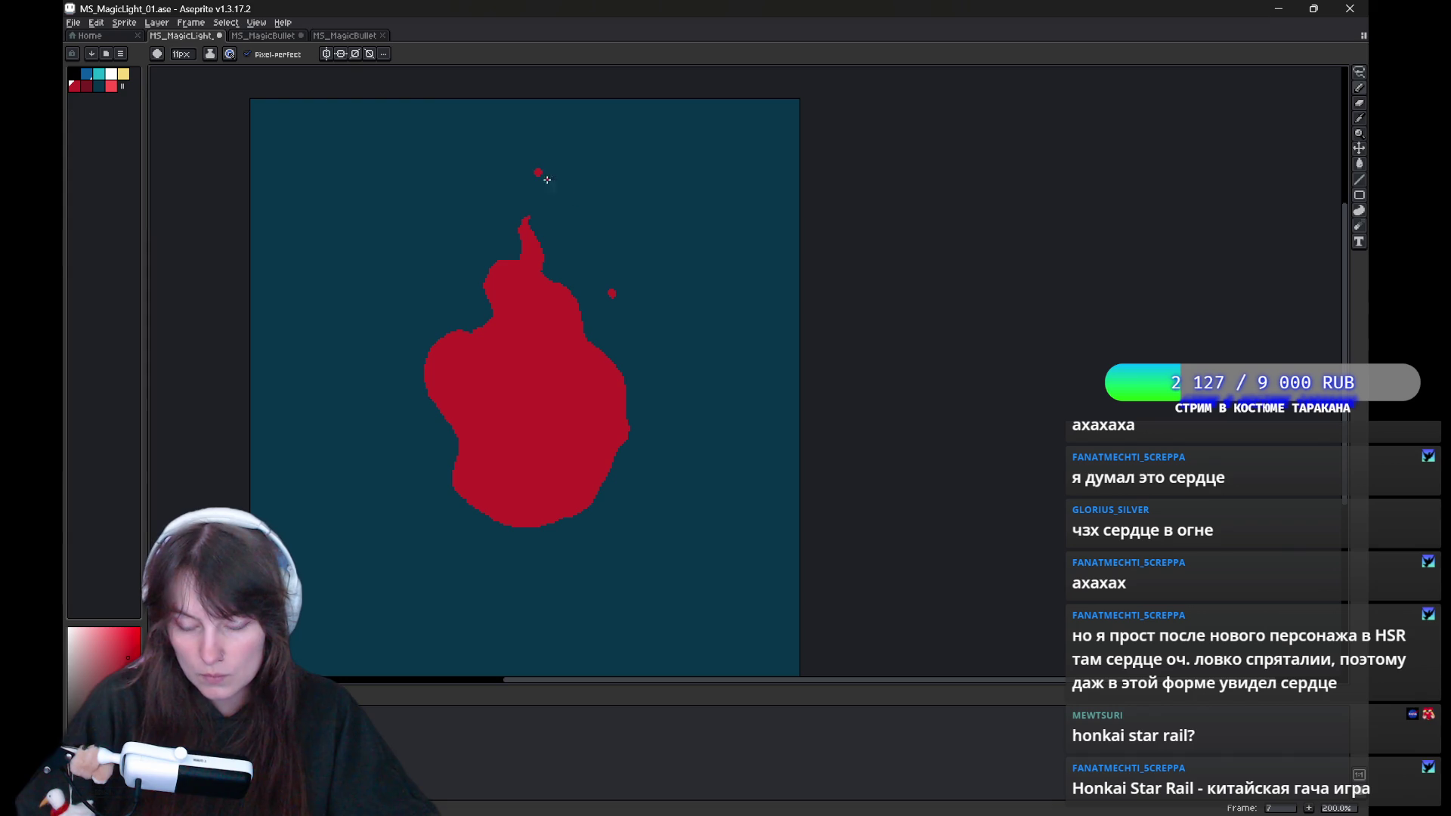
drag(527, 257, 524, 220)
Keep refining the flame edges on frame 5, alternating pencil and eraser.
key(b)
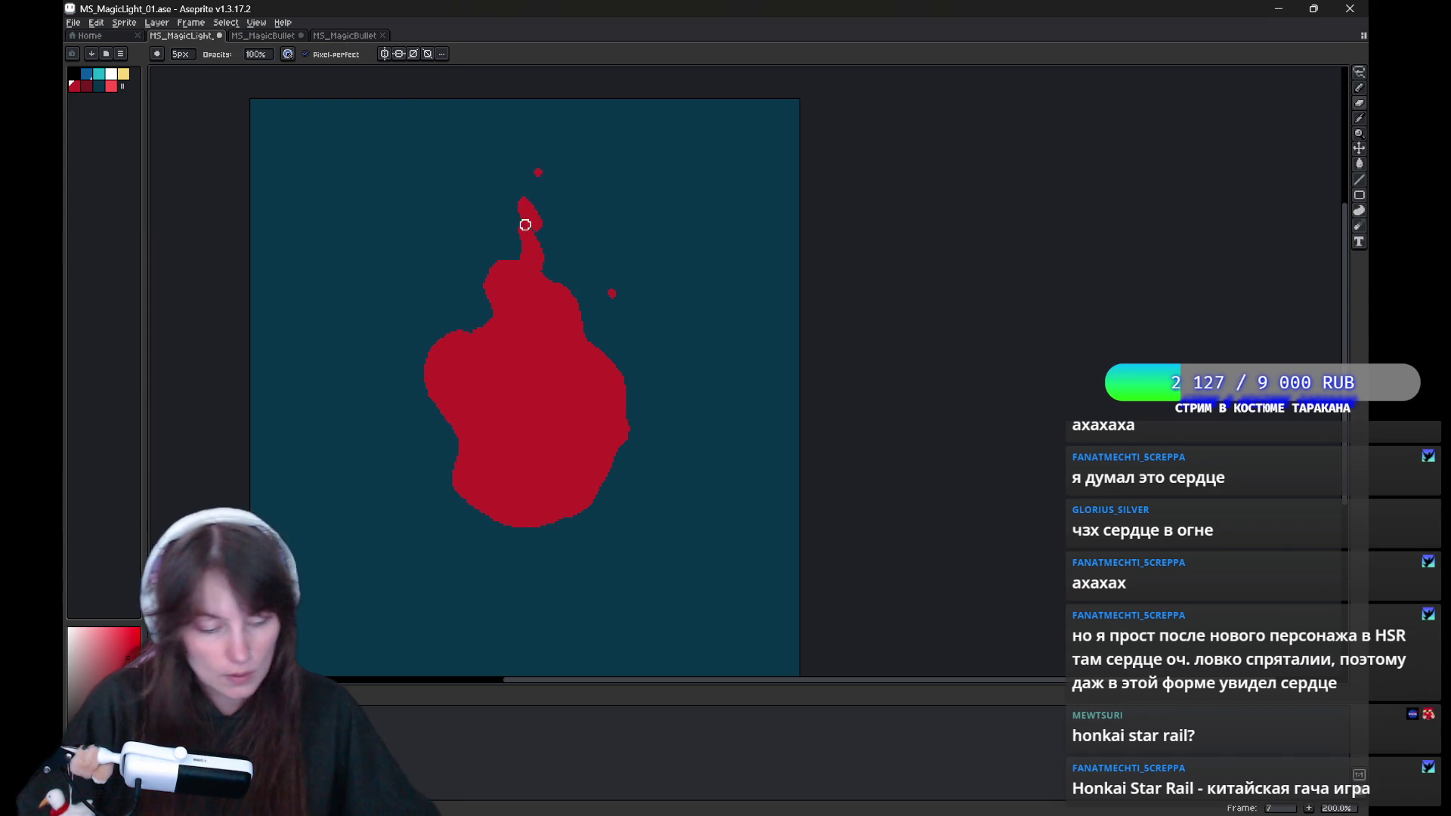
key(e)
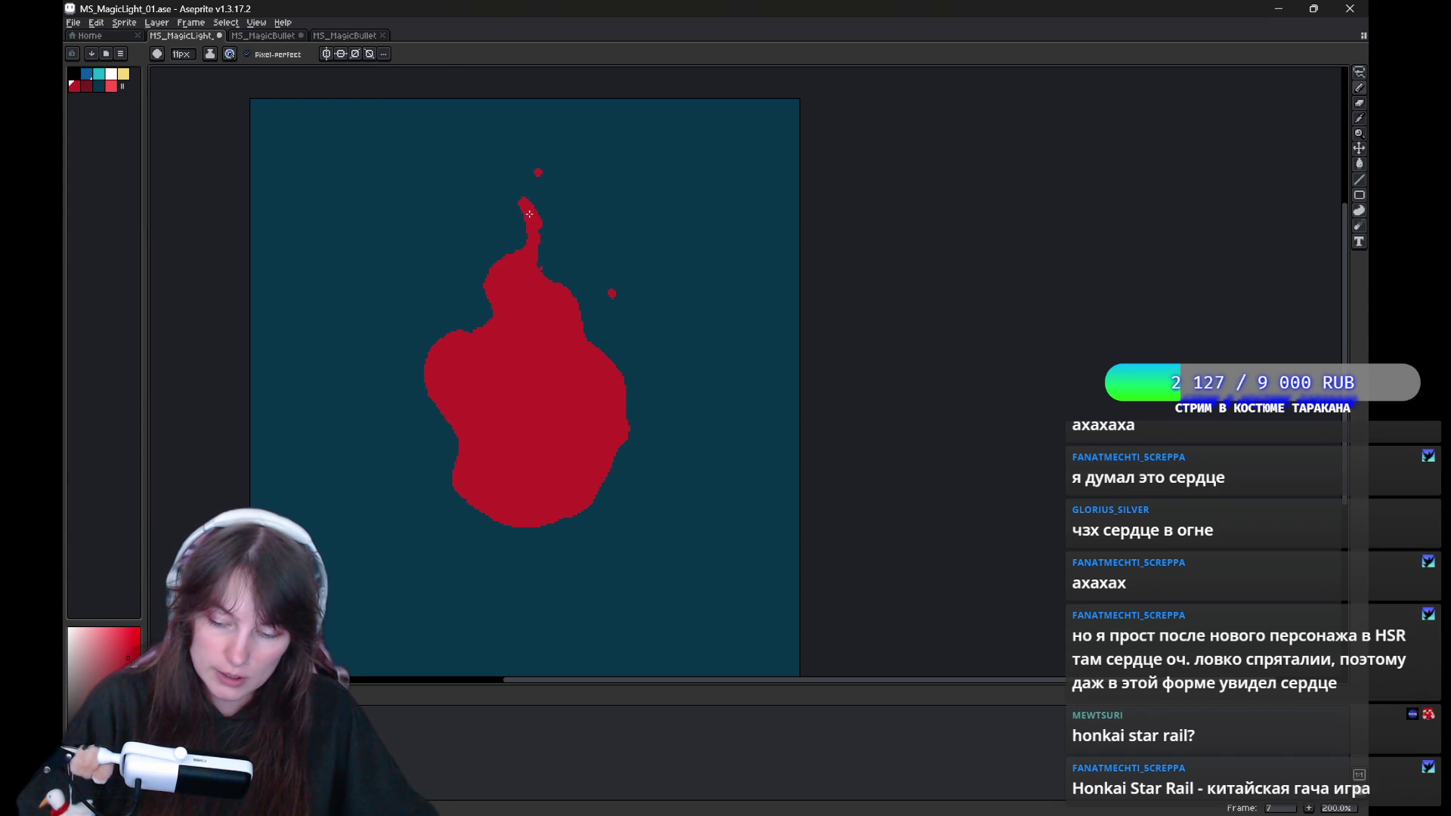
key(b)
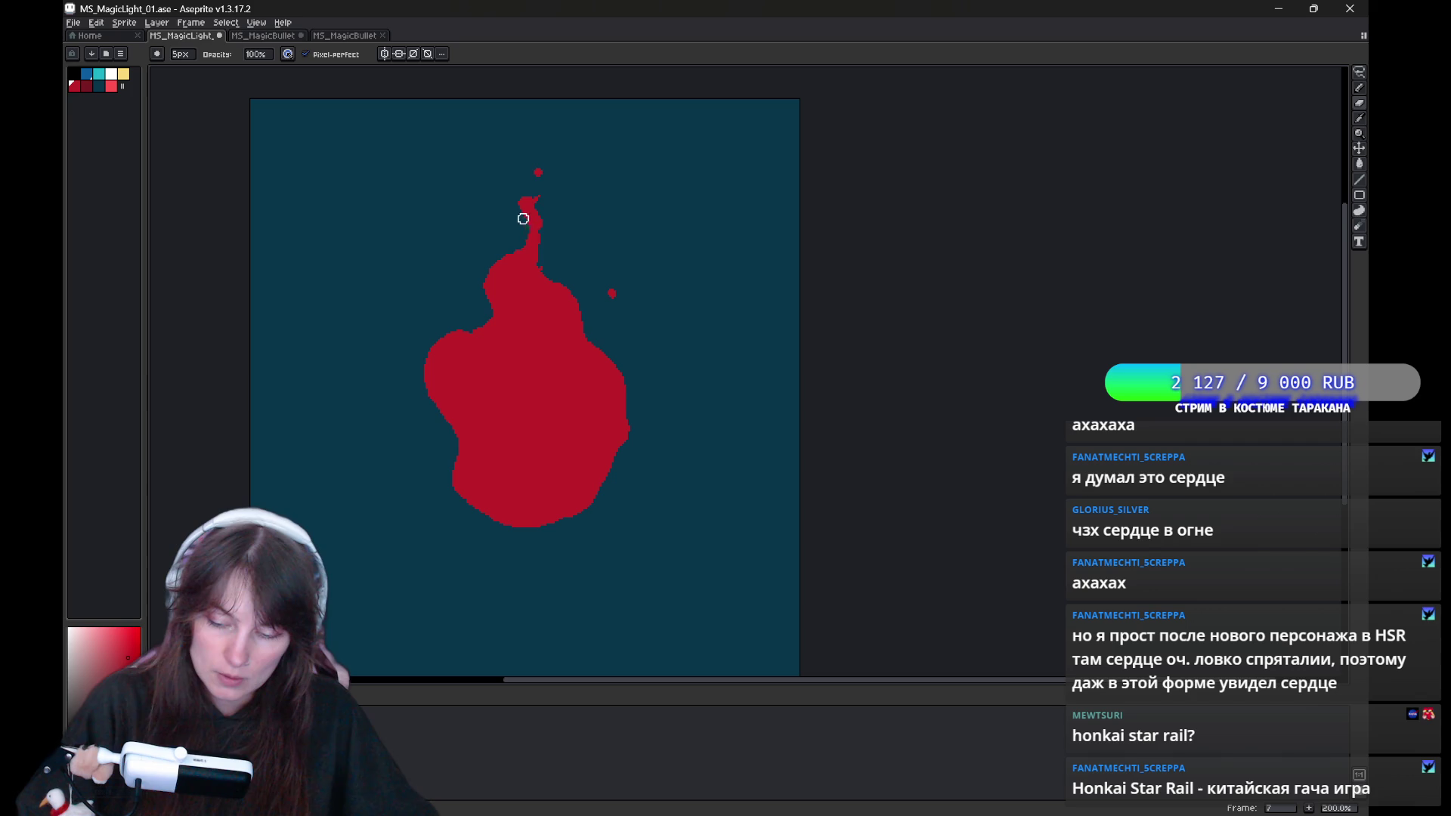
key(e)
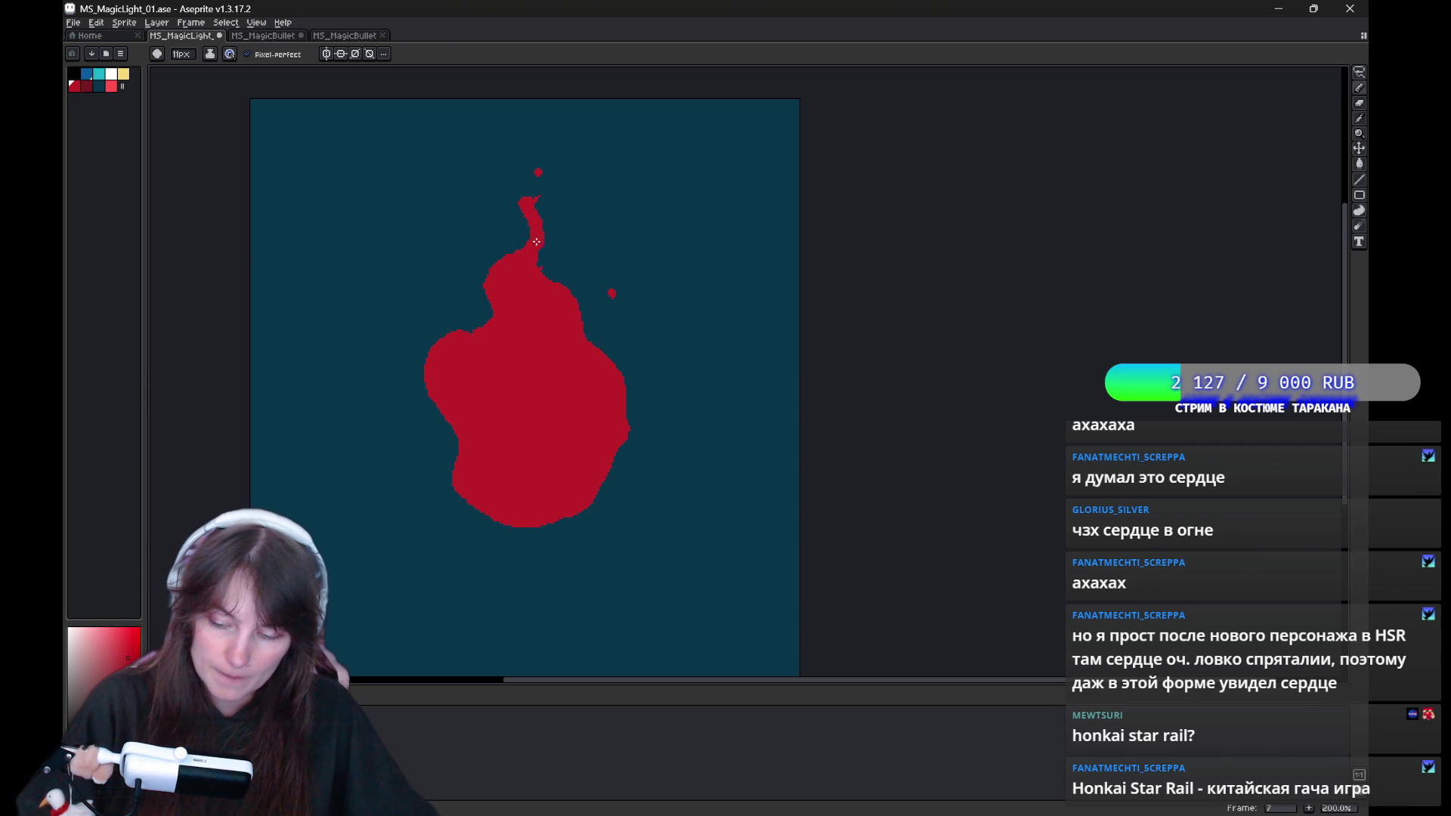
key(b)
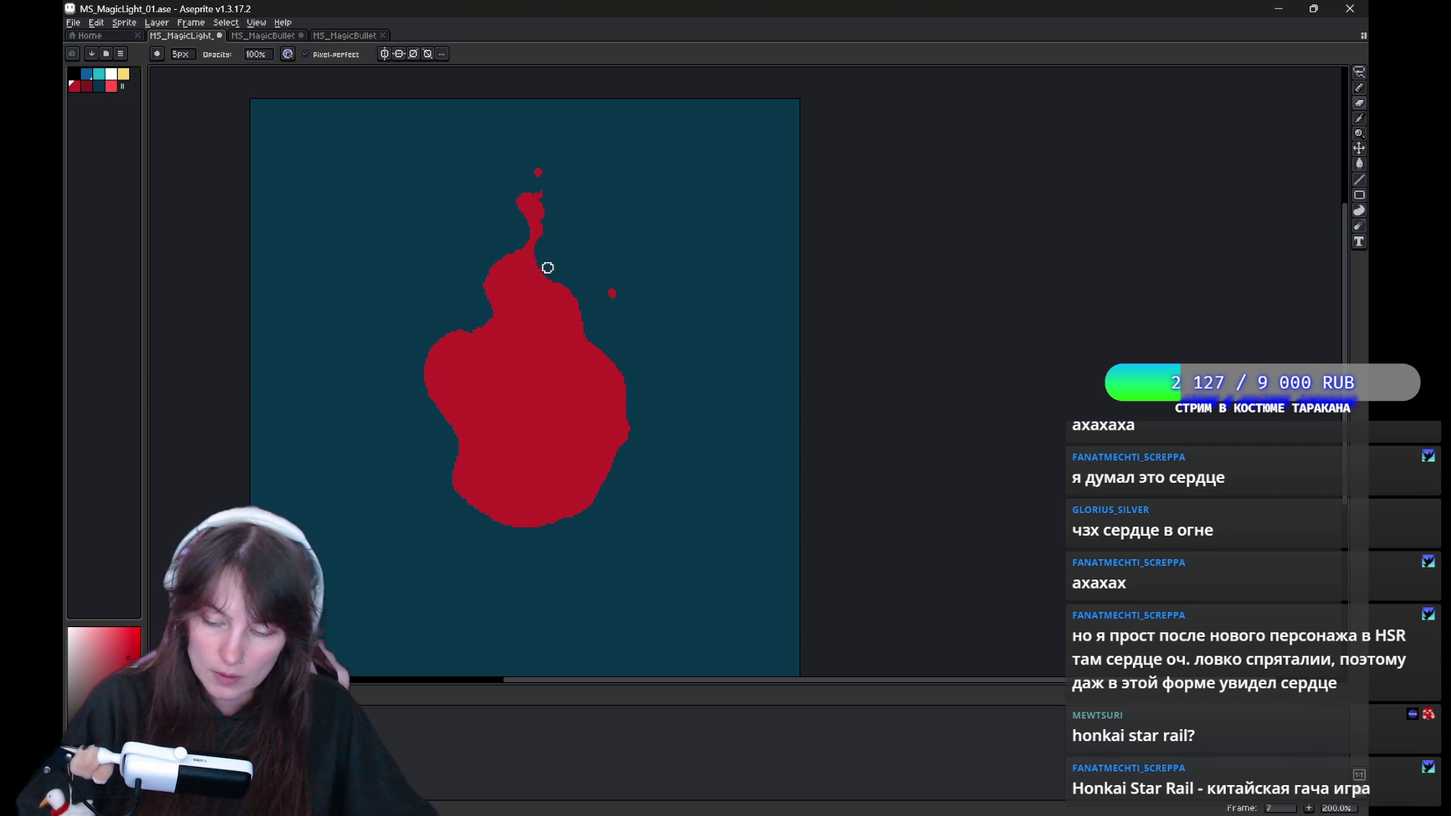
key(e)
key(b)
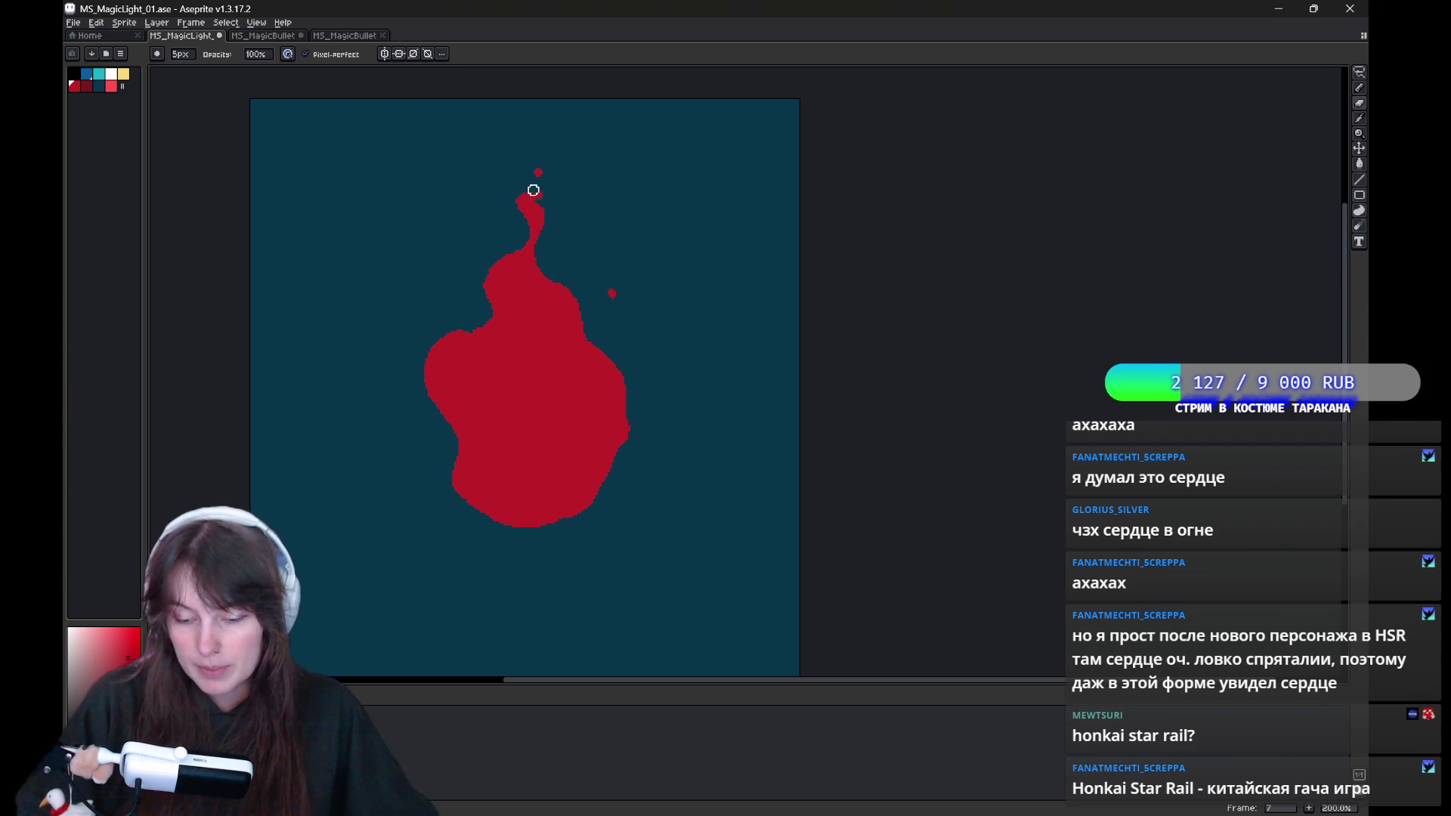
key(e)
Flip through all eight frames with comma and period to compare flame shapes.
key(comma)
key(period)
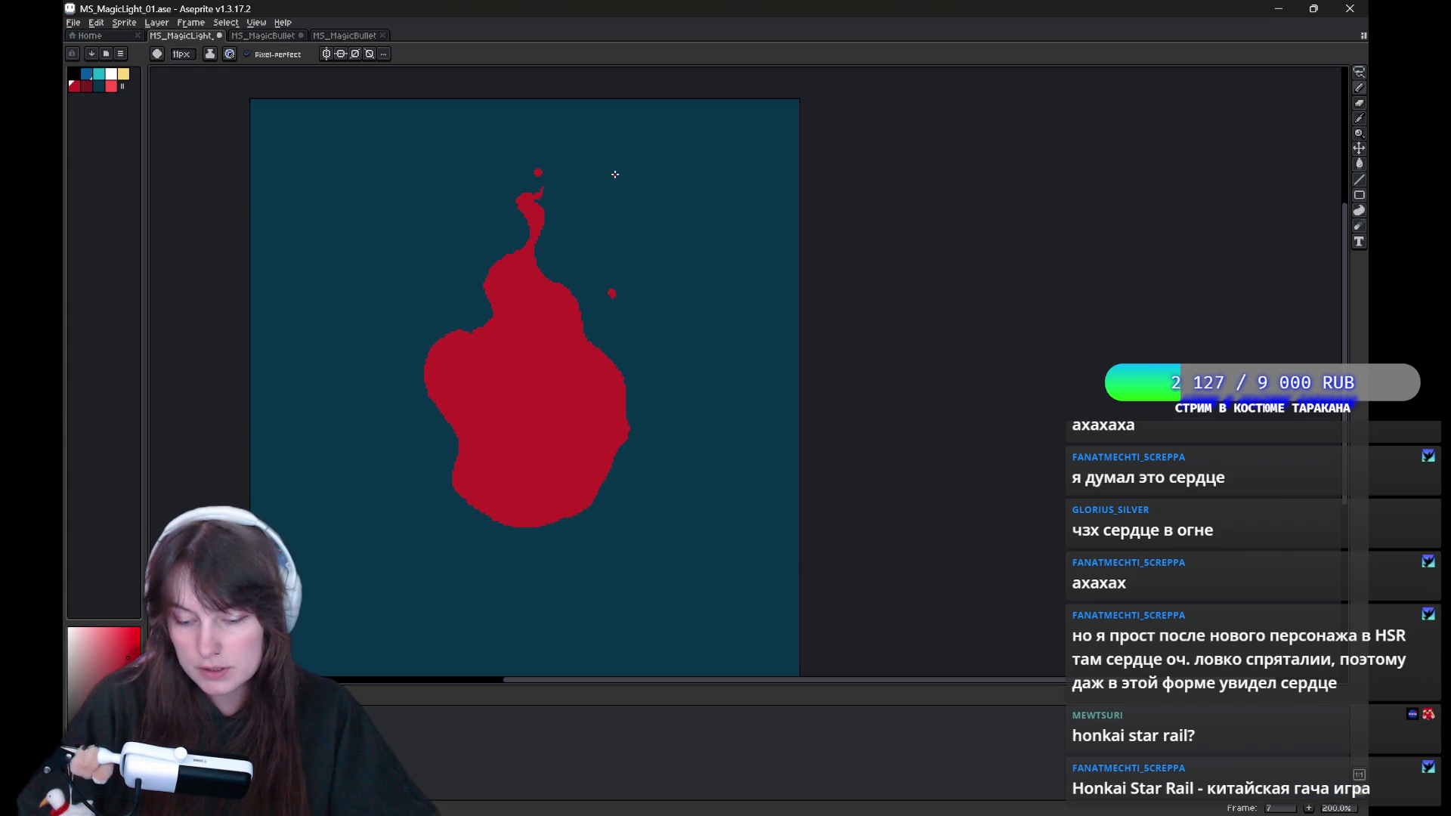
key(period)
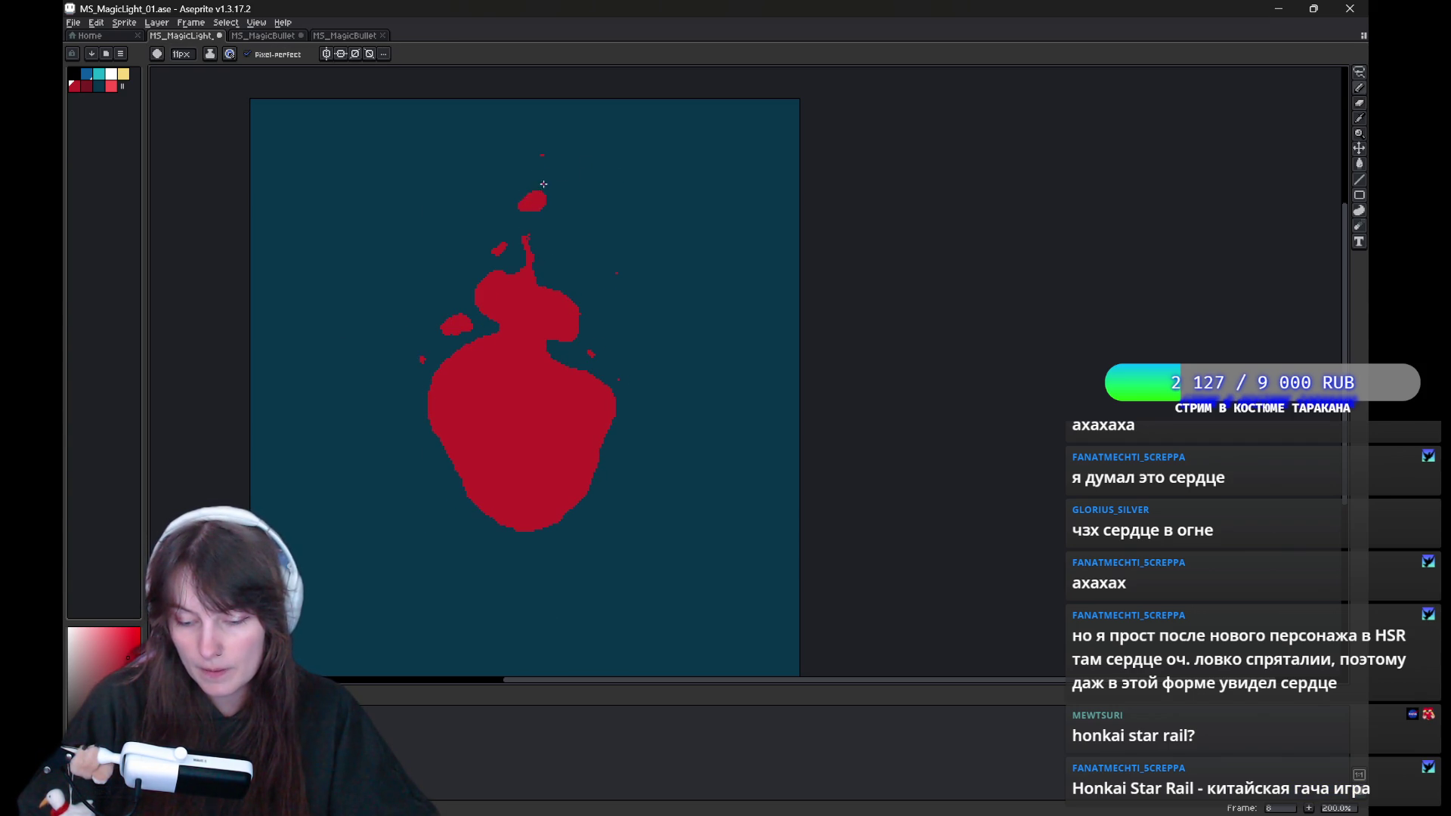
key(period)
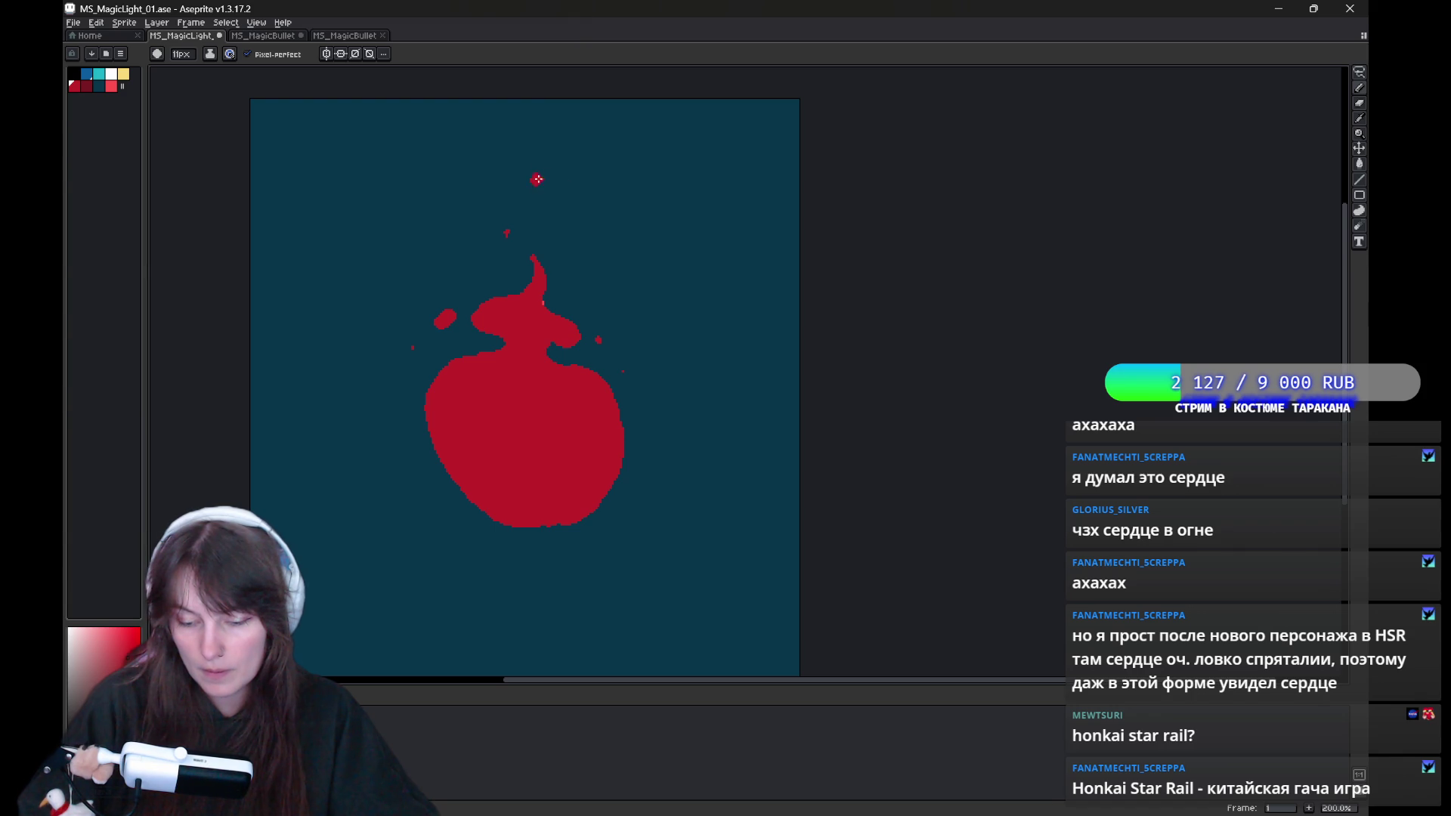
key(period)
key(period)
key(period)
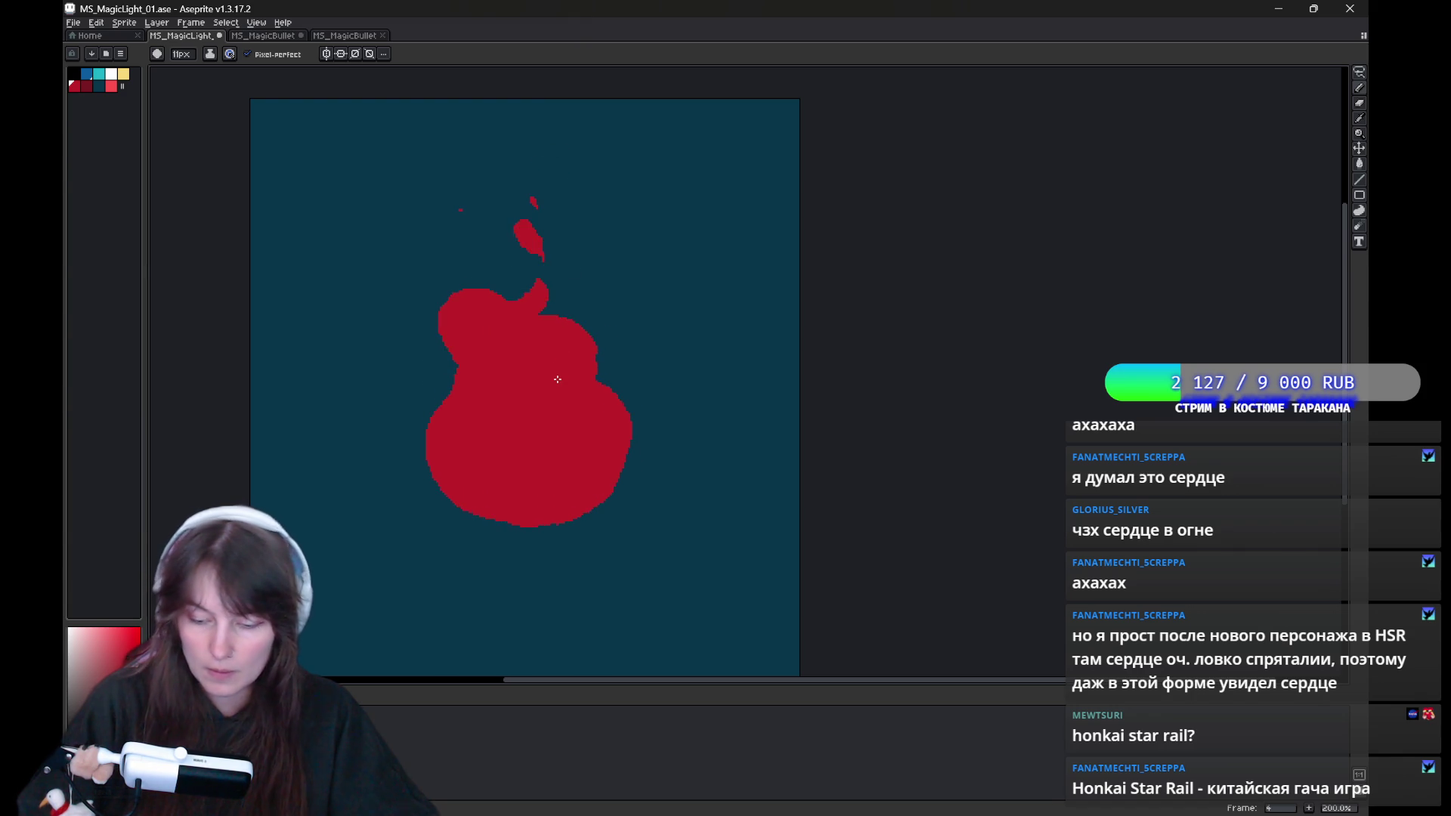
key(period)
key(period)
key(period)
key(period)
key(period)
key(period)
key(period)
key(period)
key(period)
key(period)
key(period)
key(period)
key(period)
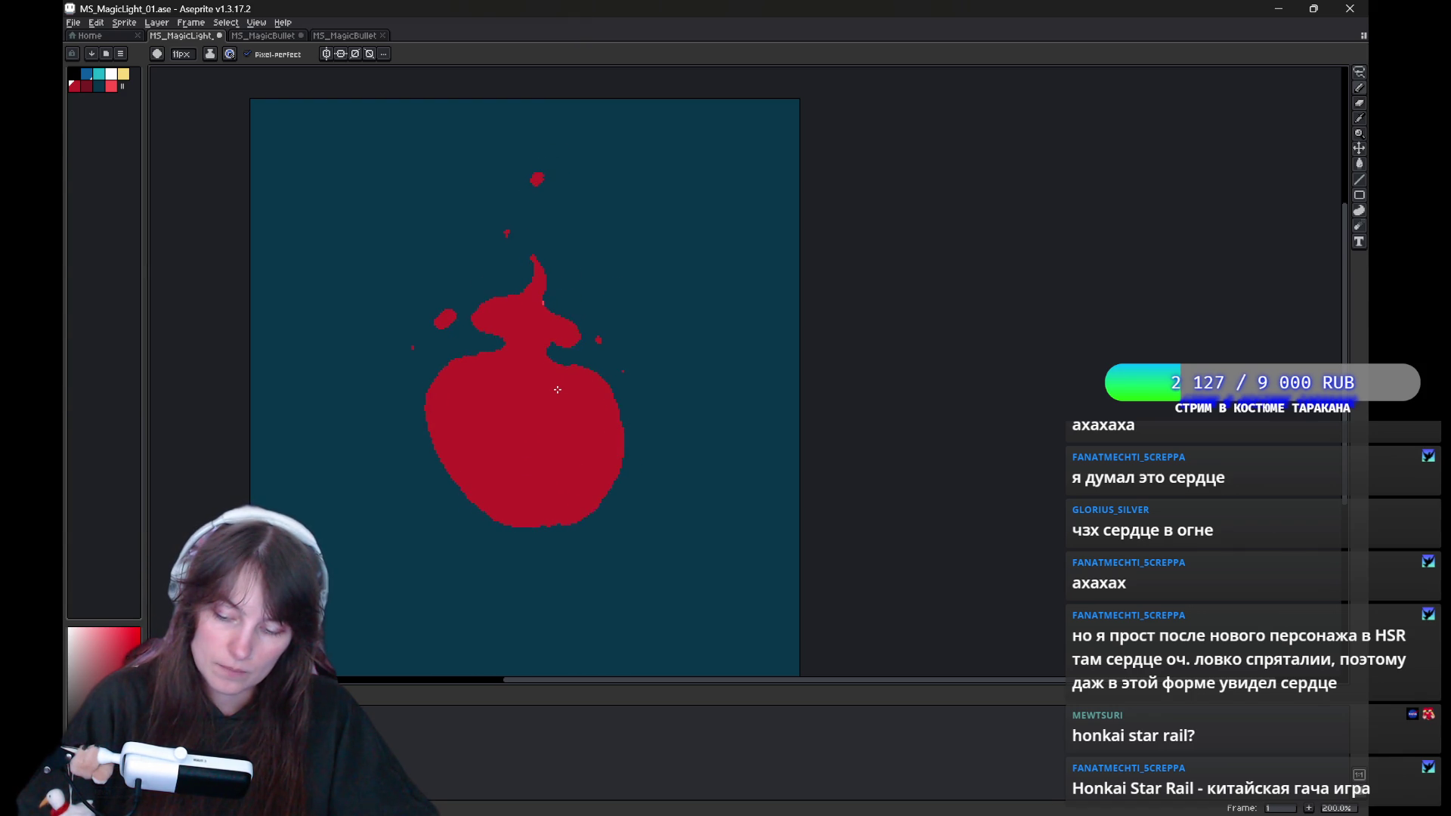
key(comma)
key(b)
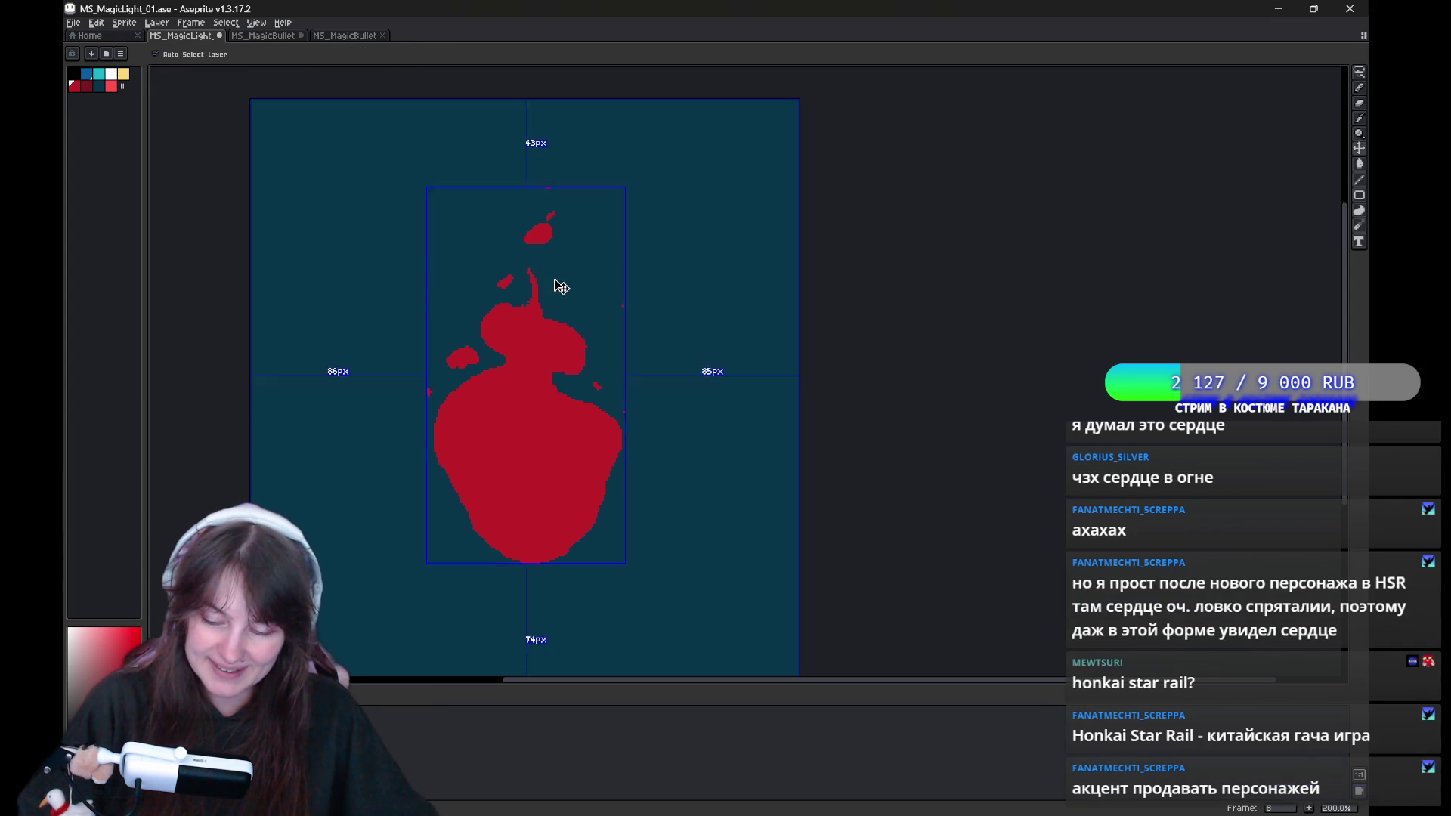
Touch up frame 3's flame edges into a pear-shaped body with a narrow spike.
key(e)
key(b)
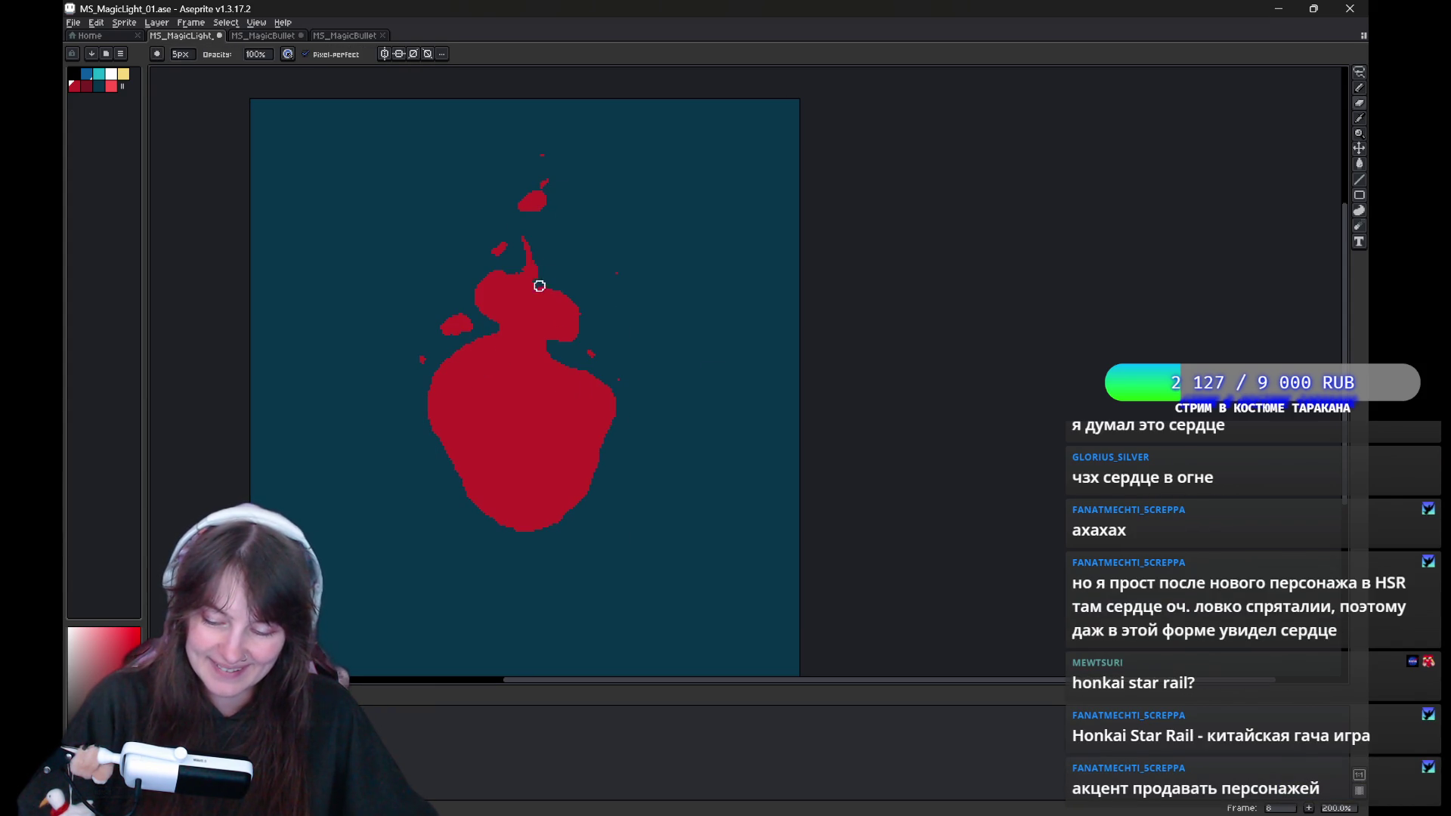
key(e)
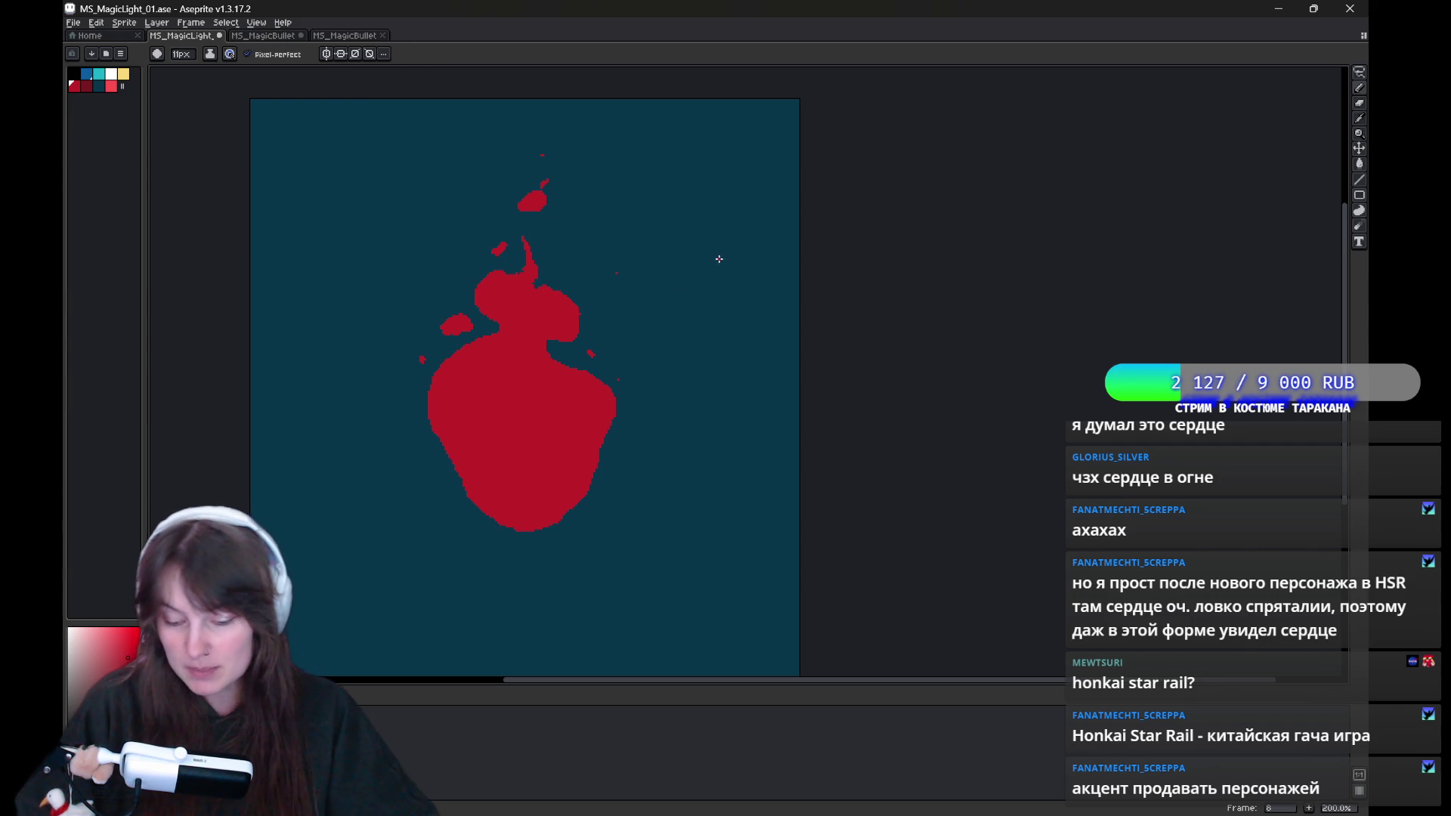
key(Left)
key(Left)
key(Left)
key(Left)
key(Left)
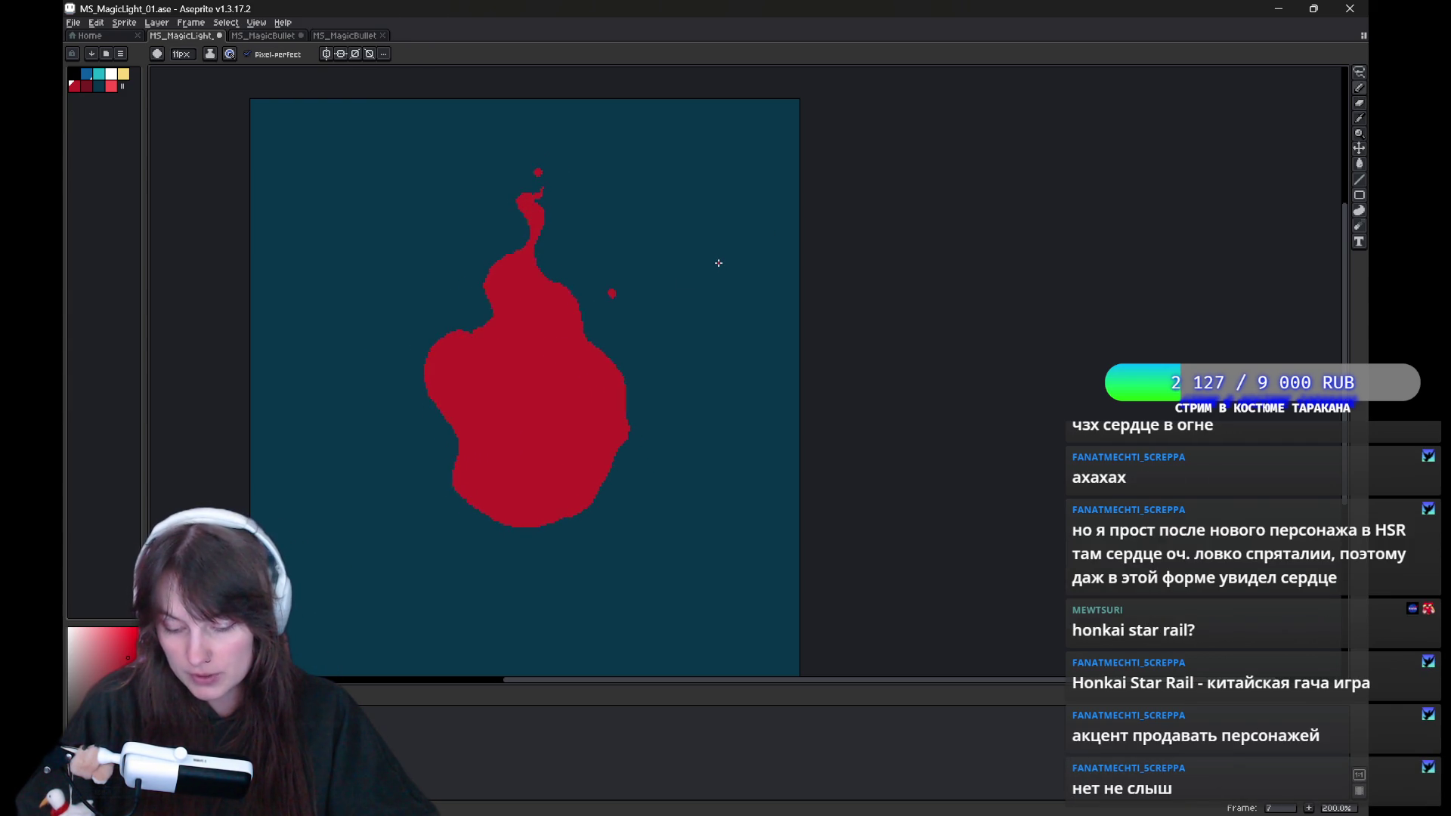
key(b)
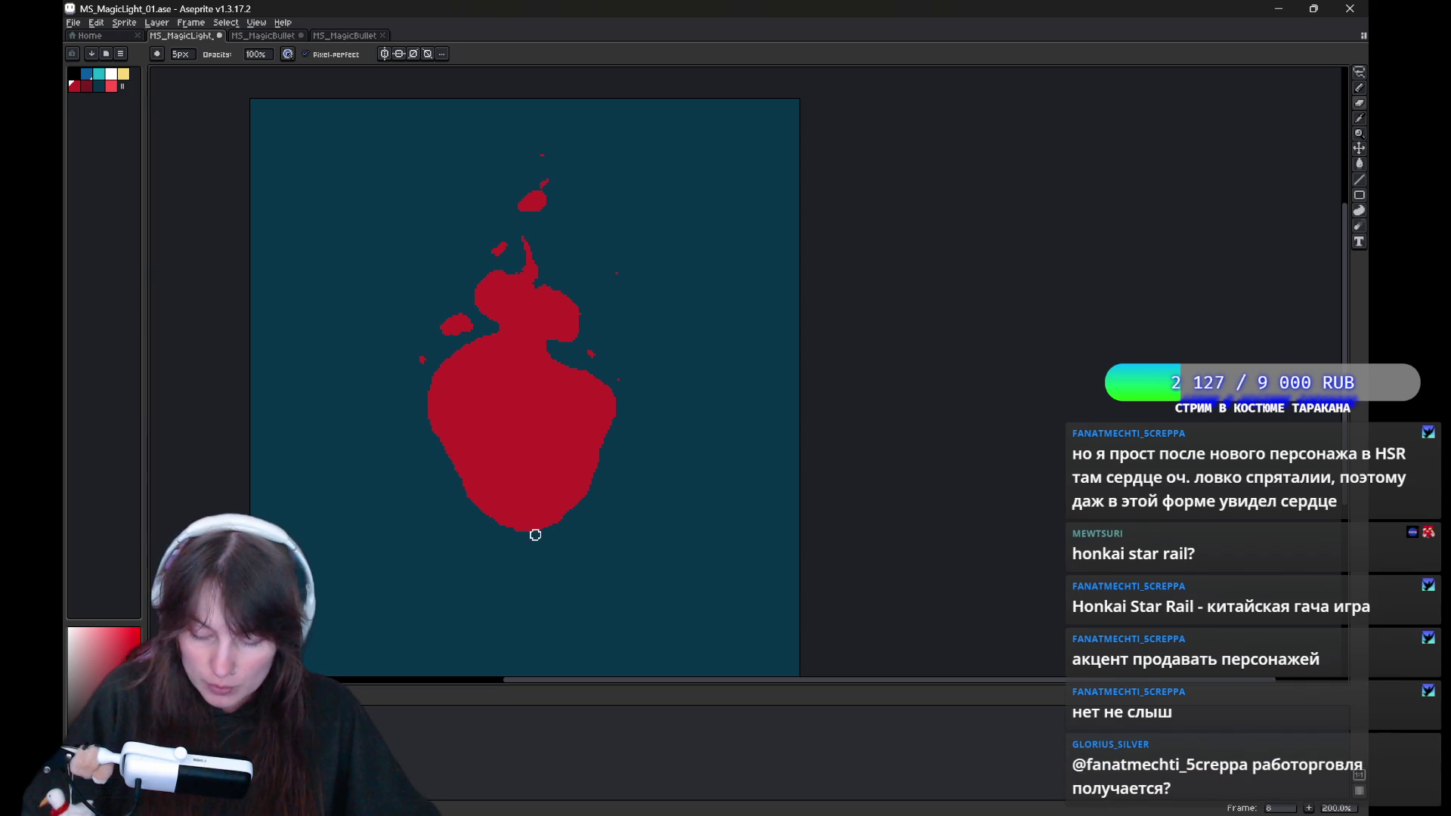
key(e)
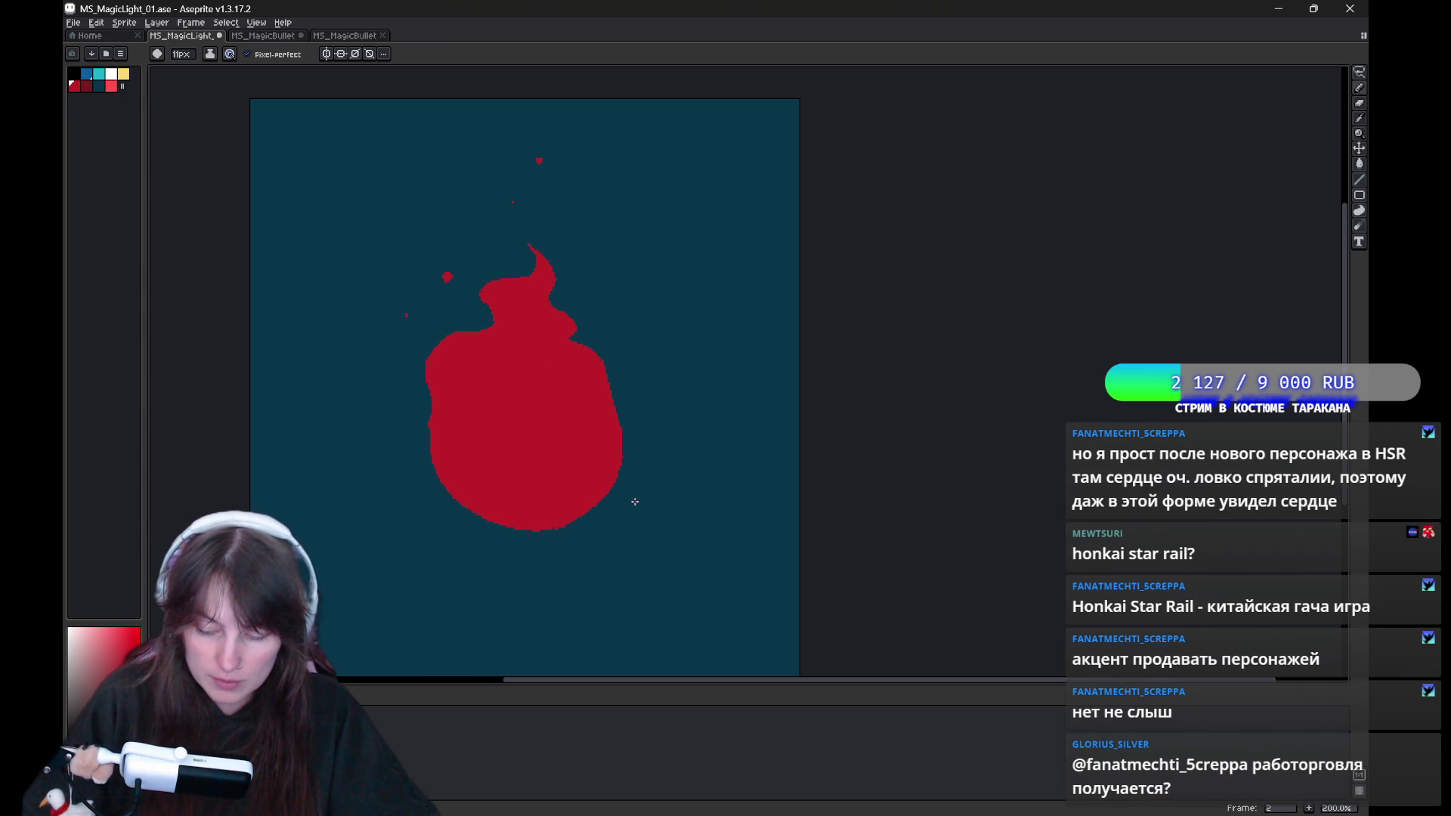
key(b)
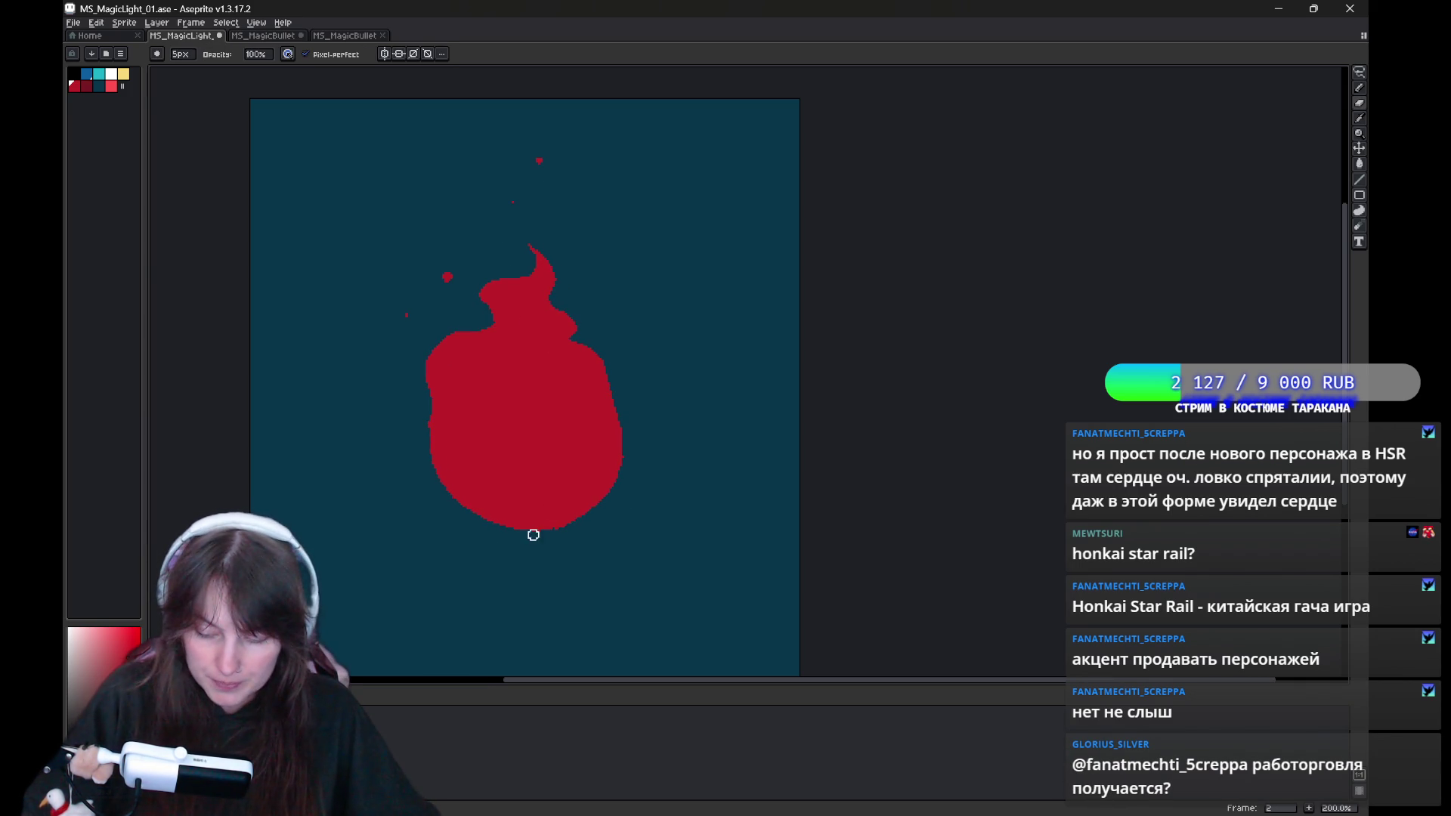
key(e)
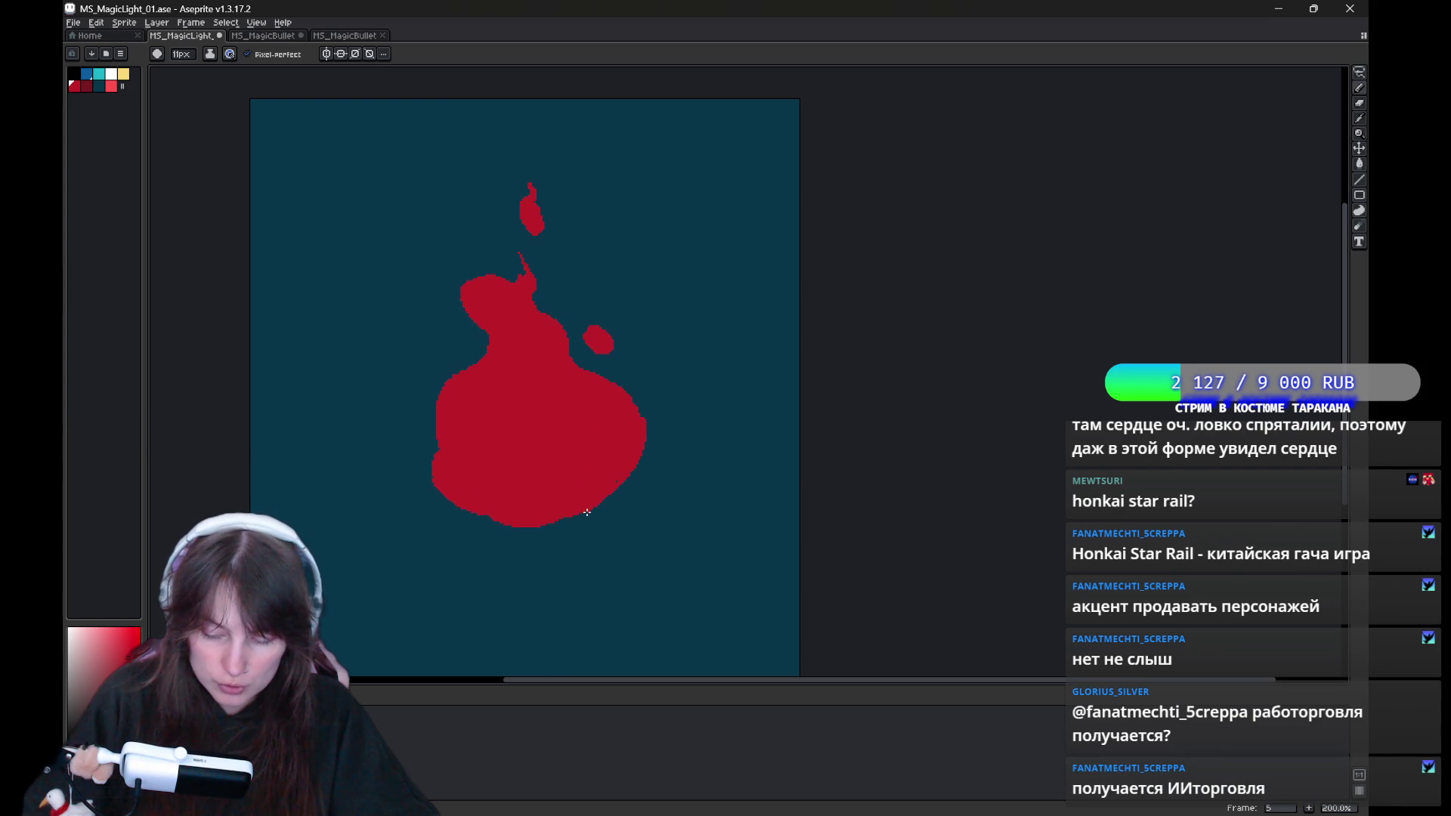
key(b)
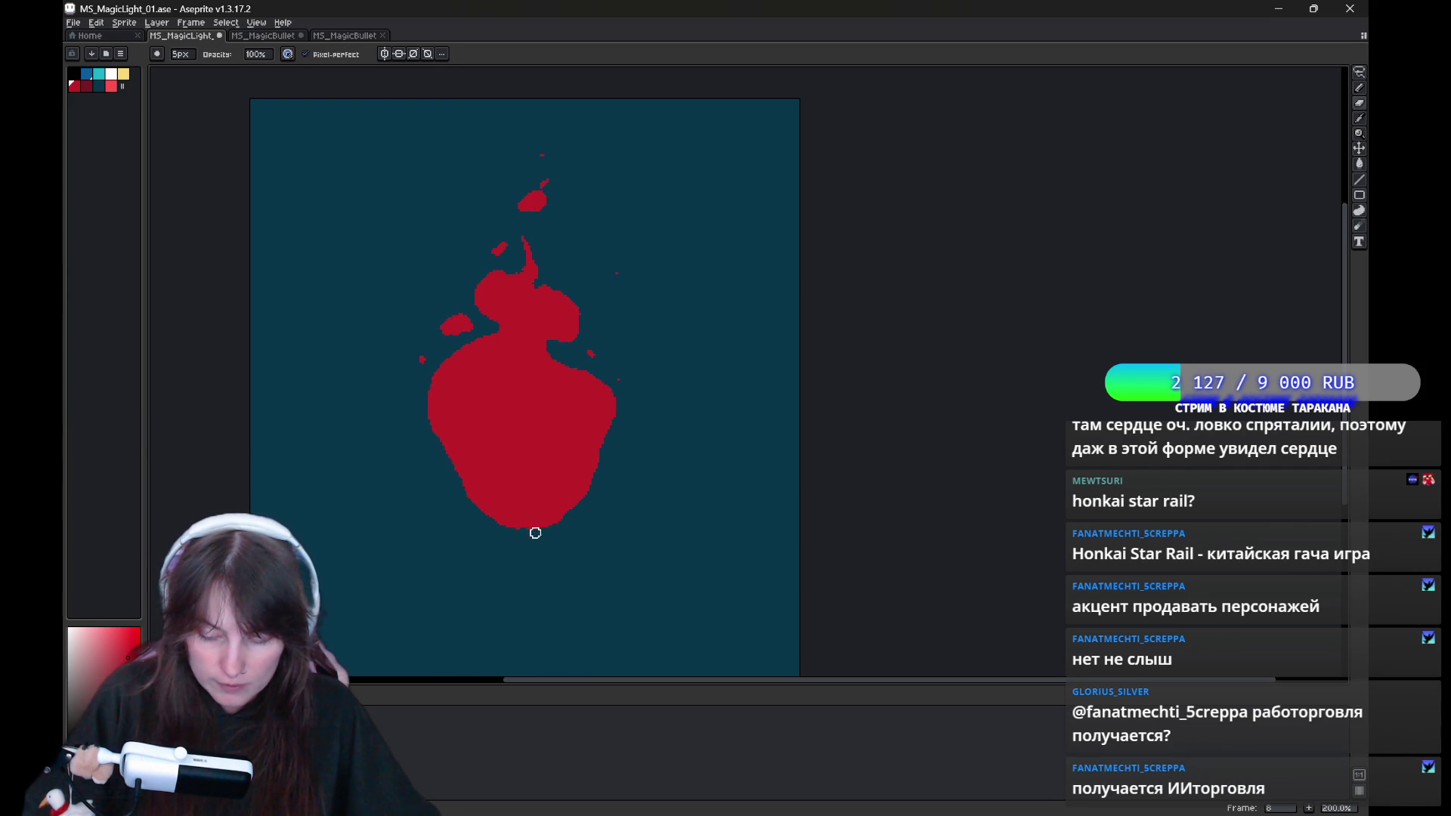
key(e)
key(b)
key(e)
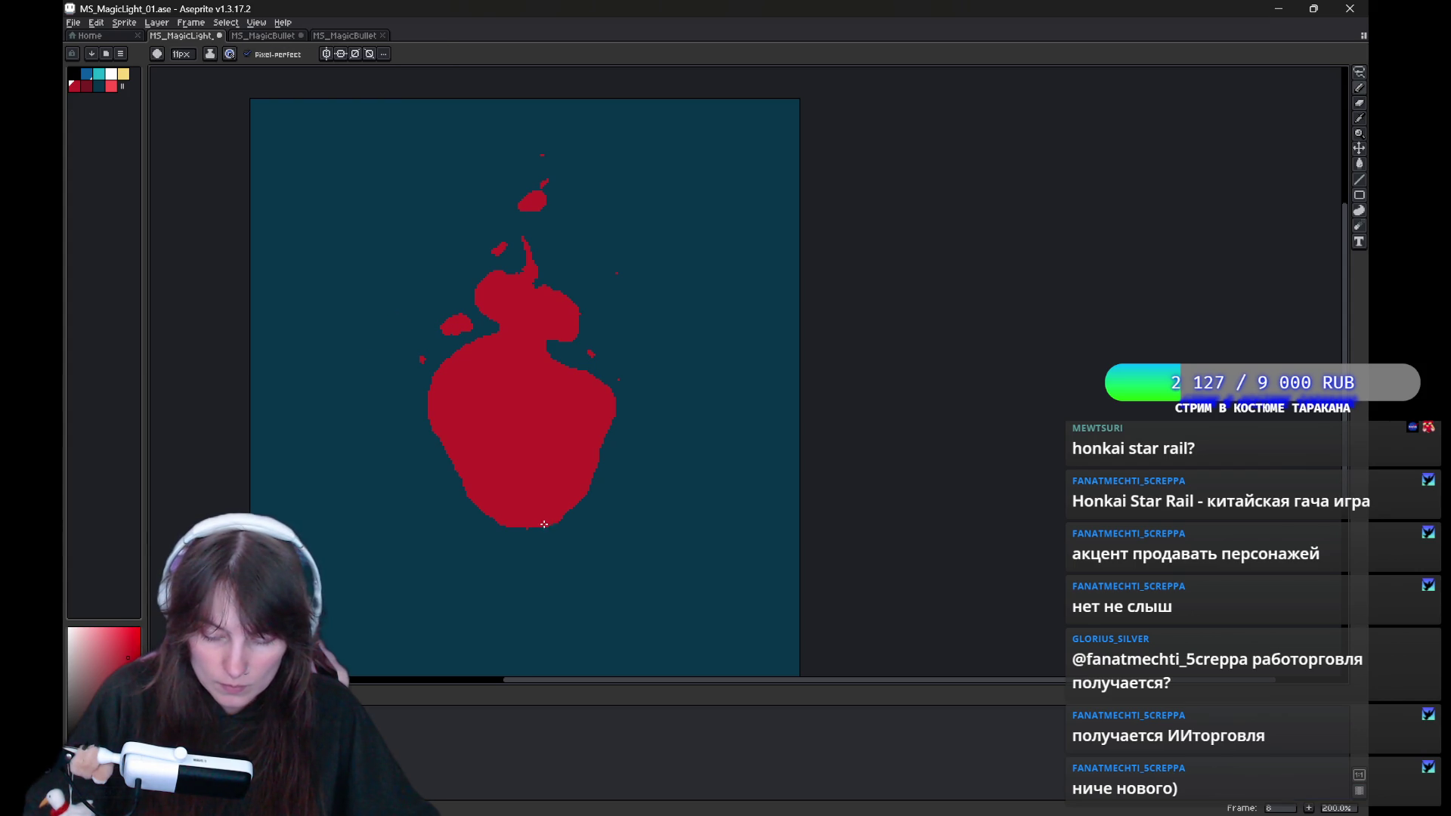
key(b)
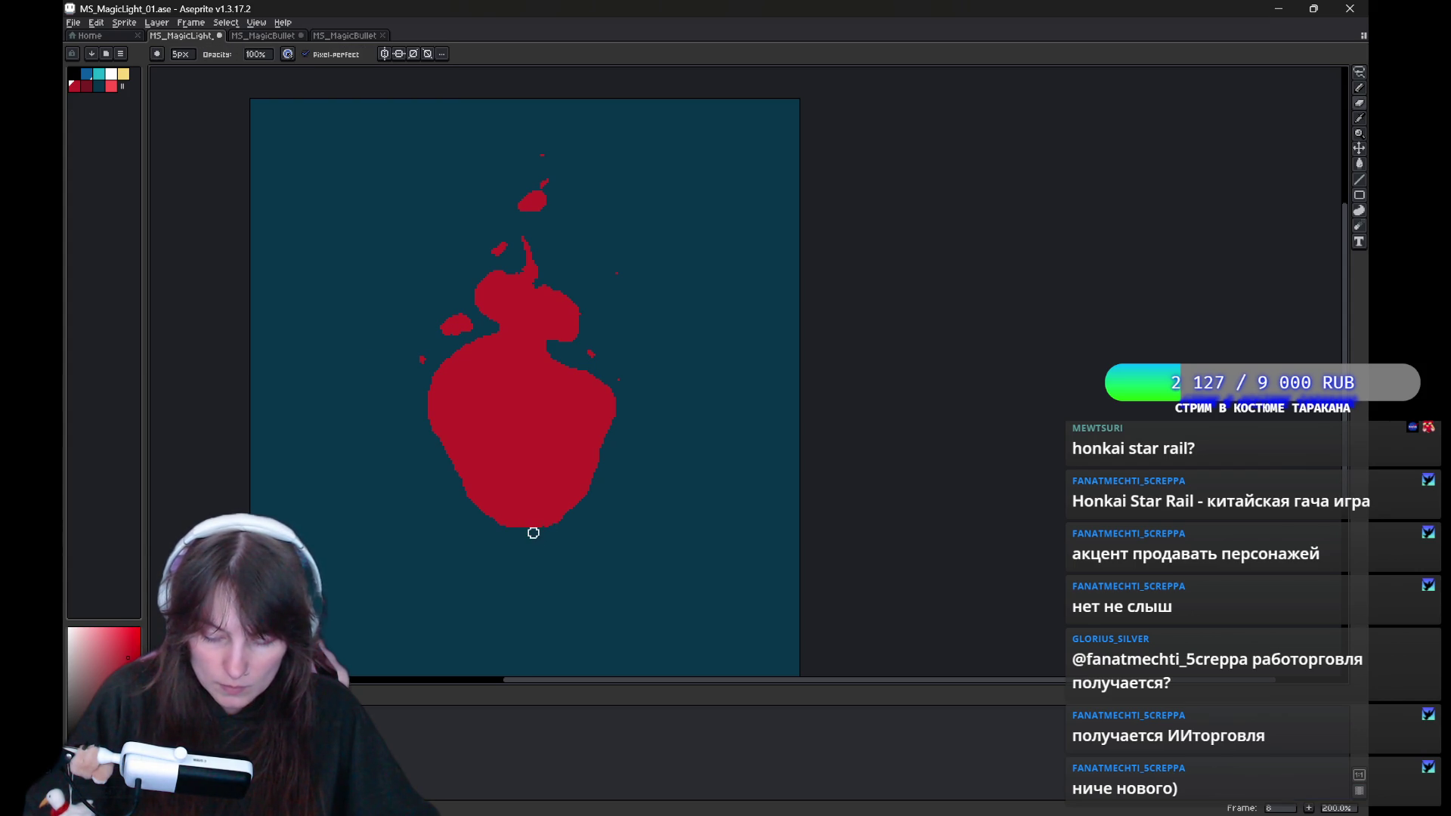
key(e)
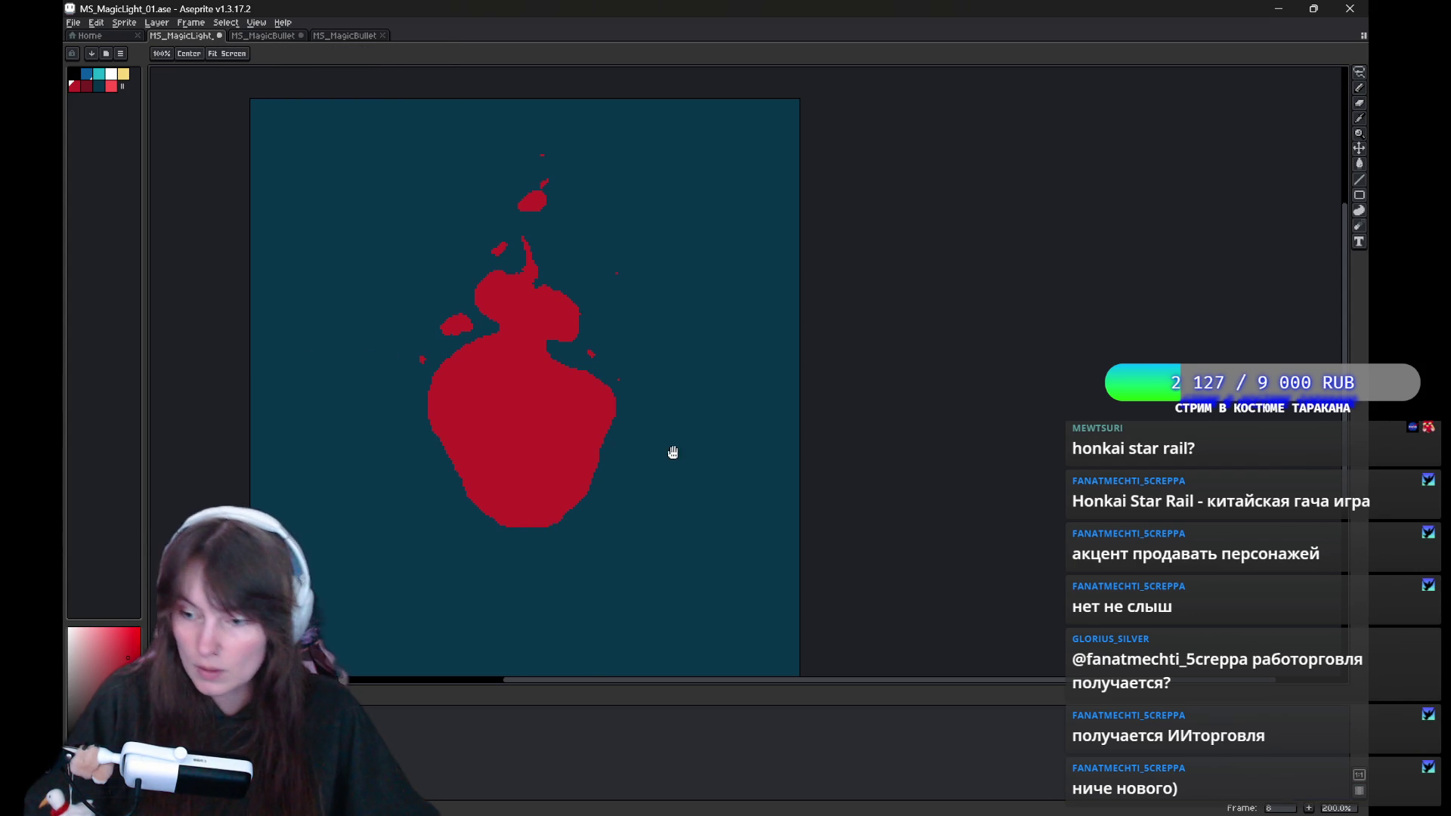
Play the flame animation to preview the motion.
drag(671, 451, 628, 499)
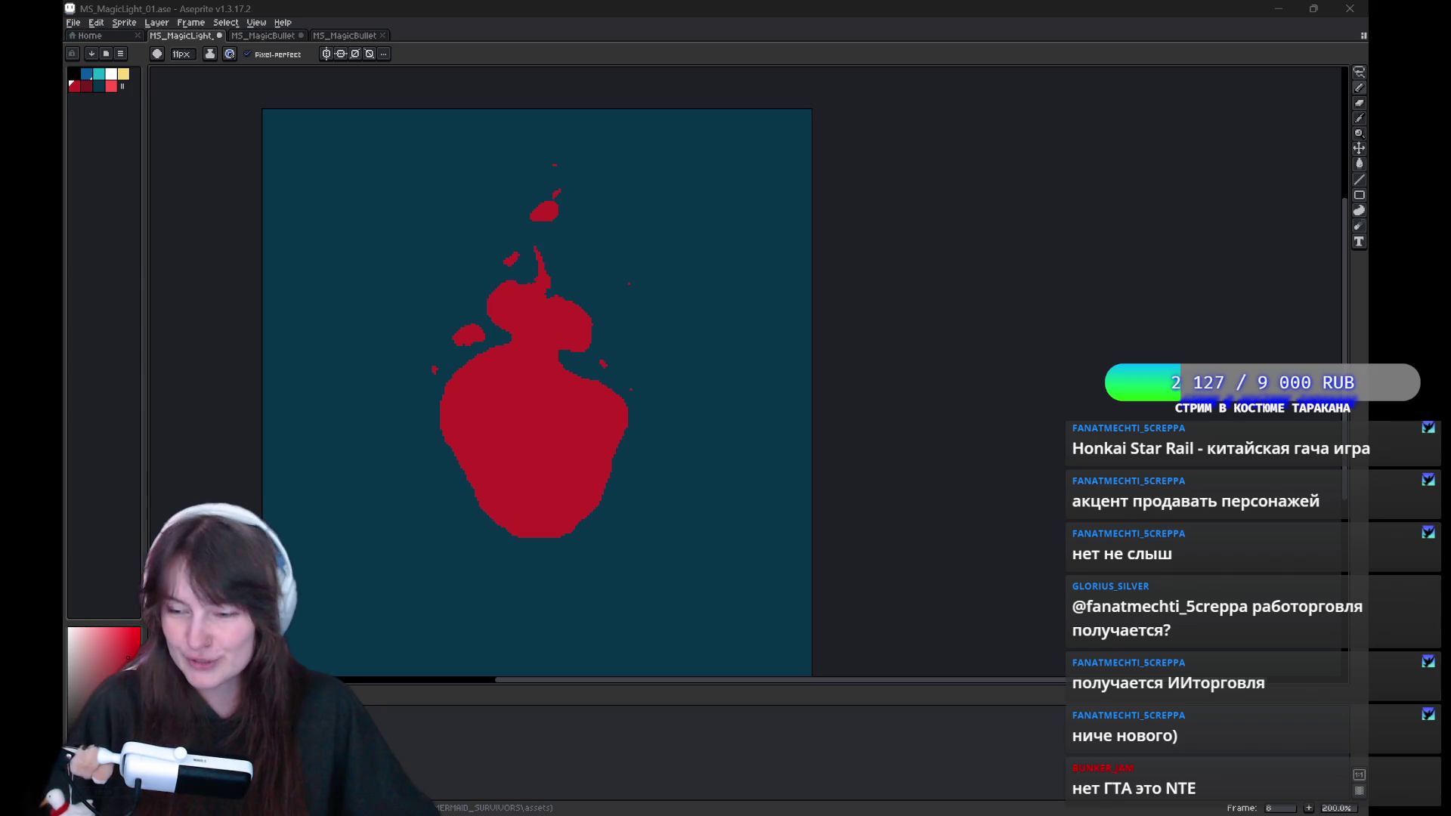
drag(1016, 454, 1041, 469)
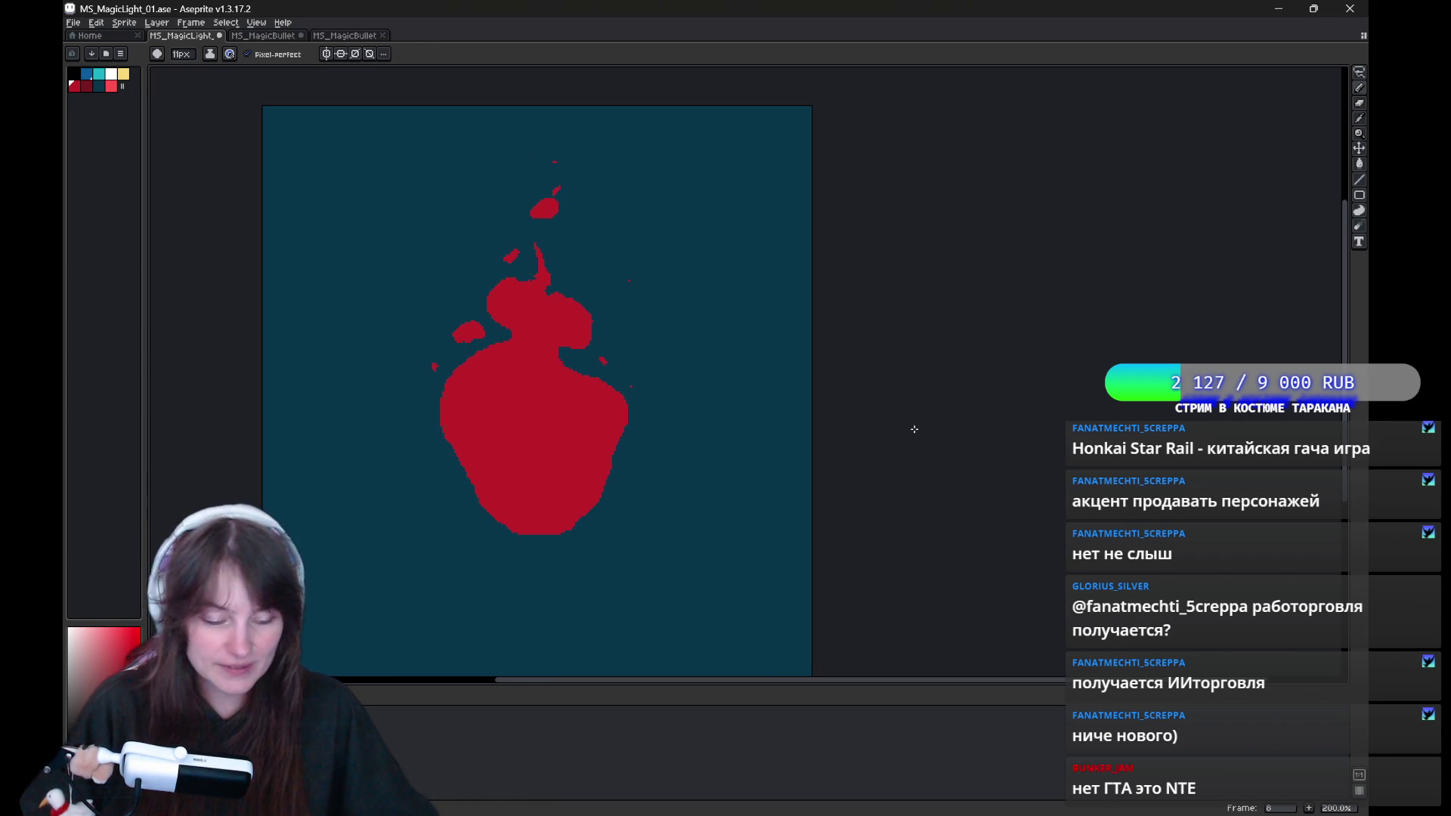
drag(643, 373, 592, 391)
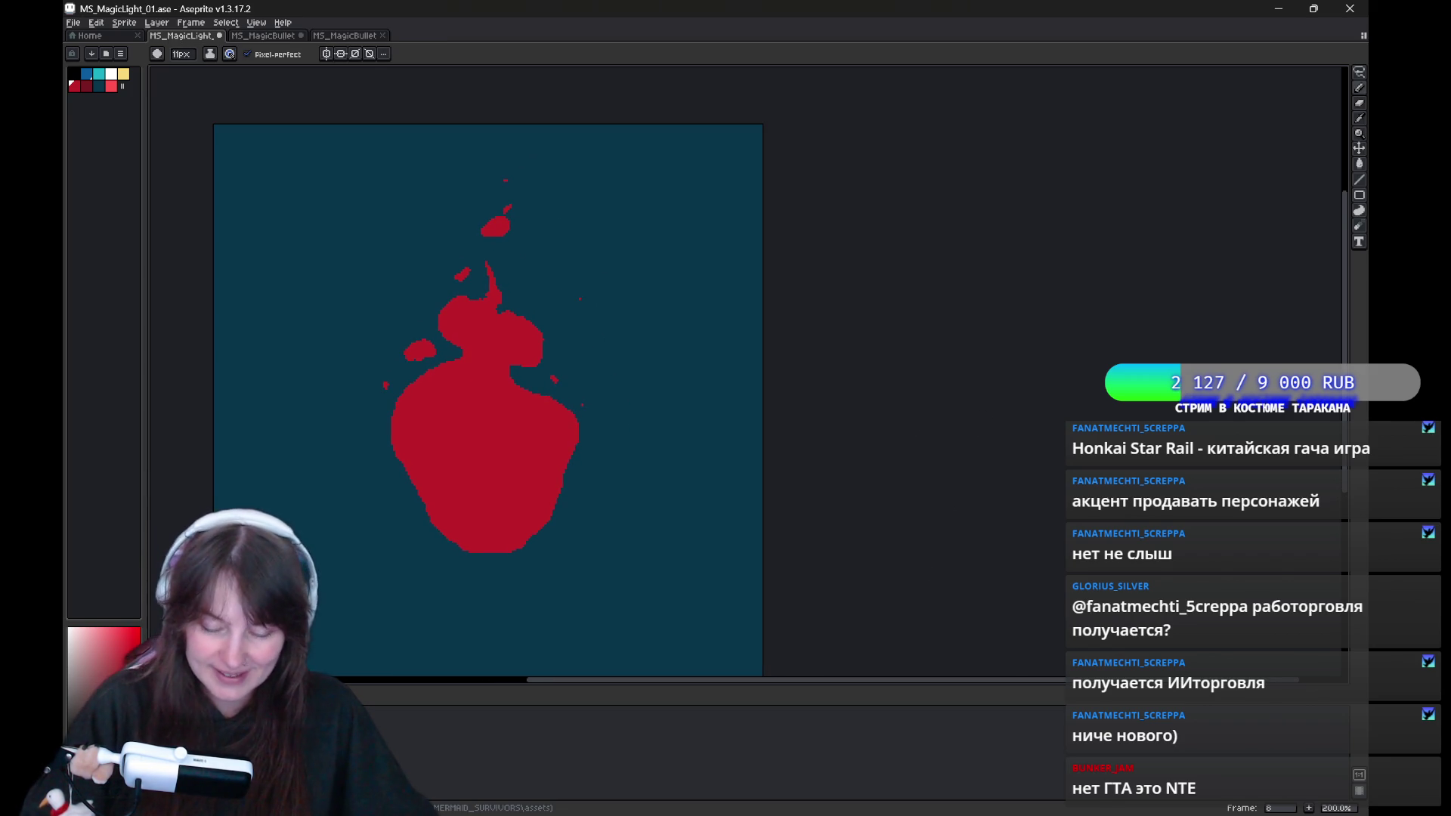
key(Return)
drag(694, 451, 718, 464)
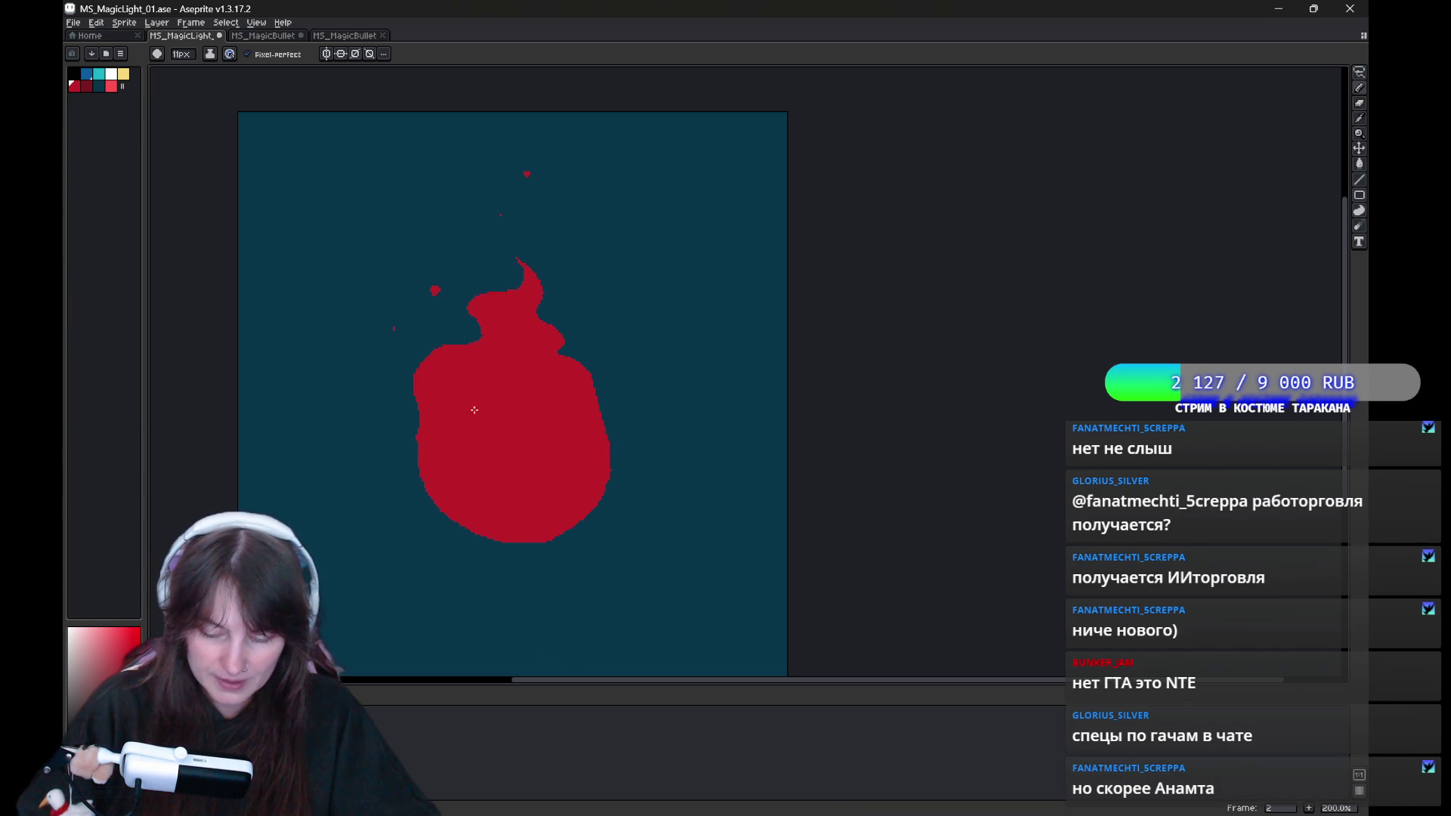
key(e)
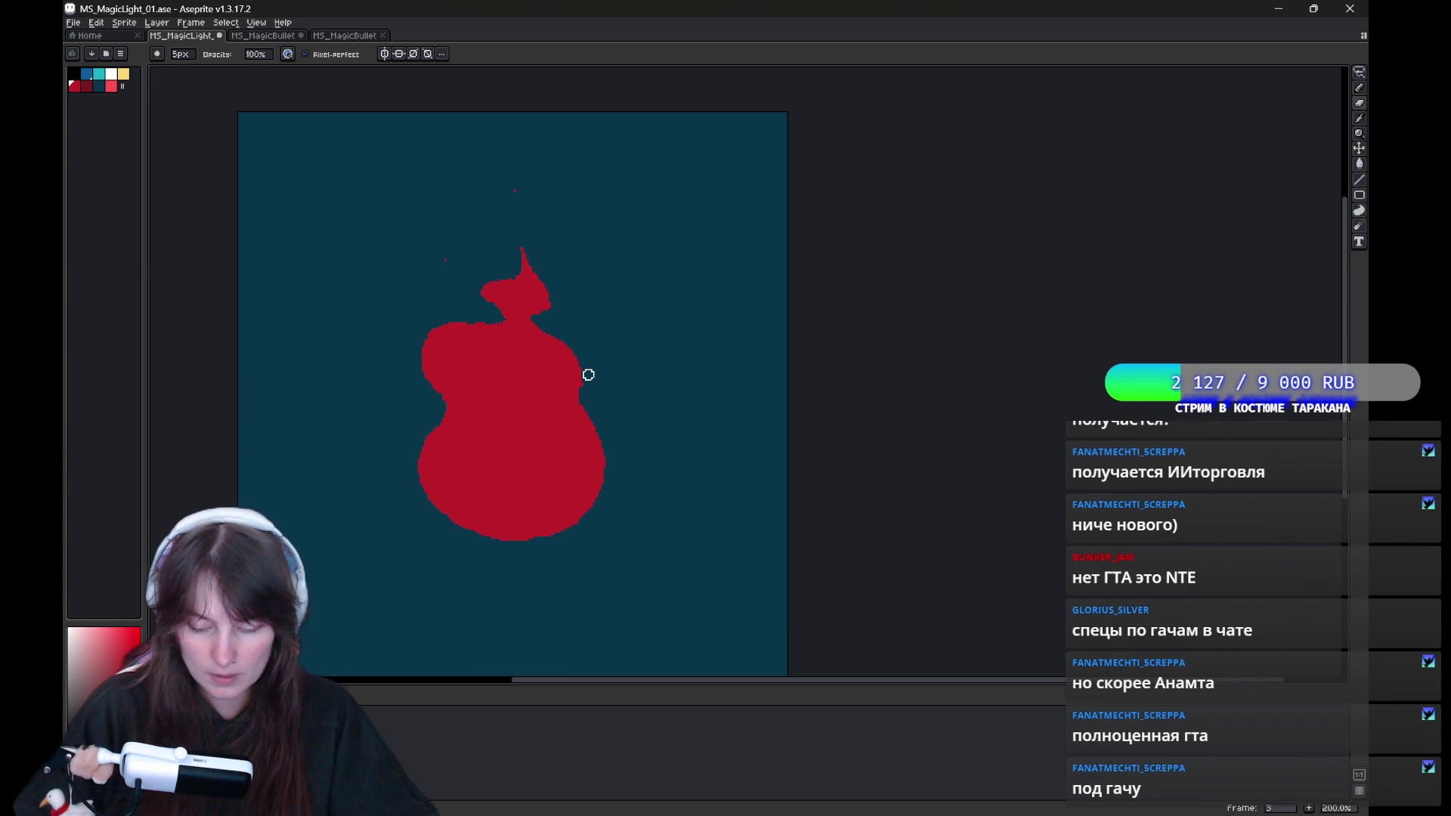
Refine frame 5's flame with pencil and eraser, then play the animation to review.
key(b)
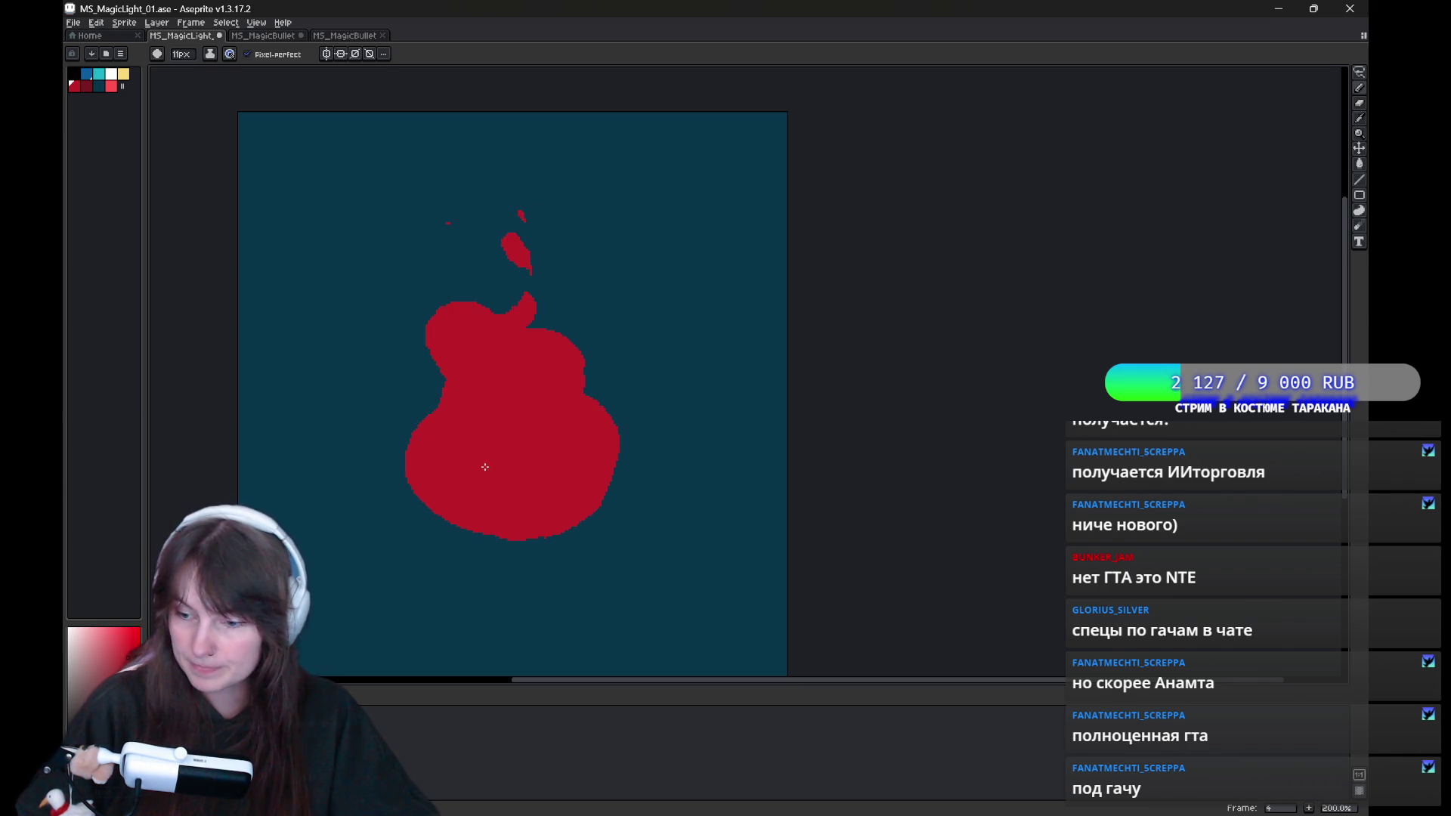
key(Left)
key(Right)
key(Right)
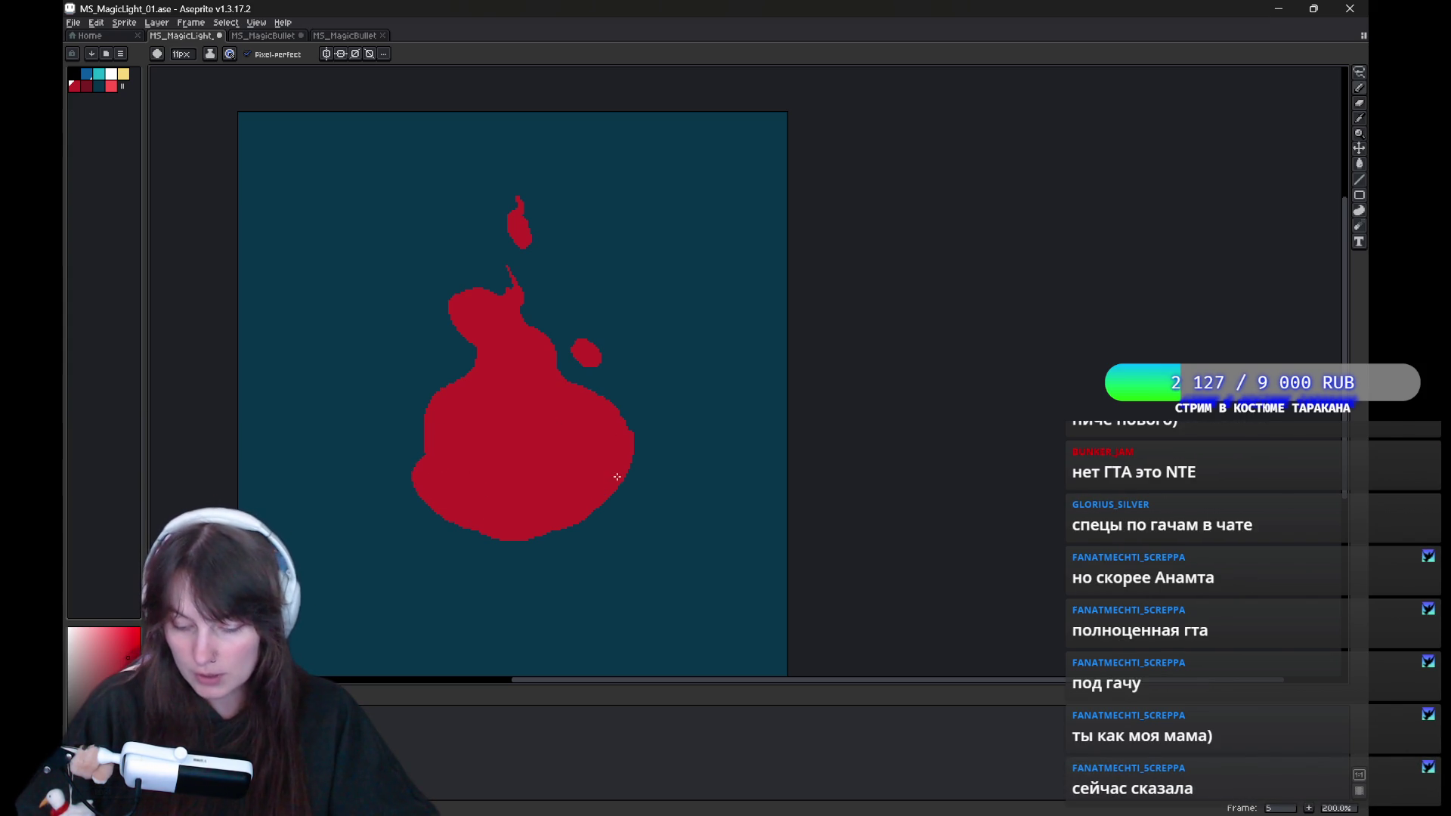
key(b)
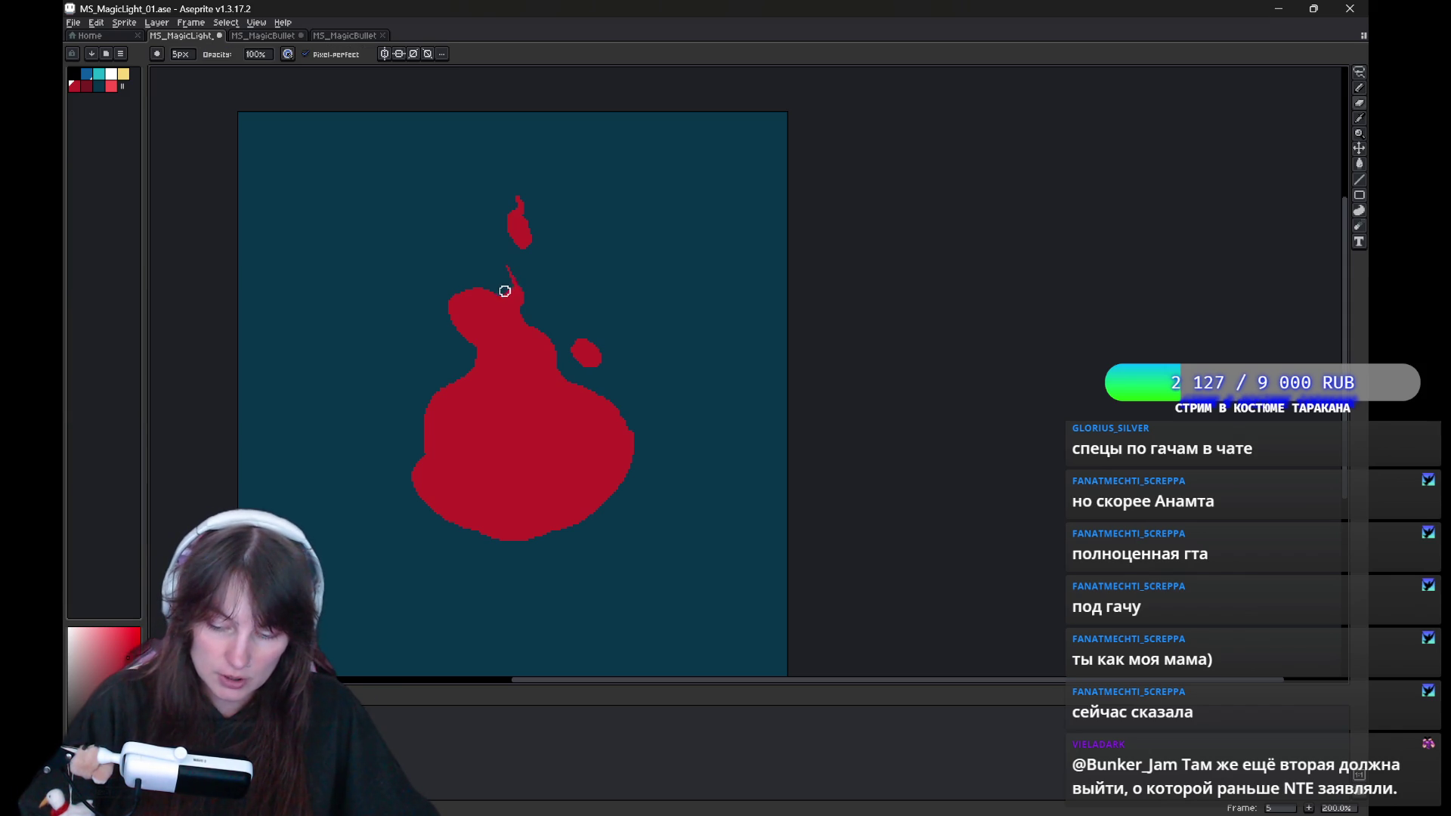
key(e)
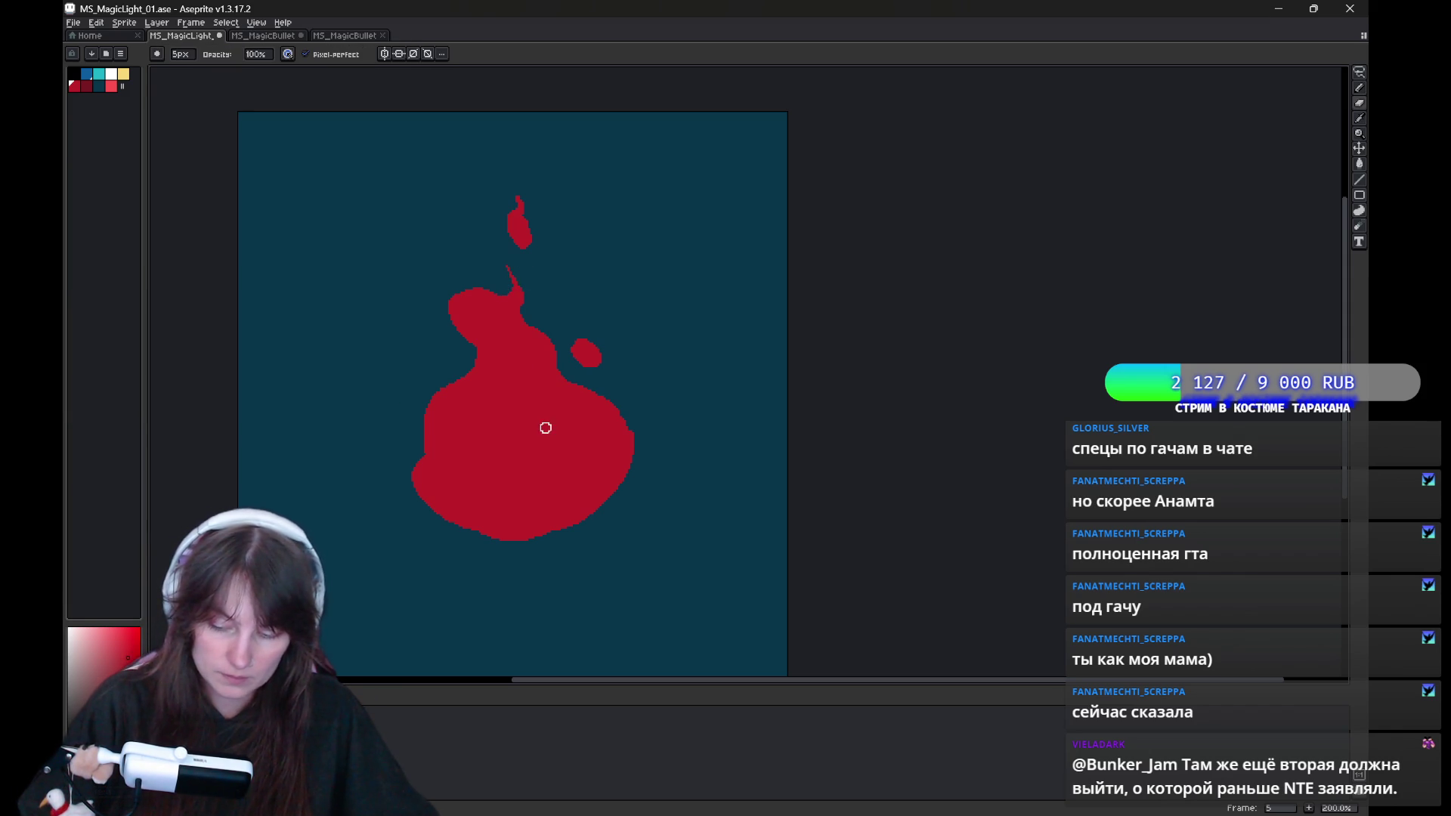
key(Return)
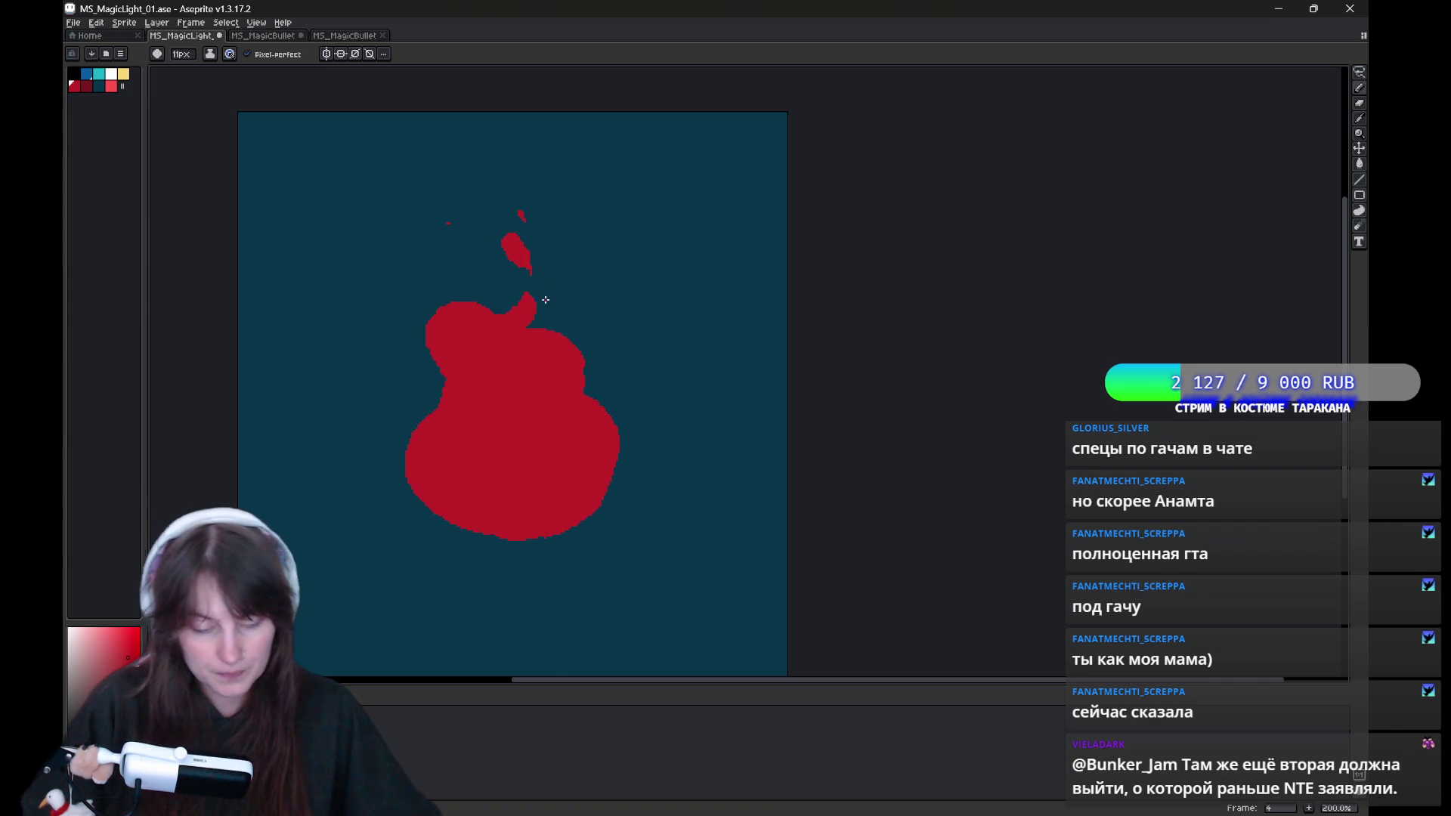
Add a small curl at frame 4's flame tip, comparing with frames 3 and 5.
key(b)
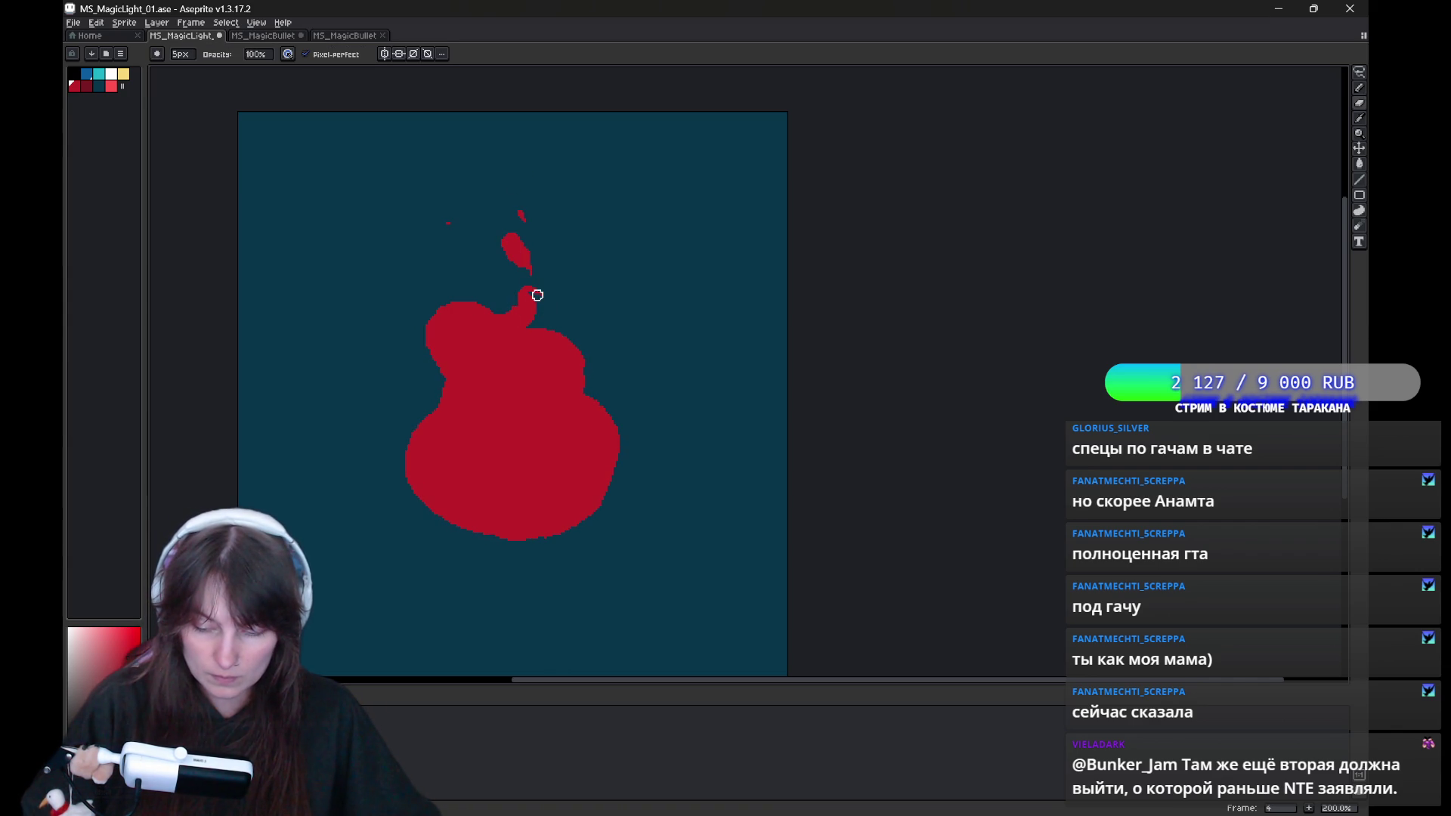
key(e)
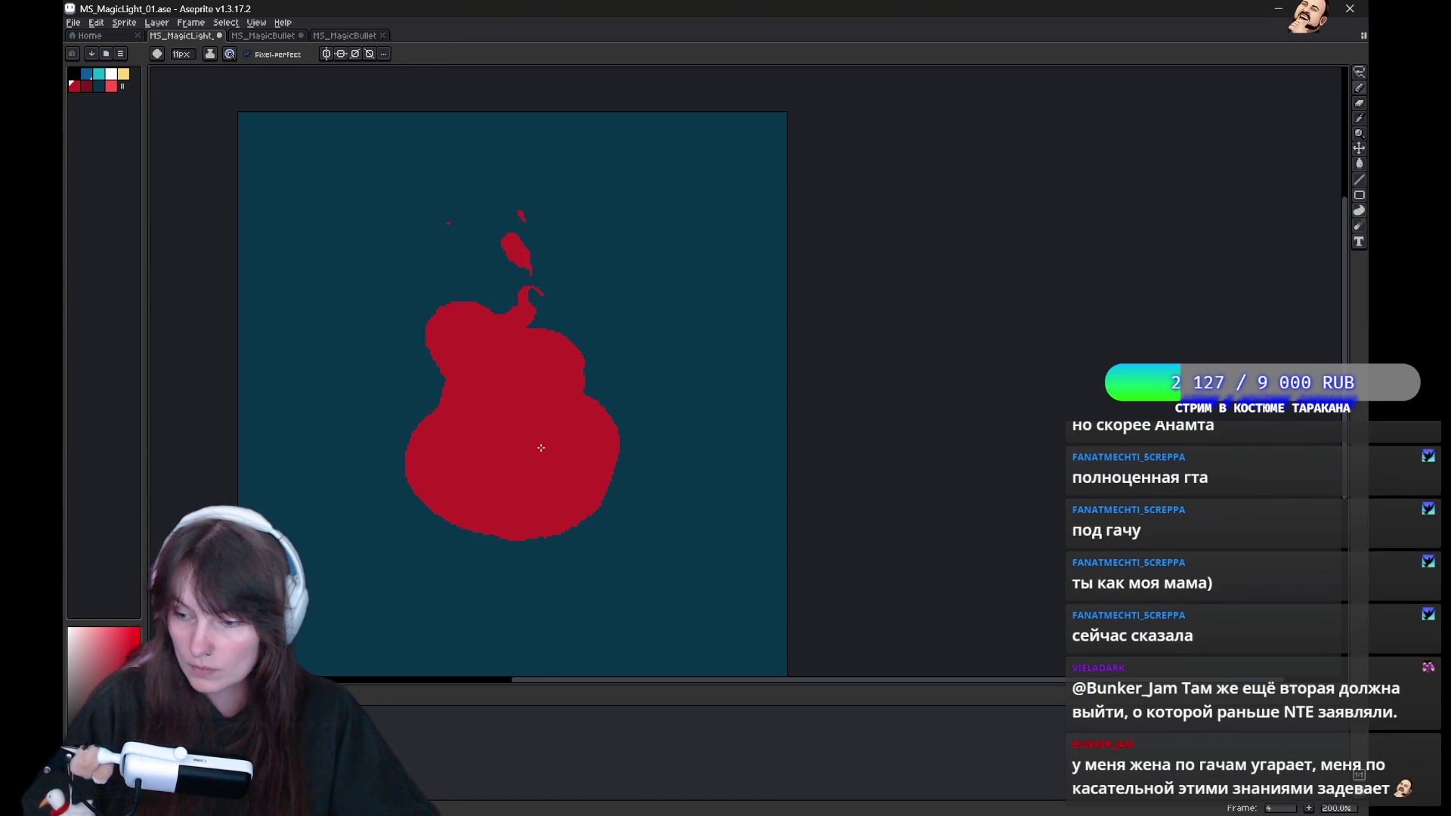
key(comma)
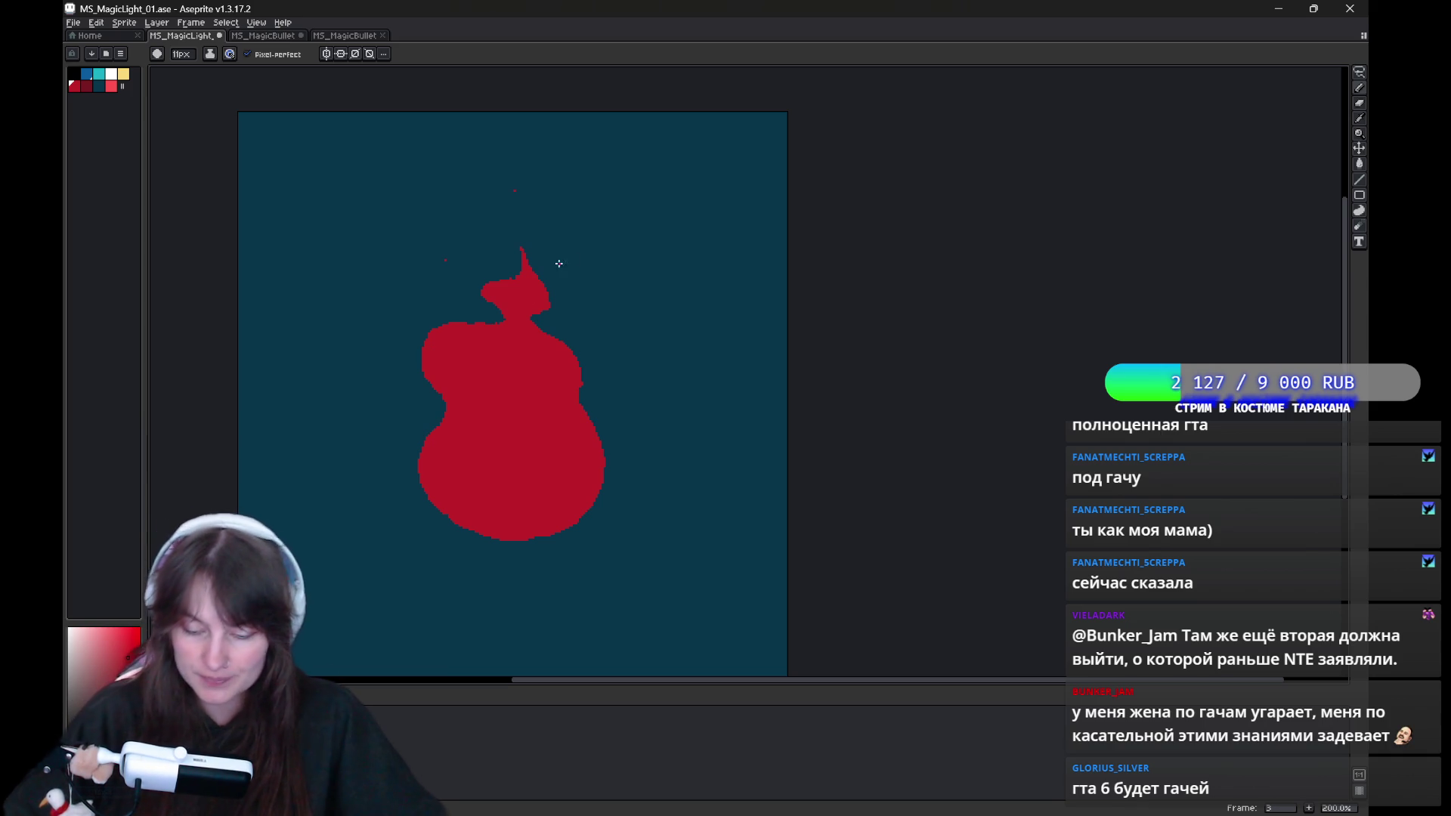
key(Right)
key(Right)
key(Right)
key(Left)
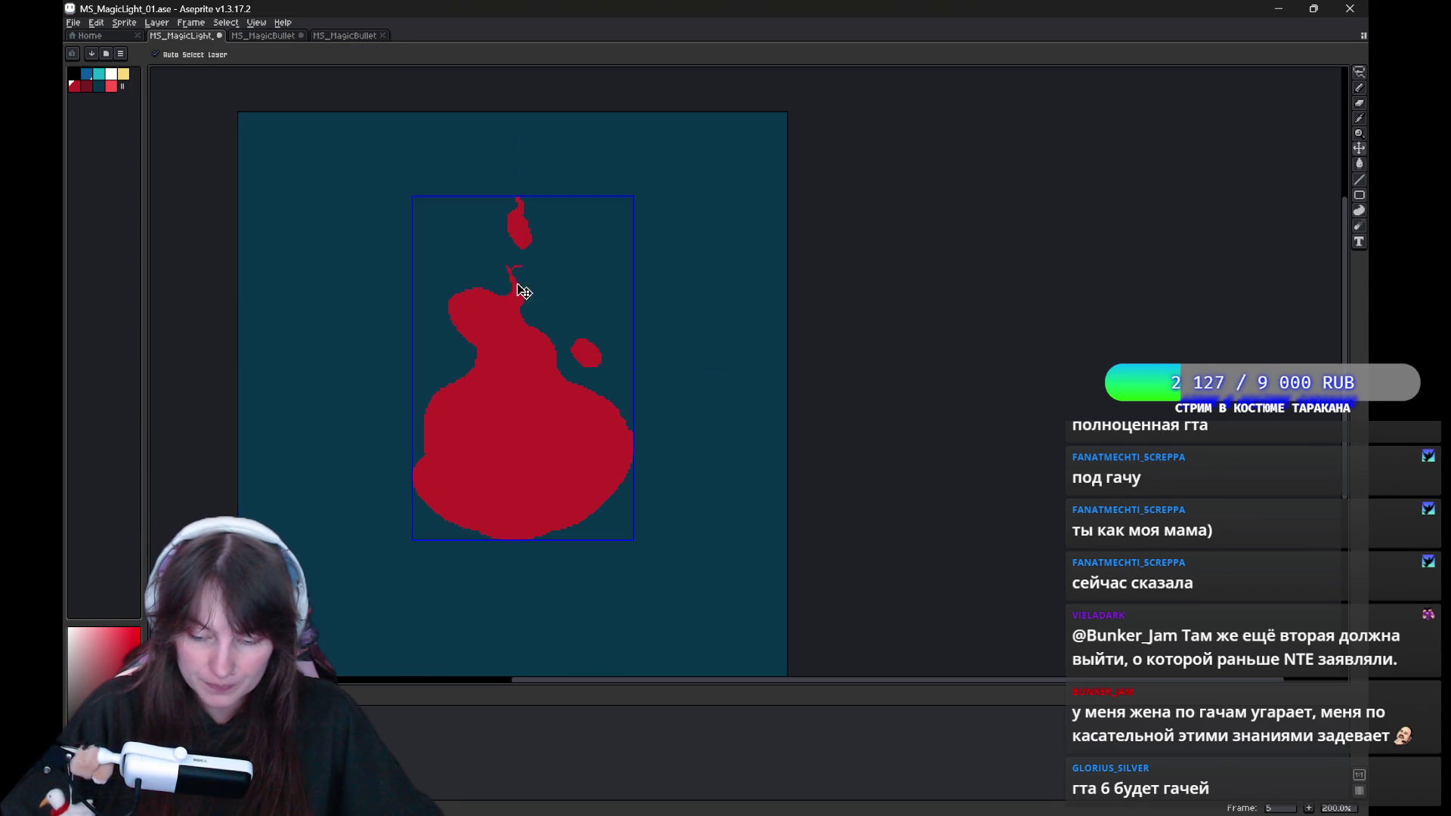
Undo the last flame-tip stroke and the latest erase, previewing the animation in between.
key(ctrl+z)
key(b)
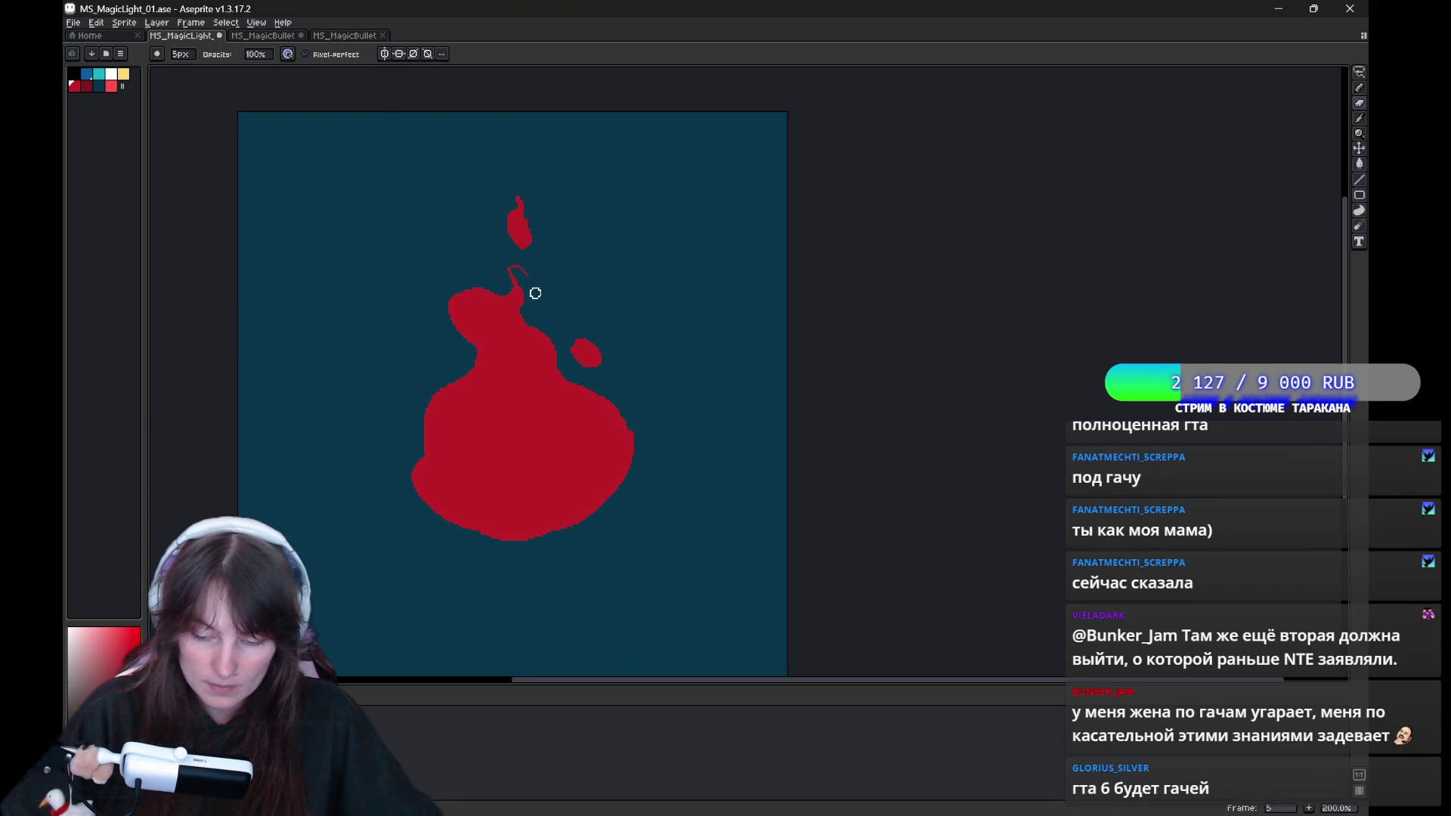
key(e)
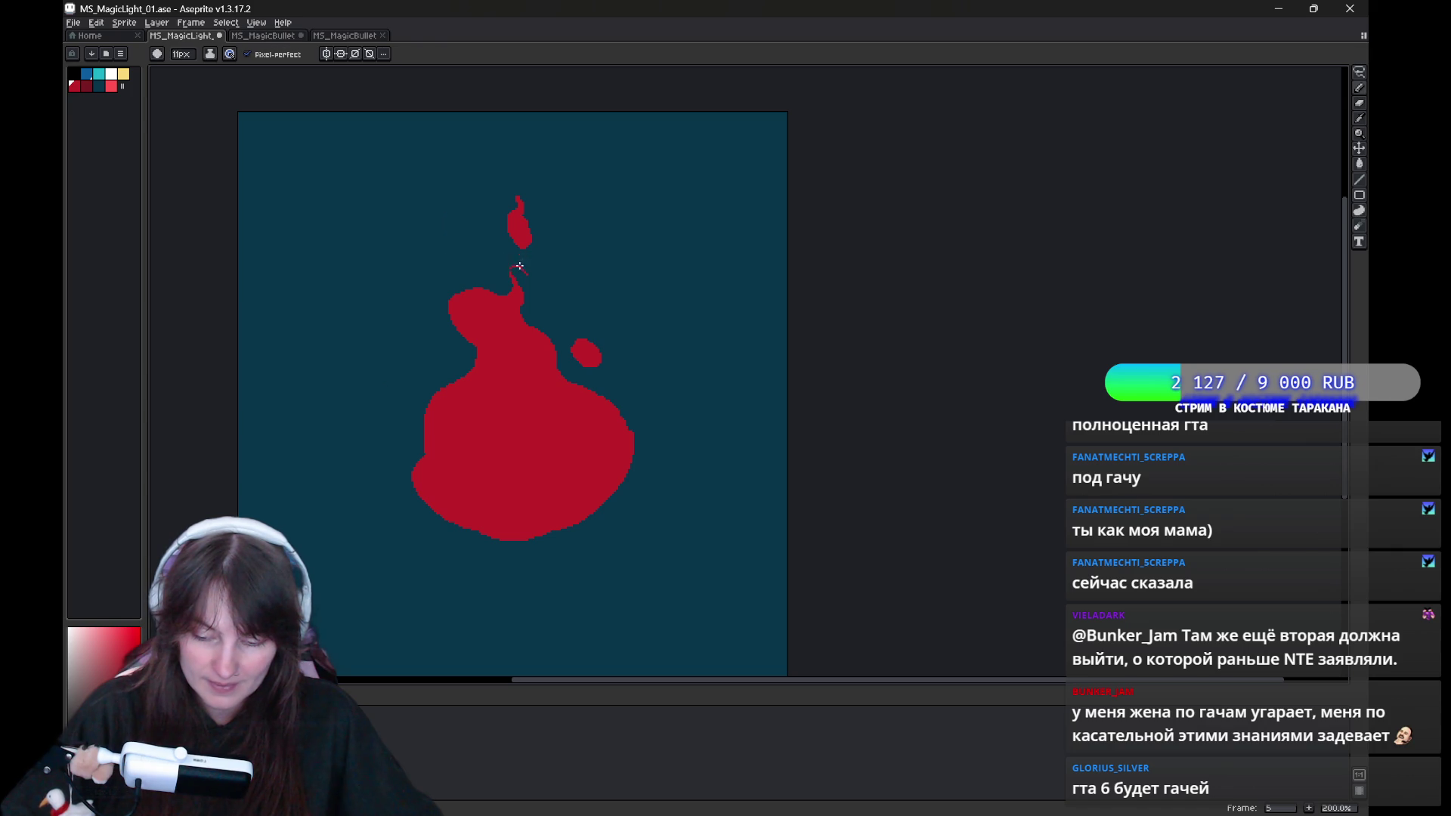
key(Return)
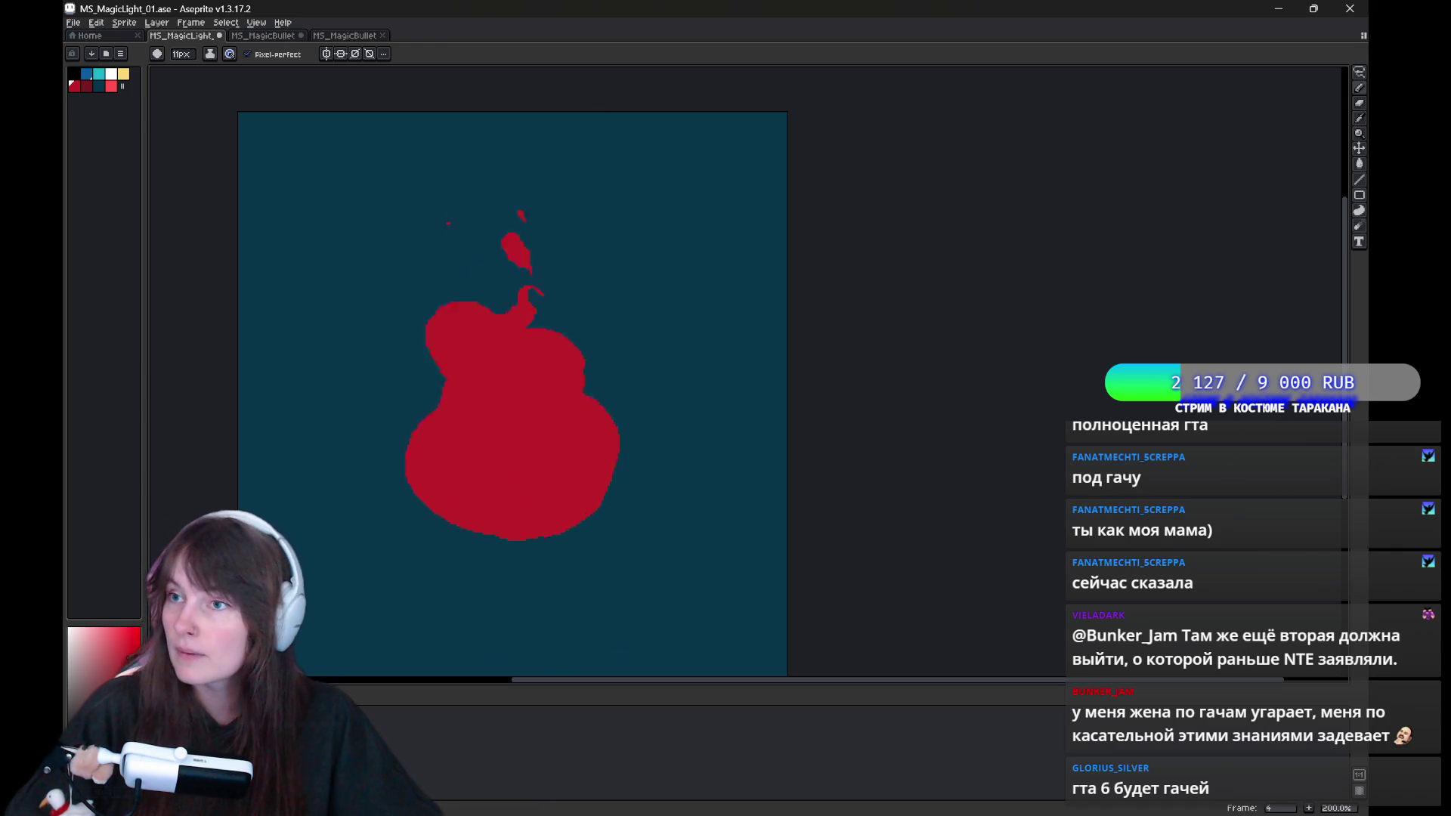
key(ctrl+z)
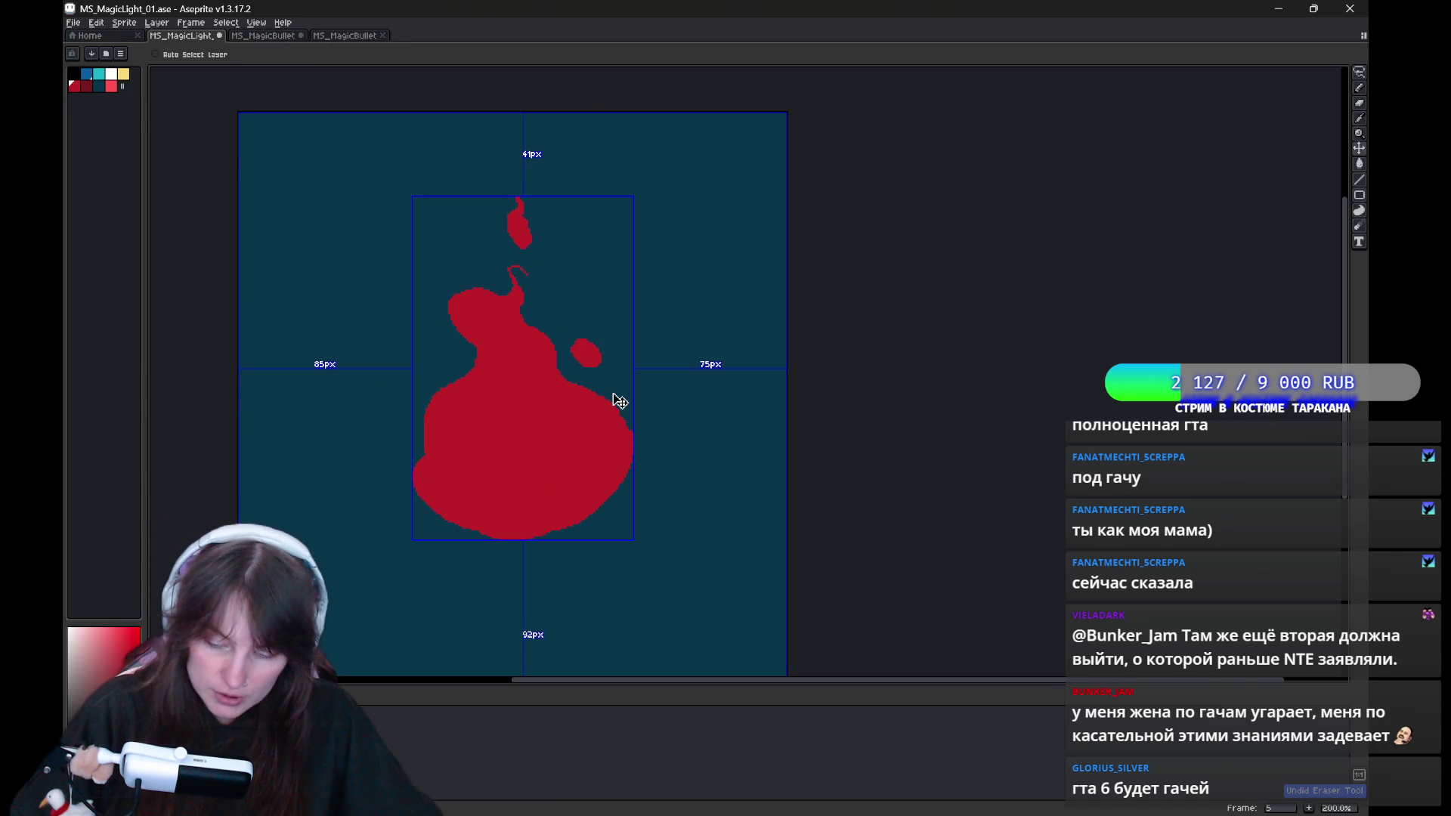
Replay the animation, undo the last pencil stroke, and play it back again.
key(Return)
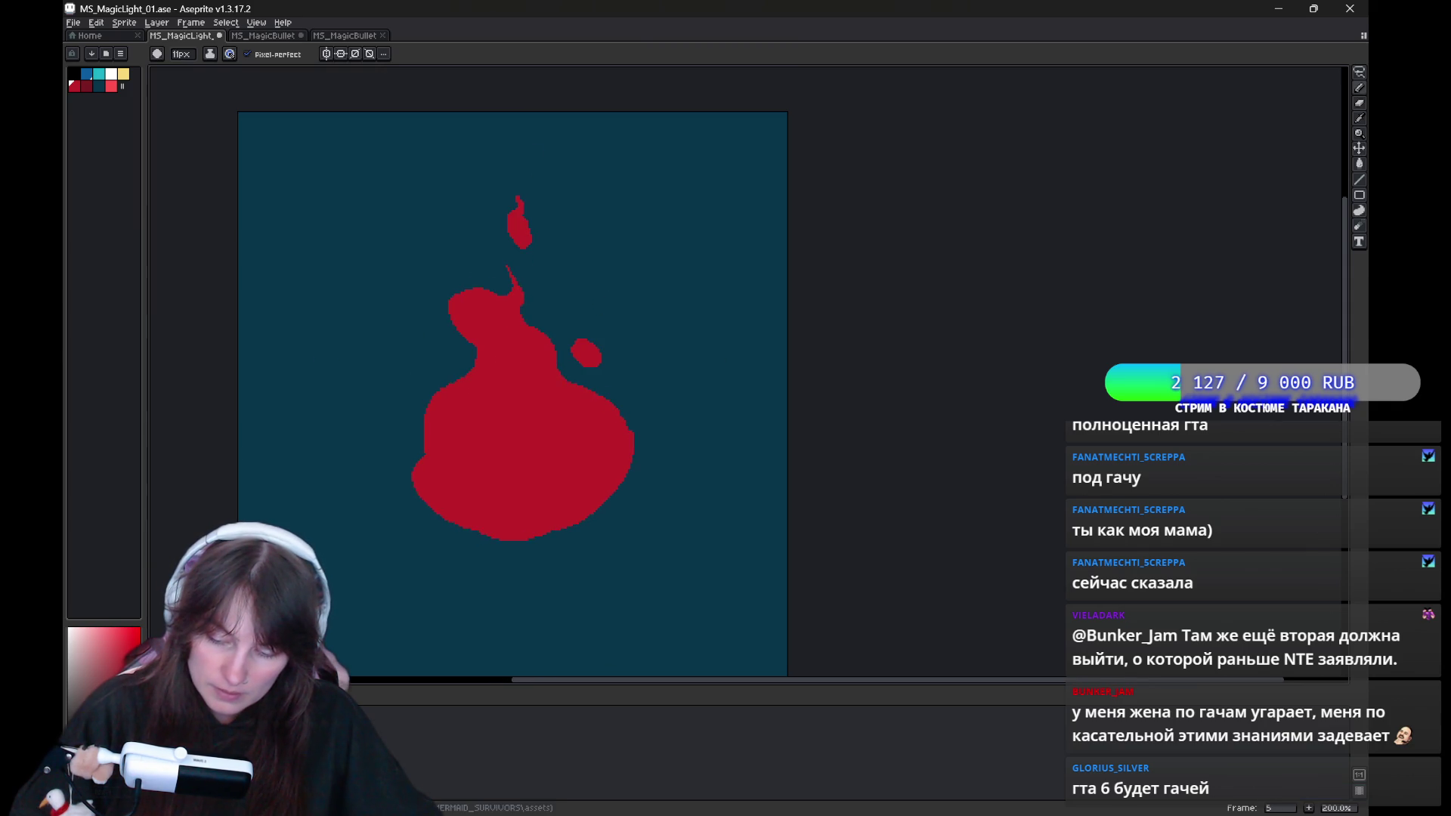
key(ctrl+z)
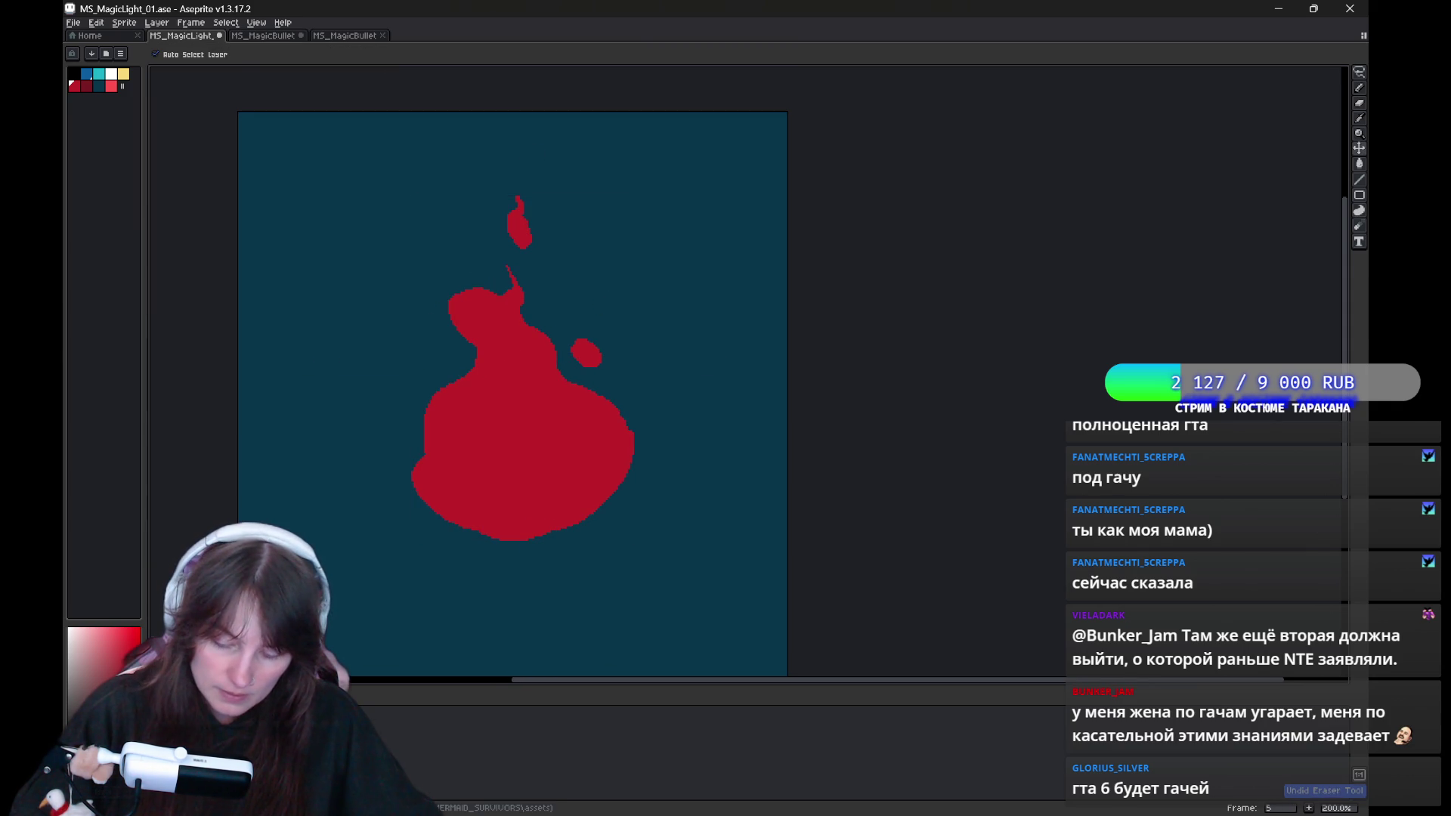
key(Return)
mouse_move(646, 452)
mouse_down()
mouse_move(730, 409)
mouse_move(666, 505)
mouse_move(693, 438)
mouse_up()
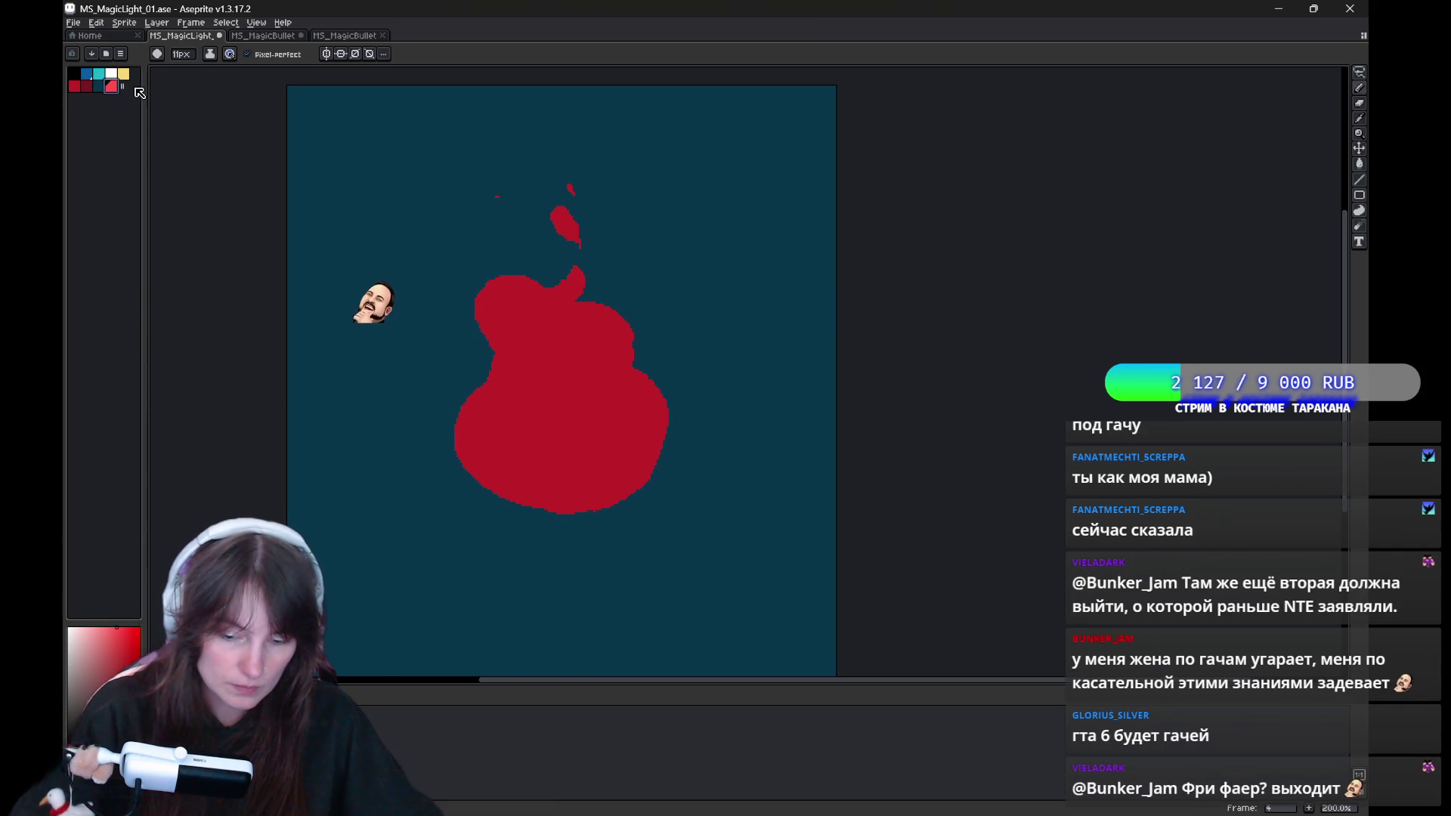
Outline a light-pink core in frame 1's flame, fix the neck dark red, and fill it pink.
drag(661, 388, 590, 437)
drag(507, 414, 454, 496)
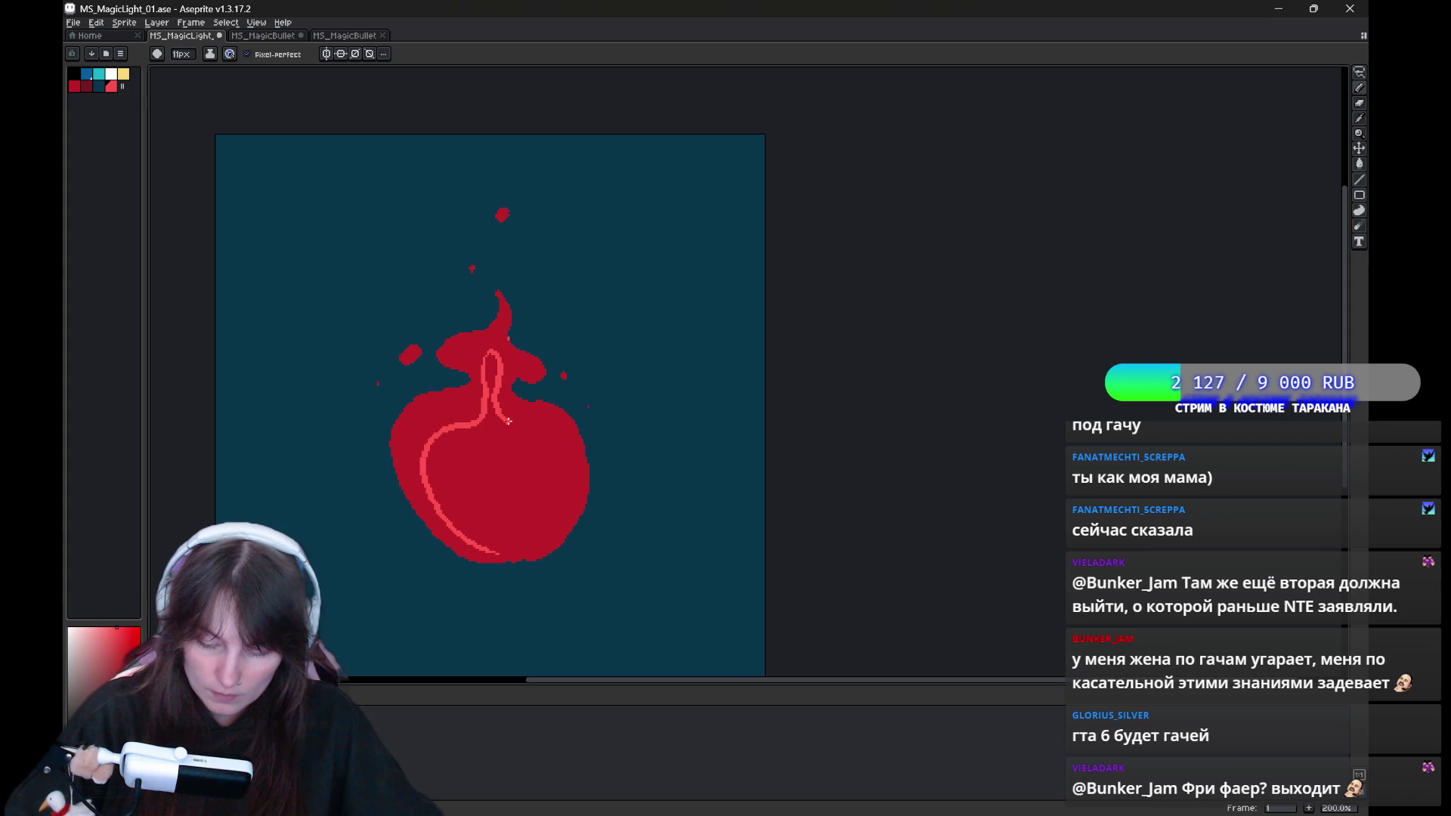
drag(517, 550, 471, 440)
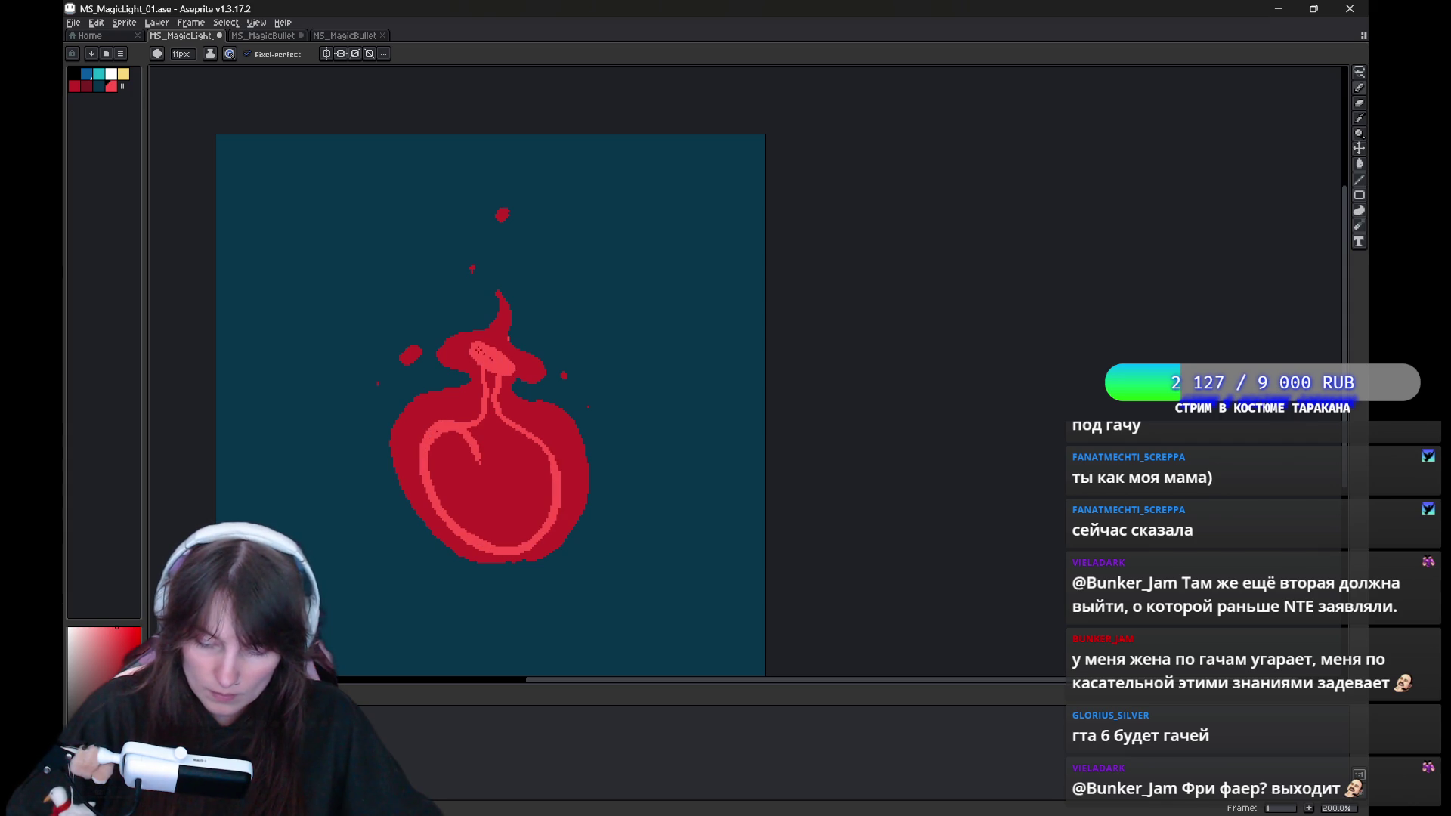
drag(539, 375, 487, 360)
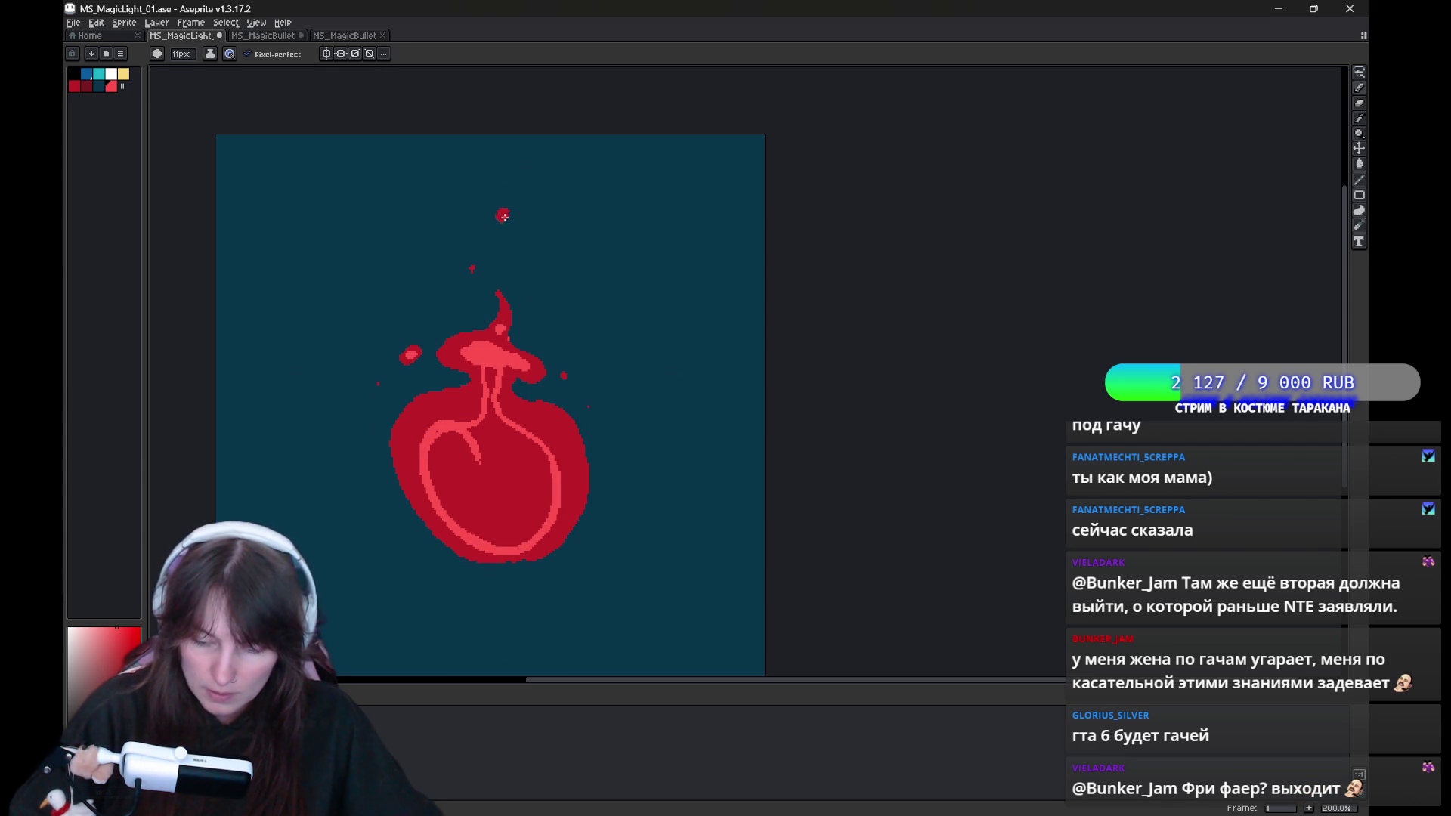
click(498, 509)
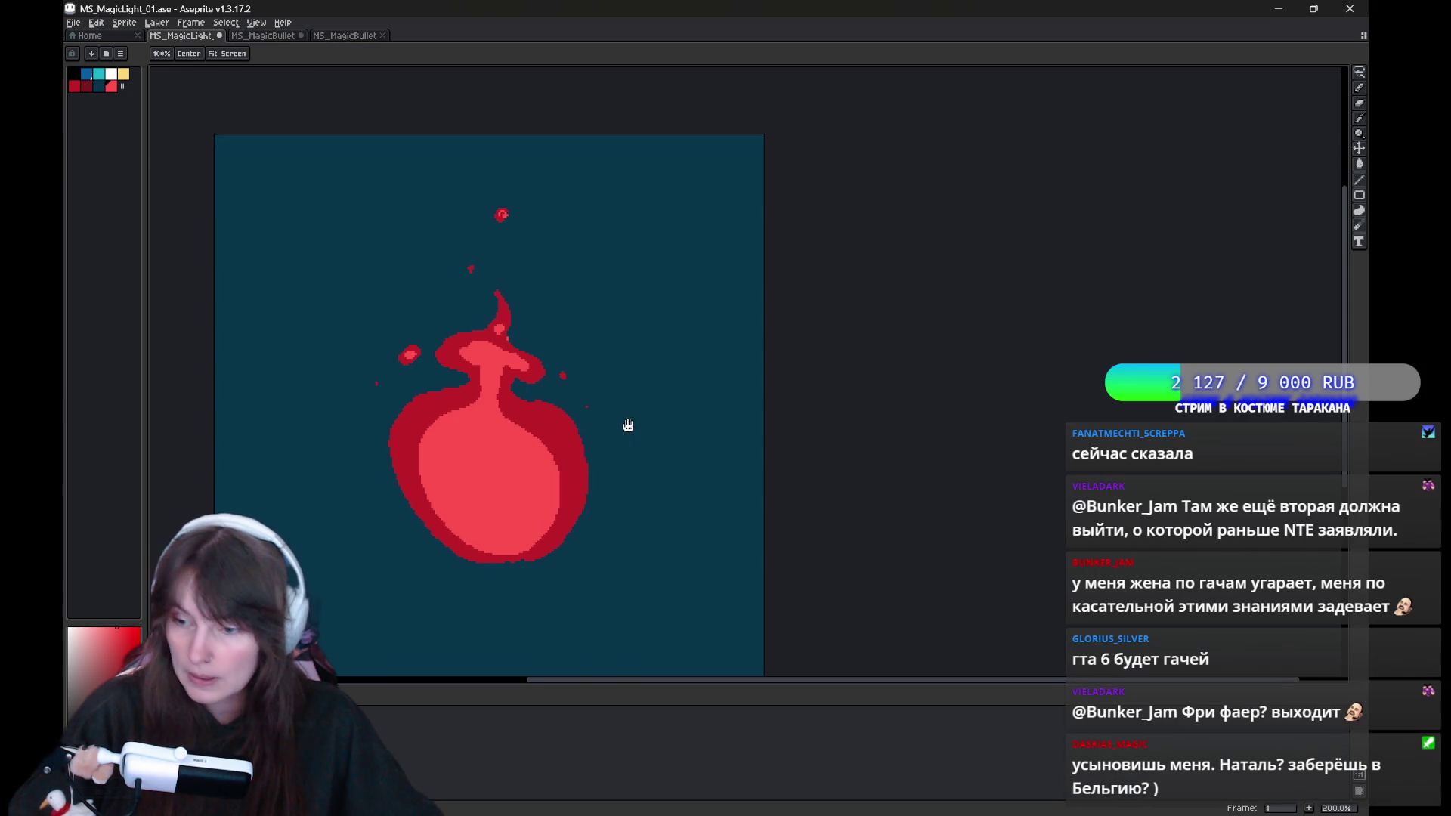
mouse_move(625, 424)
mouse_down()
mouse_move(639, 444)
mouse_move(605, 383)
mouse_up()
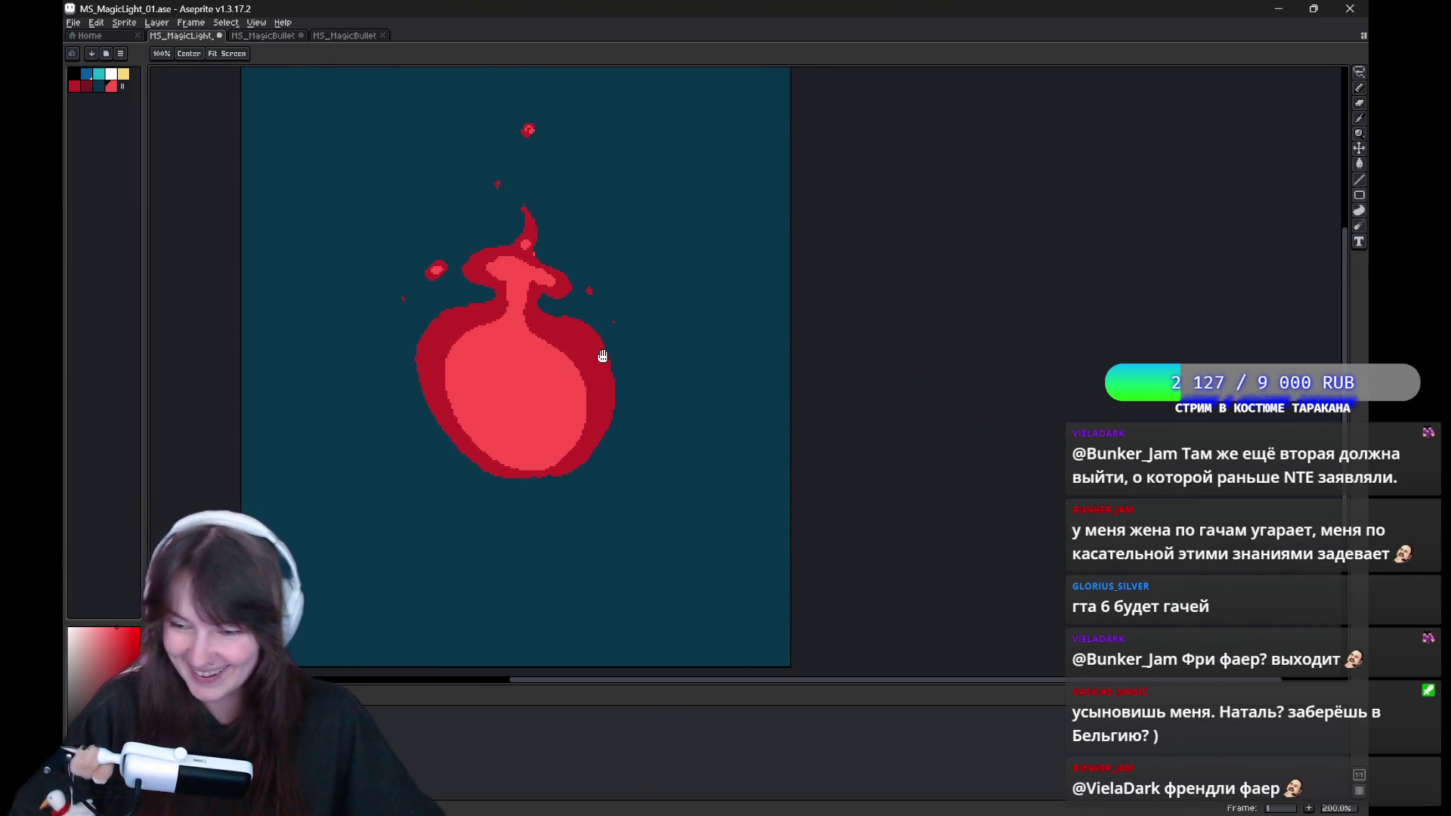
On frame 2, replace the pink S-stroke with a pink loop and fill it solid pink.
key(b)
key(Right)
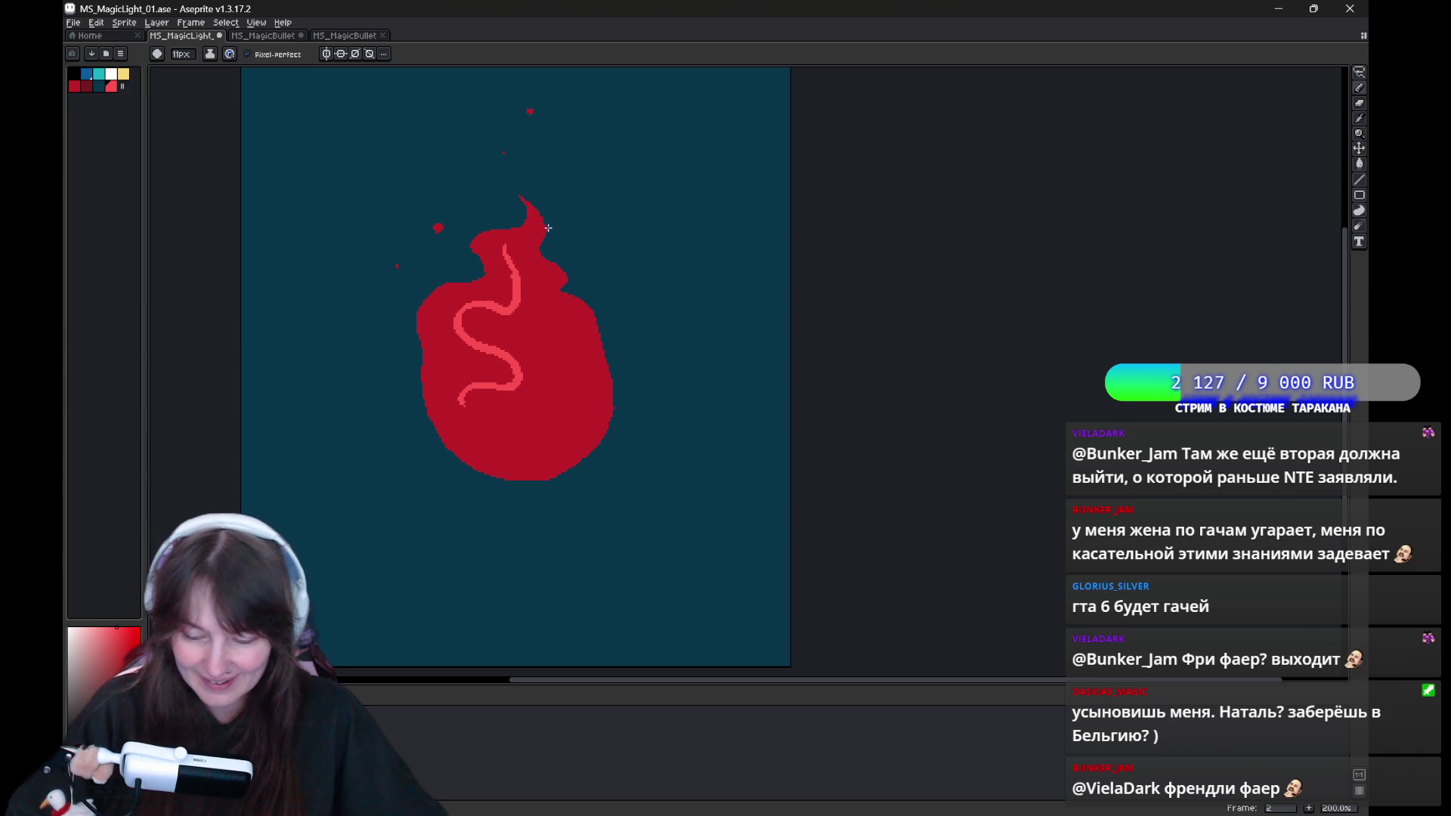
key(ctrl+z)
drag(525, 240, 502, 287)
drag(457, 353, 567, 346)
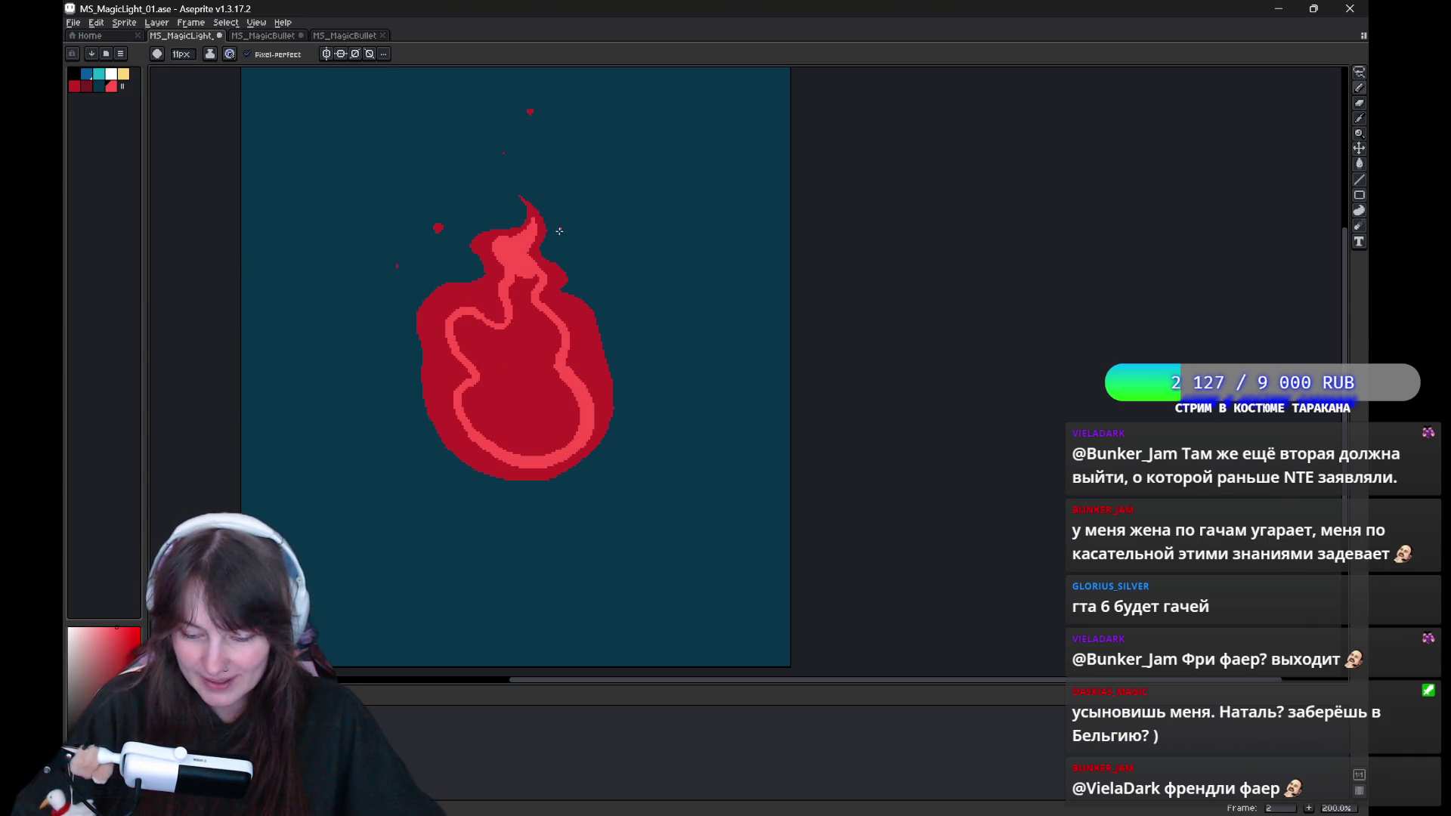
key(g)
click(522, 385)
On frame 3, draw a pink figure-eight inside the flame and fill both loops pink.
key(period)
key(b)
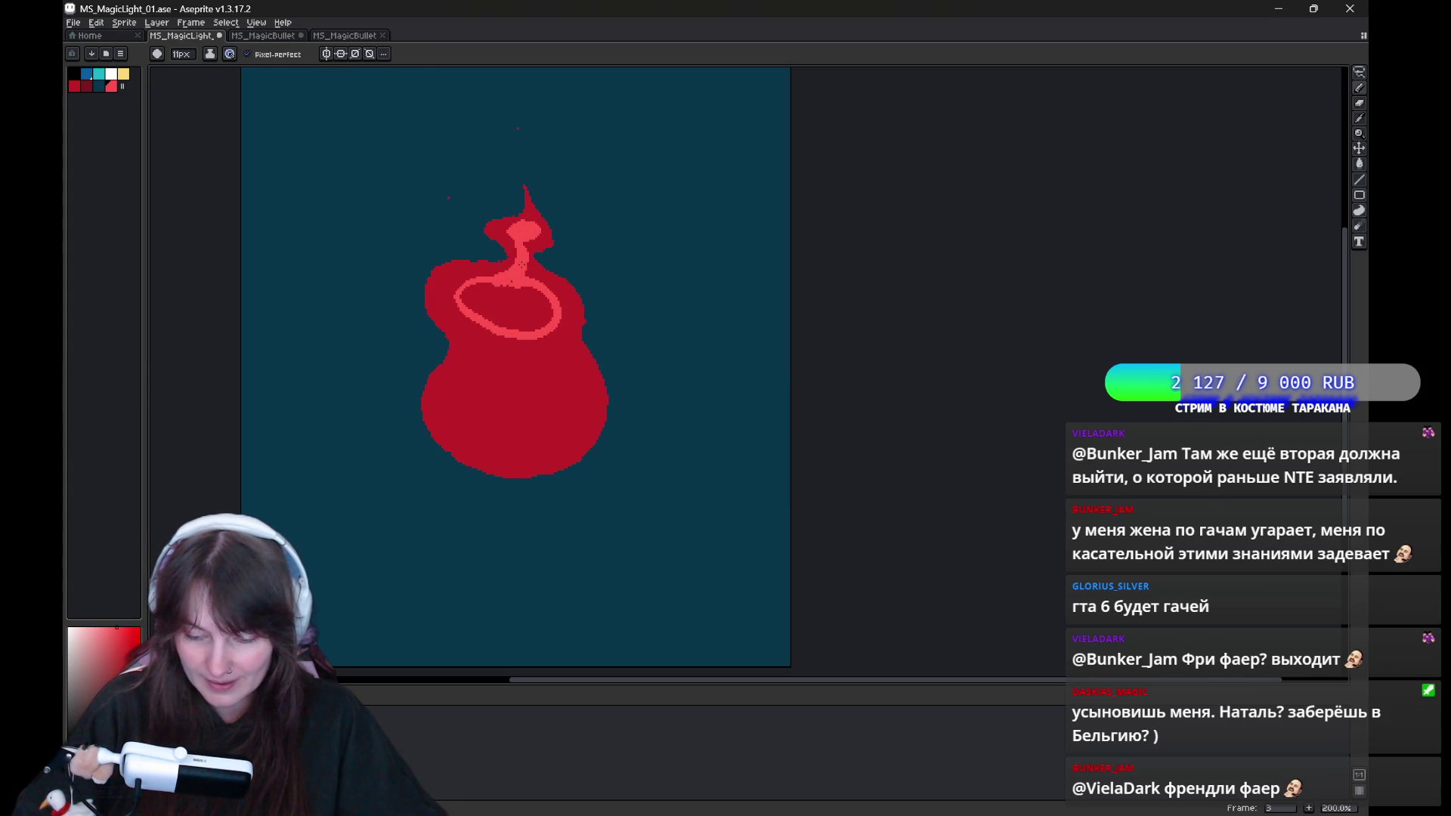
mouse_move(502, 330)
mouse_down()
mouse_move(563, 355)
mouse_move(493, 363)
mouse_up()
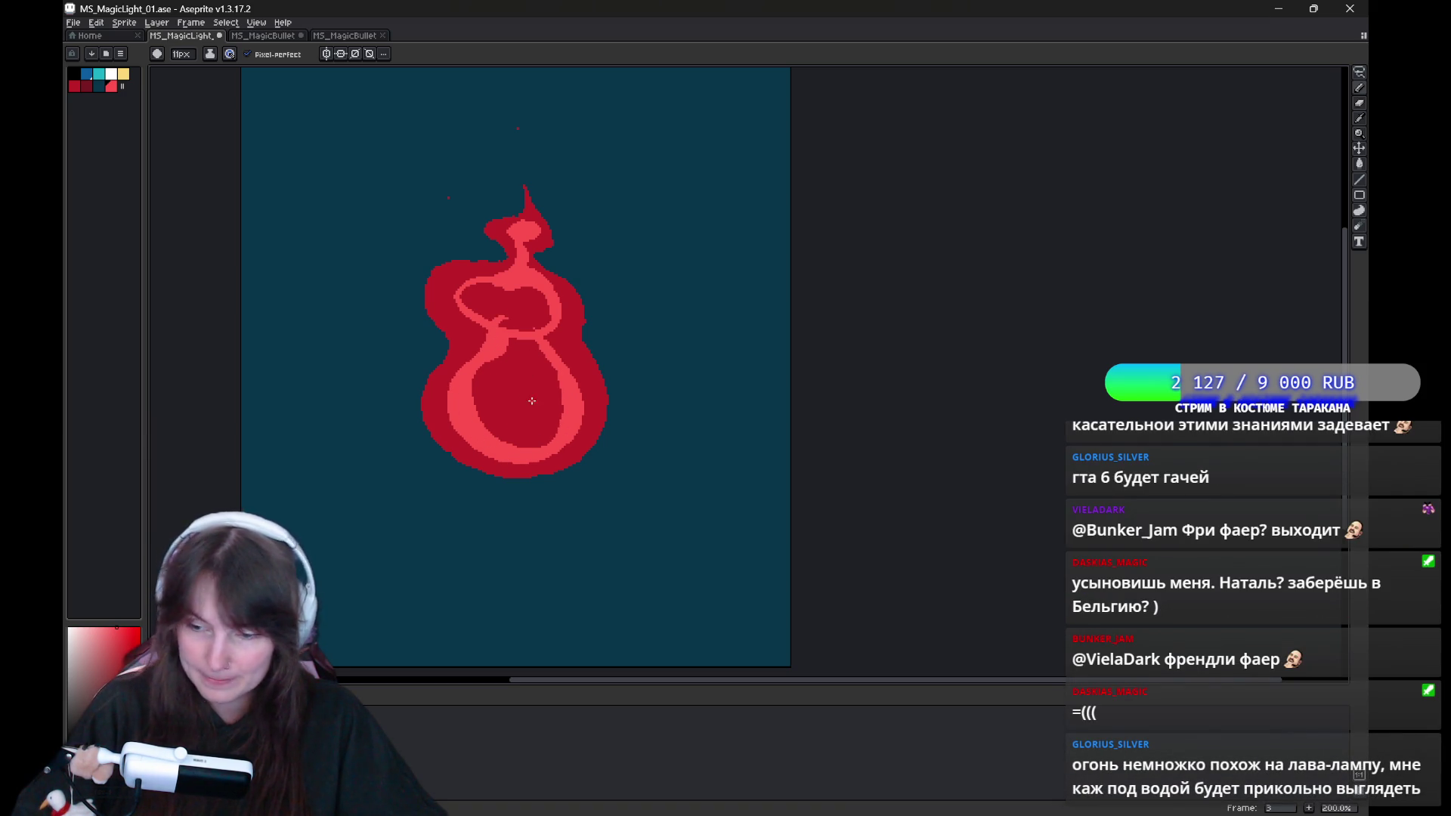
key(g)
click(532, 400)
click(503, 306)
key(b)
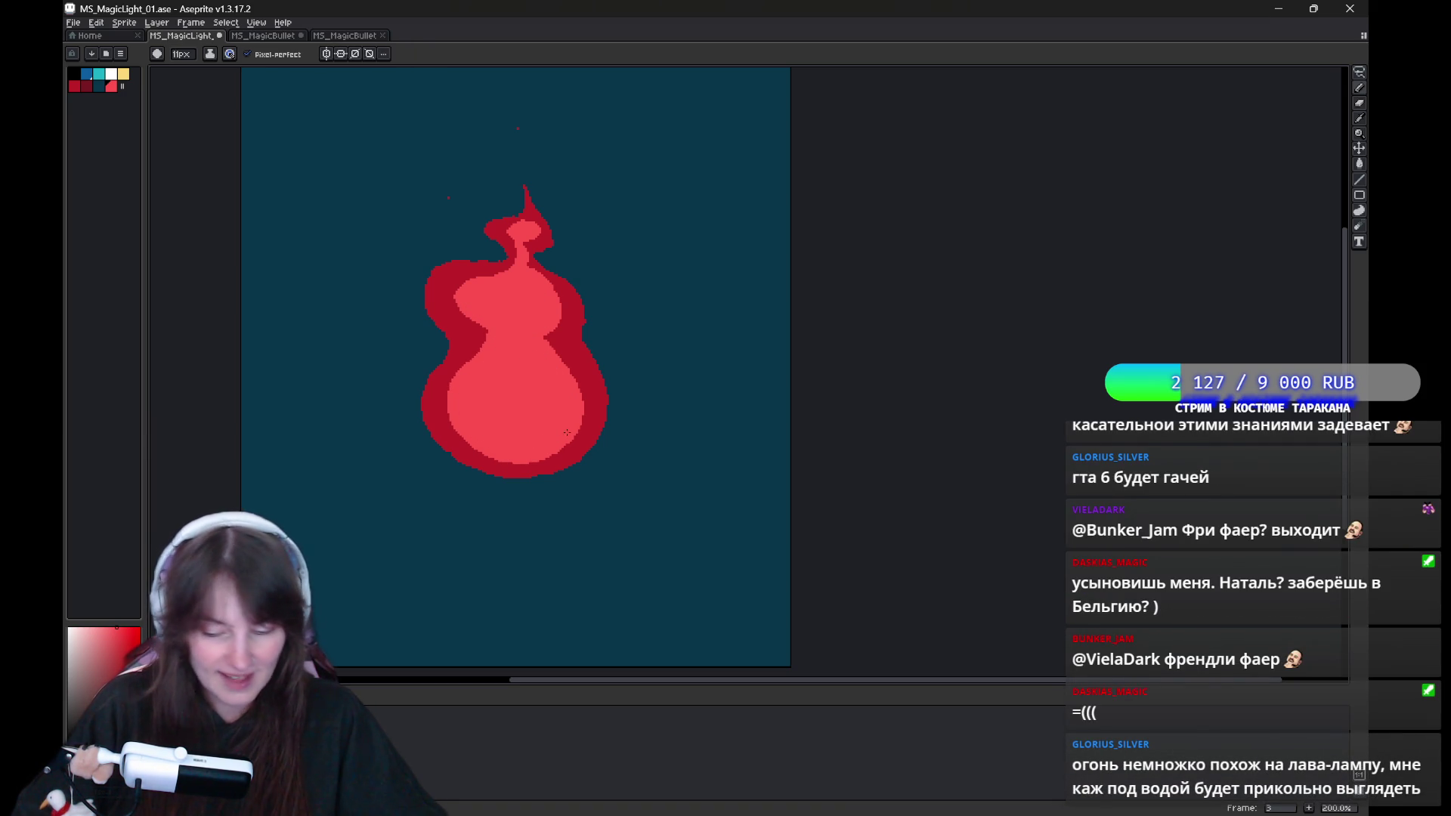
Flip between frames 2 and 3 to compare their pink cores.
key(Left)
key(Right)
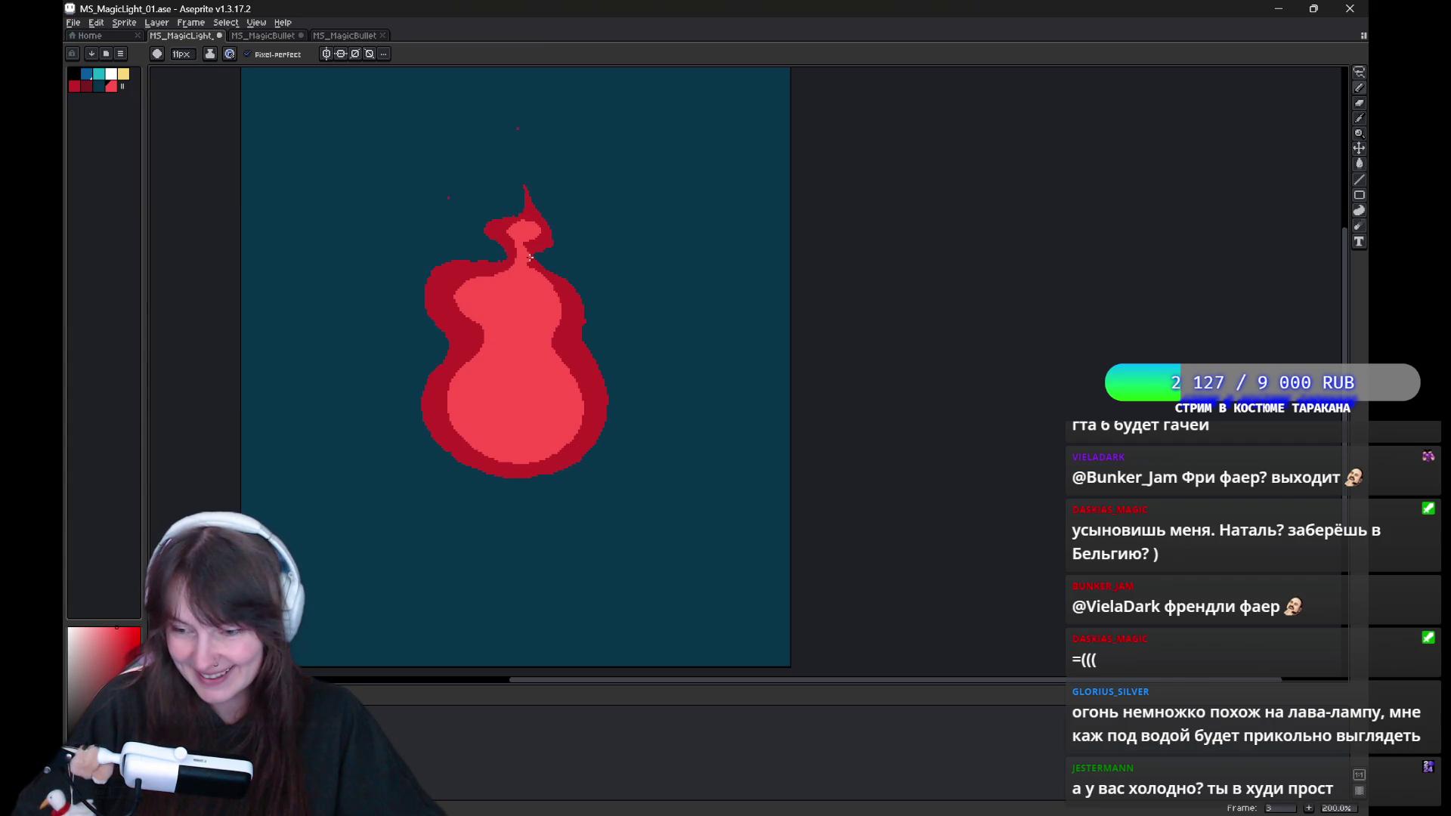
key(Left)
key(Right)
key(Left)
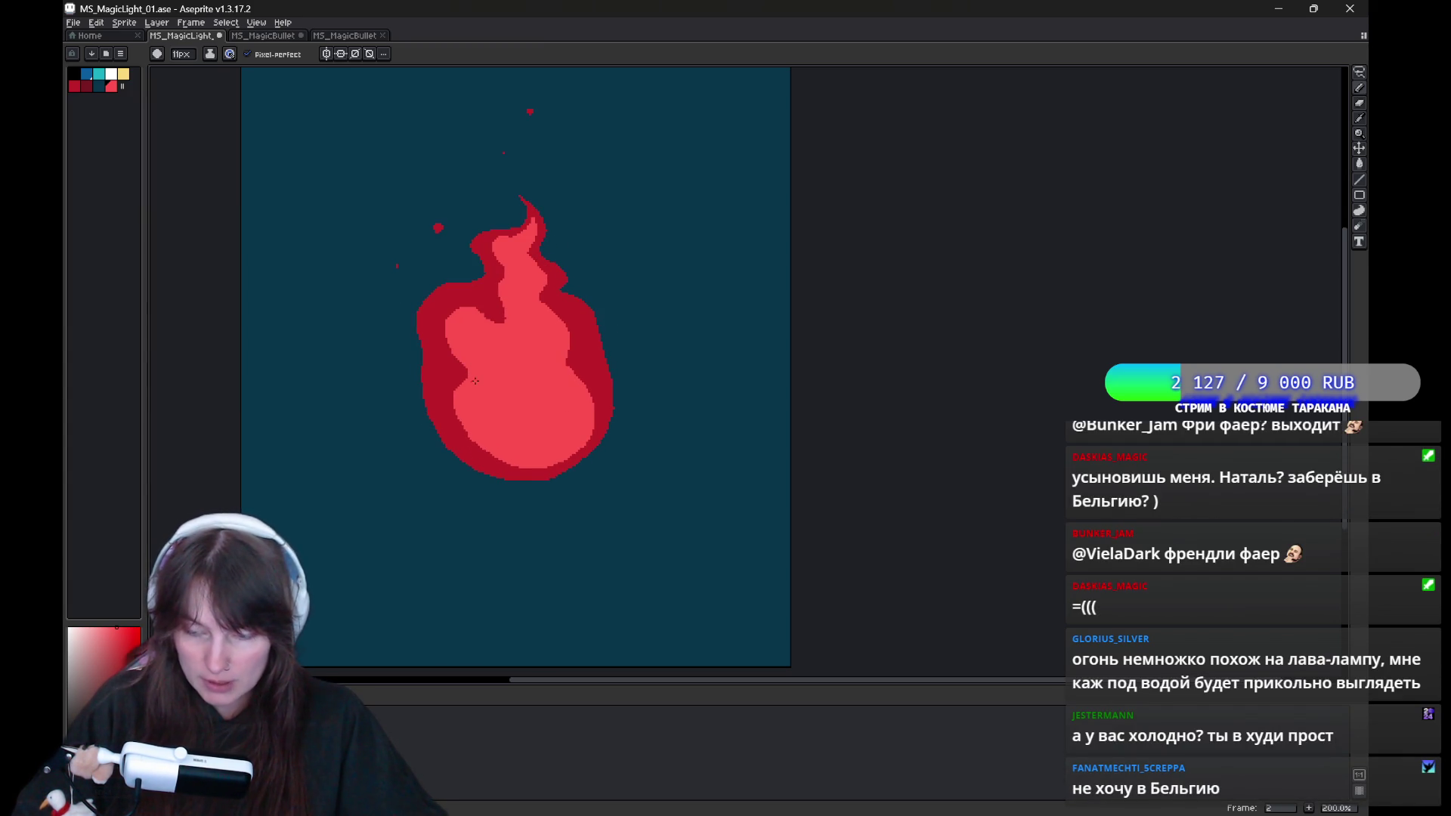
key(Right)
key(Right)
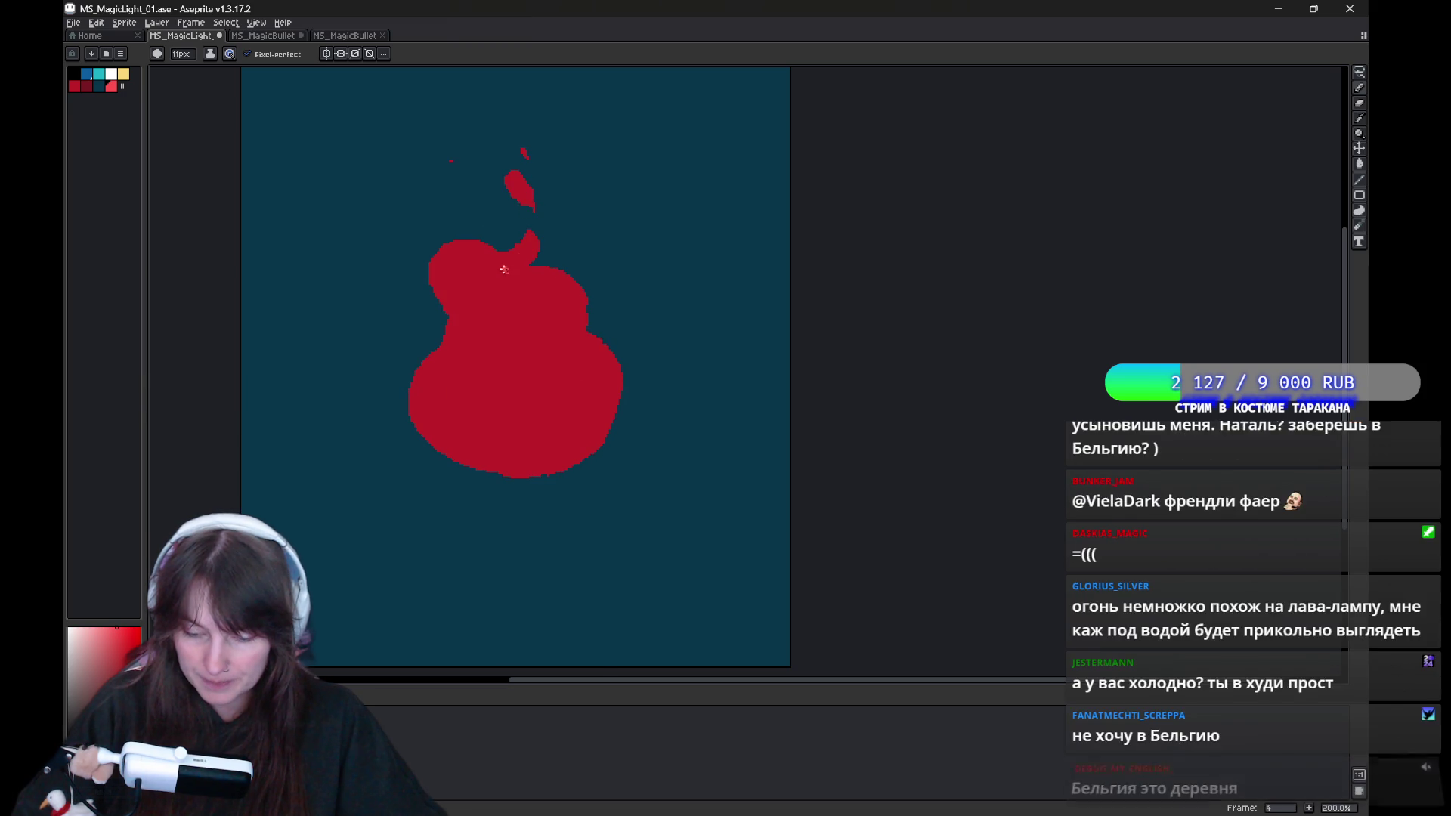
On frame 4, outline a light-red ring inside the flame and fill both its loops.
drag(505, 260, 509, 267)
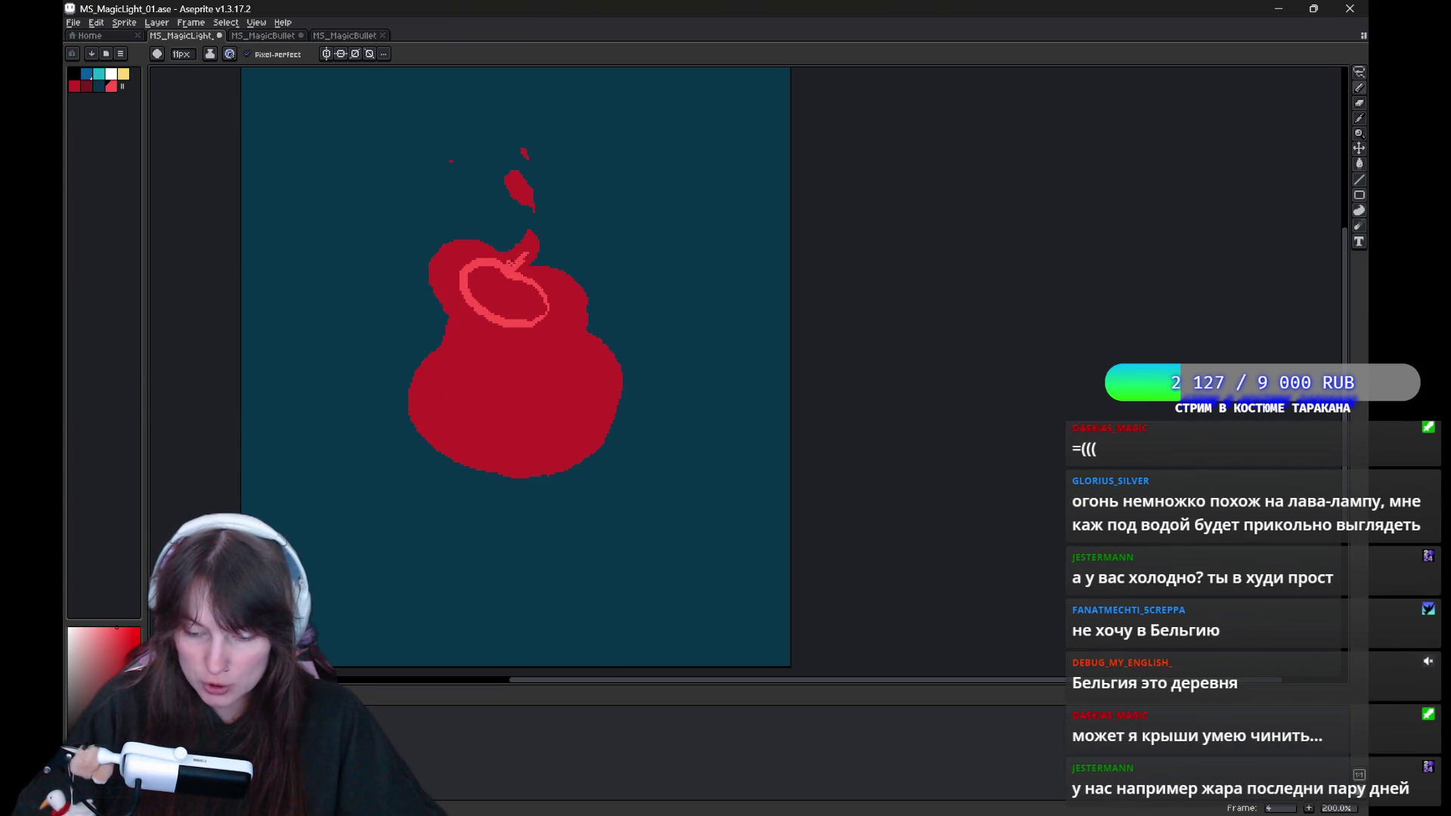
drag(566, 300, 533, 323)
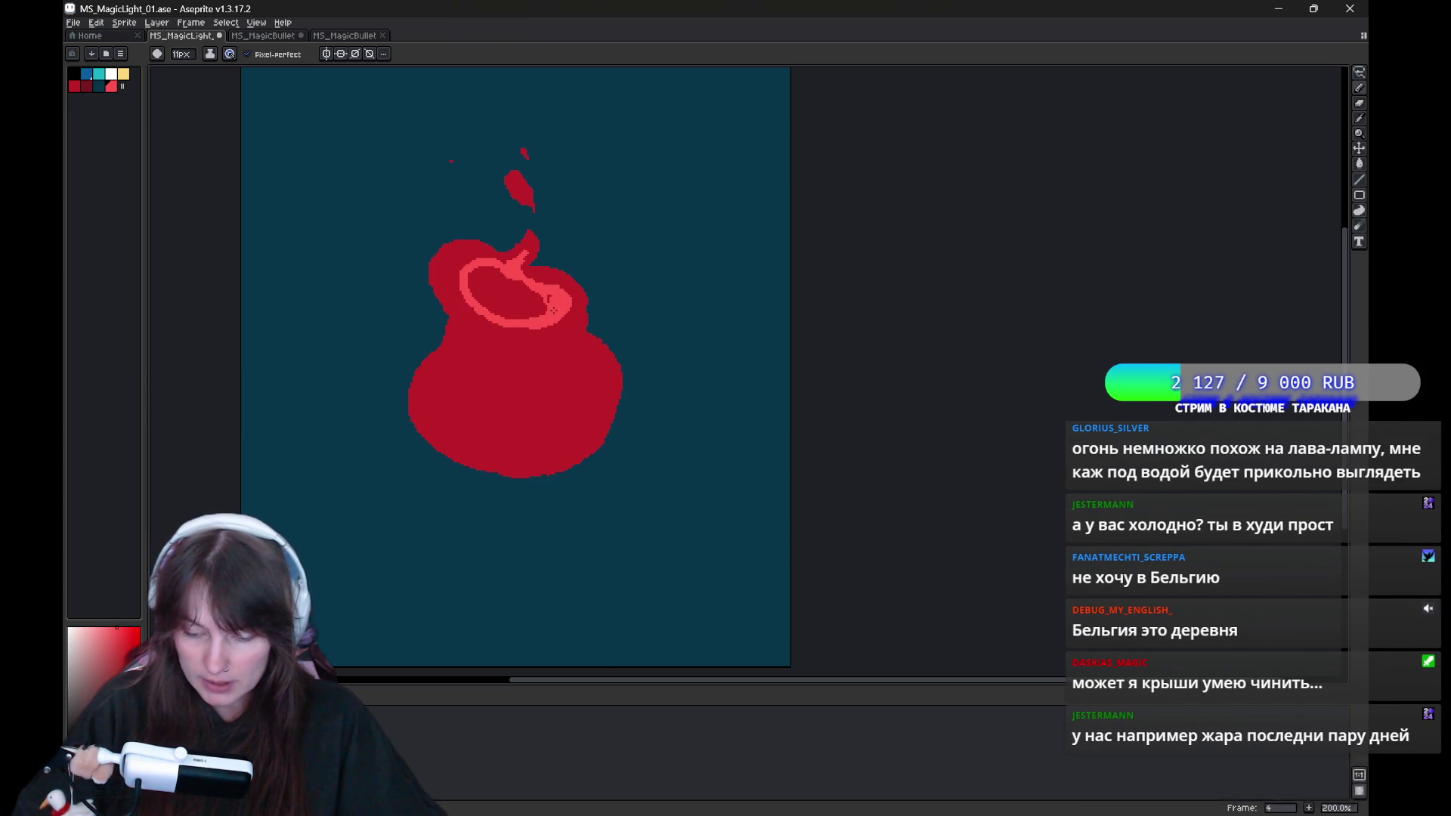
drag(448, 396, 574, 350)
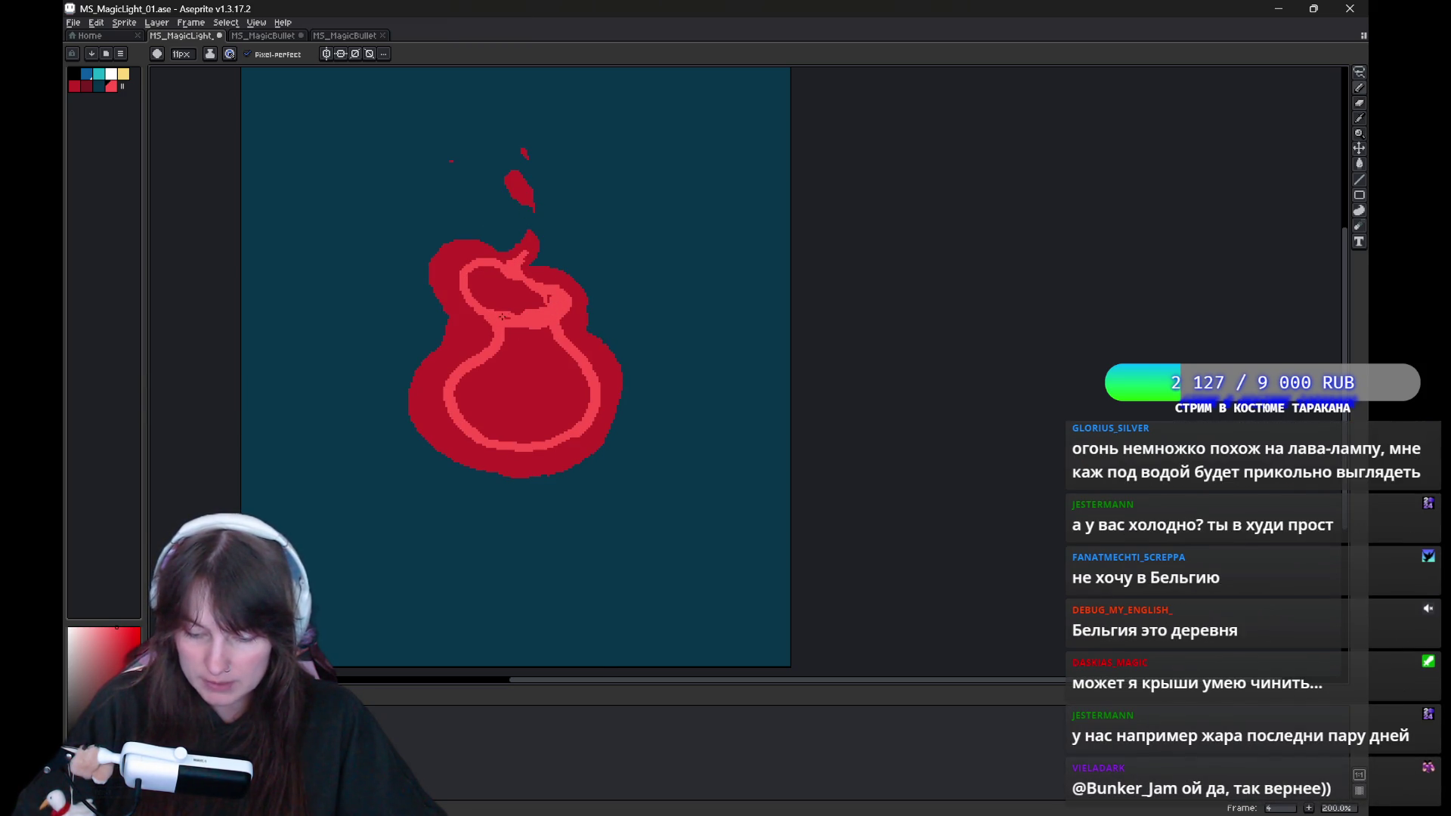
key(g)
click(503, 332)
click(508, 298)
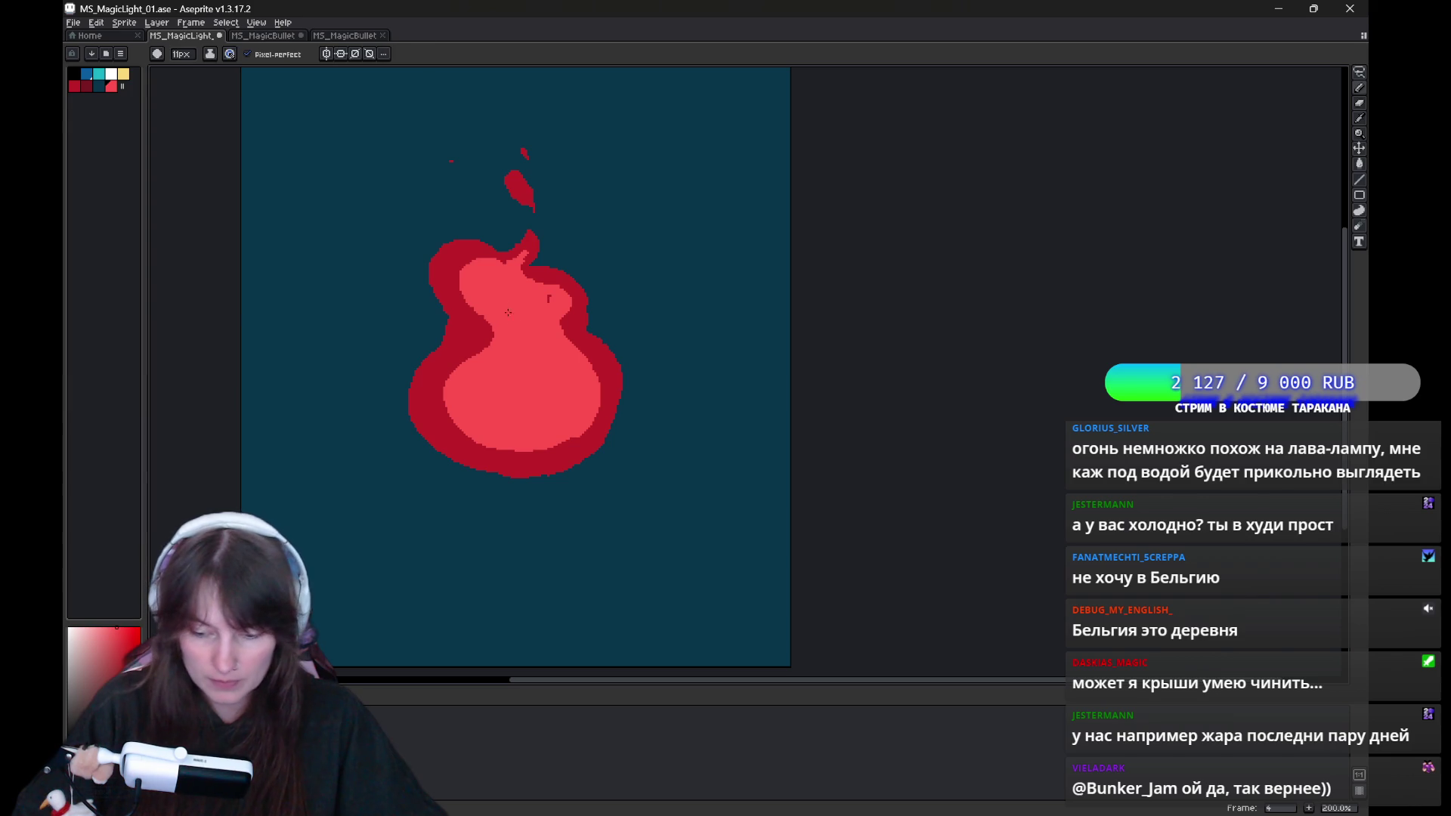
On frame 5, eyedrop the light red, widen the inner band, and fill the core.
key(comma)
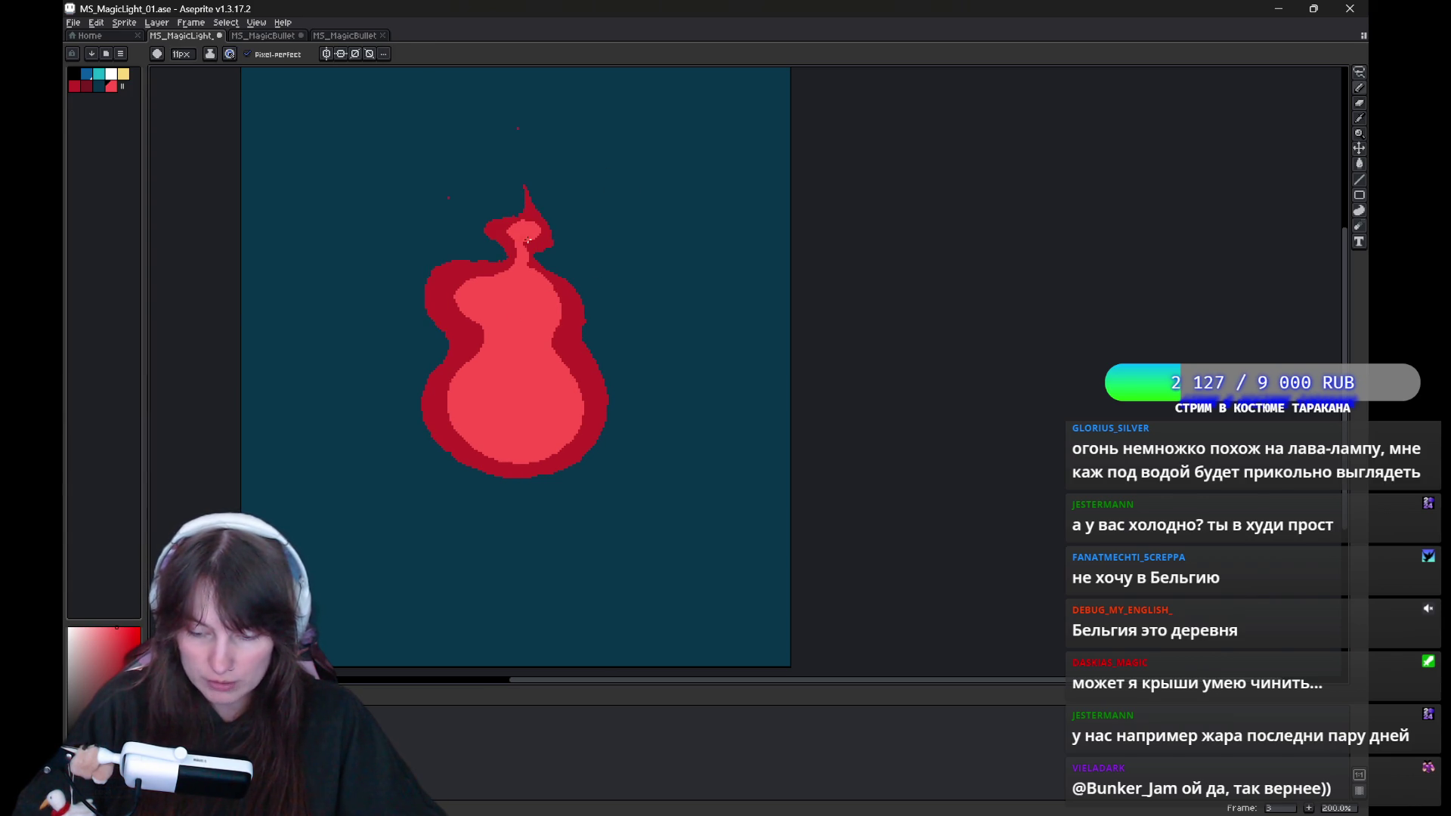
key(period)
key(period)
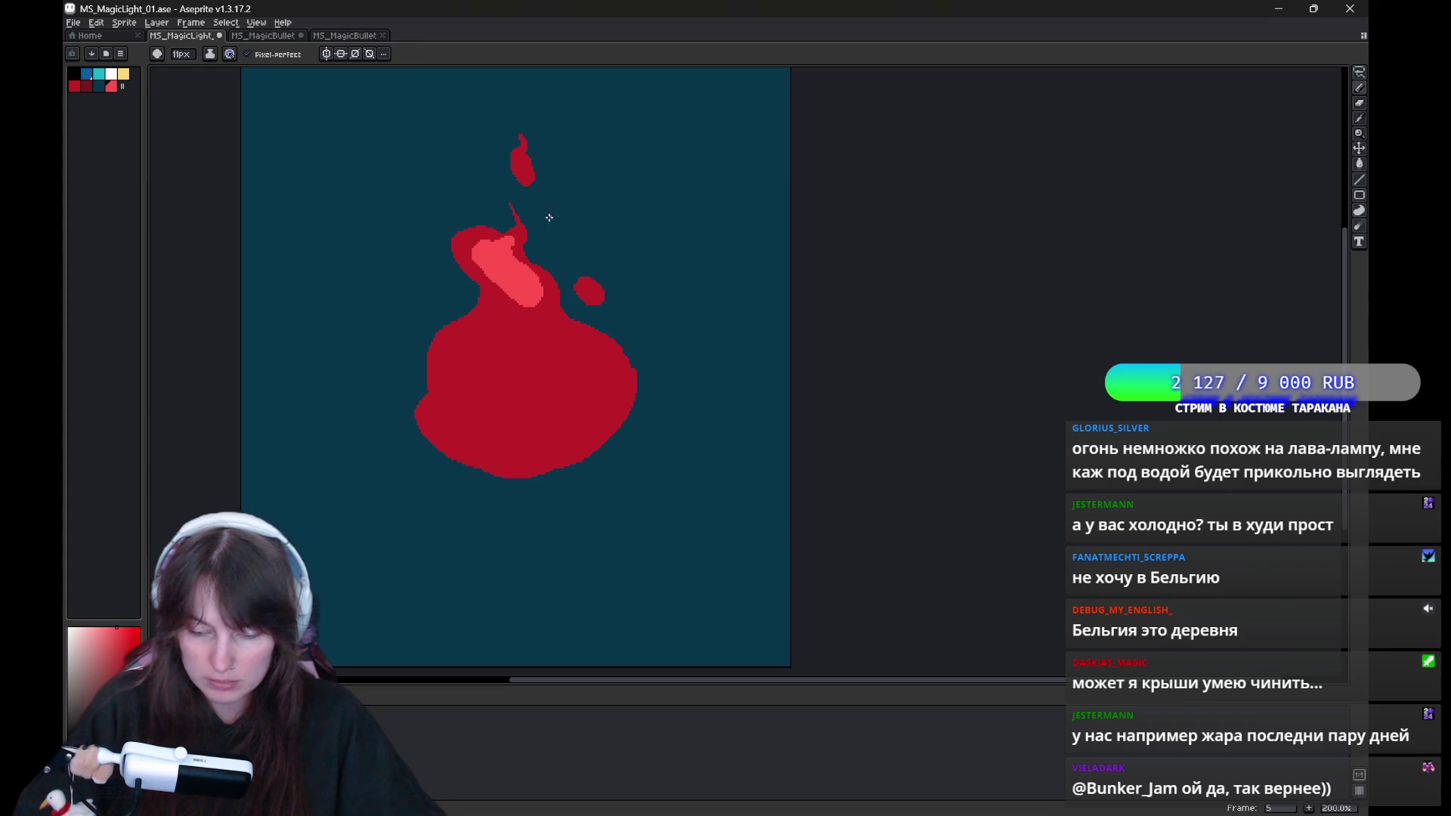
alt+click(523, 275)
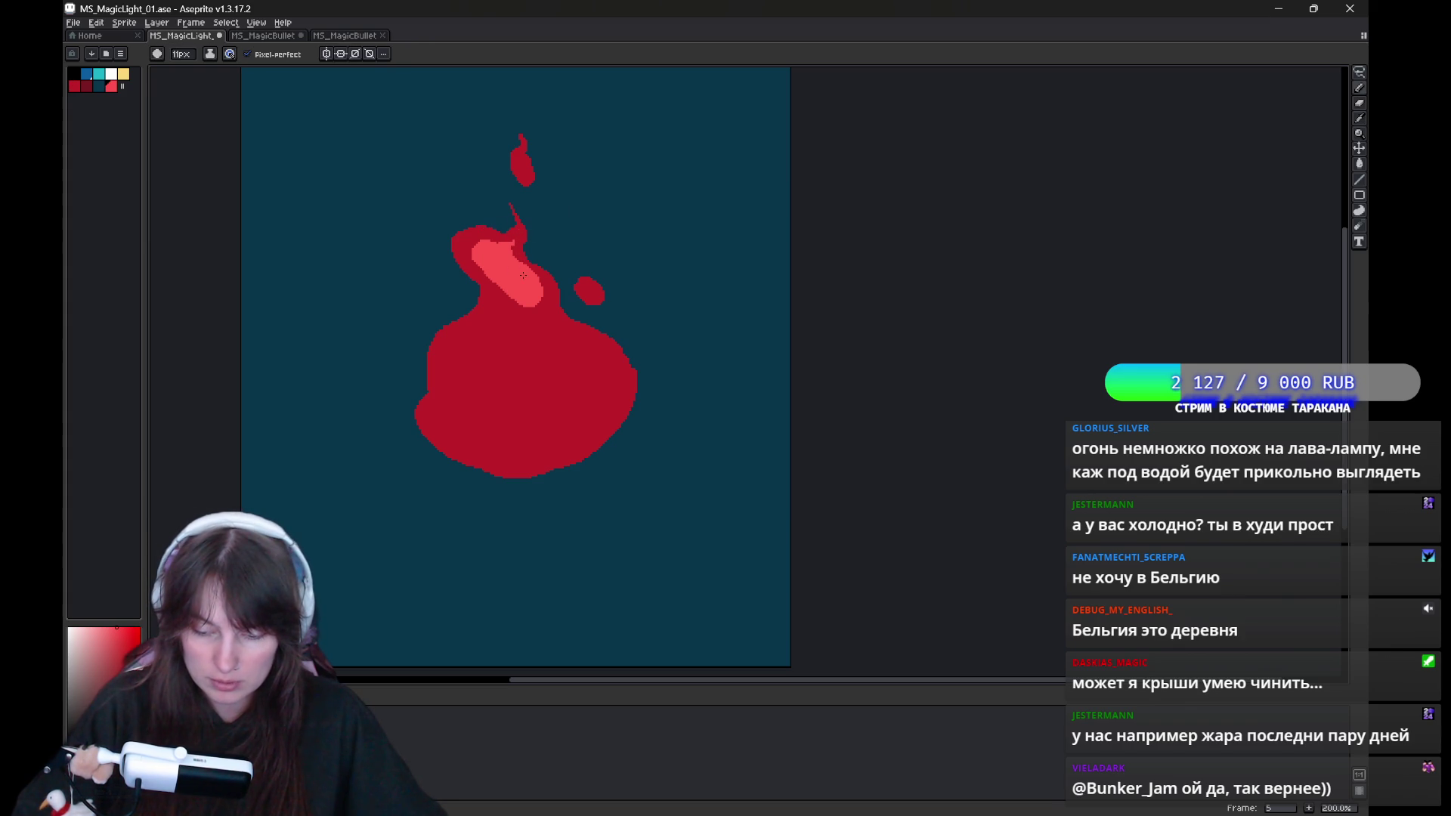
mouse_move(520, 310)
mouse_down()
mouse_move(453, 361)
mouse_move(608, 383)
mouse_move(627, 338)
mouse_up()
key(g)
click(529, 431)
click(529, 355)
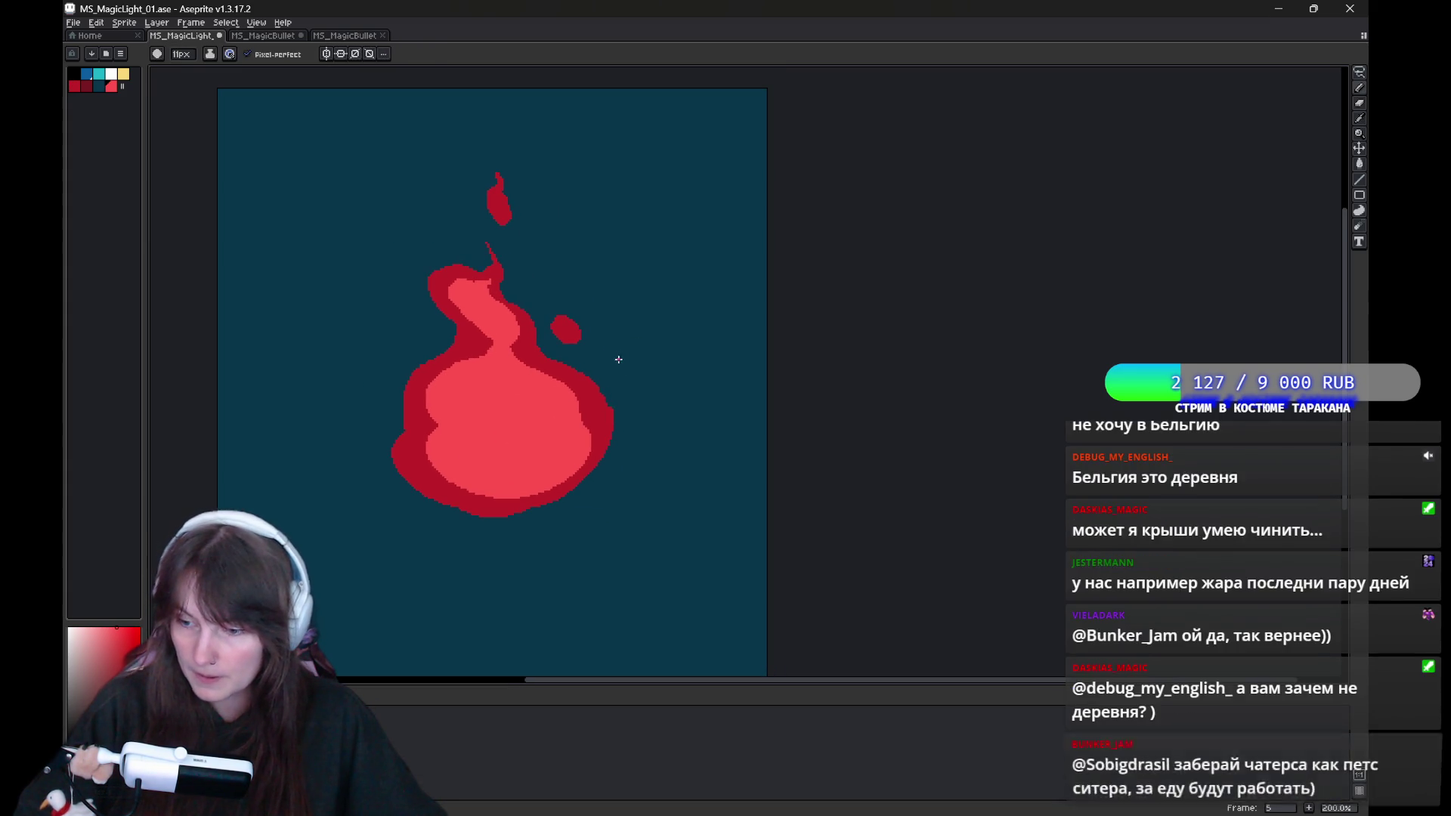
Compare frame 5 with its neighbour and sample the light red from its flame.
key(b)
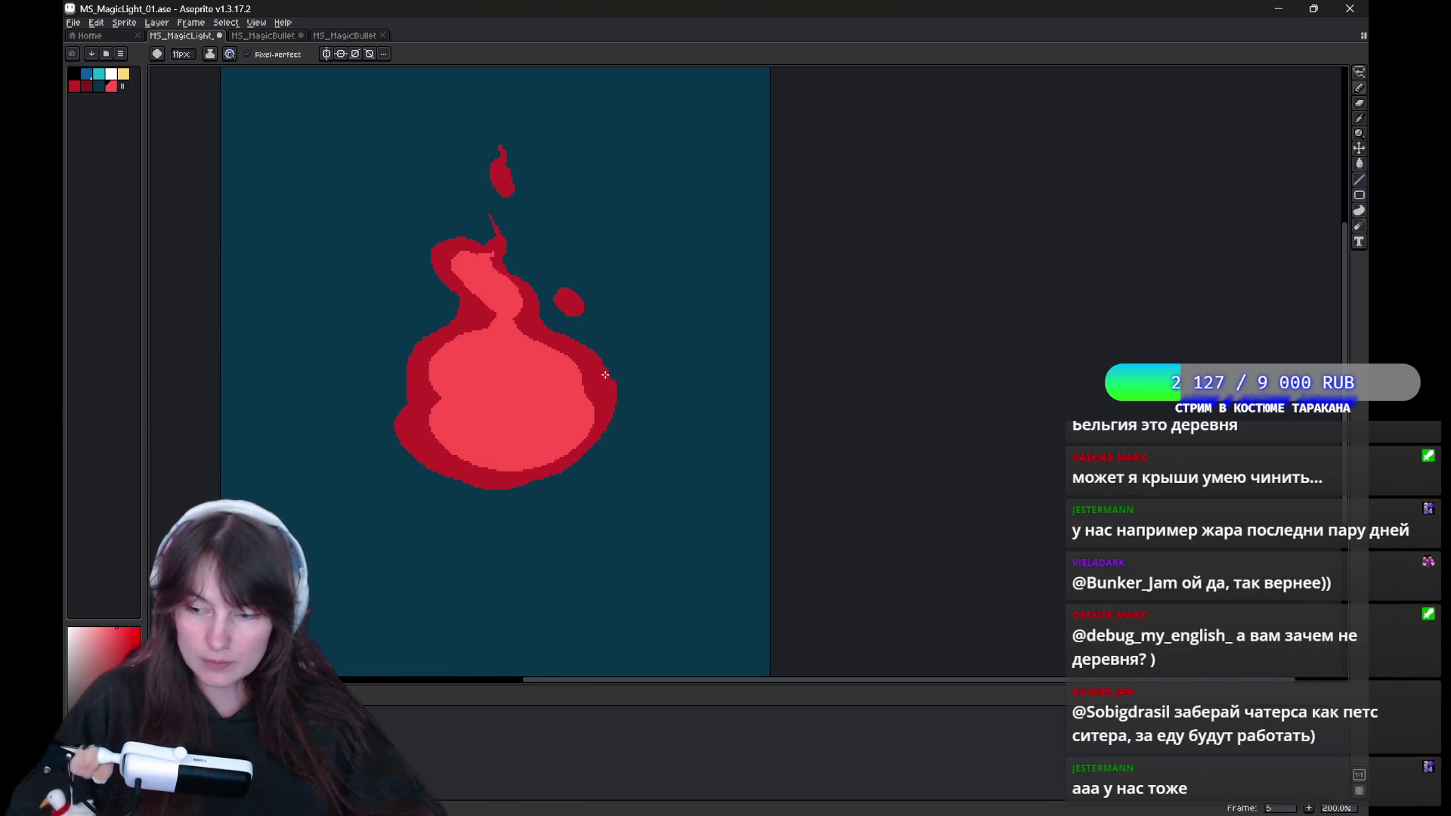
key(Left)
key(Right)
key(Left)
key(Right)
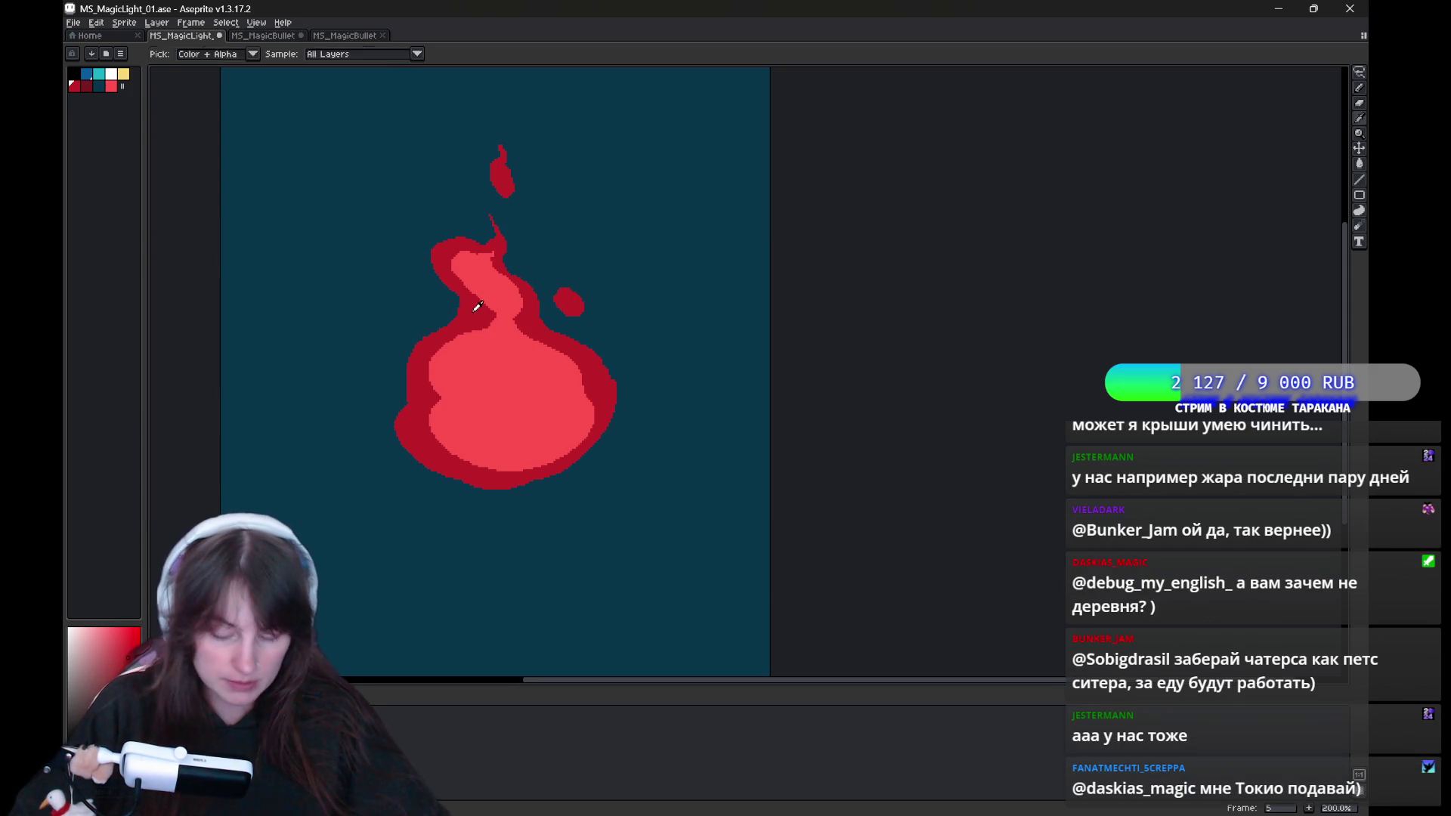
alt+click(489, 297)
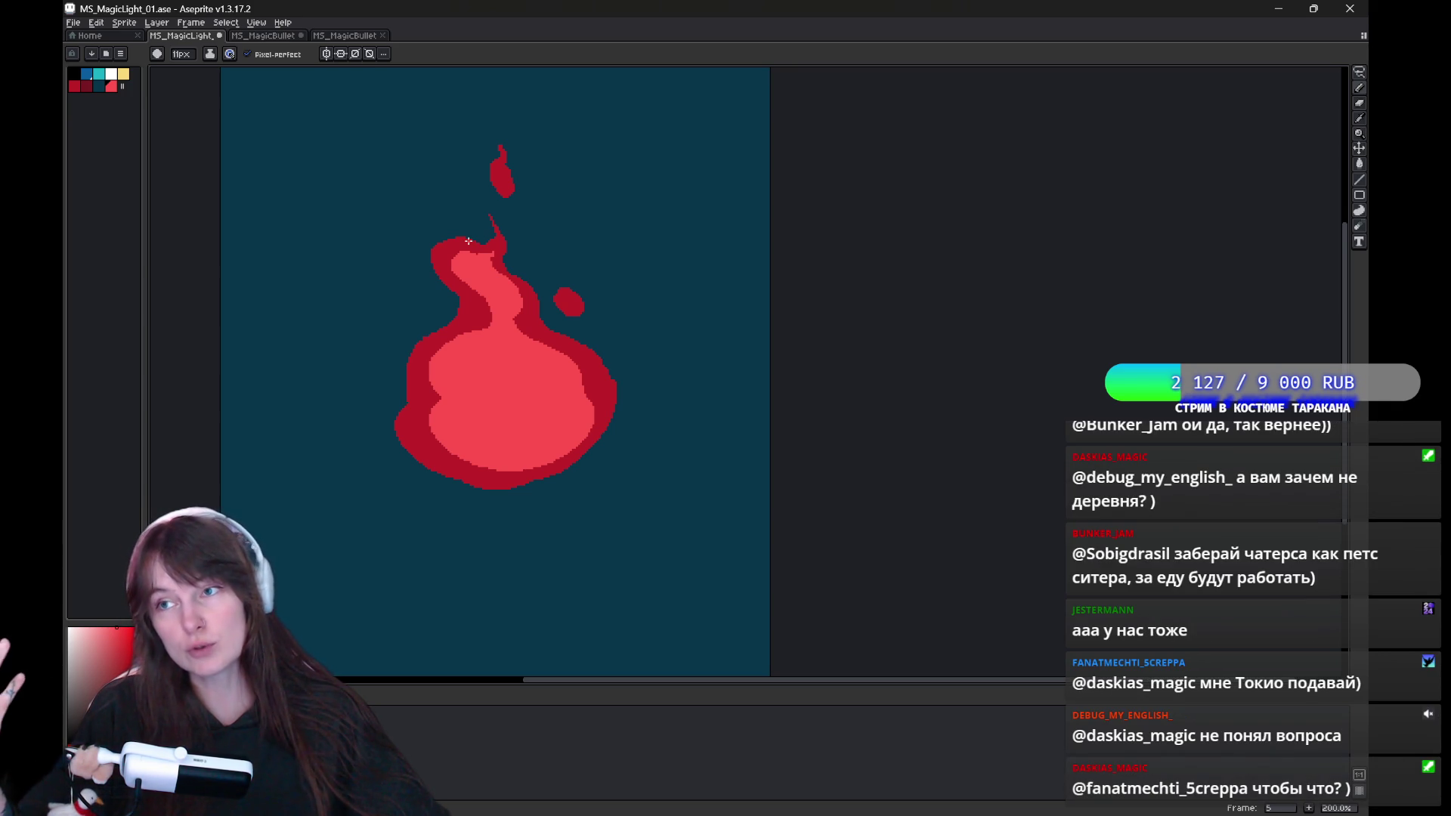
On frame 6, outline a light-red core inside the flame and fill it solid.
key(Right)
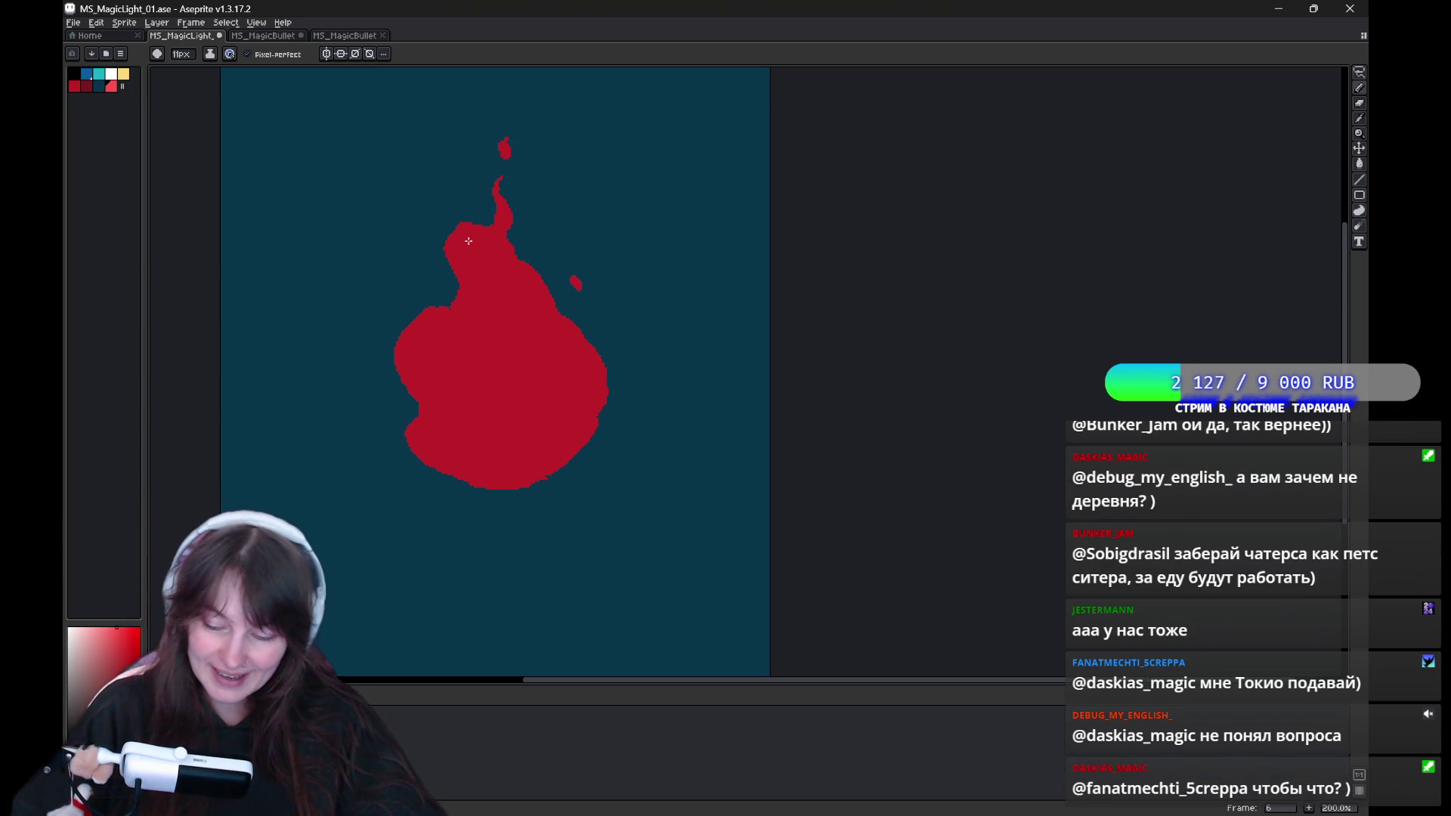
drag(474, 239, 555, 365)
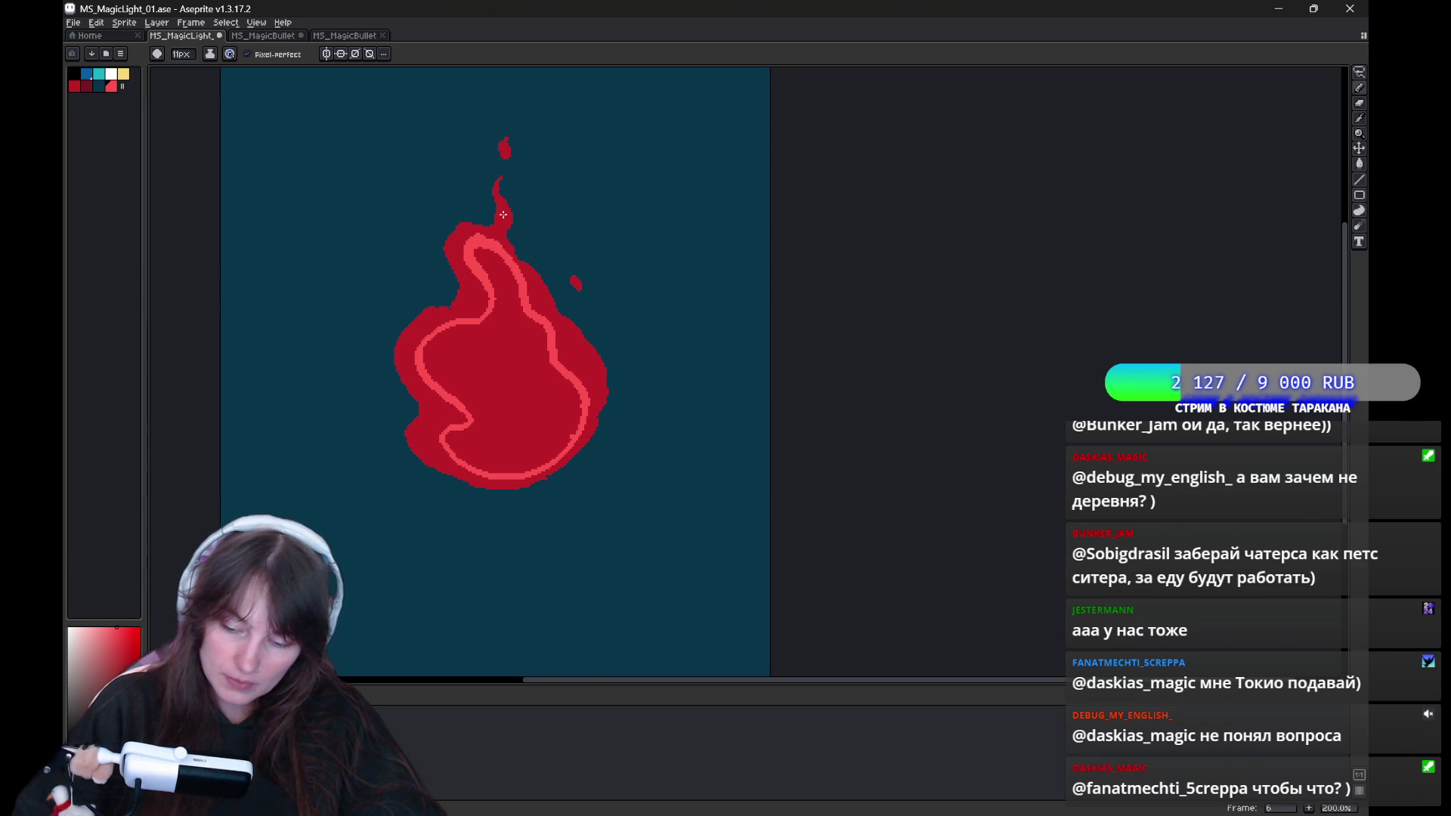
key(g)
click(522, 383)
key(b)
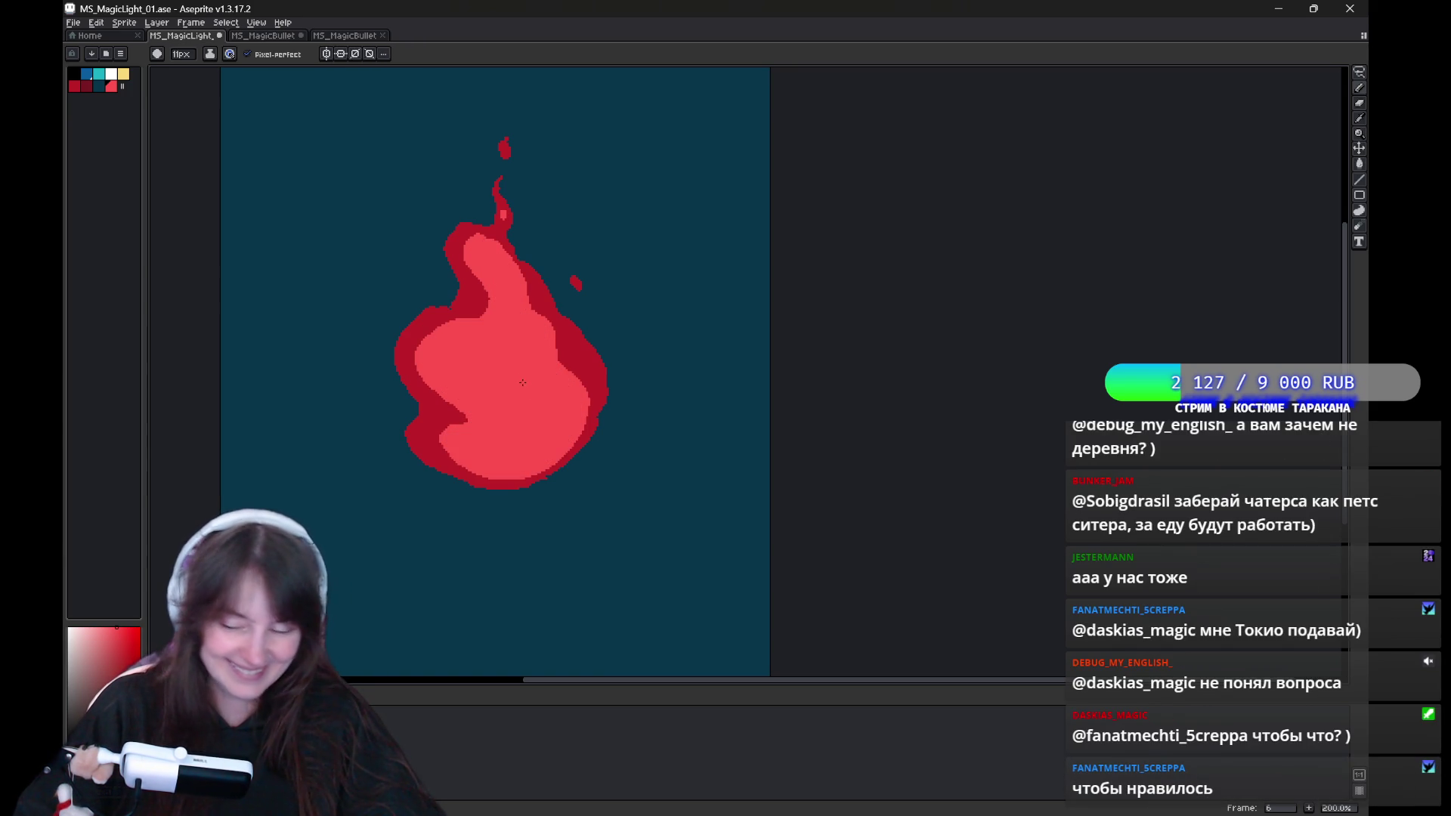
On frame 7, outline and fill a light-red core inside the dark-red flame.
key(Left)
key(Right)
key(Right)
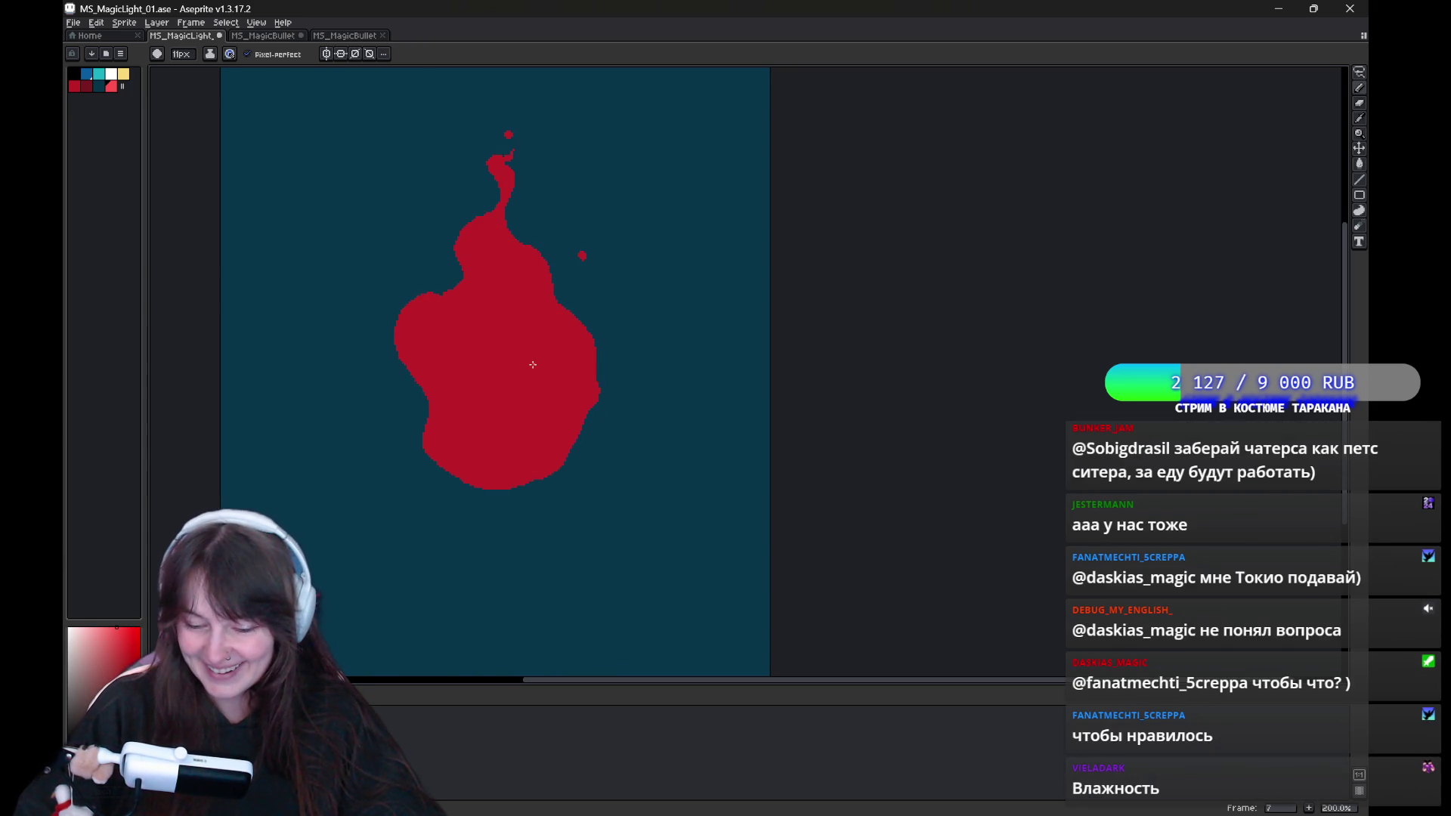
drag(474, 309, 563, 362)
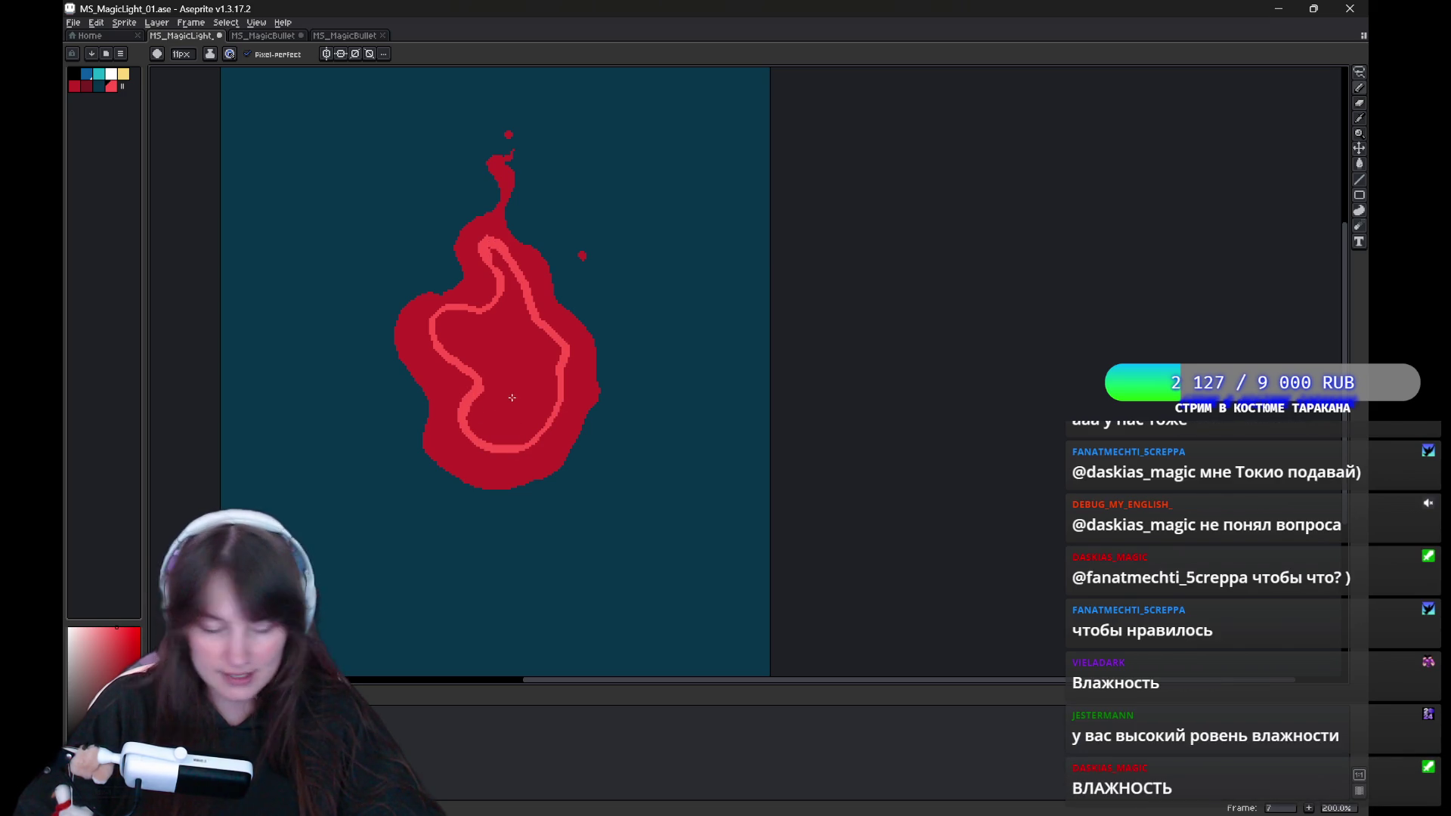
key(g)
click(513, 372)
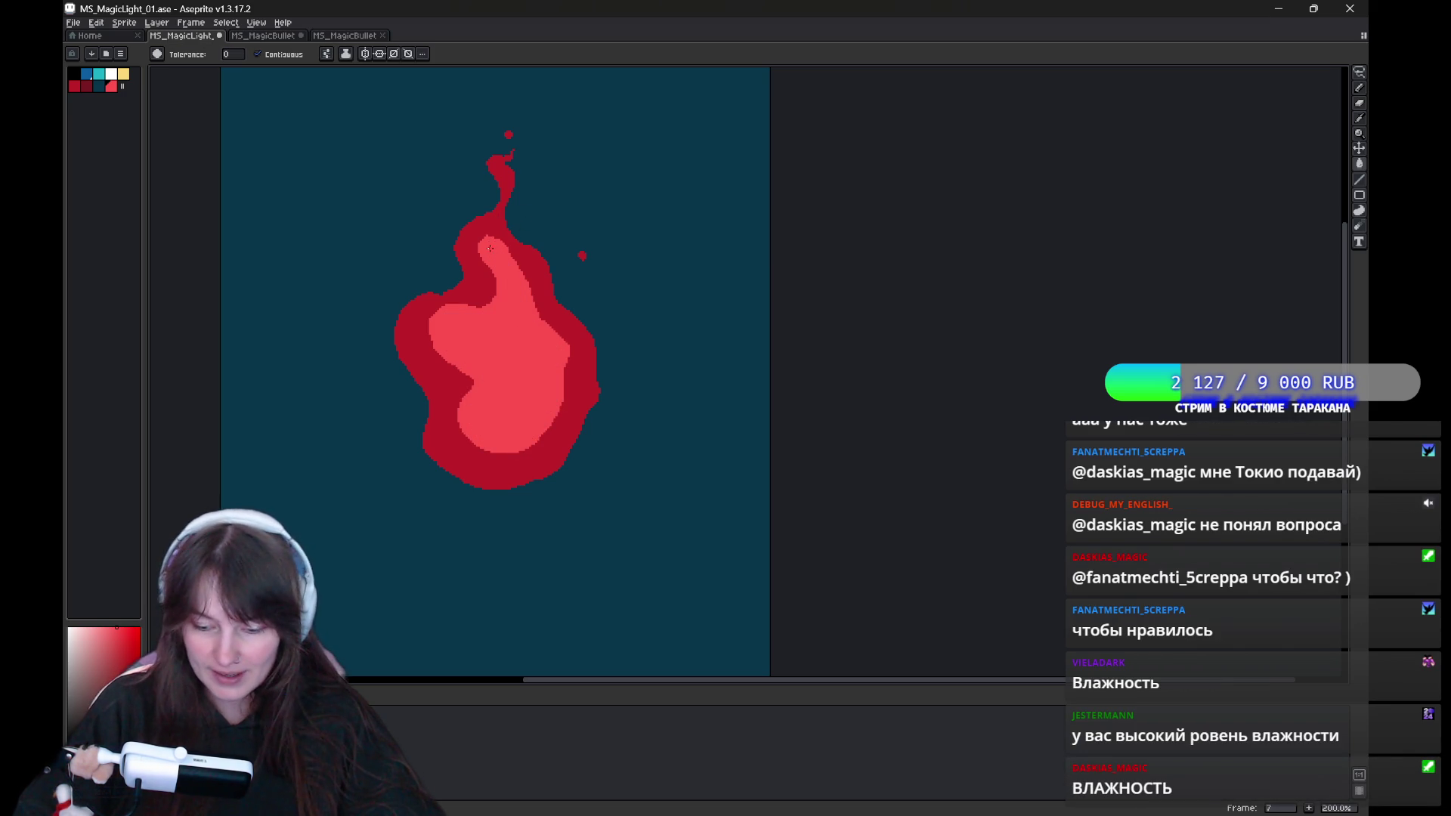
key(b)
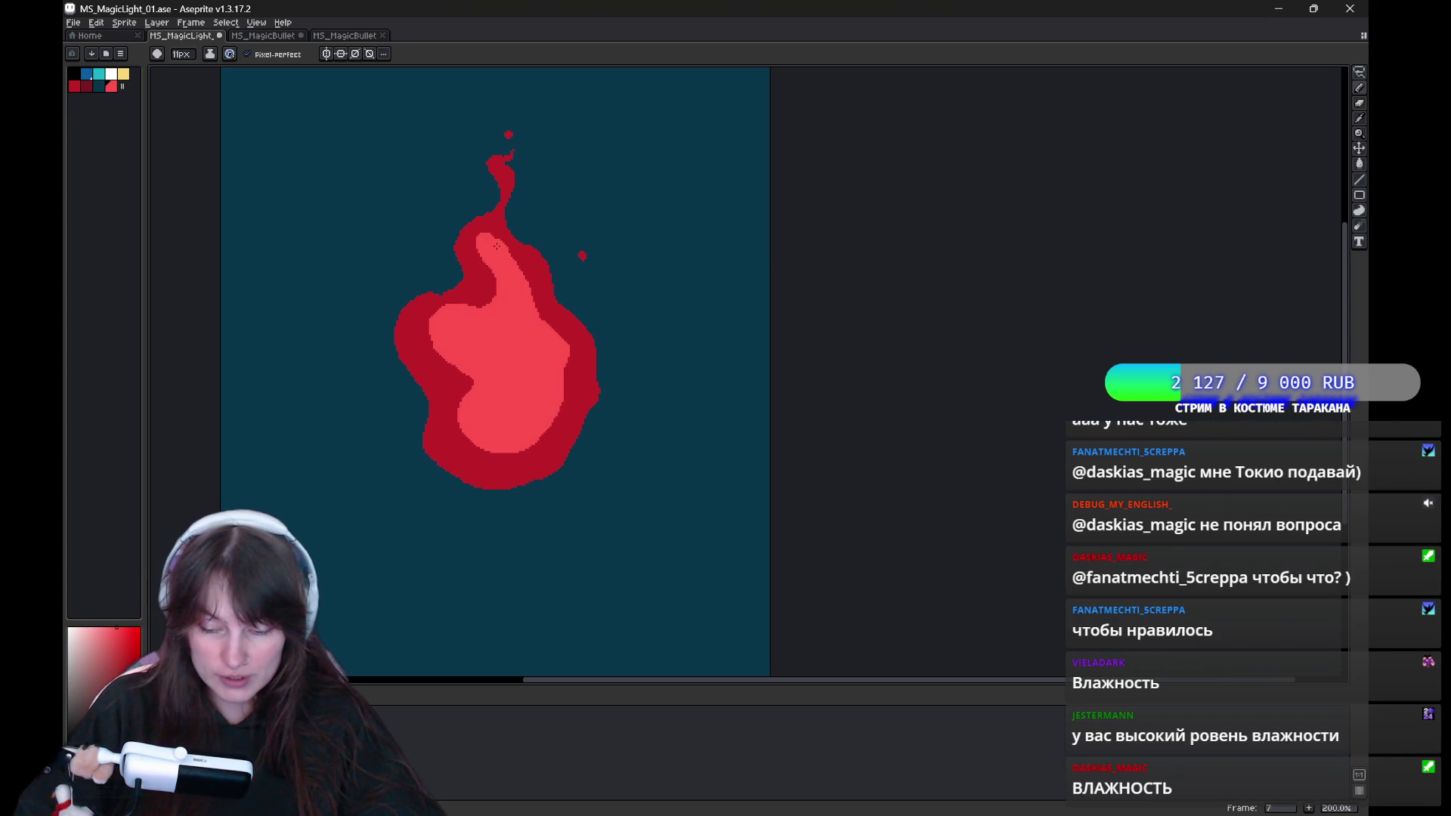
Step back through earlier frames, play the animation, and dab two light-red highlights on frame 8.
key(comma)
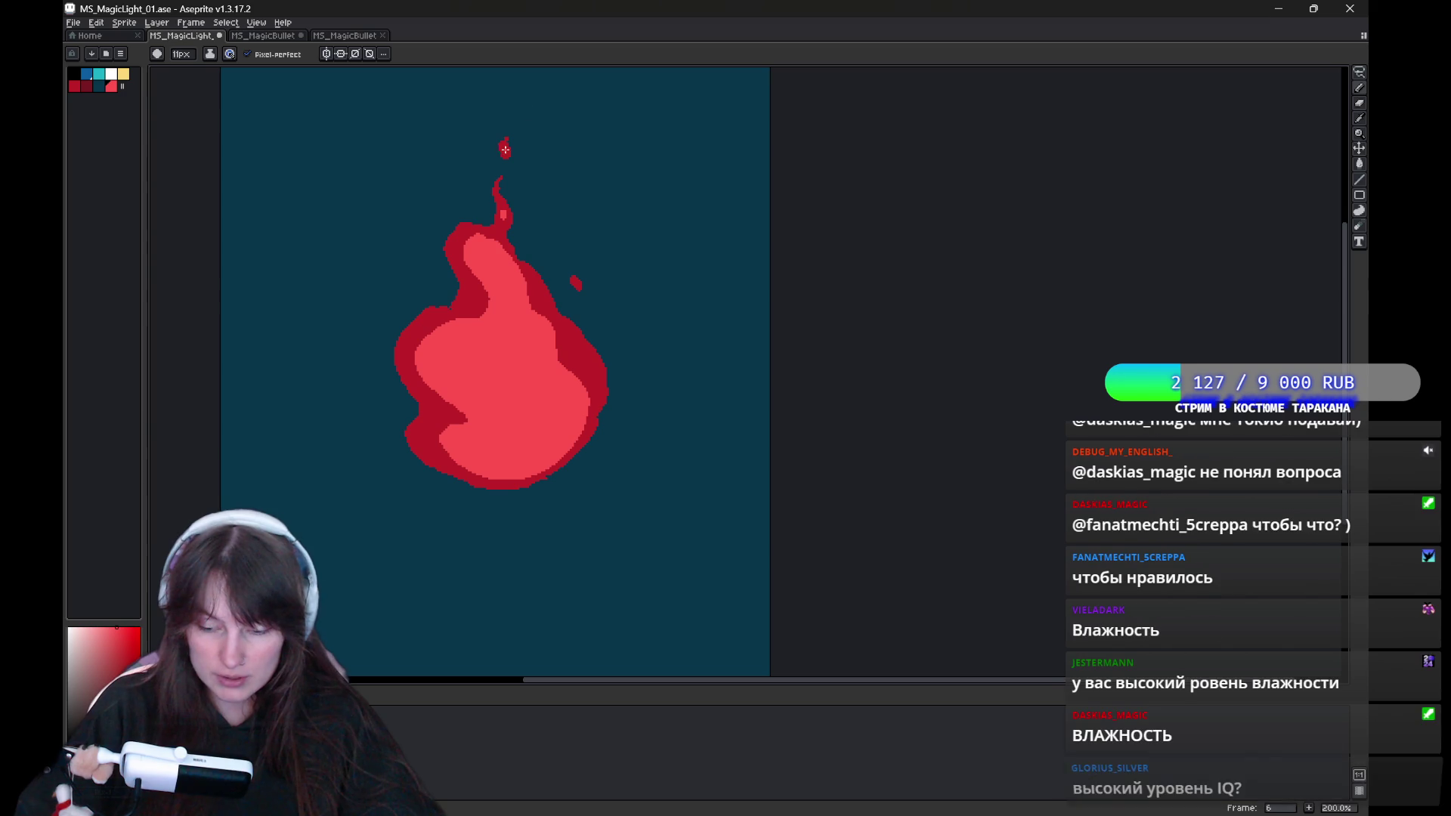
key(comma)
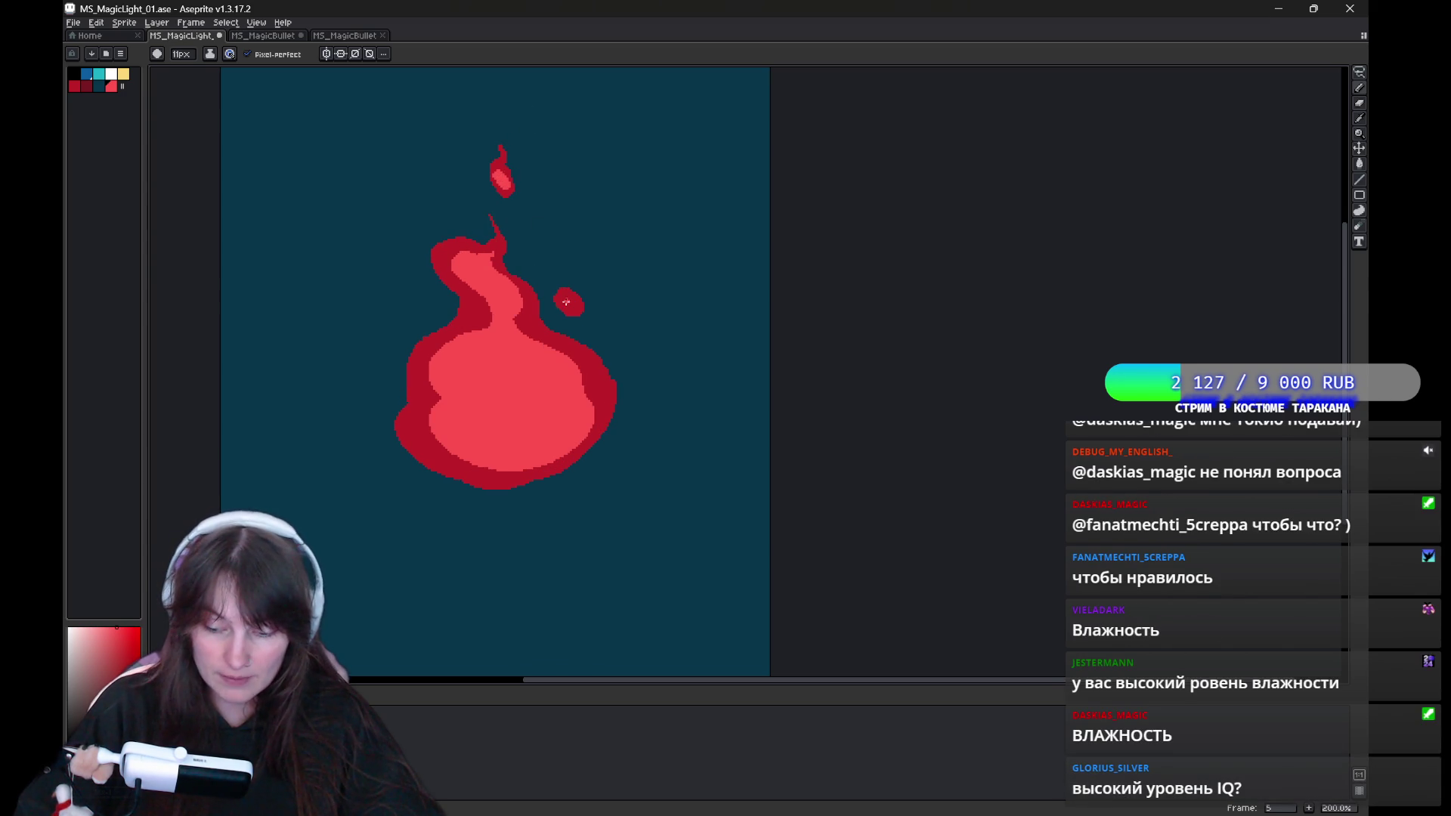
key(comma)
key(comma)
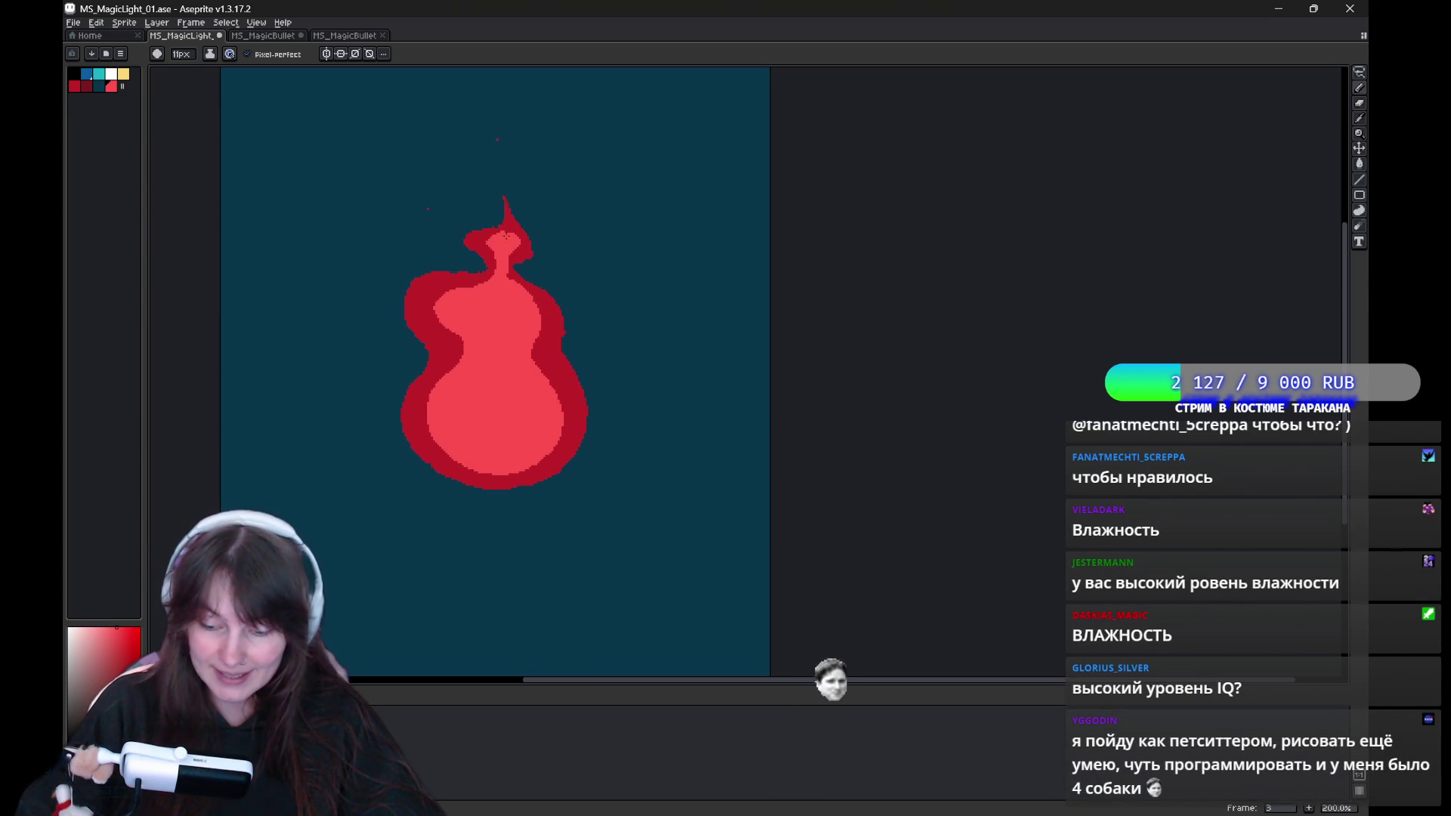
key(Return)
click(504, 163)
click(427, 287)
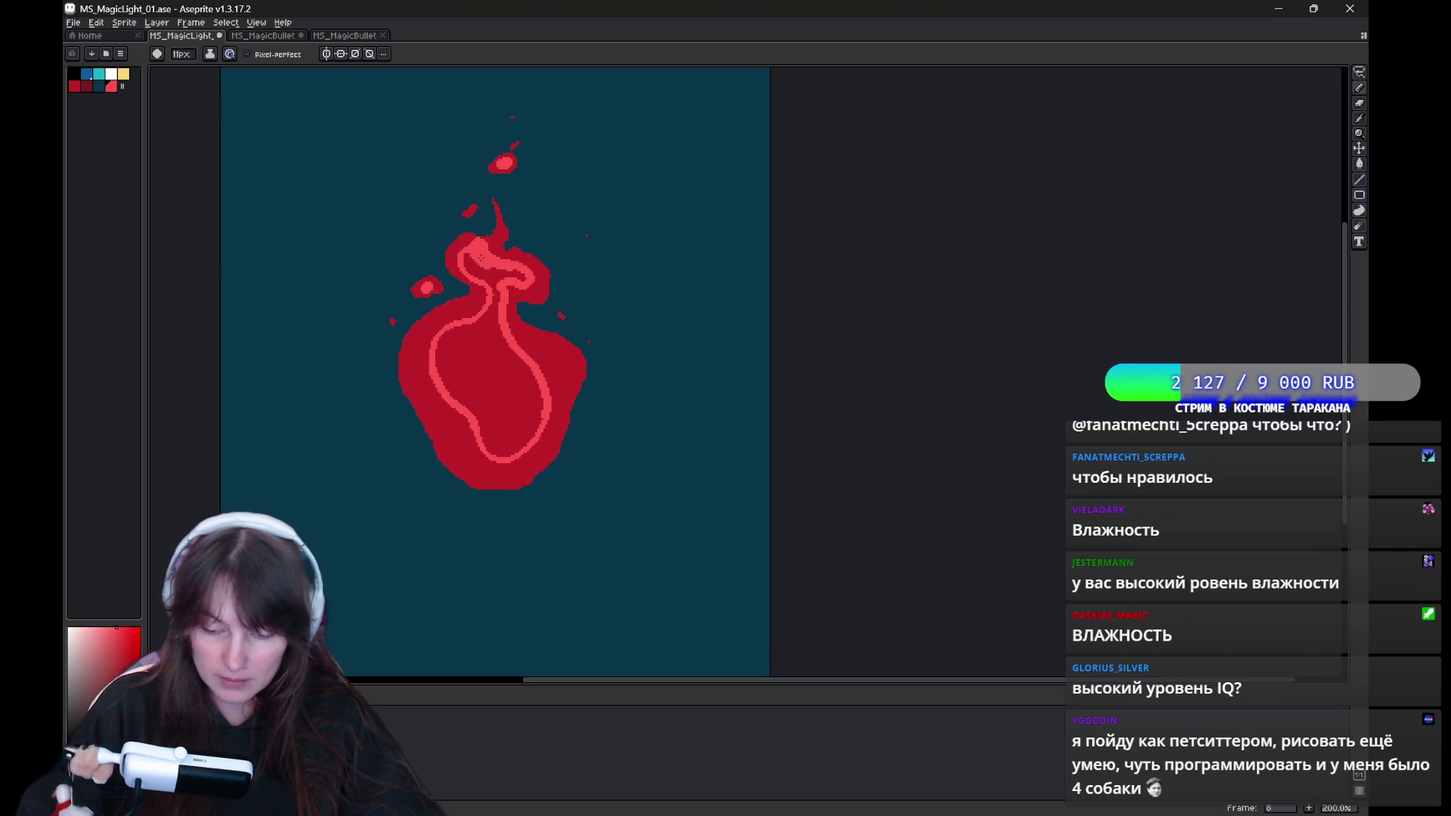
Fill frame 8's outlined flame core solid light red.
key(g)
click(525, 373)
key(b)
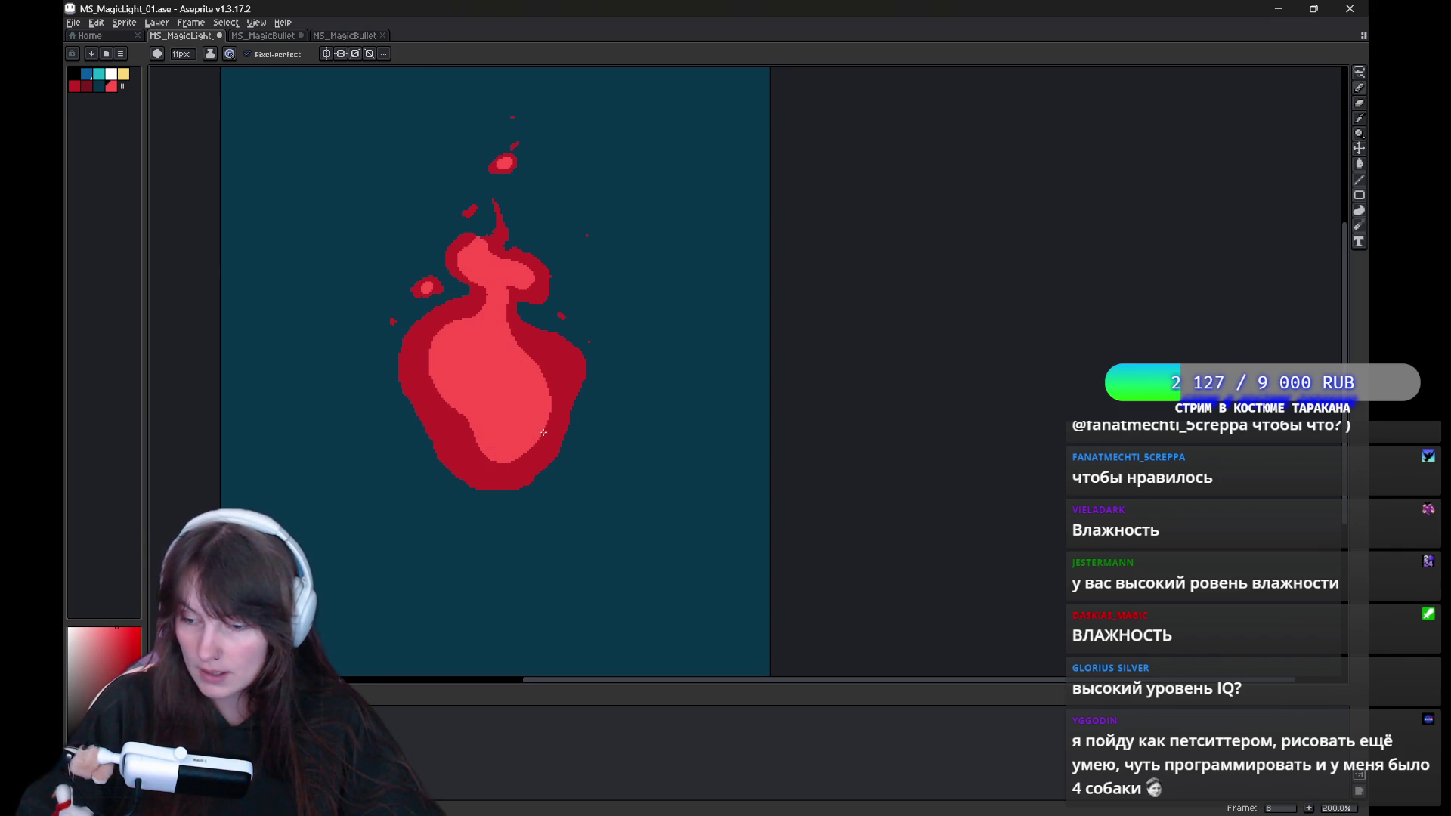
drag(538, 343, 534, 333)
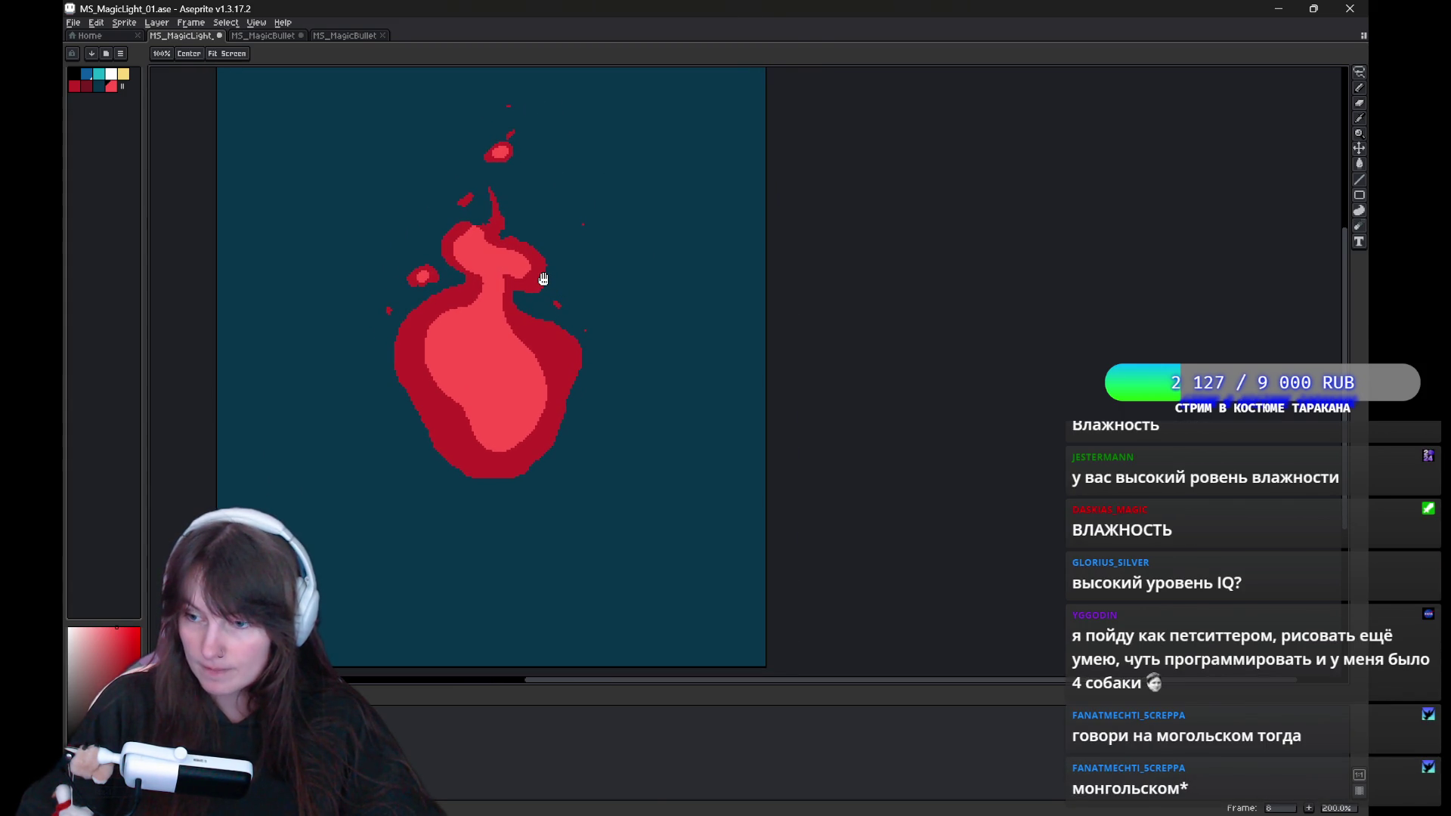
key(b)
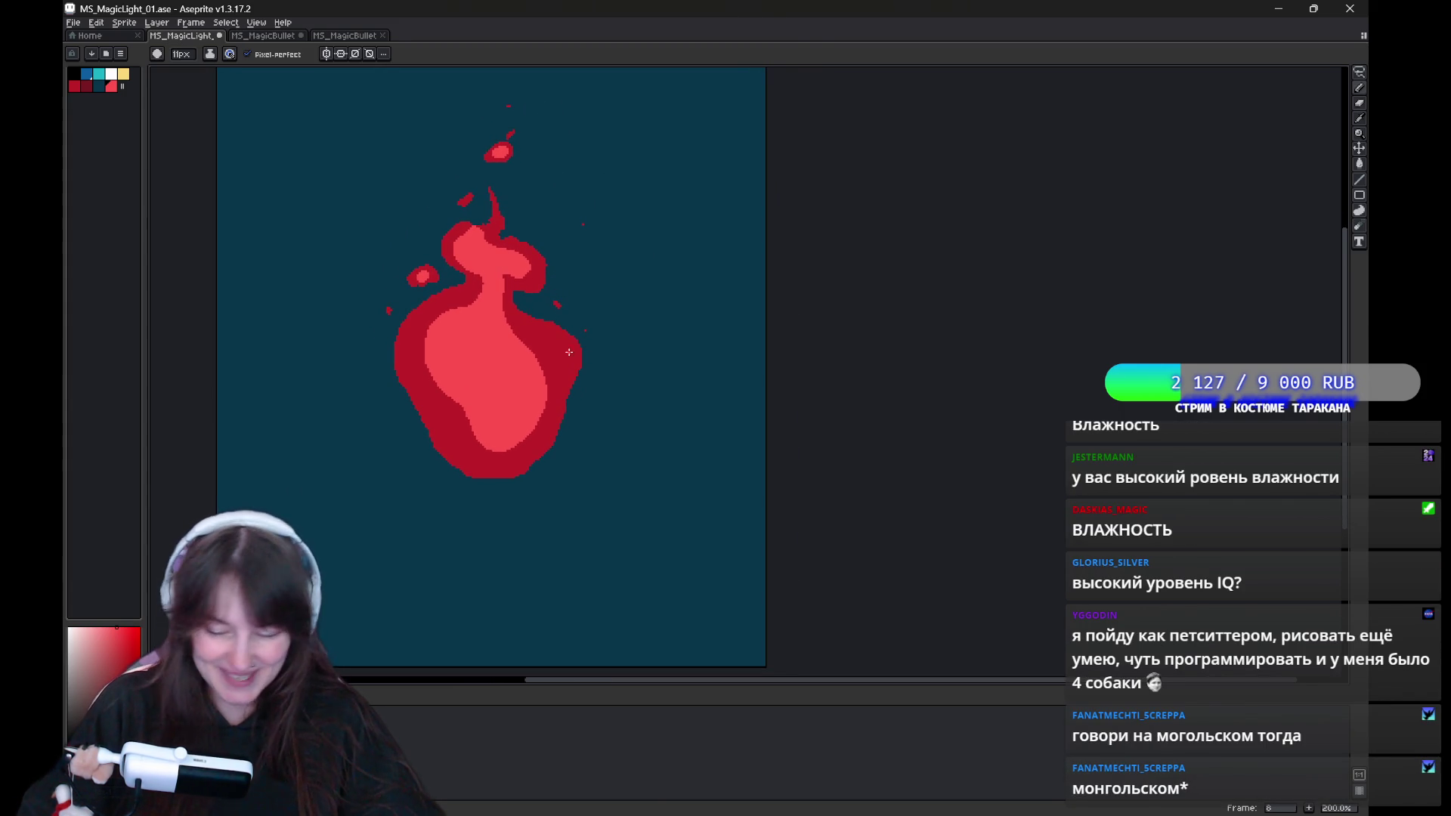
drag(596, 330, 582, 338)
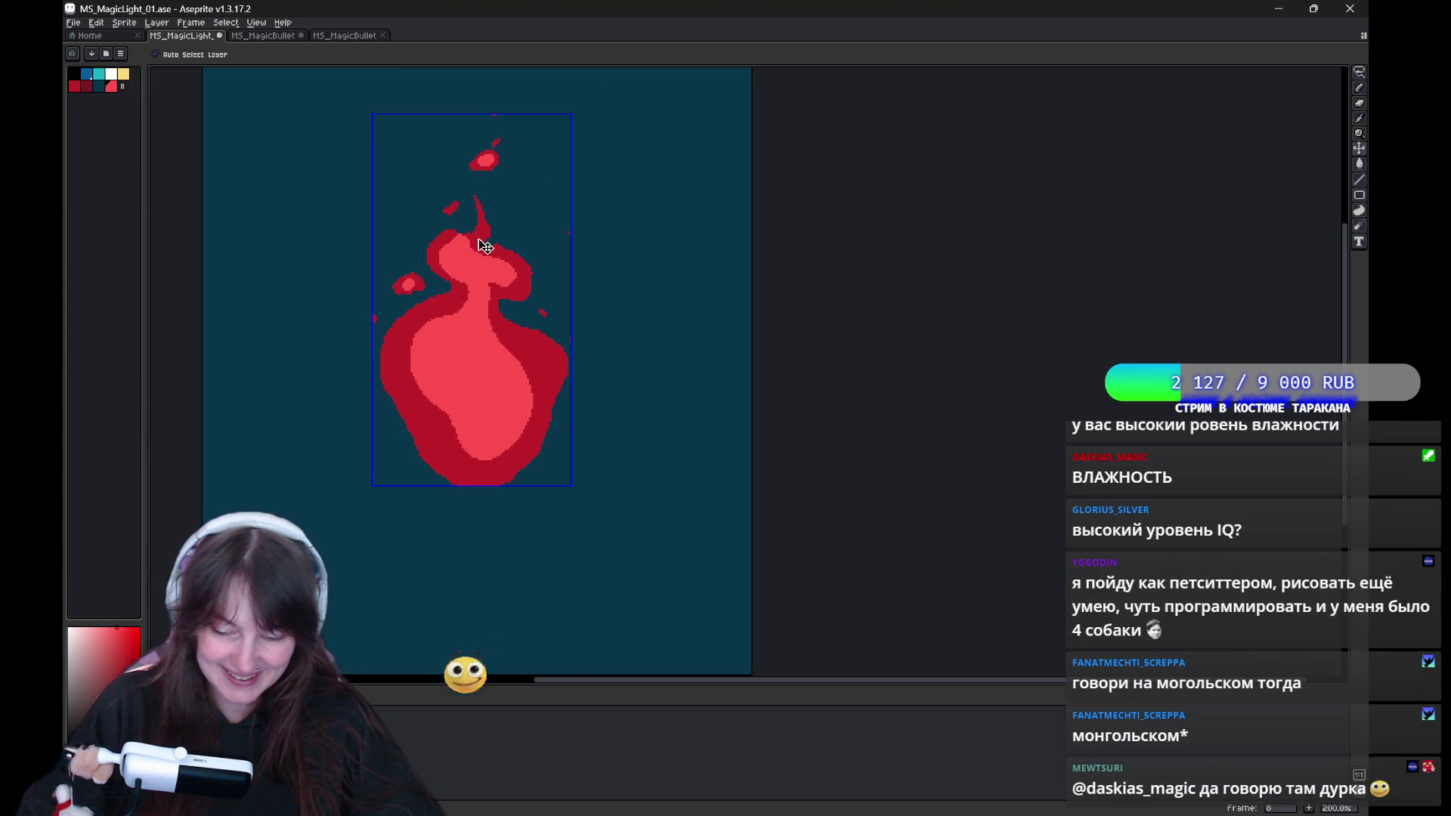
Sample the dark and light reds from the flame and play the animation.
alt+click(441, 244)
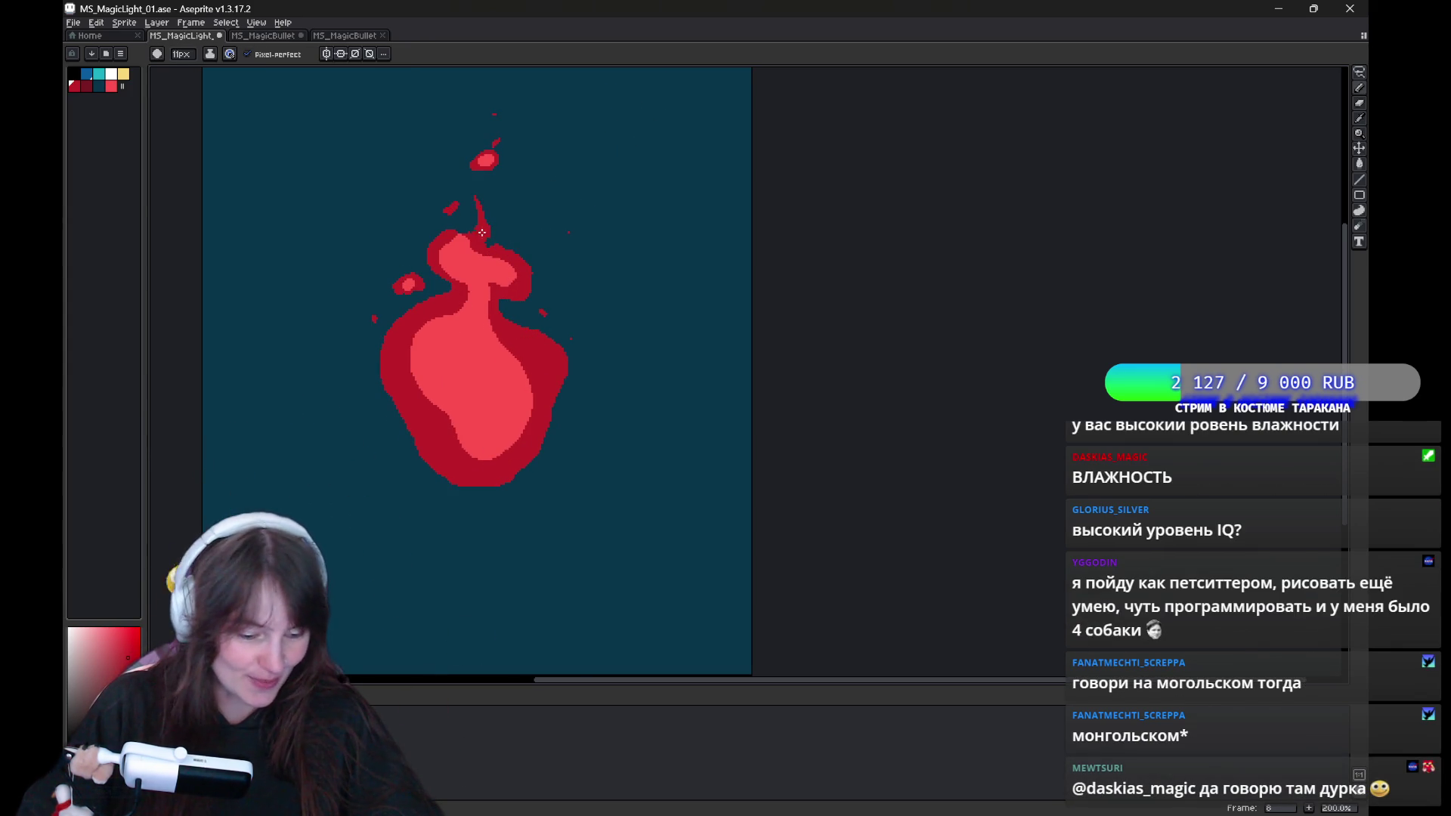
key(alt)
alt+click(486, 260)
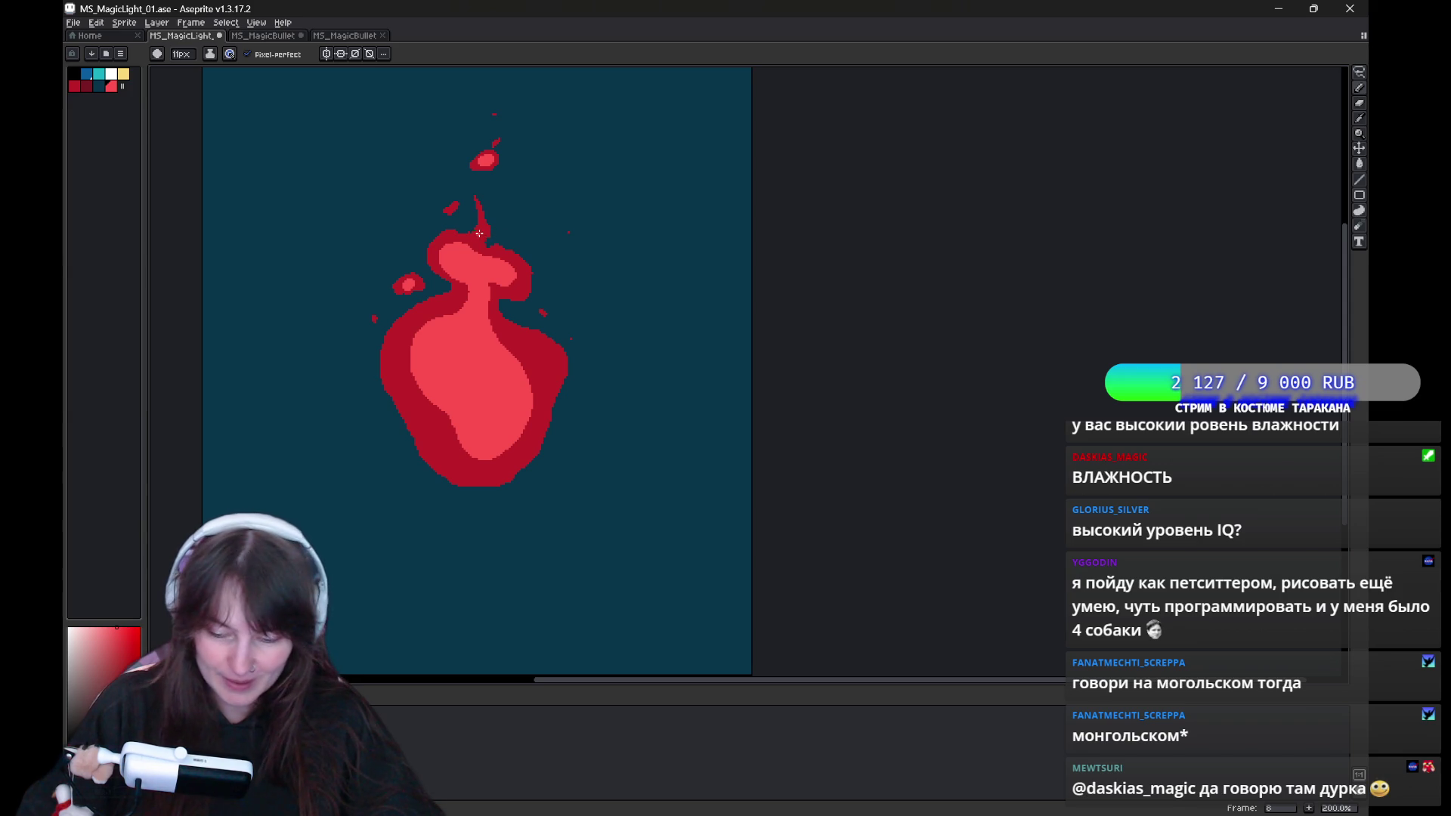
key(Return)
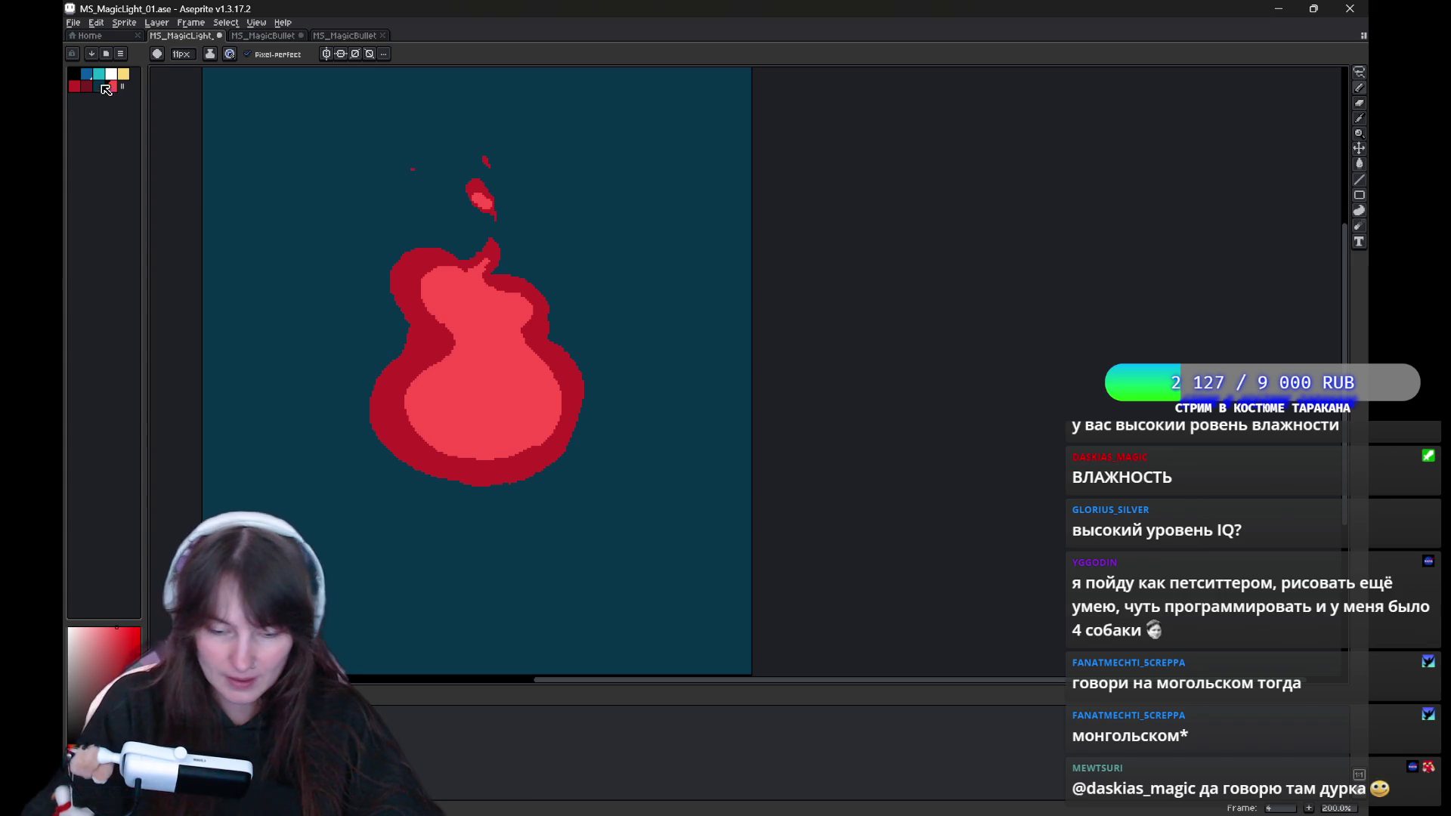
Choose yellow, outline a core inside the pink flame body, and fill it solid yellow.
click(127, 73)
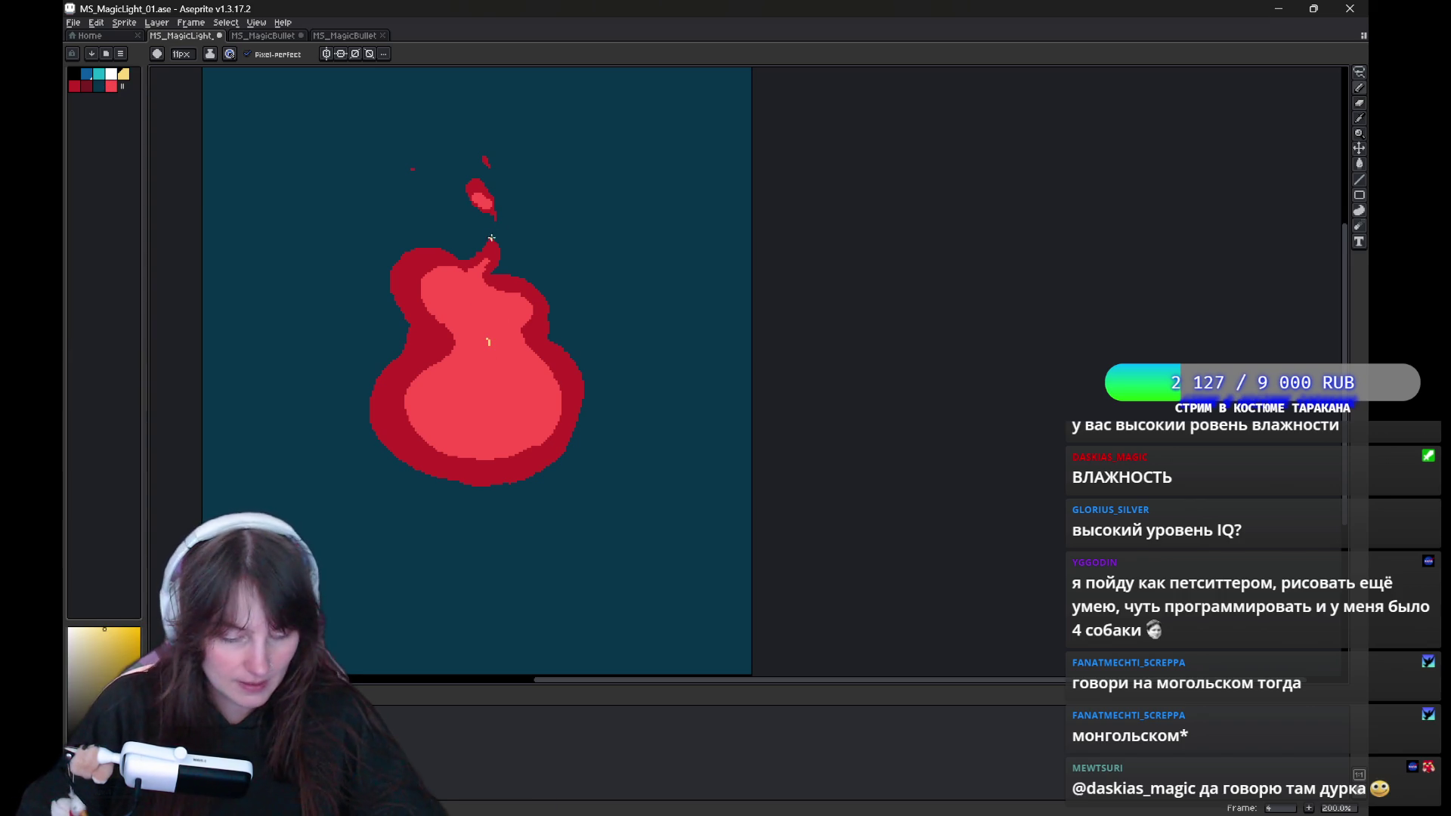
drag(448, 287, 497, 306)
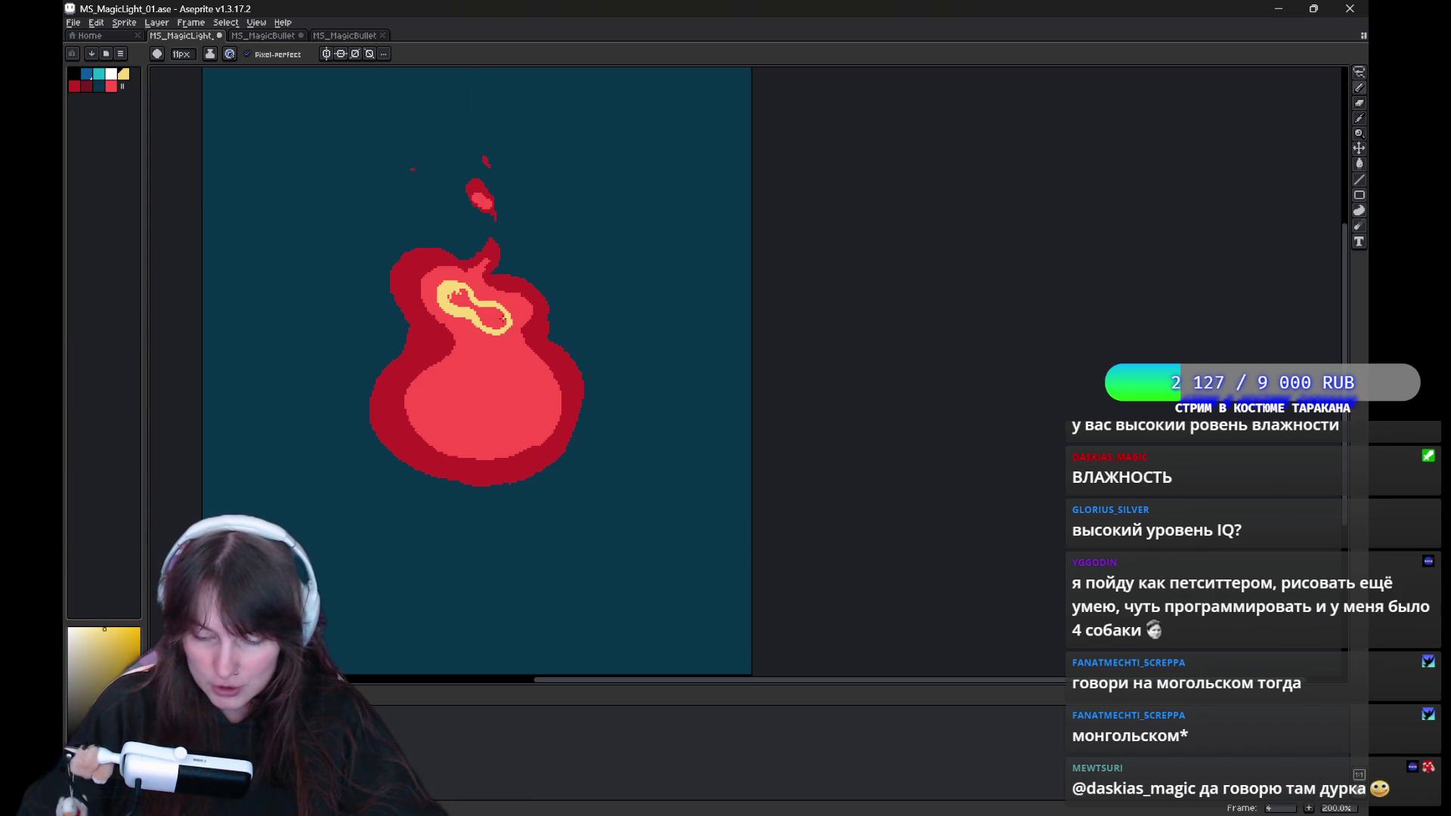
drag(474, 353, 497, 357)
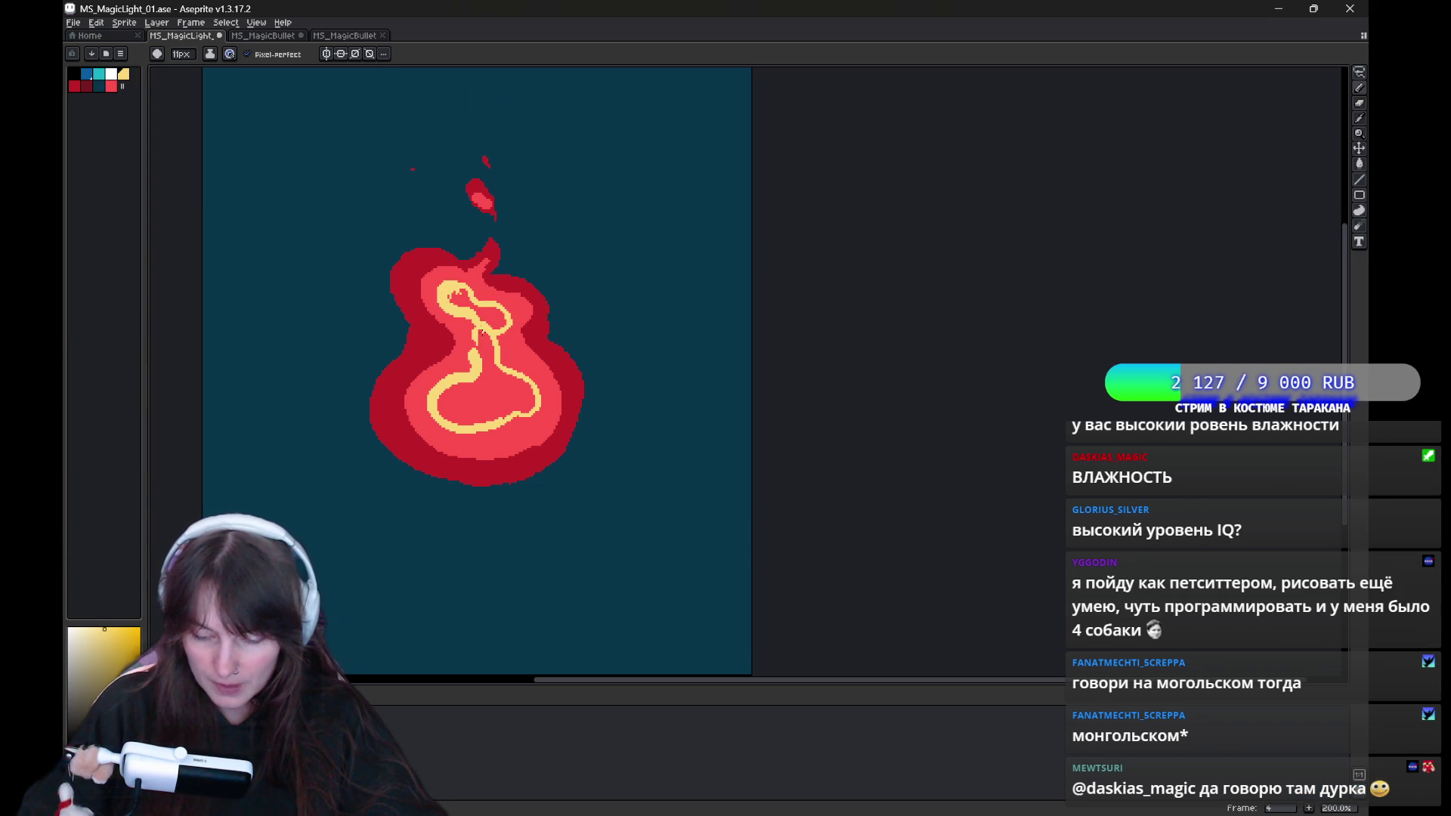
key(g)
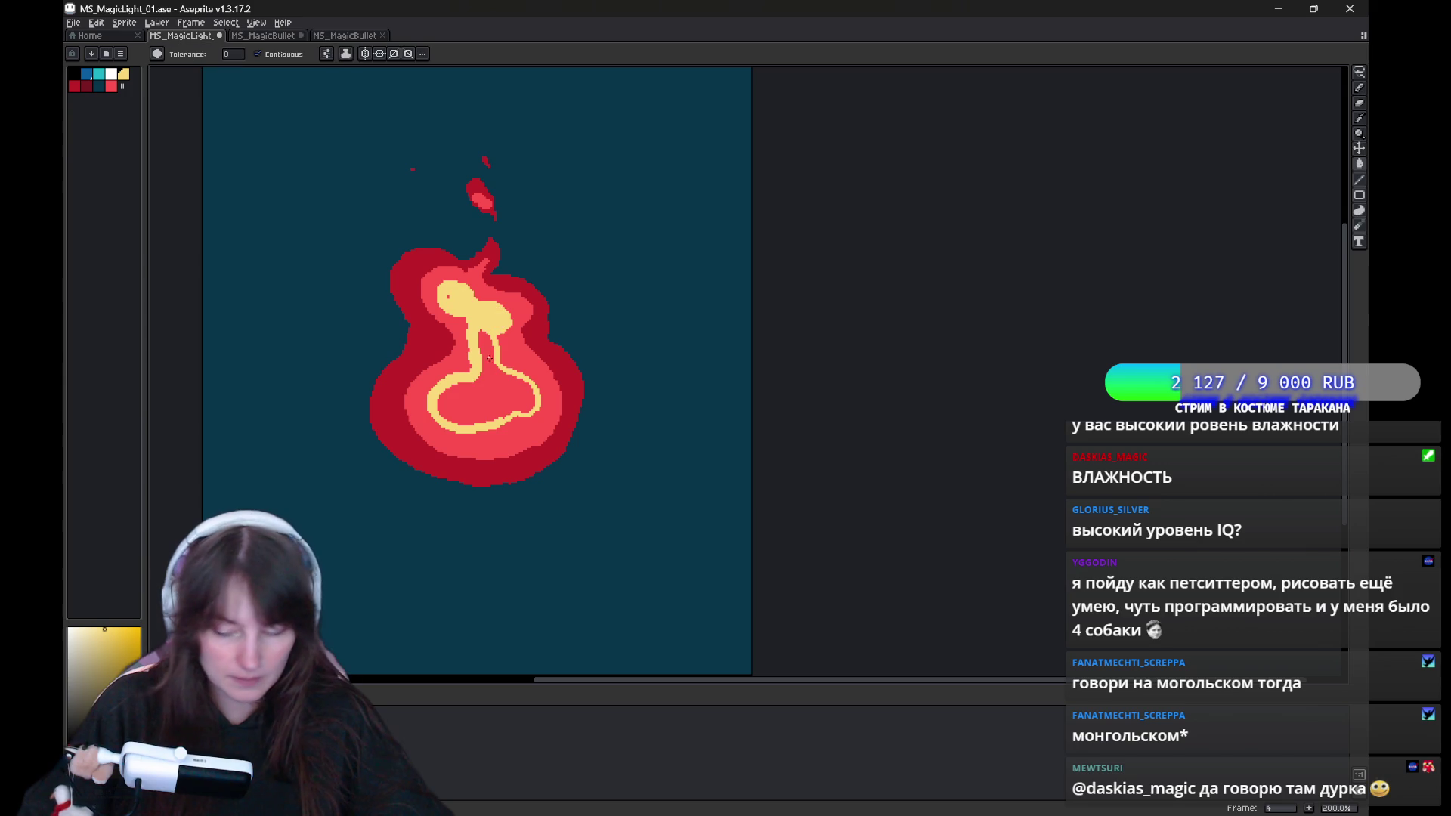
click(488, 314)
key(b)
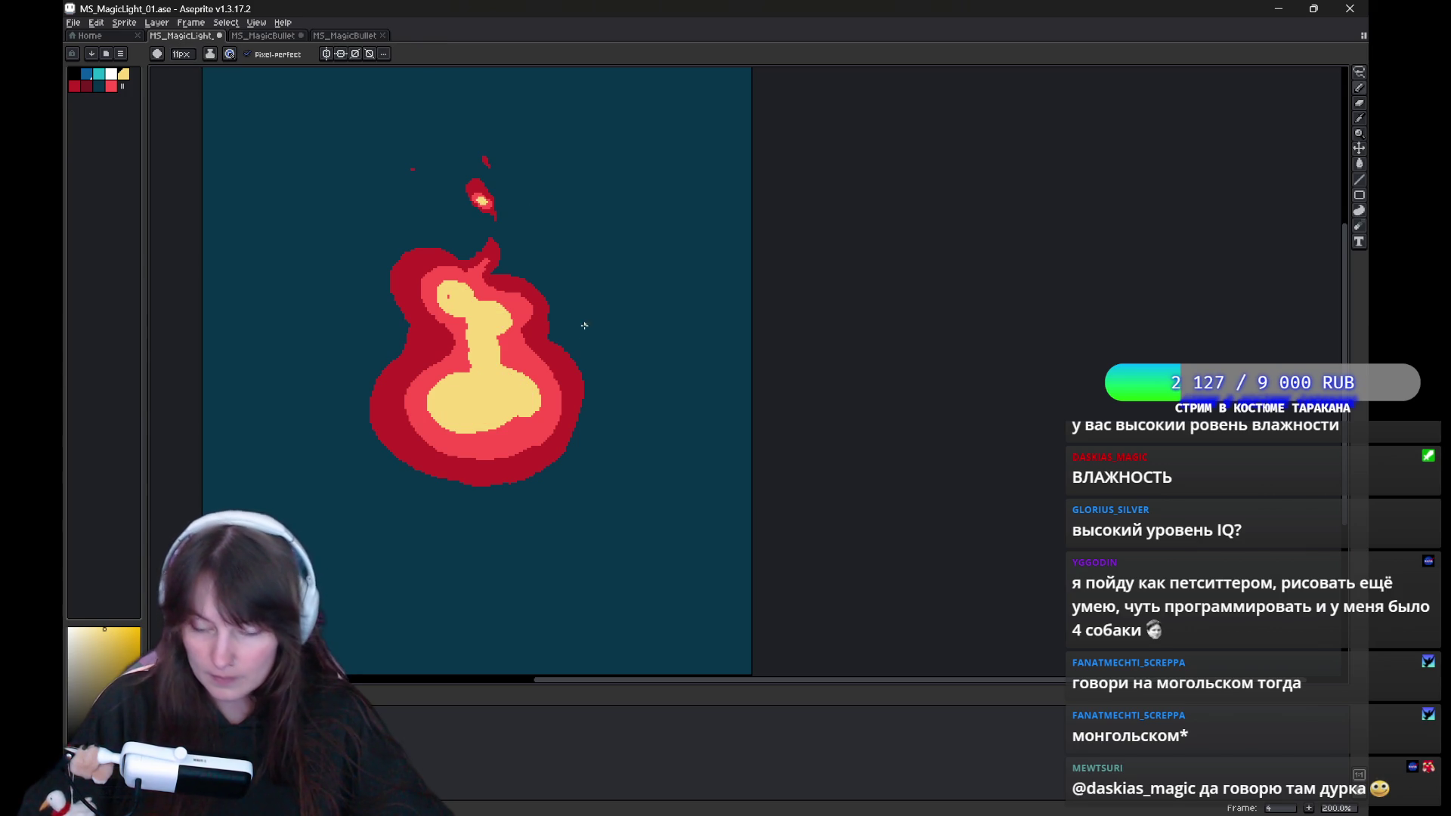
Pan around the flame and sample its red and yellow colours.
drag(550, 285, 570, 332)
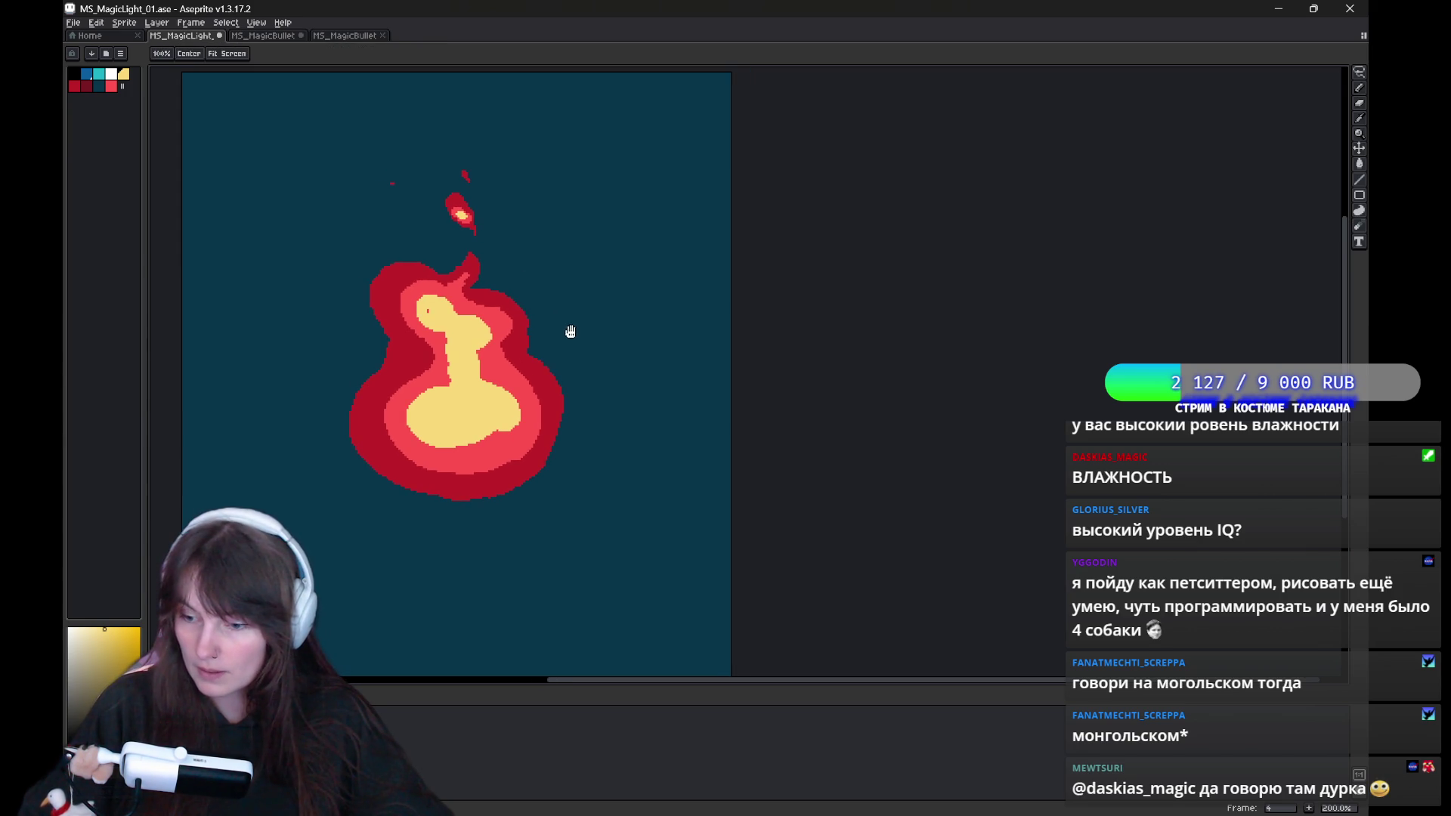
mouse_move(520, 420)
mouse_down()
mouse_move(534, 458)
mouse_move(534, 438)
mouse_up()
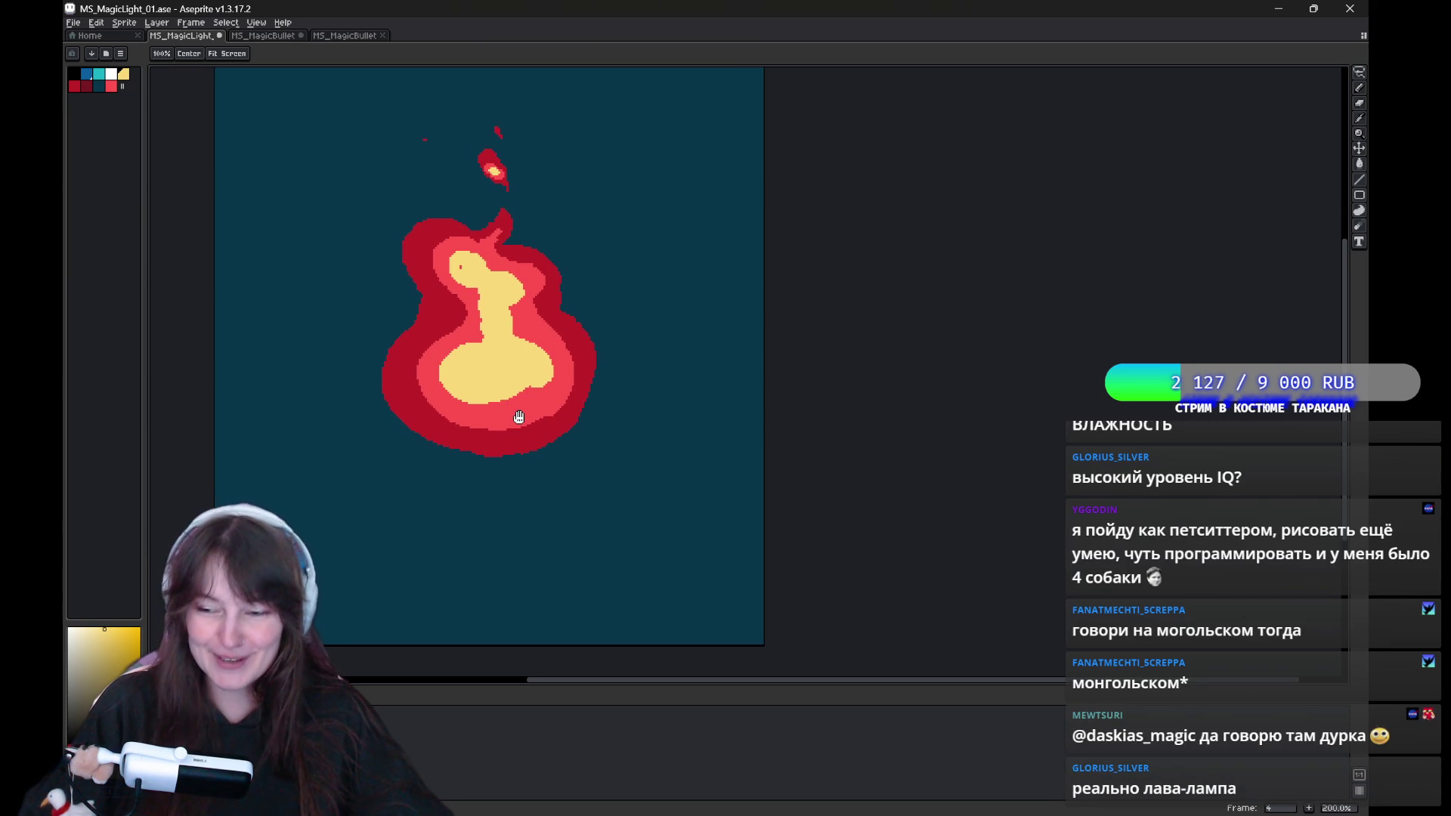
drag(519, 417, 509, 422)
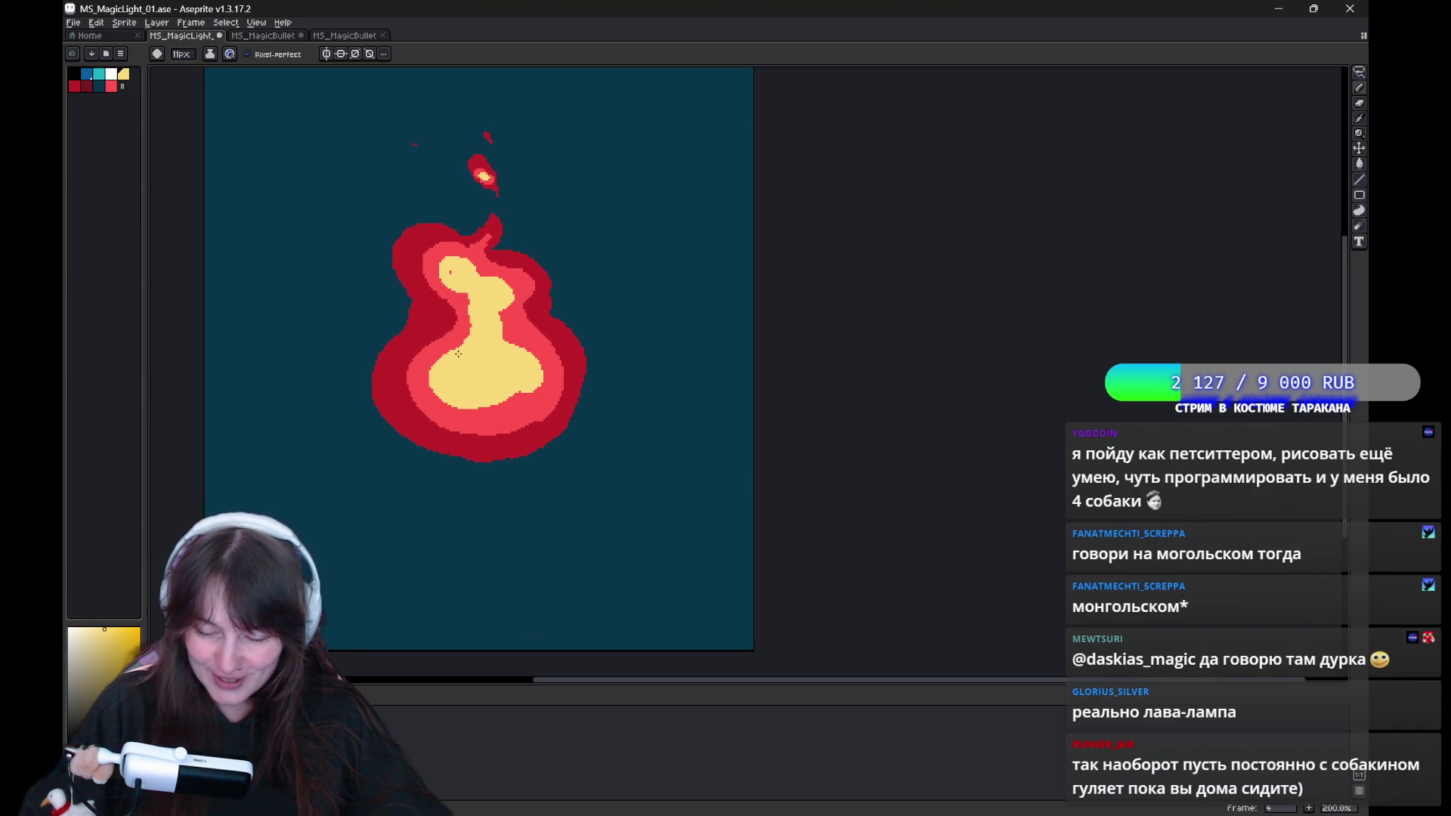
alt+click(463, 301)
alt+click(462, 288)
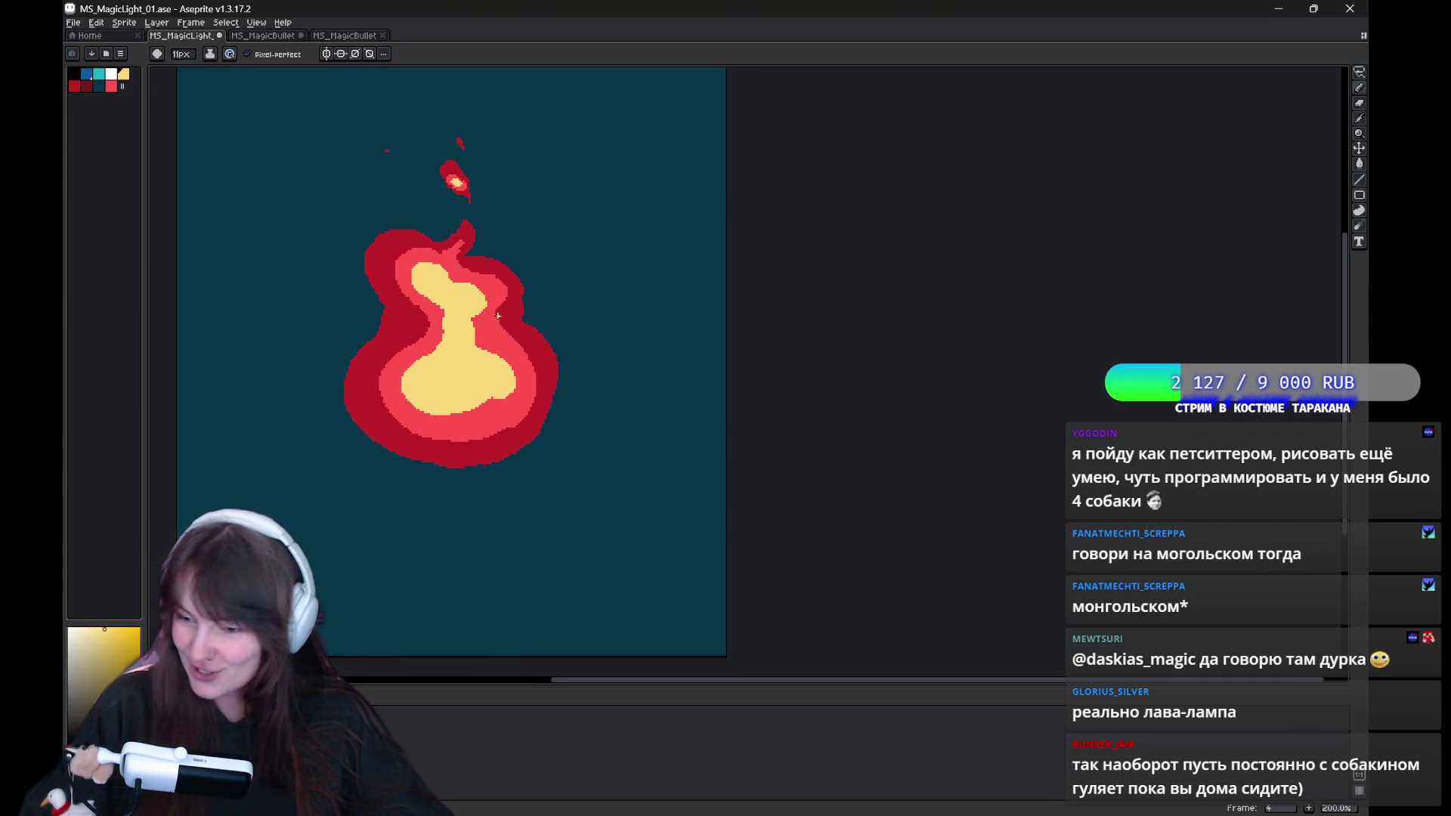
mouse_move(533, 403)
mouse_down()
mouse_move(516, 407)
mouse_move(538, 382)
mouse_move(538, 415)
mouse_move(489, 464)
mouse_move(503, 434)
mouse_move(539, 432)
mouse_up()
On frame 3, outline a yellow core inside the flame and fill it solid yellow.
key(Left)
key(Right)
key(Left)
drag(507, 253, 513, 294)
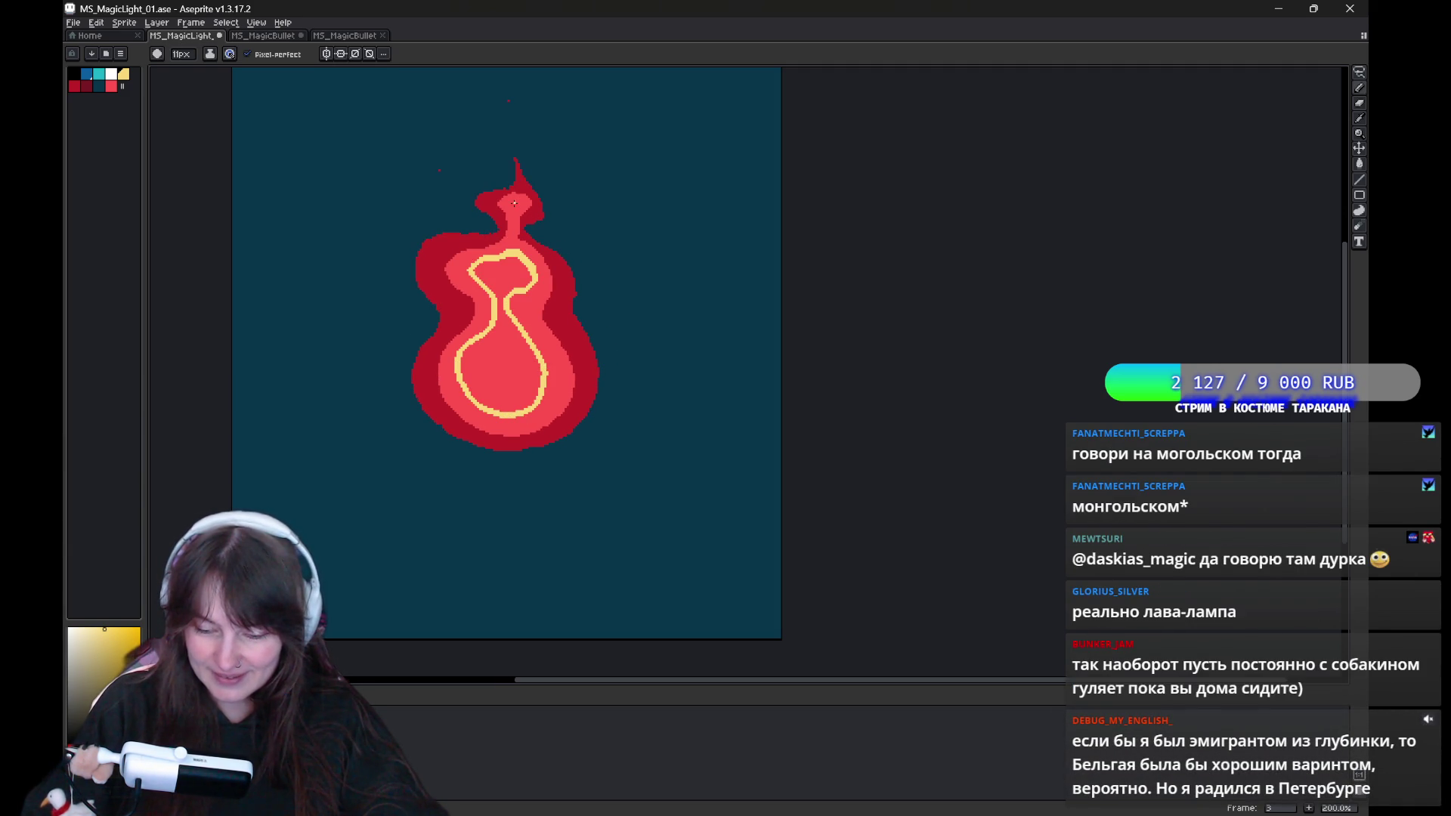
key(g)
click(502, 355)
key(b)
On frame 5, draw a yellow loop reaching the upper lobe and fill it yellow.
key(Right)
key(Right)
mouse_move(482, 225)
mouse_down()
mouse_move(510, 252)
mouse_move(514, 289)
mouse_up()
key(g)
click(516, 388)
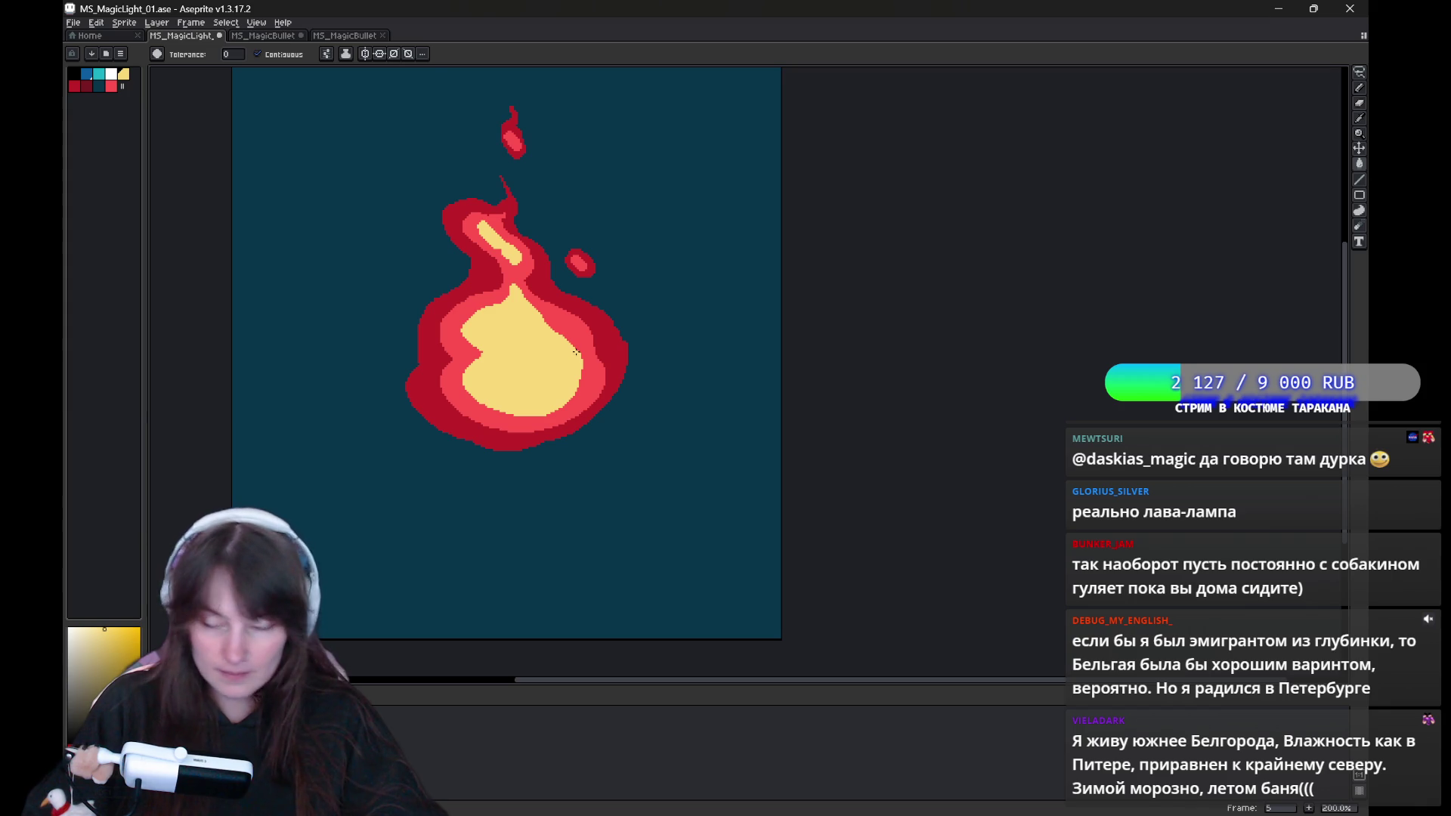
key(b)
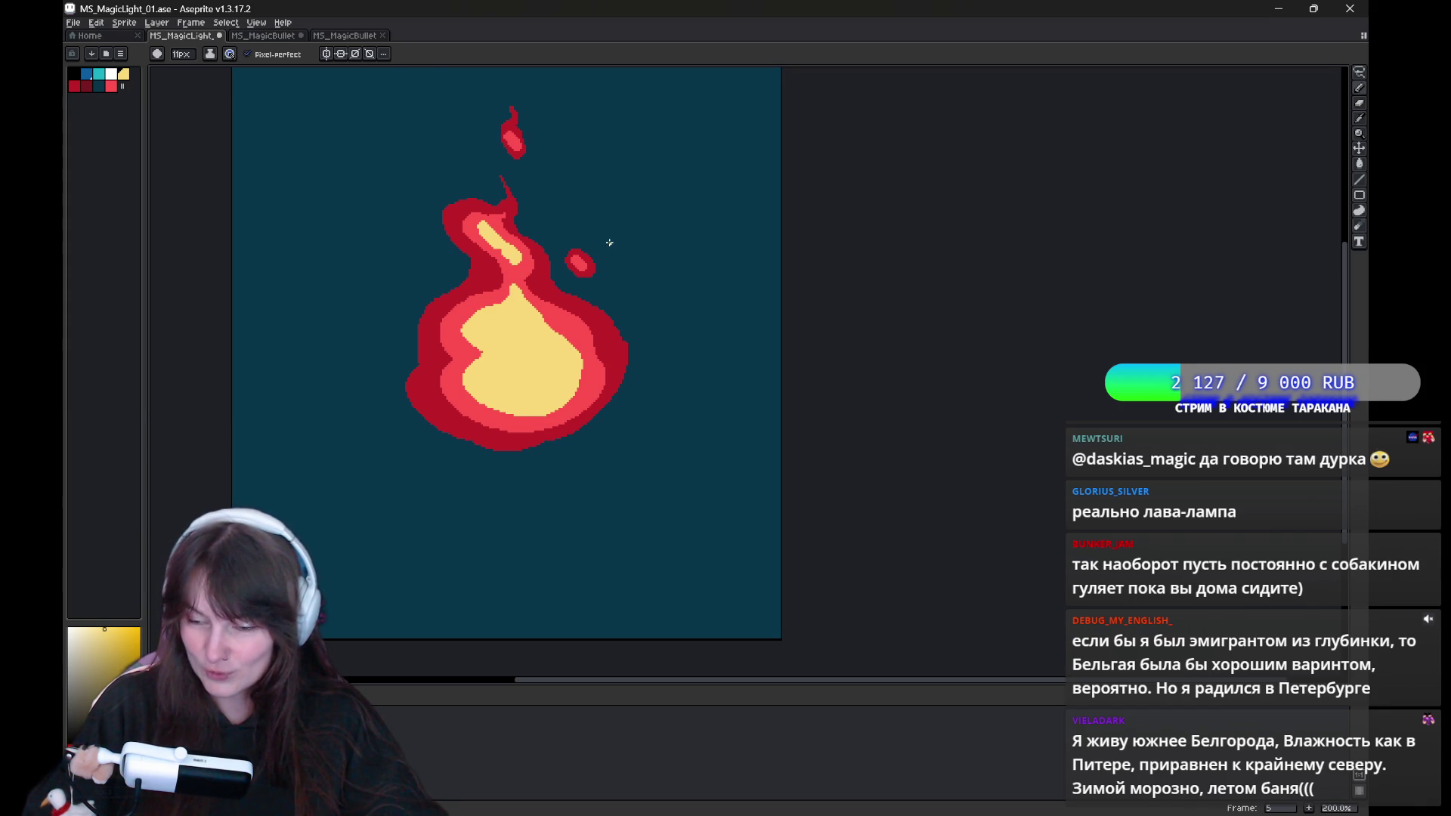
On frame 6, draw a long yellow core loop through the pink body and fill it.
key(Right)
mouse_move(518, 309)
mouse_down()
mouse_move(476, 397)
mouse_move(563, 370)
mouse_move(523, 257)
mouse_up()
drag(506, 308, 521, 320)
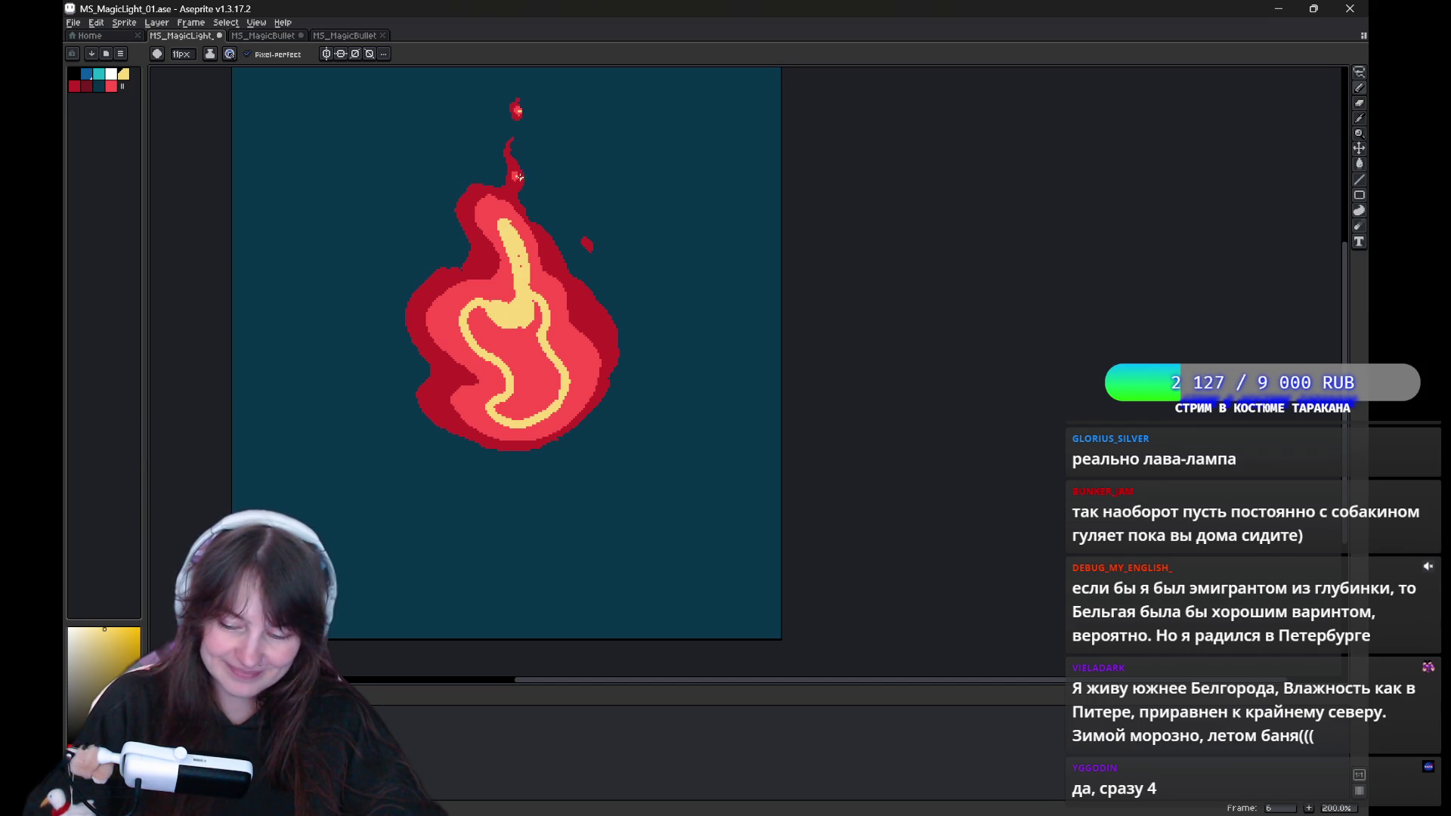
key(g)
click(544, 316)
key(b)
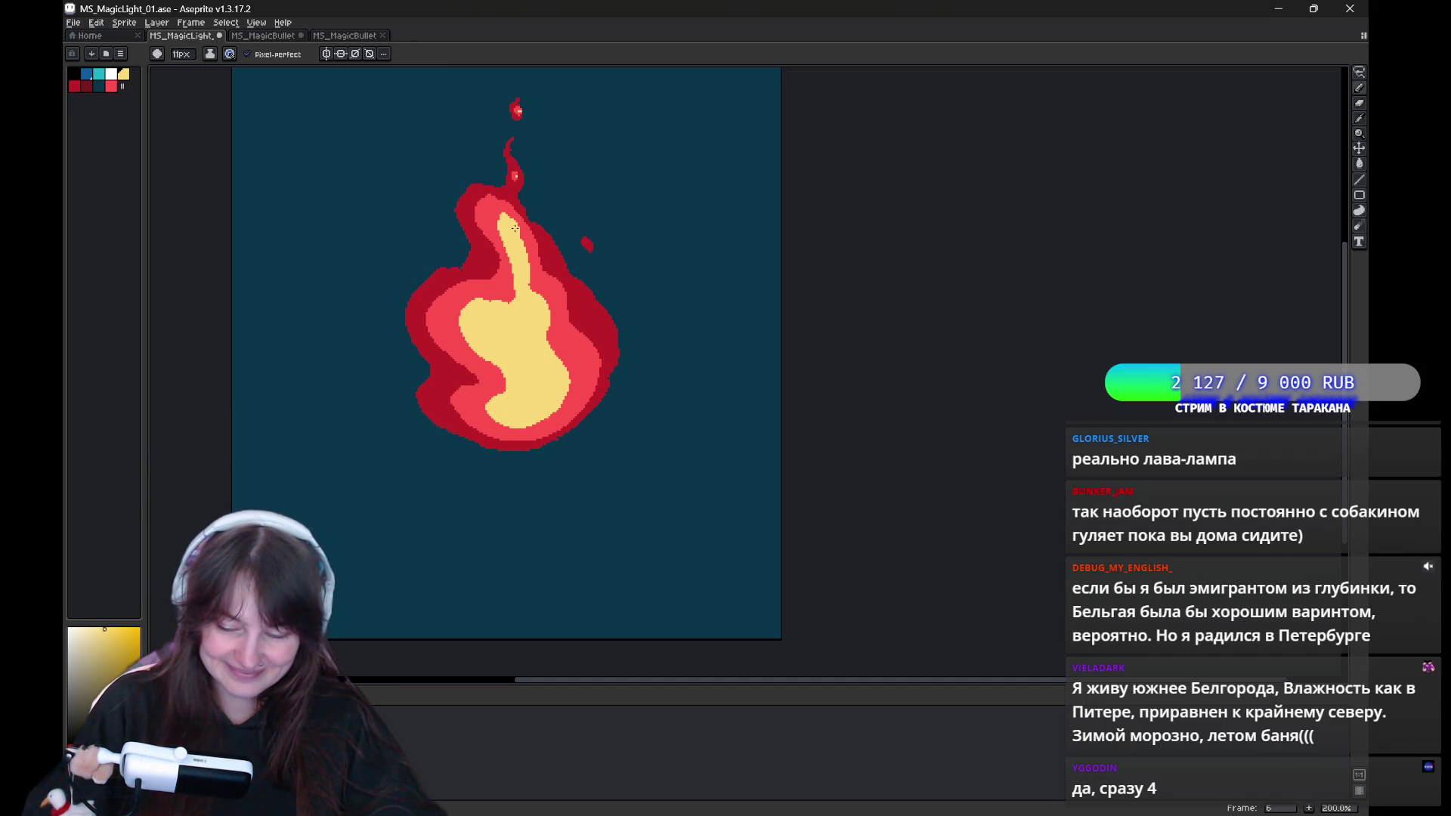
drag(576, 333, 597, 308)
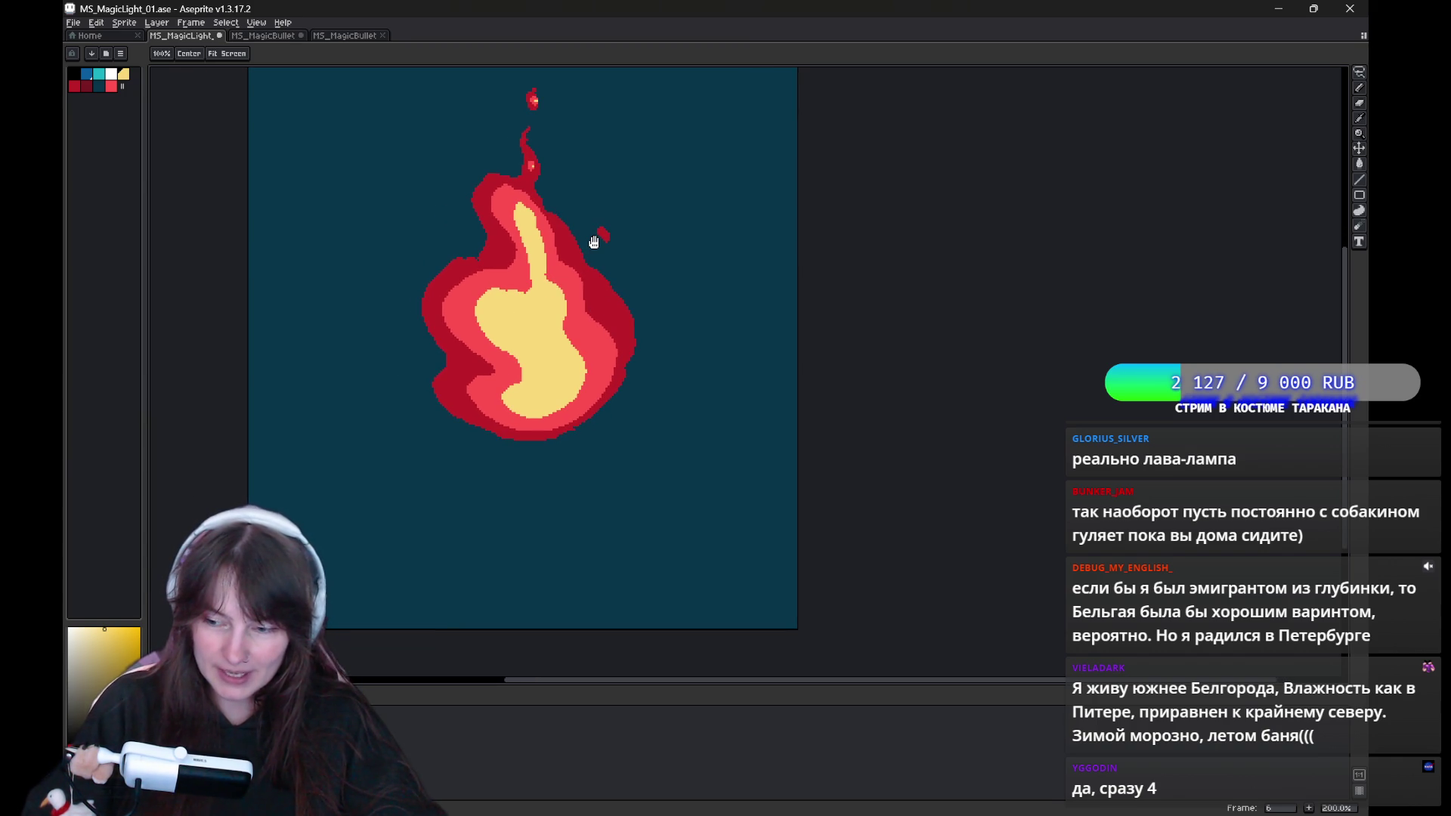
key(b)
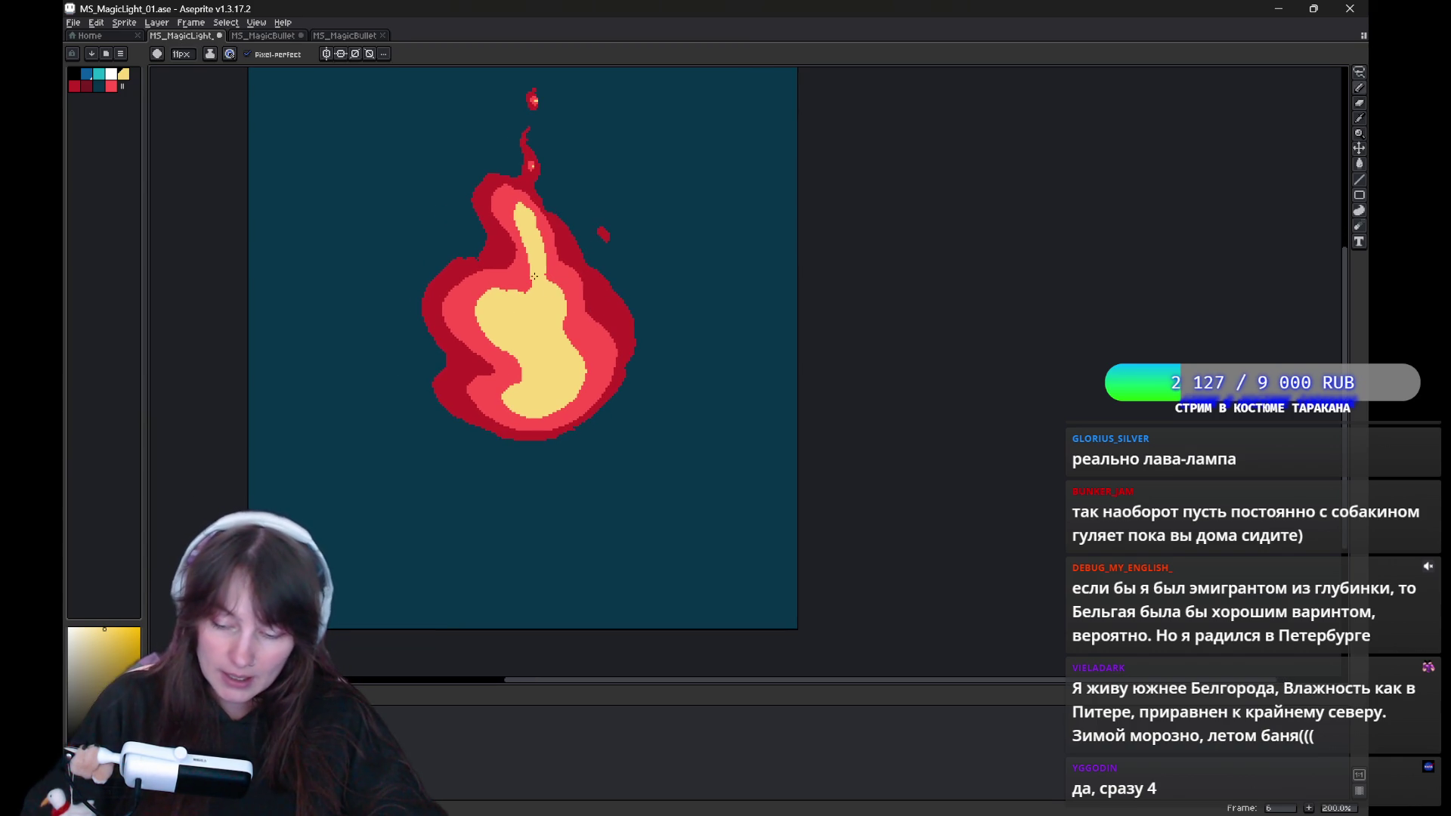
Sample yellow, then outline and fill a solid yellow core on frame 7.
alt+click(527, 247)
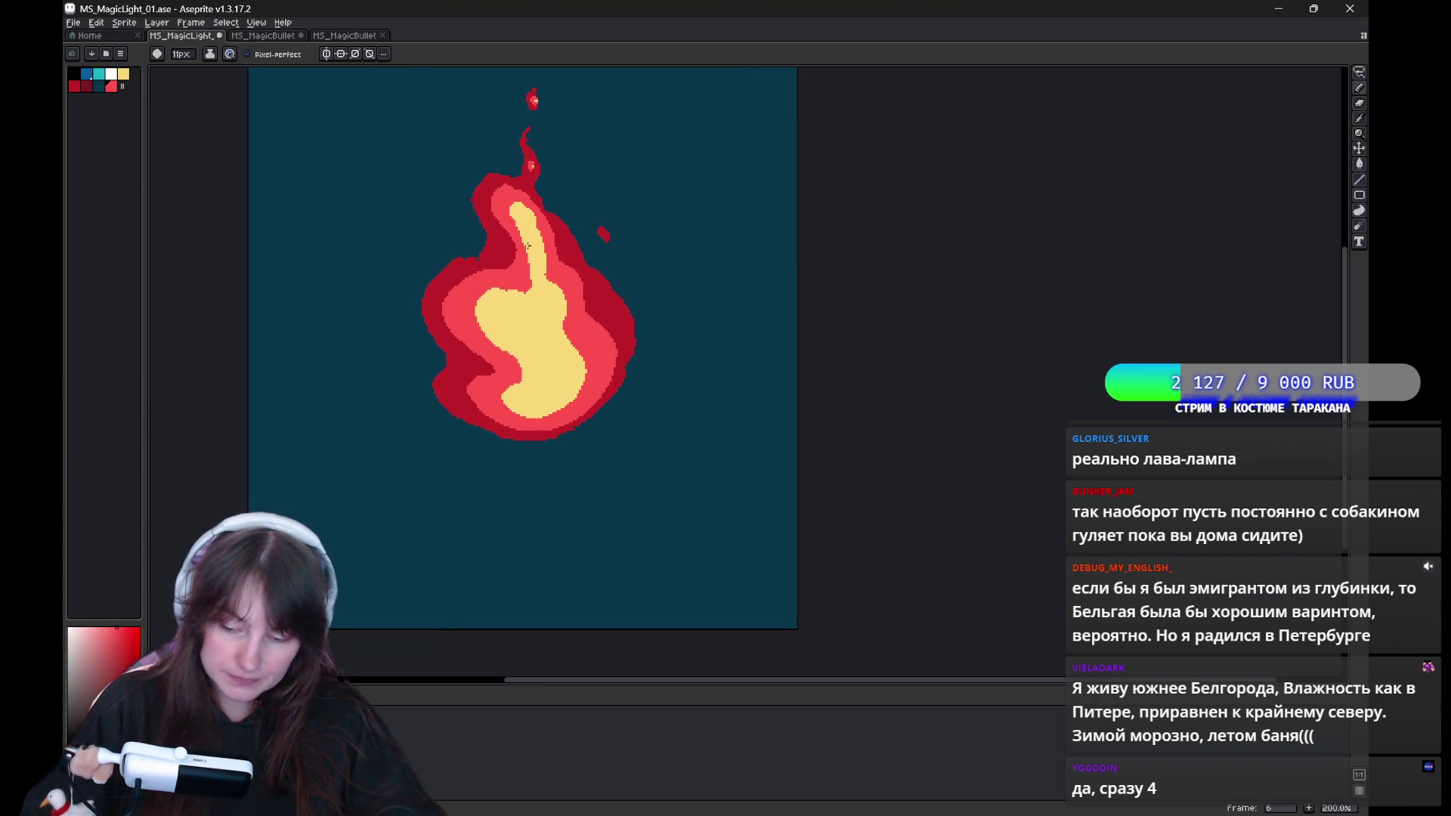
alt+click(527, 286)
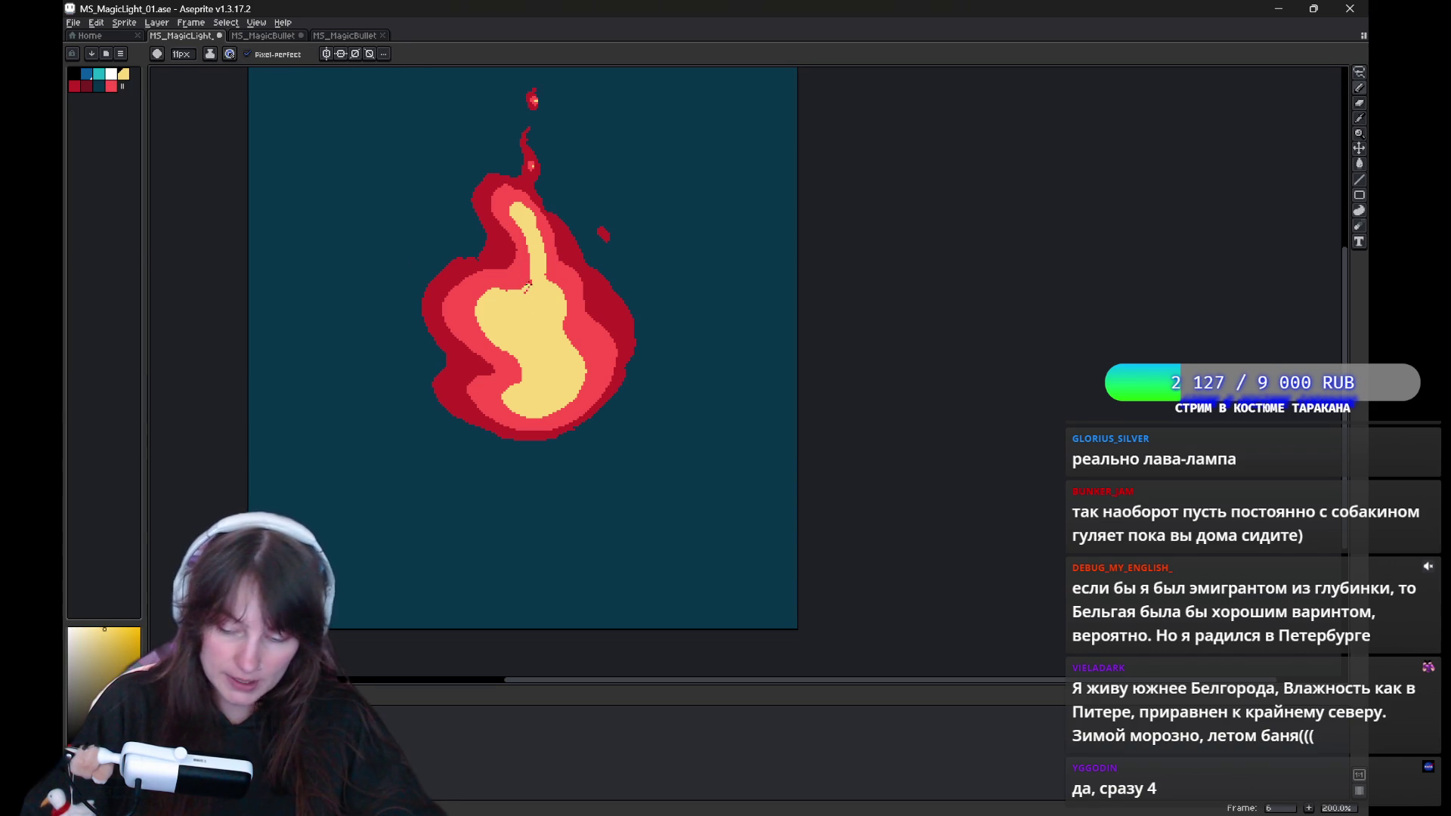
key(period)
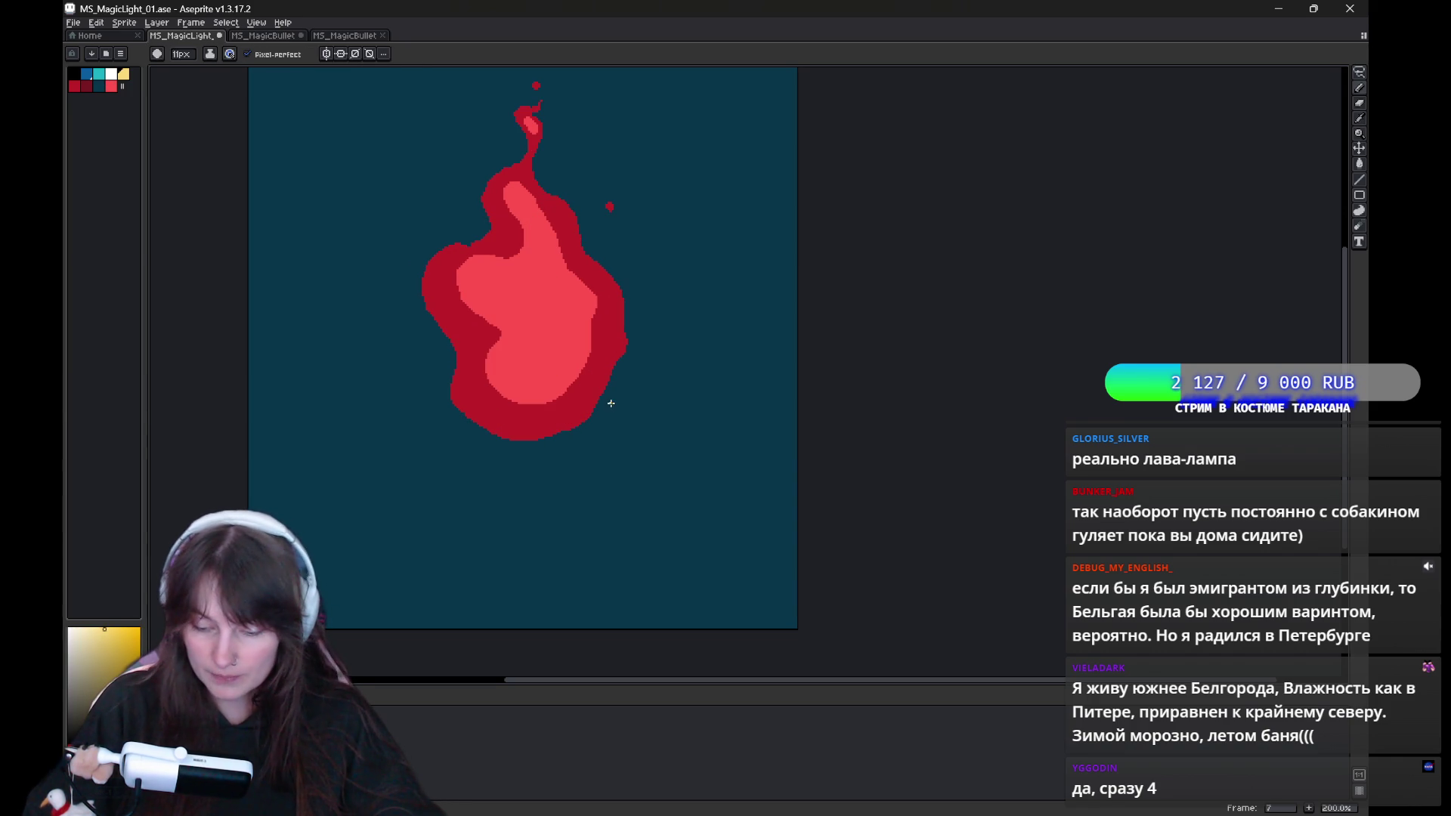
click(521, 205)
mouse_move(541, 247)
mouse_down()
mouse_move(488, 280)
mouse_move(529, 374)
mouse_move(562, 295)
mouse_move(545, 262)
mouse_up()
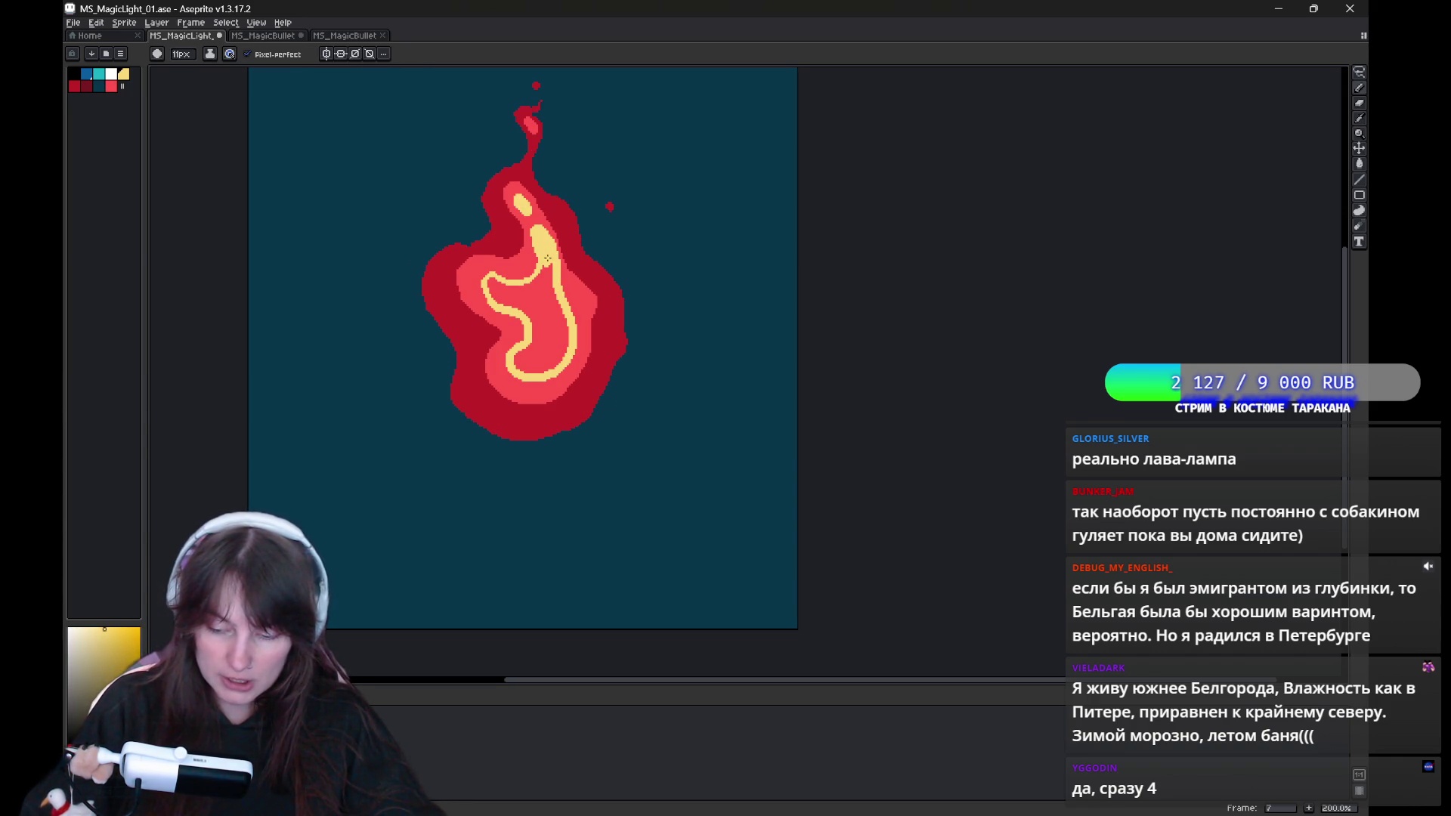
key(g)
click(542, 318)
key(b)
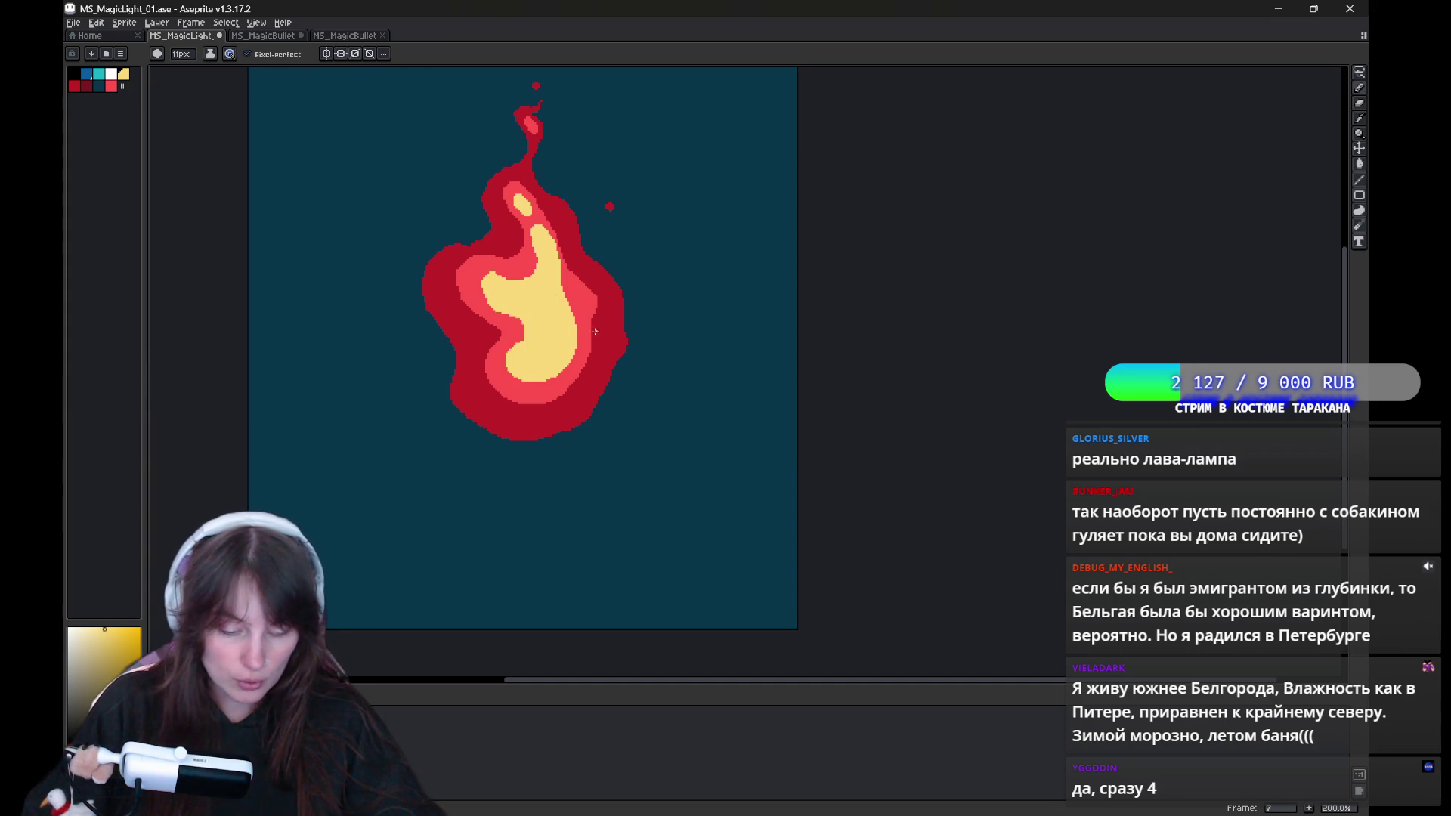
Resample the red and yellow colours and step back to frame 2.
alt+click(586, 299)
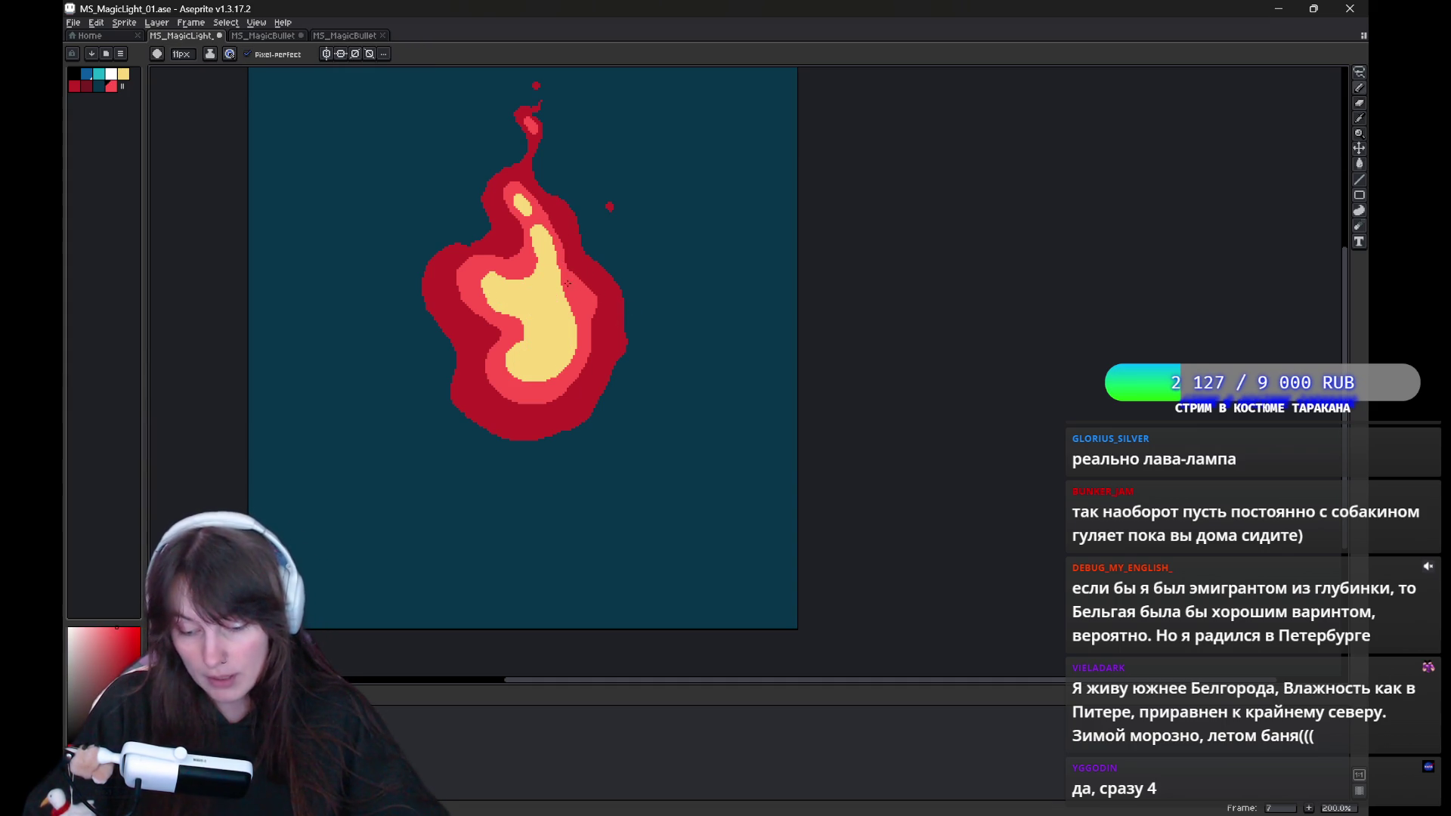
alt+click(557, 327)
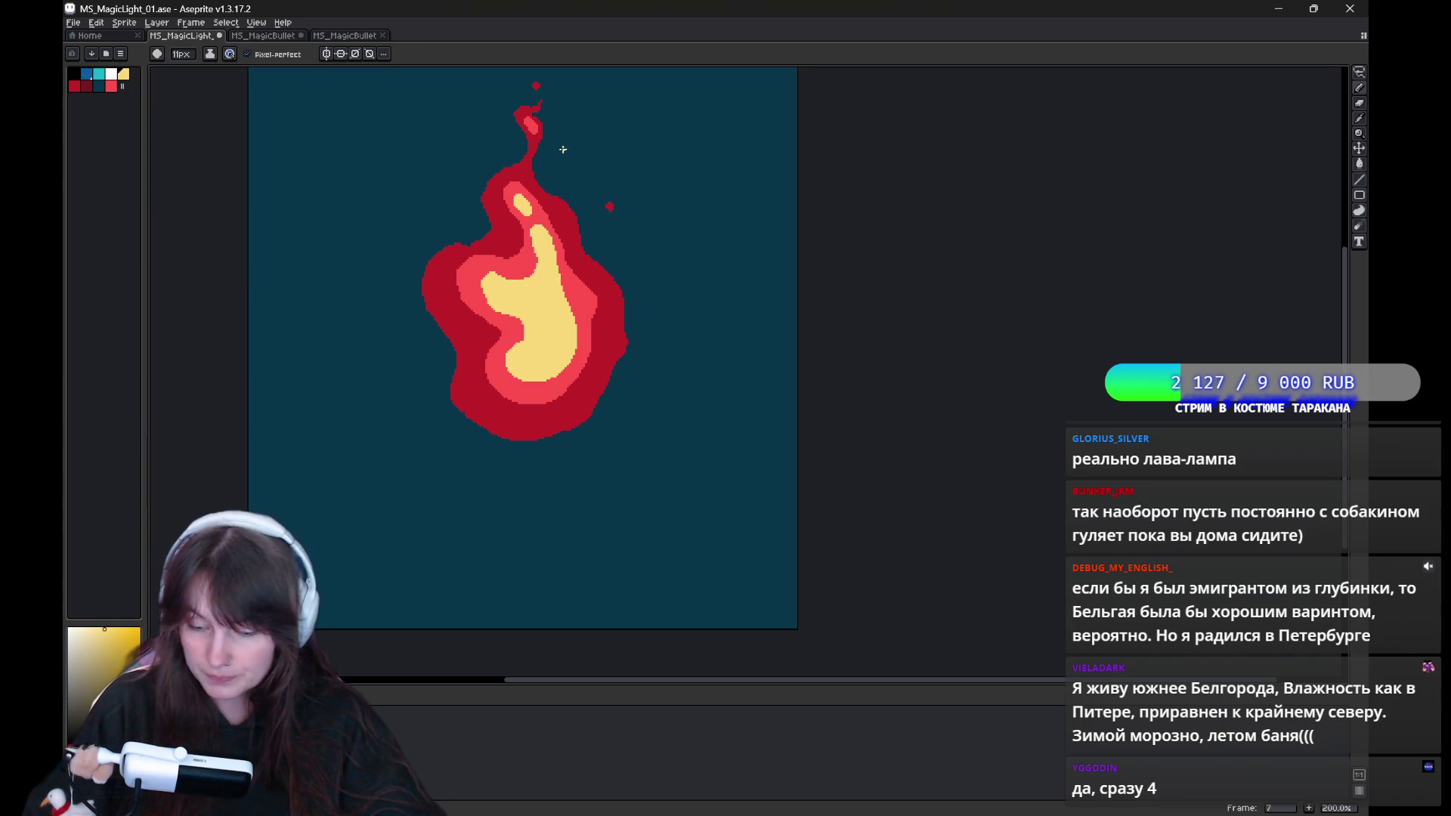
key(Left)
key(Left)
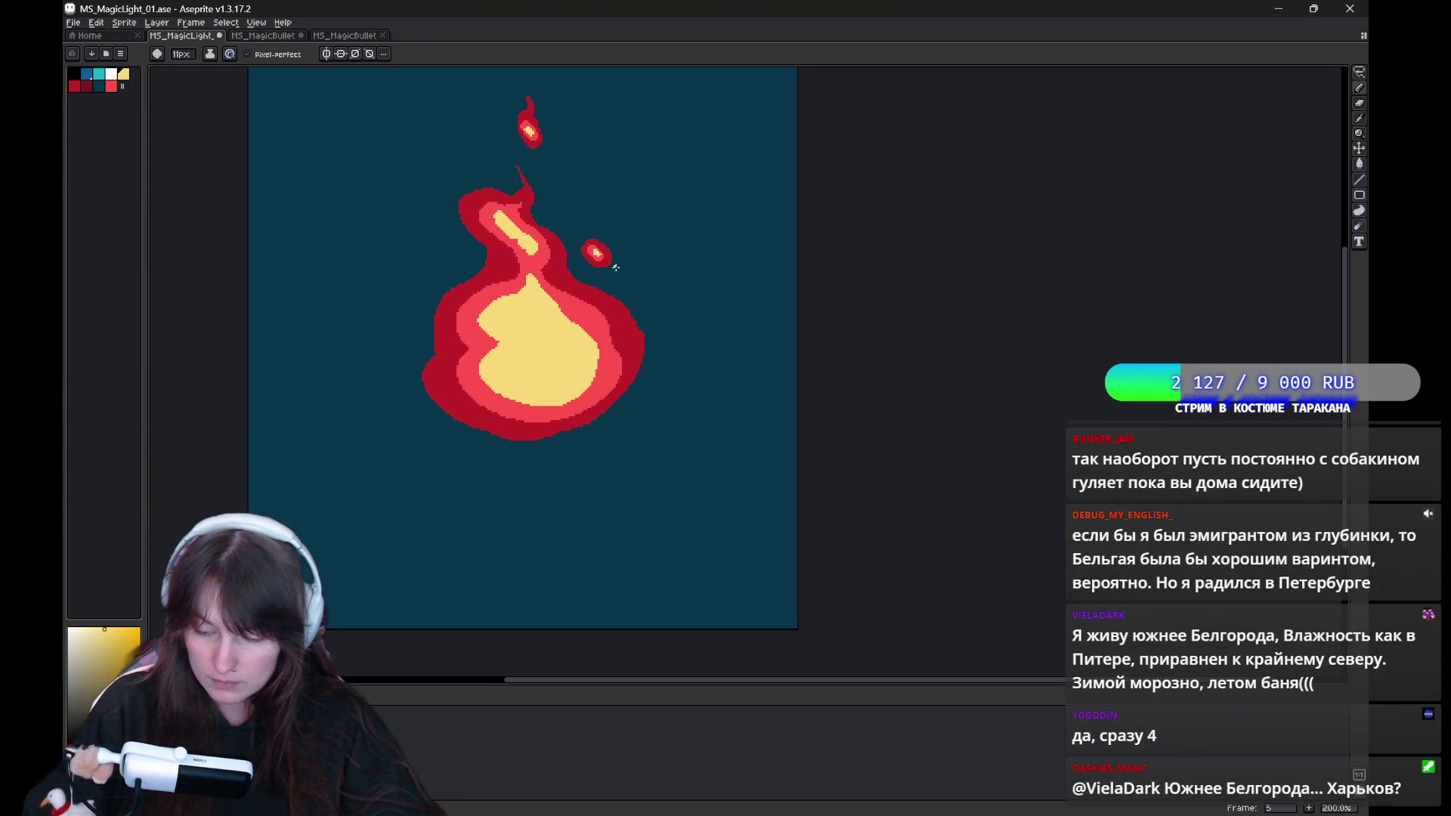
key(Left)
key(Left)
key(Left)
key(Left)
key(Right)
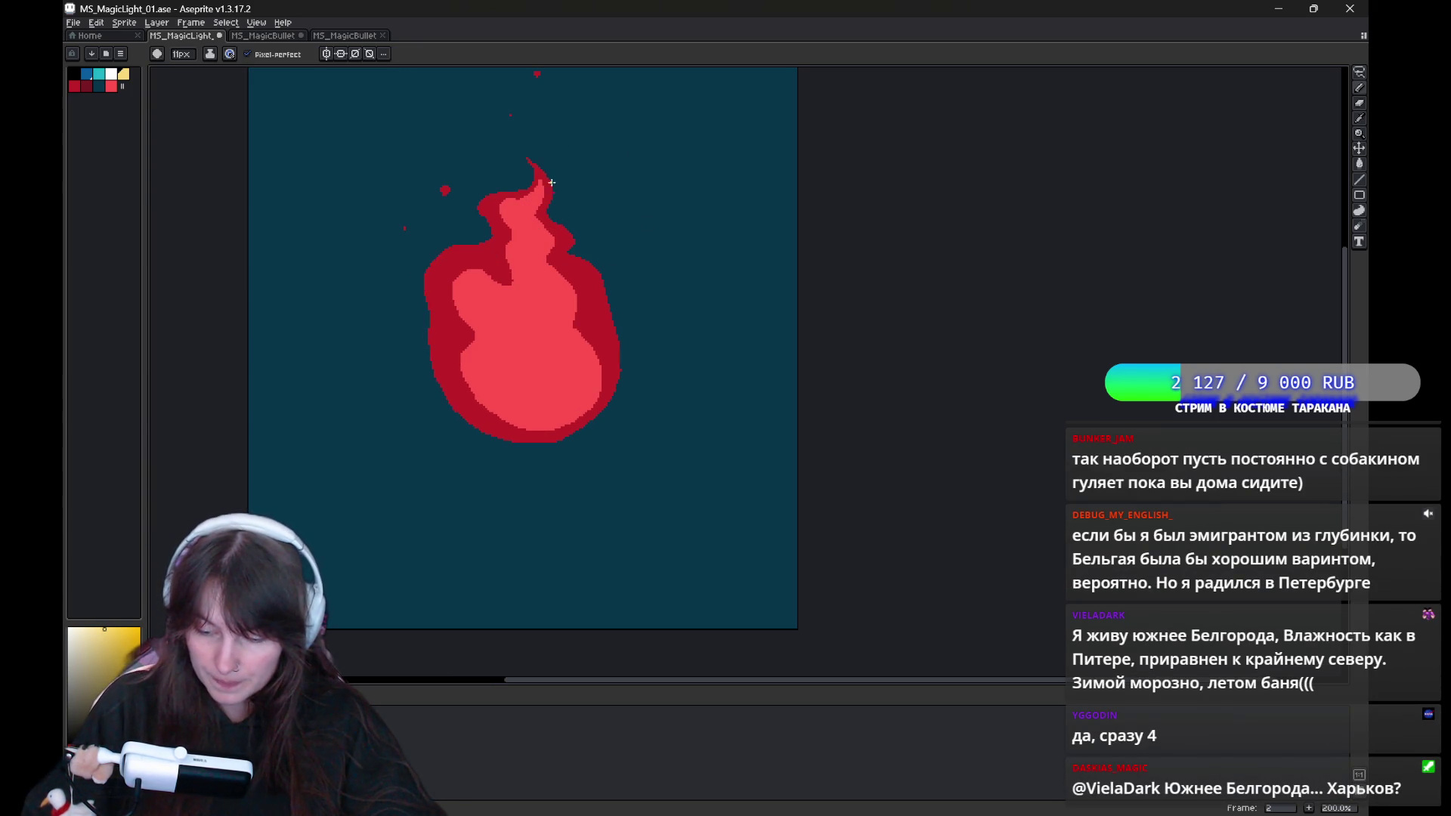
Outline a yellow loop inside frame 2's flame and fill it solid yellow.
drag(527, 275, 519, 225)
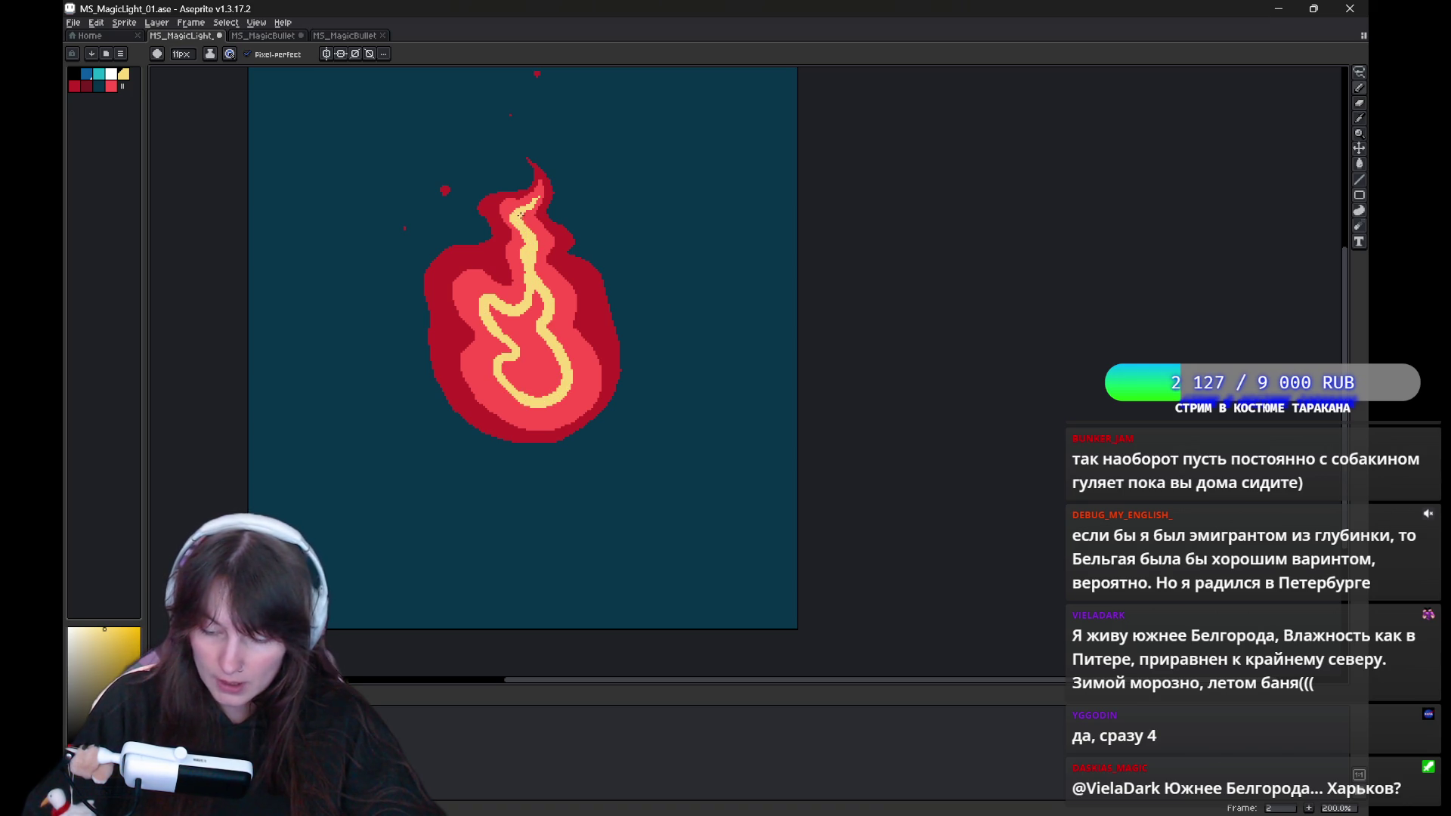
key(g)
click(554, 367)
key(b)
key(Left)
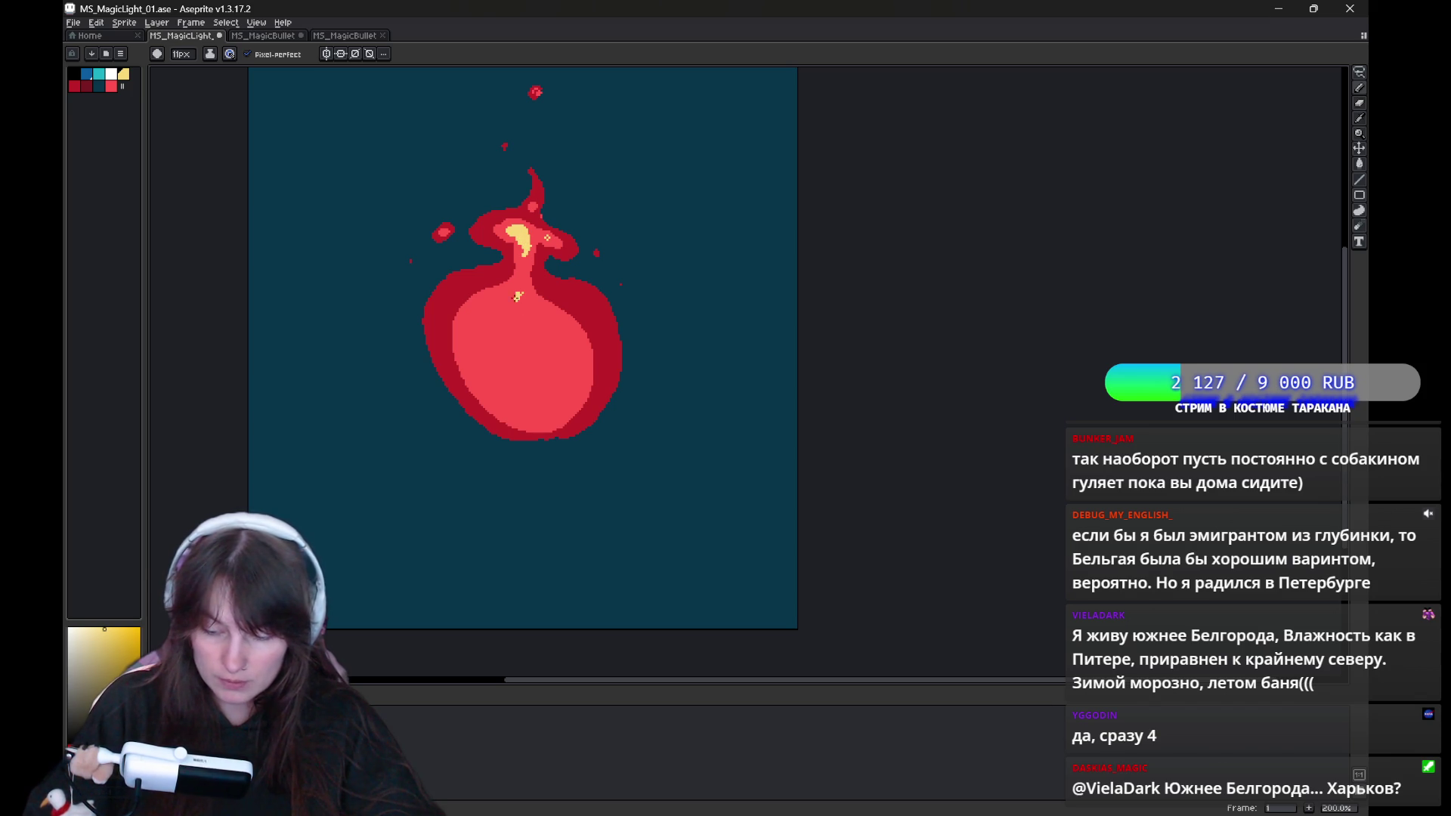
Outline and fill a solid yellow core inside frame 1's flame.
drag(520, 295, 535, 310)
key(g)
click(518, 328)
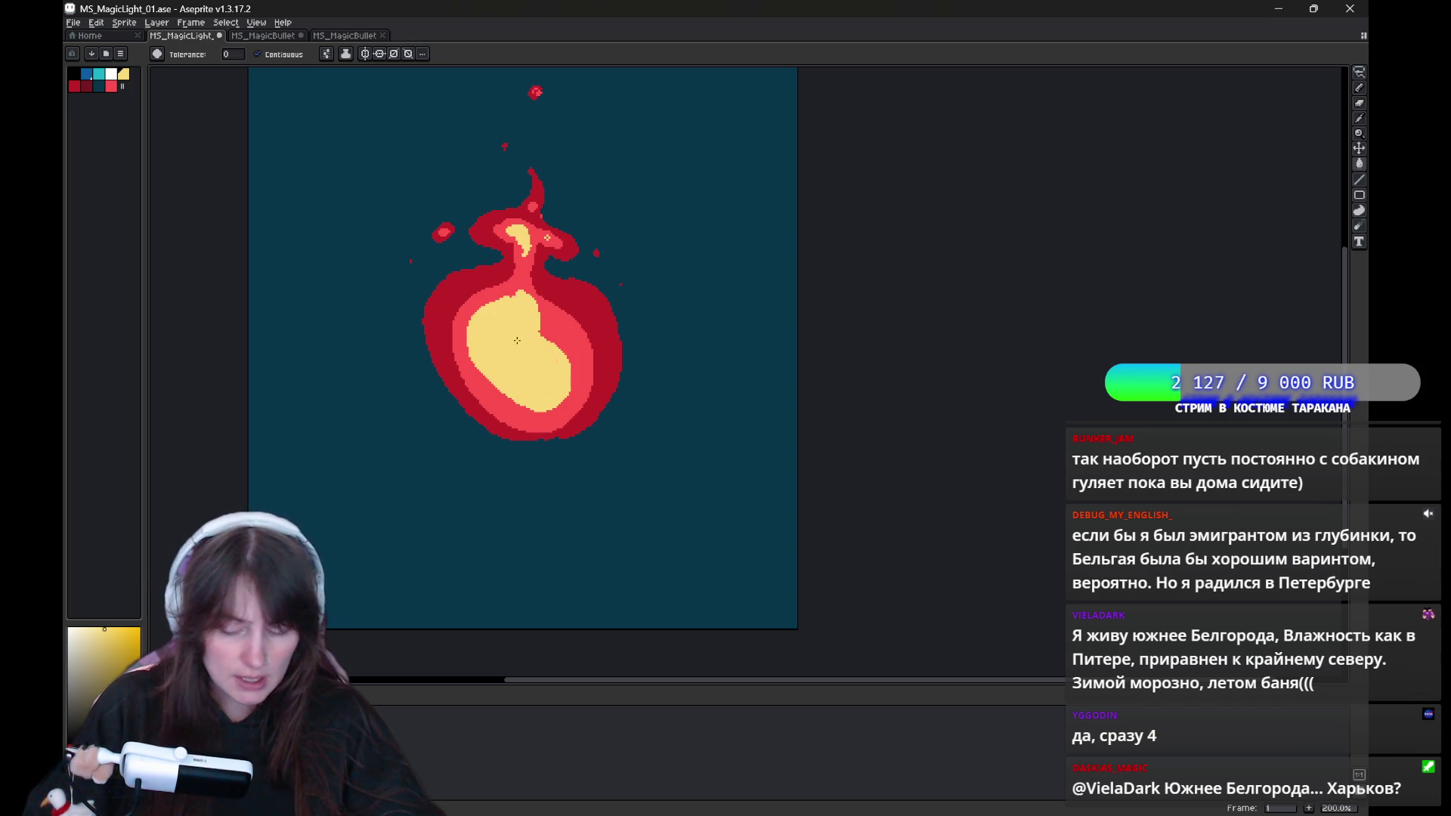
key(b)
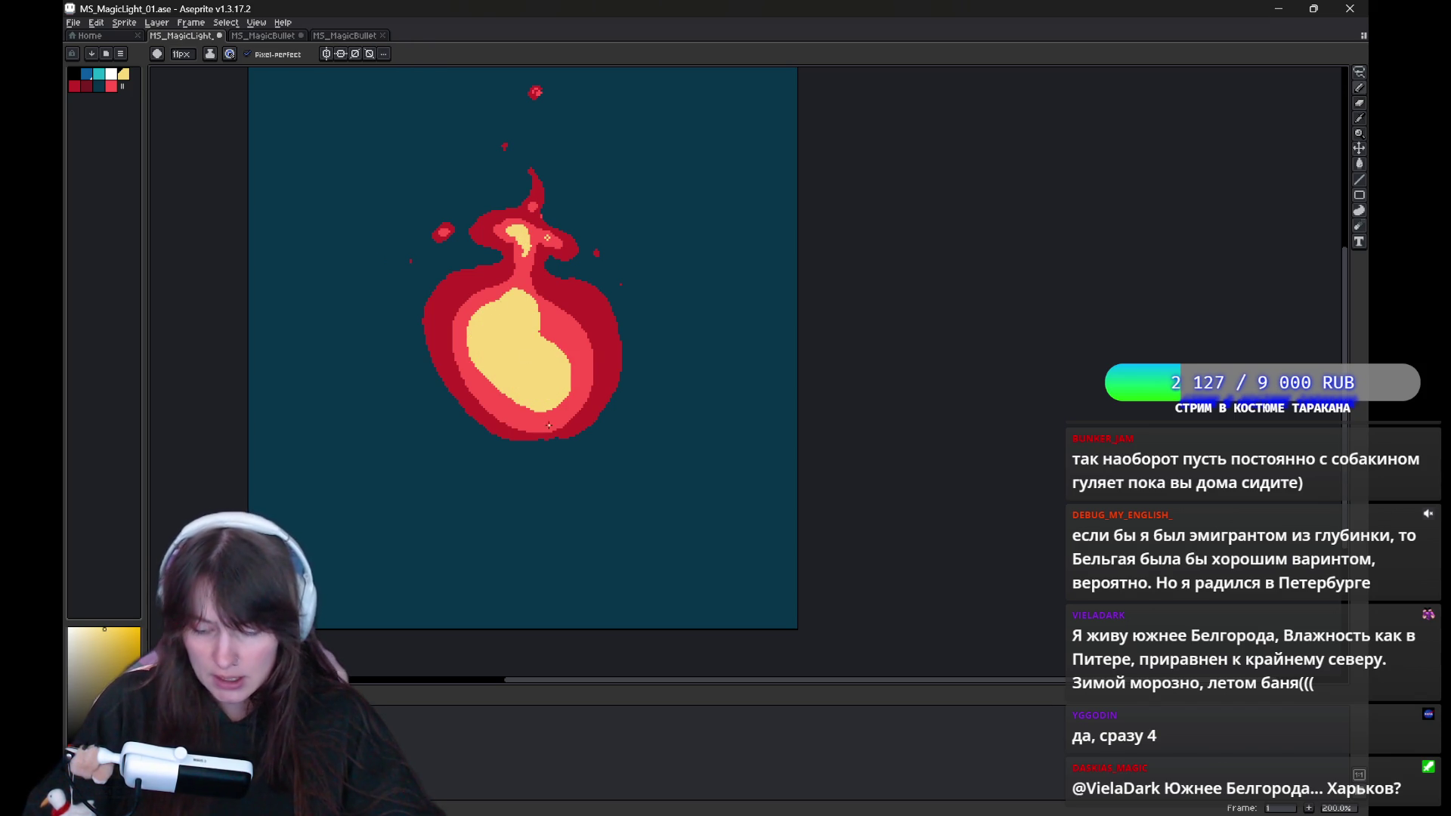
On frame 8, paint a yellow core that extends up into the flame's neck.
key(Left)
mouse_move(505, 291)
mouse_down()
mouse_move(515, 283)
mouse_move(514, 325)
mouse_move(528, 327)
mouse_up()
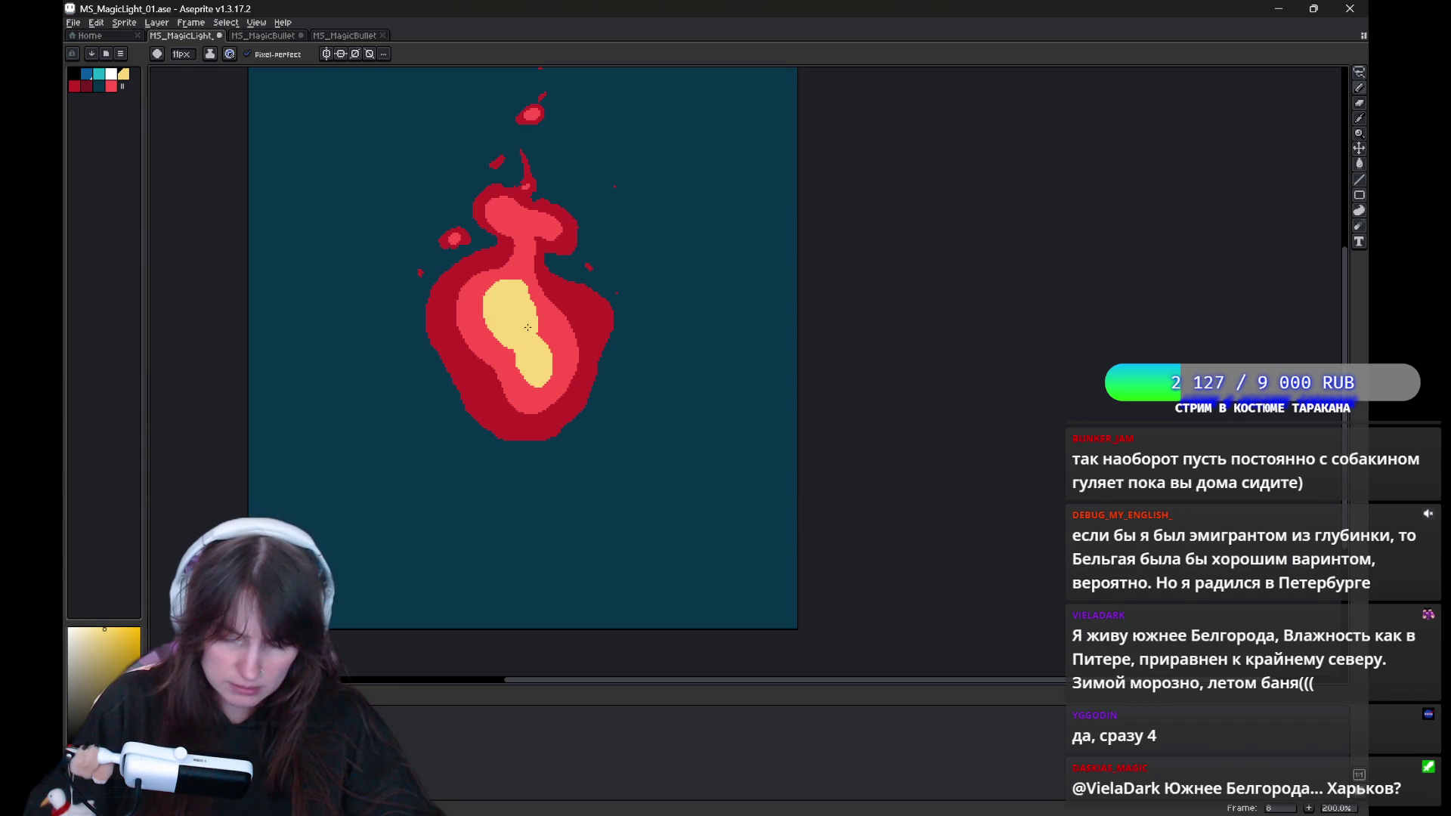
drag(504, 213, 546, 228)
drag(518, 287, 525, 266)
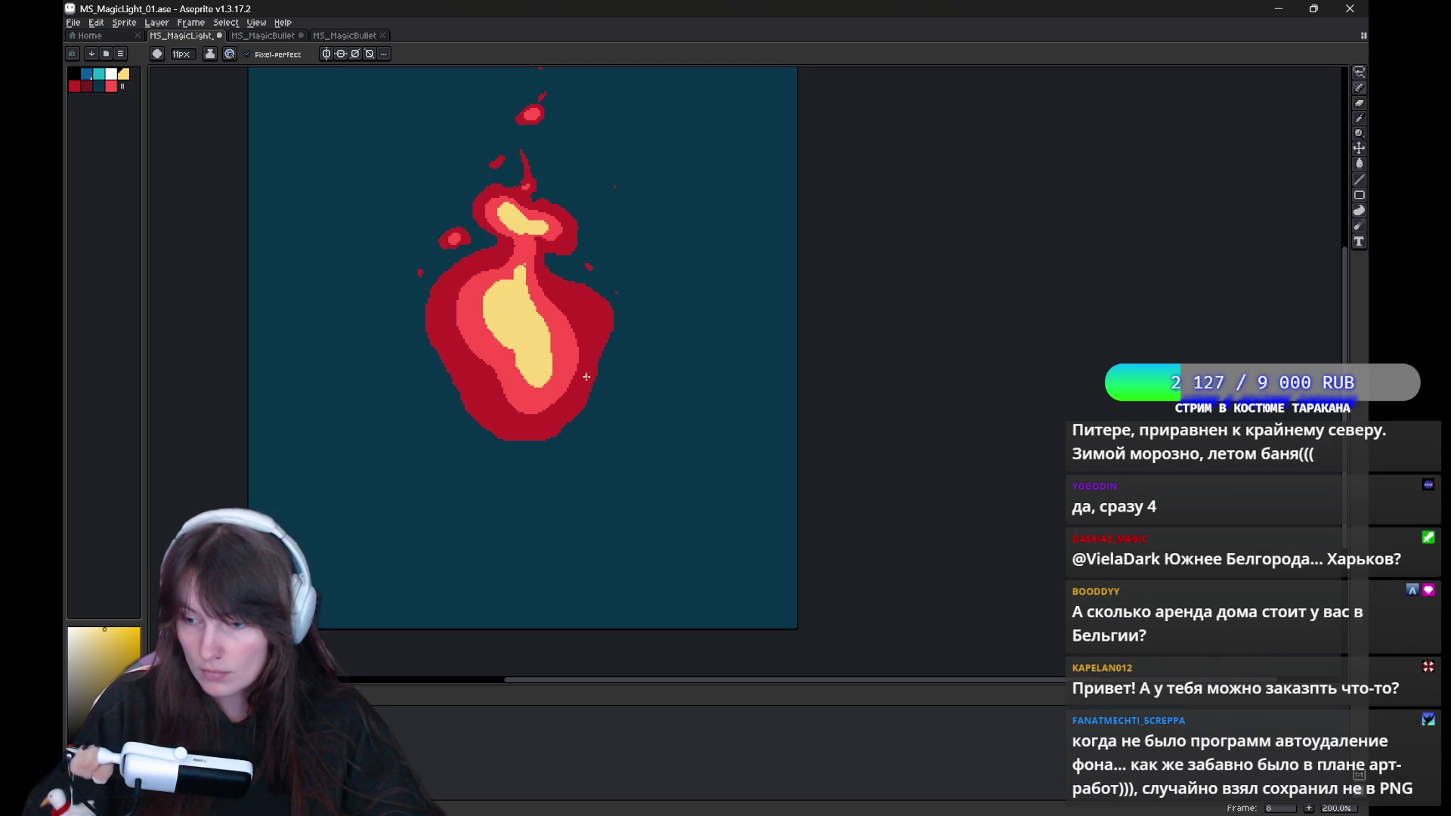
mouse_move(589, 354)
mouse_down()
mouse_move(629, 303)
mouse_move(588, 348)
mouse_up()
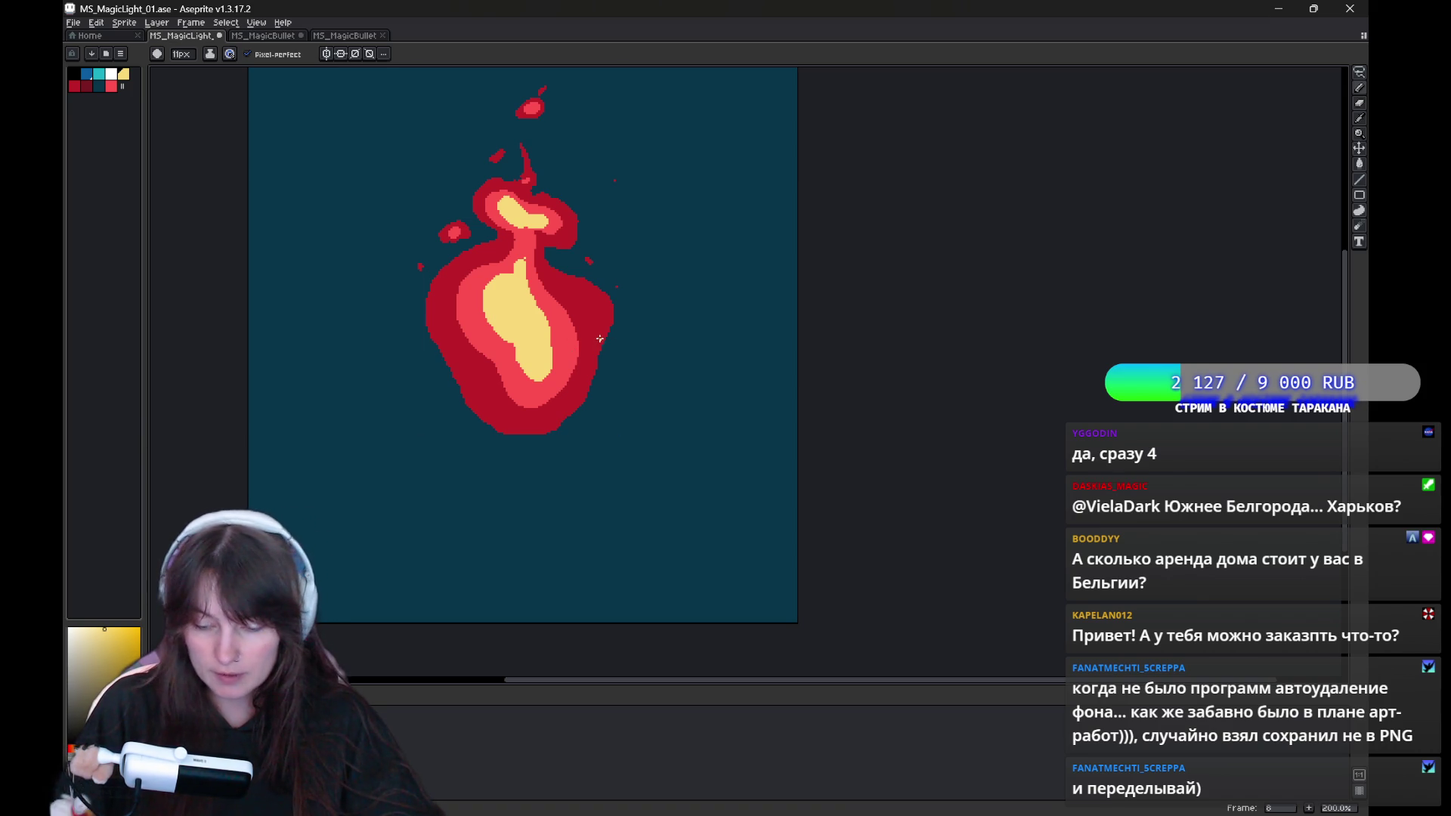
Dot yellow highlights onto the small ember orbs around the flame.
key(Left)
key(Left)
key(Left)
key(Left)
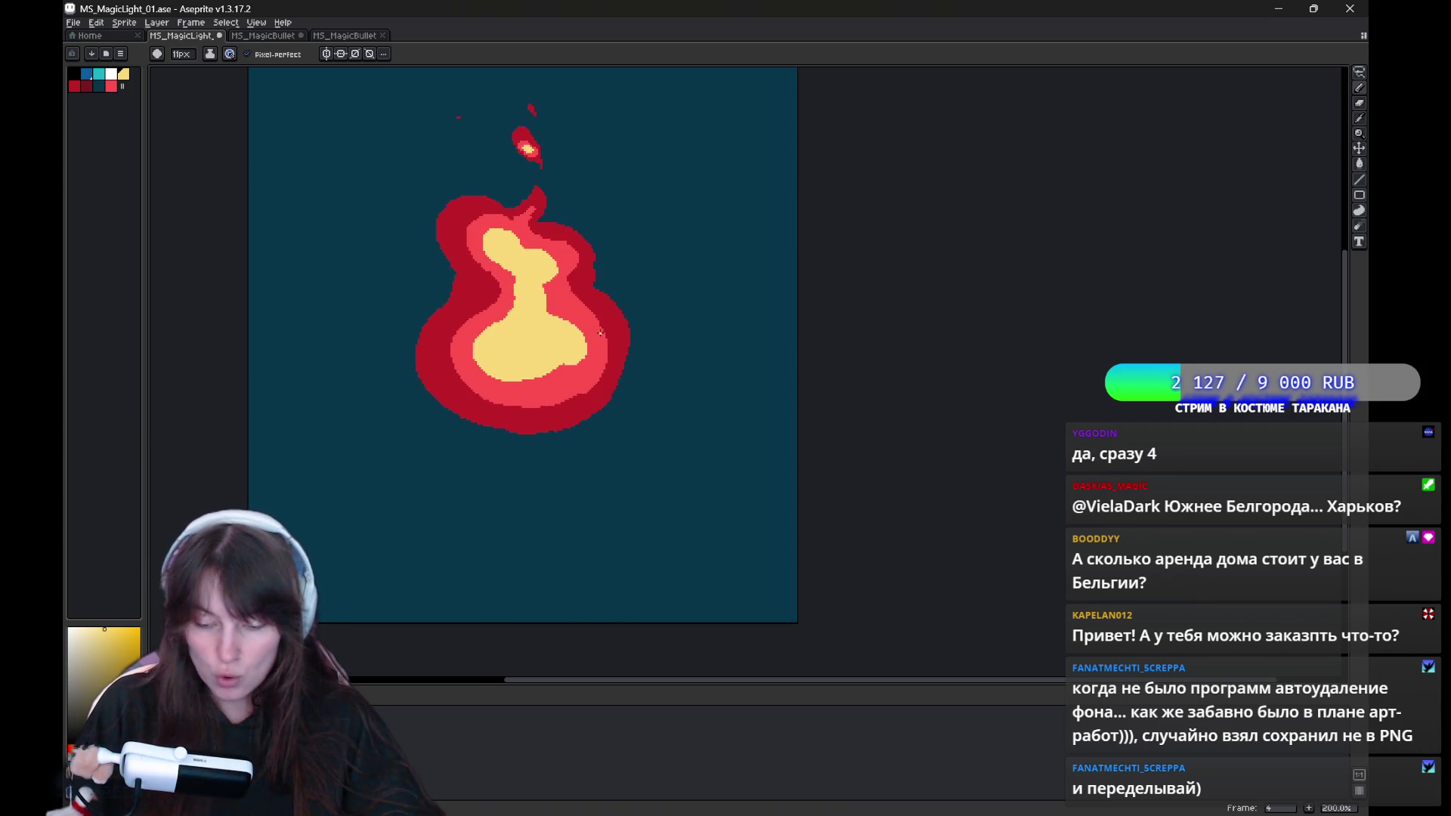
key(Left)
key(Left)
key(Left)
key(Left)
key(Left)
key(Left)
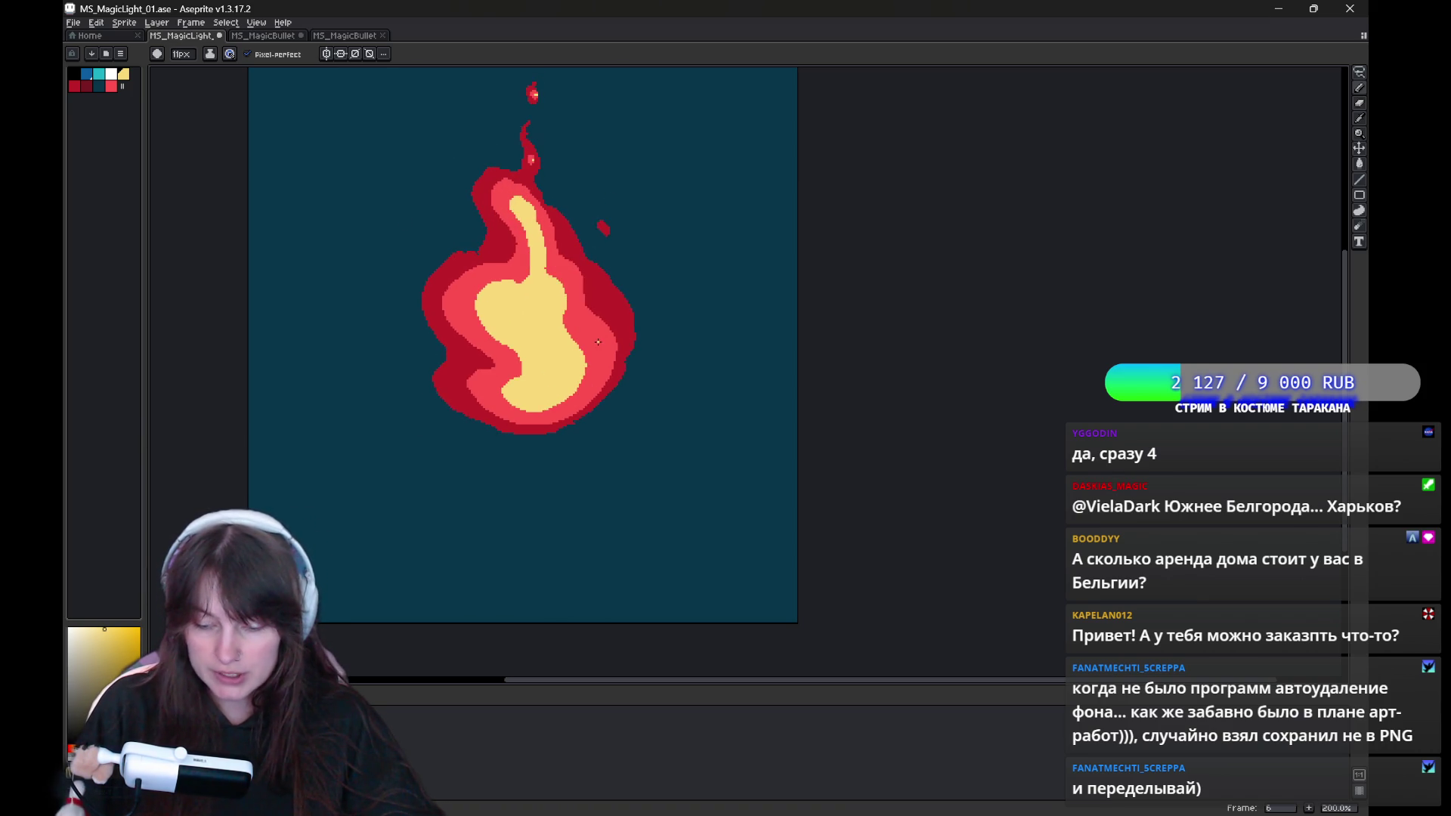
key(Left)
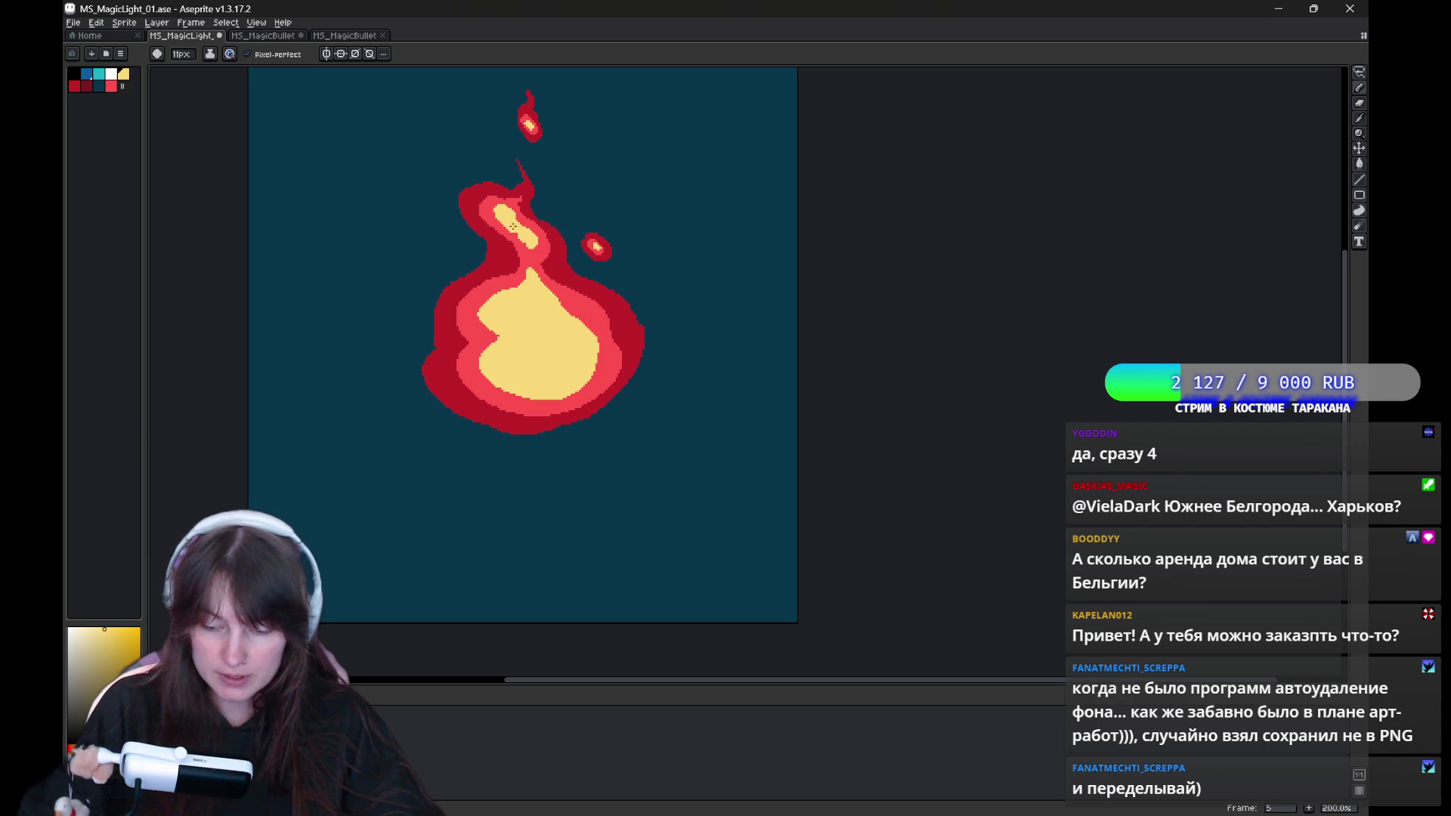
key(Left)
key(Left)
key(Left)
key(Left)
key(Left)
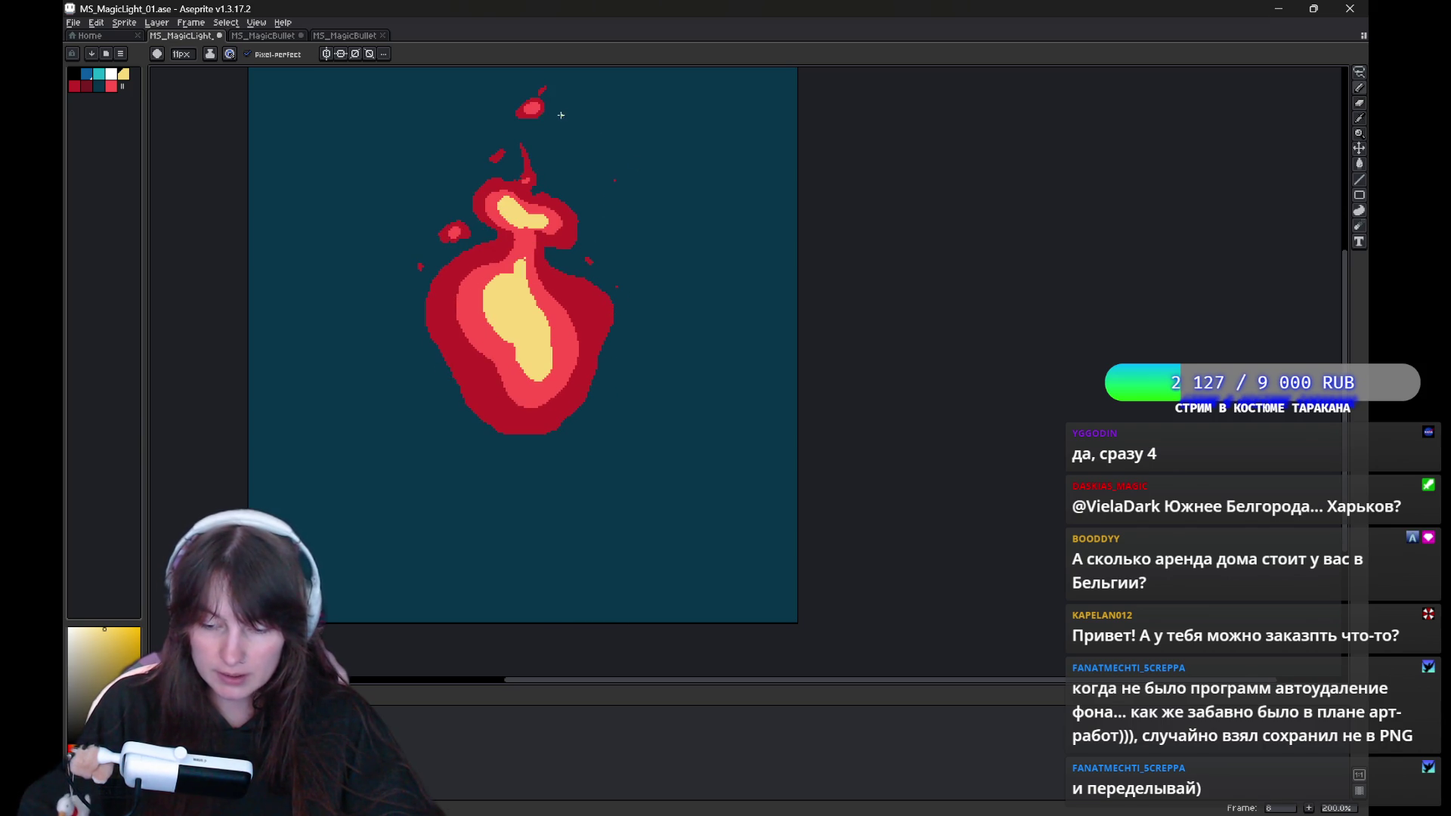
click(534, 110)
click(457, 235)
key(Left)
key(Right)
key(Right)
click(536, 85)
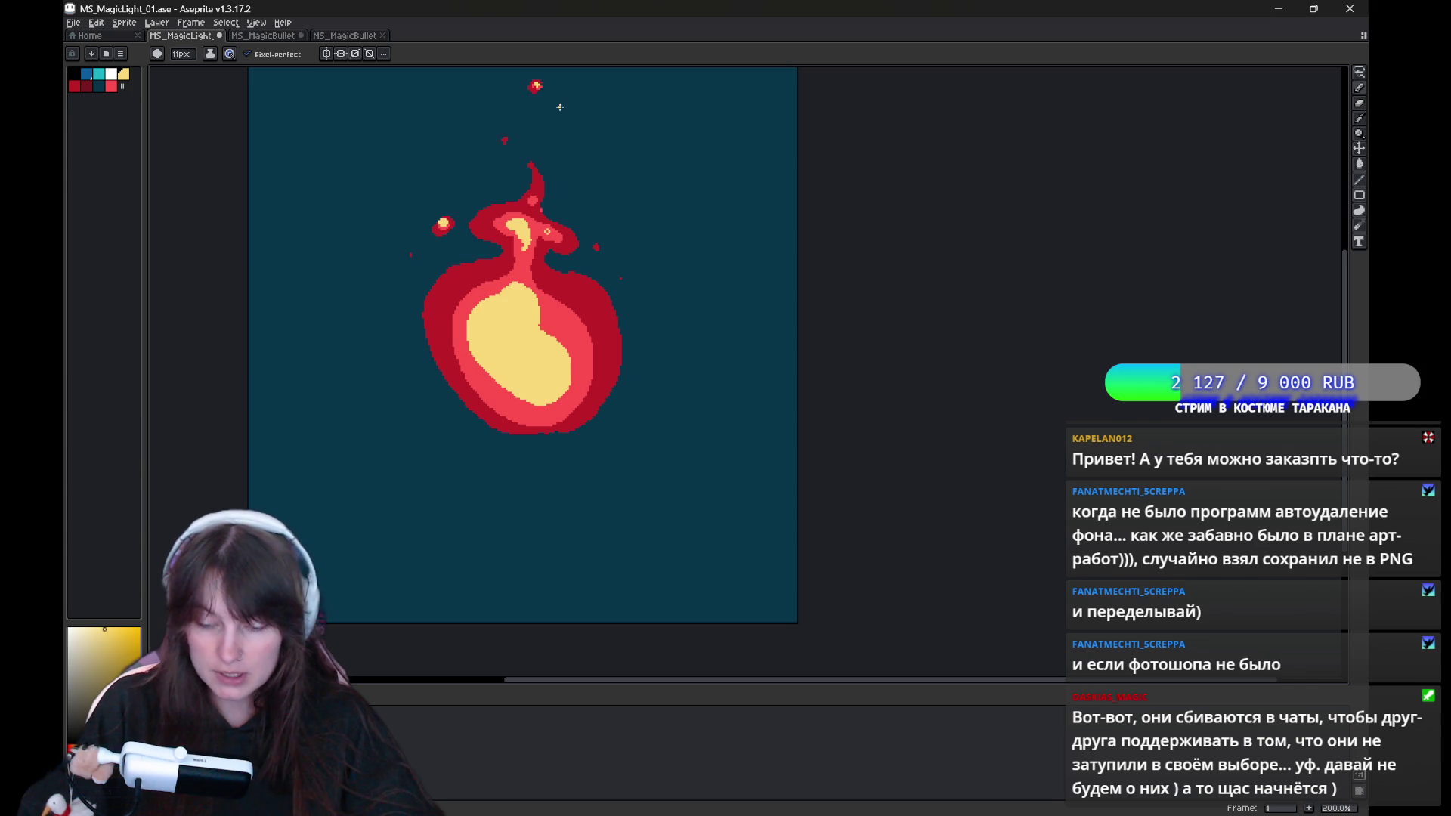
key(Right)
drag(532, 182, 511, 189)
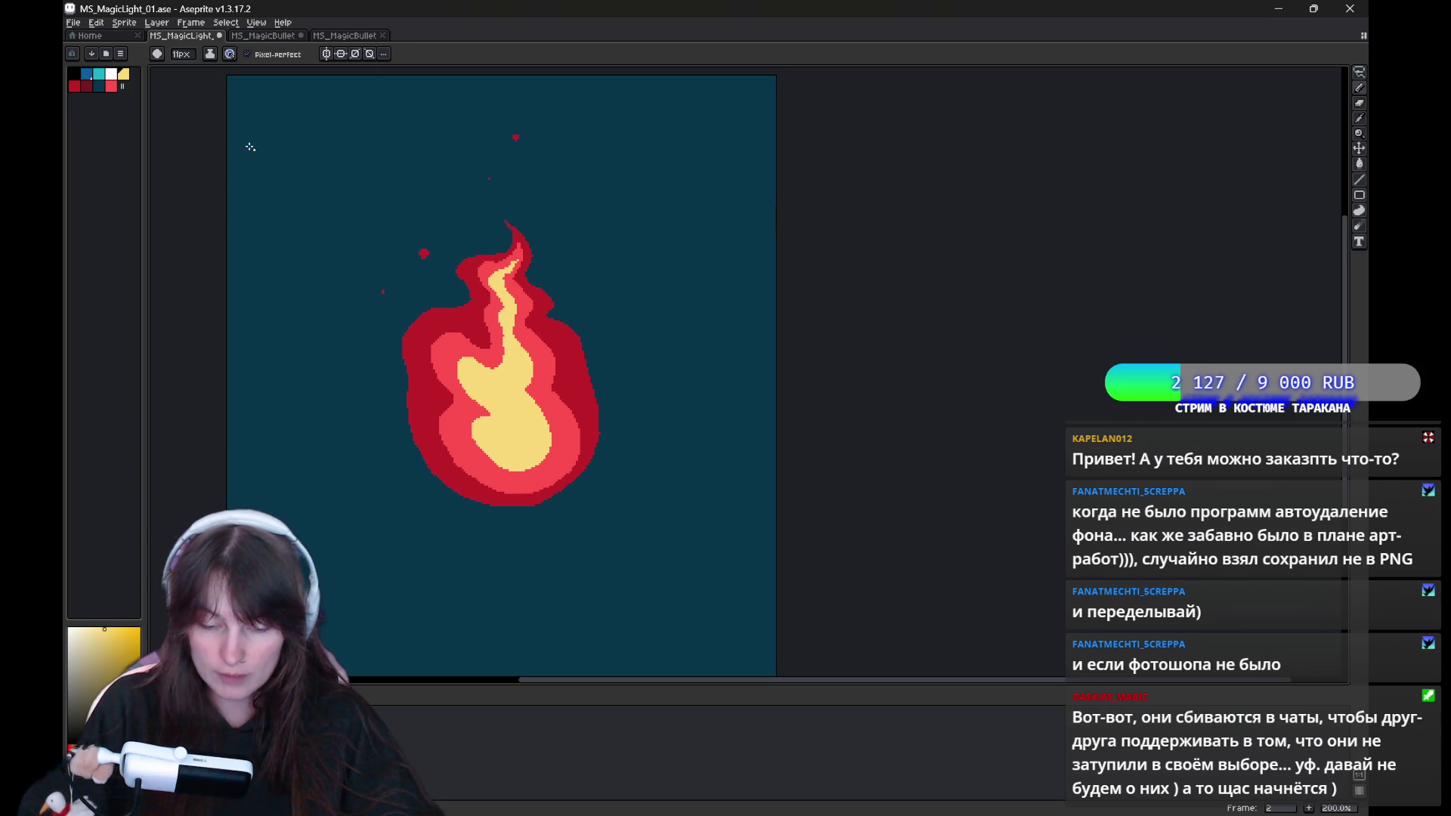
Switch to white and paint white highlights into the yellow cores of frames 2 and 3.
key(x)
drag(500, 395, 514, 440)
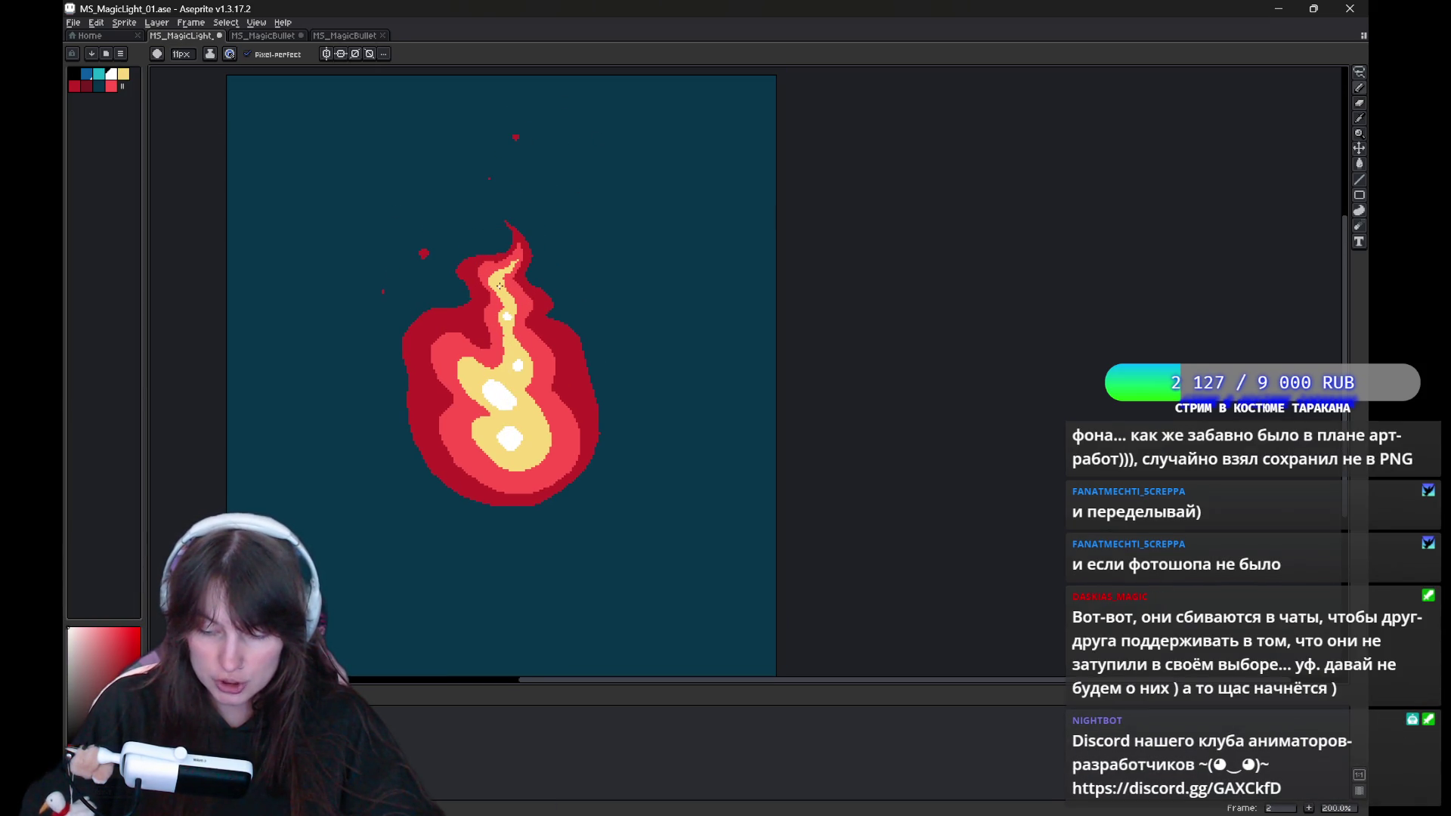
key(period)
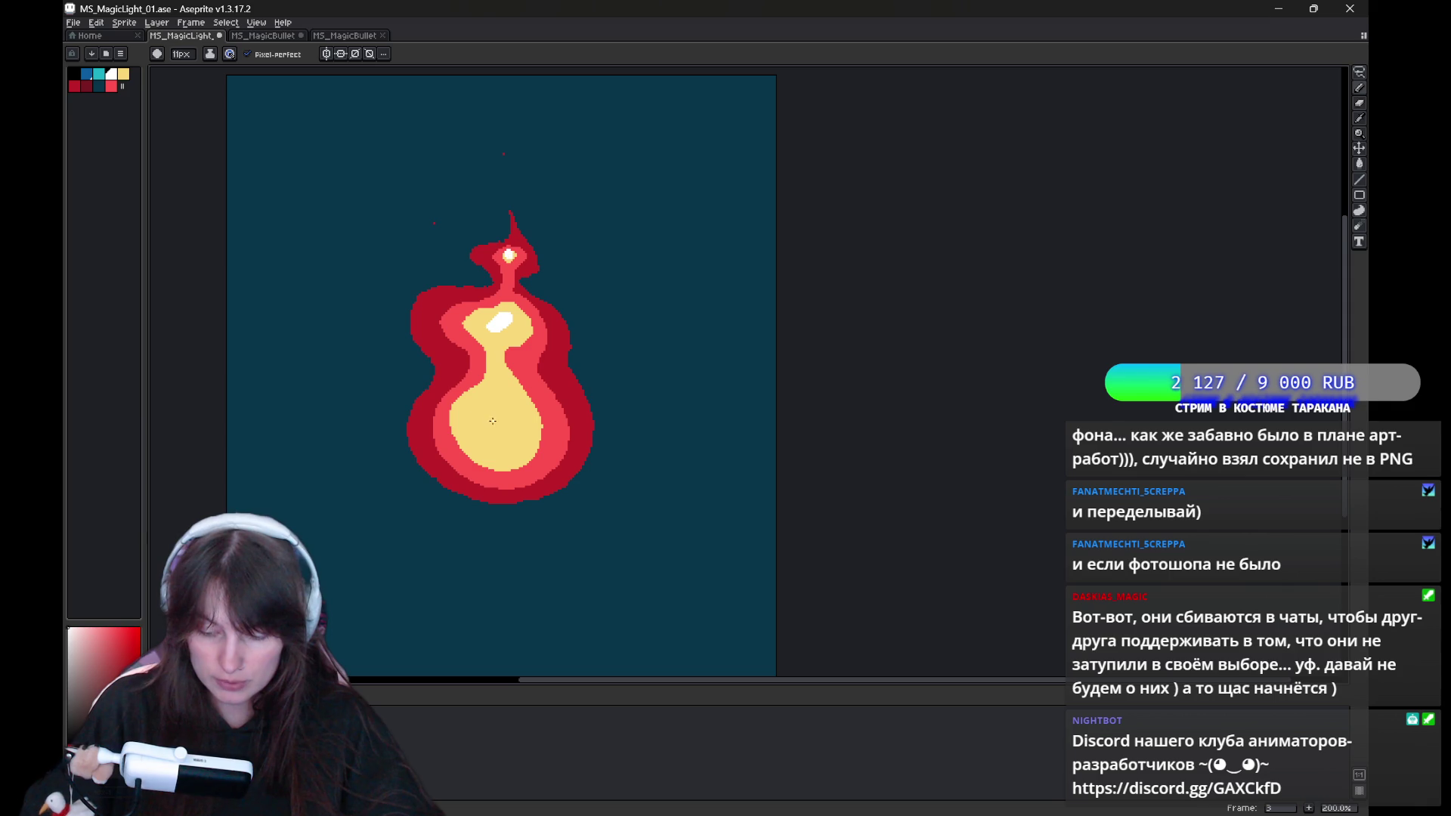
drag(493, 421, 503, 430)
key(comma)
key(period)
click(499, 382)
key(comma)
key(period)
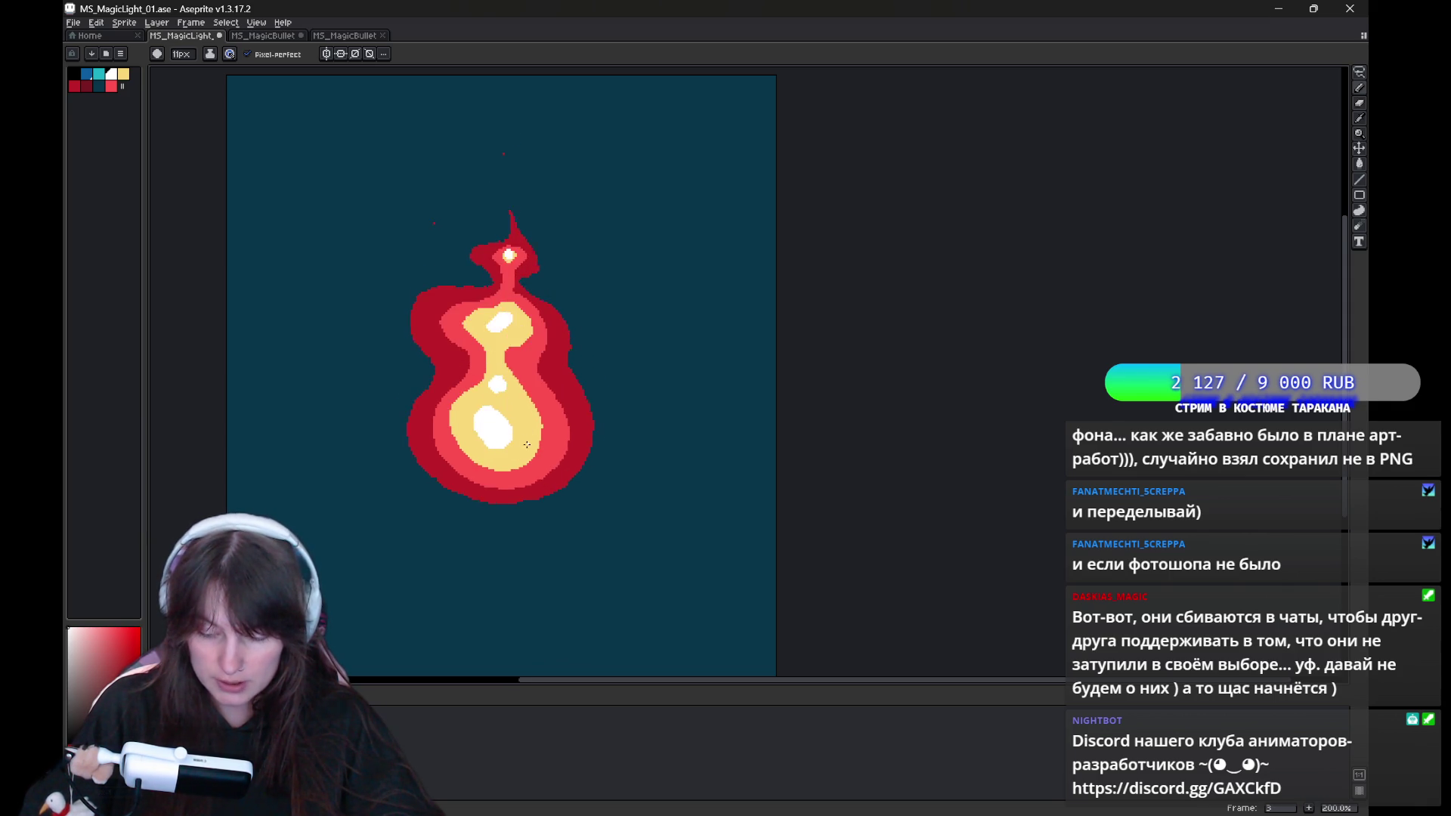
Paint white C-shaped and figure-eight highlights into the cores of frames 4 and 5.
key(period)
mouse_move(509, 398)
mouse_down()
mouse_move(506, 425)
mouse_move(523, 409)
mouse_up()
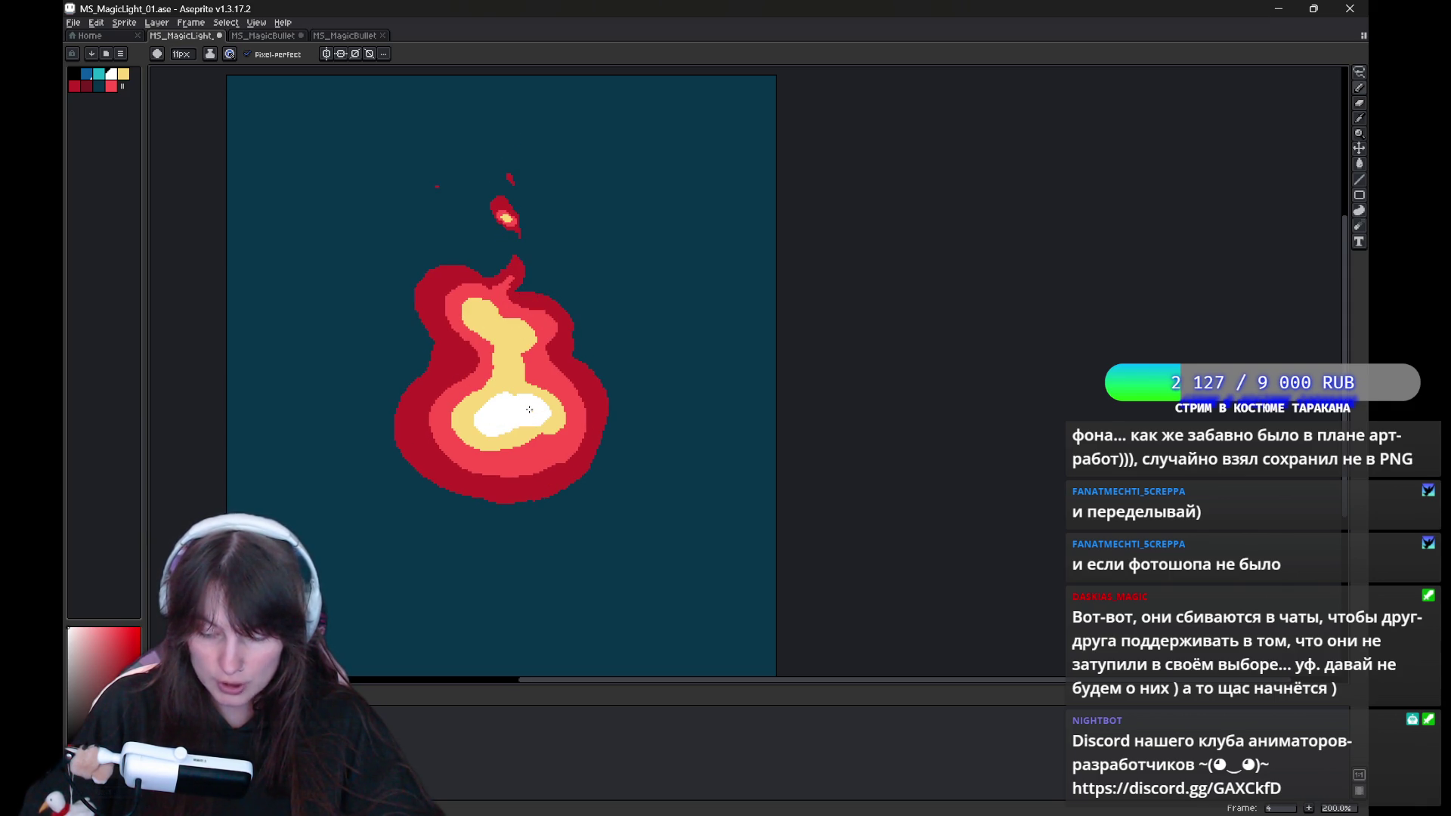
drag(487, 321, 507, 333)
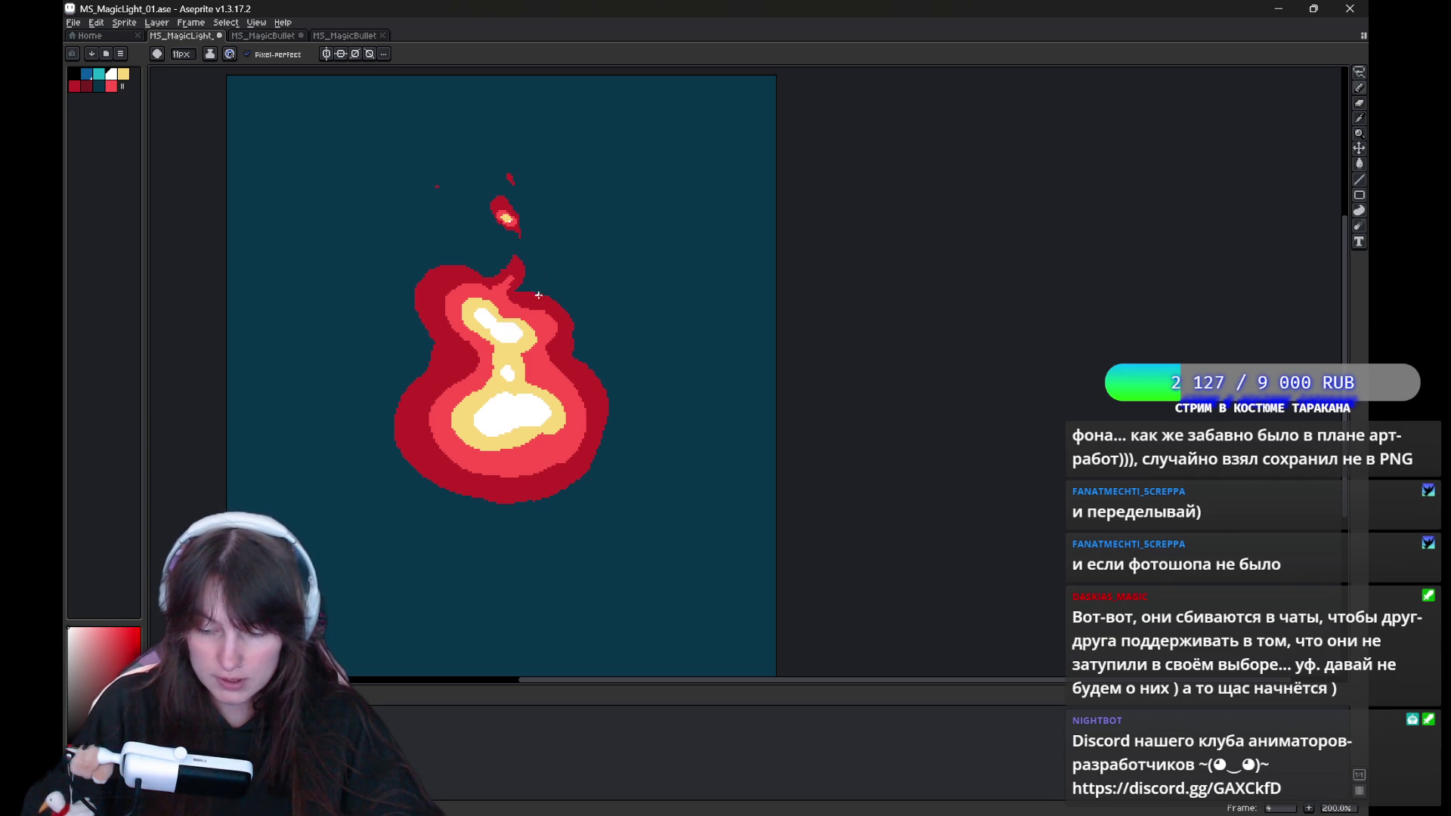
key(period)
click(508, 302)
mouse_move(522, 387)
mouse_down()
mouse_move(508, 380)
mouse_move(502, 419)
mouse_up()
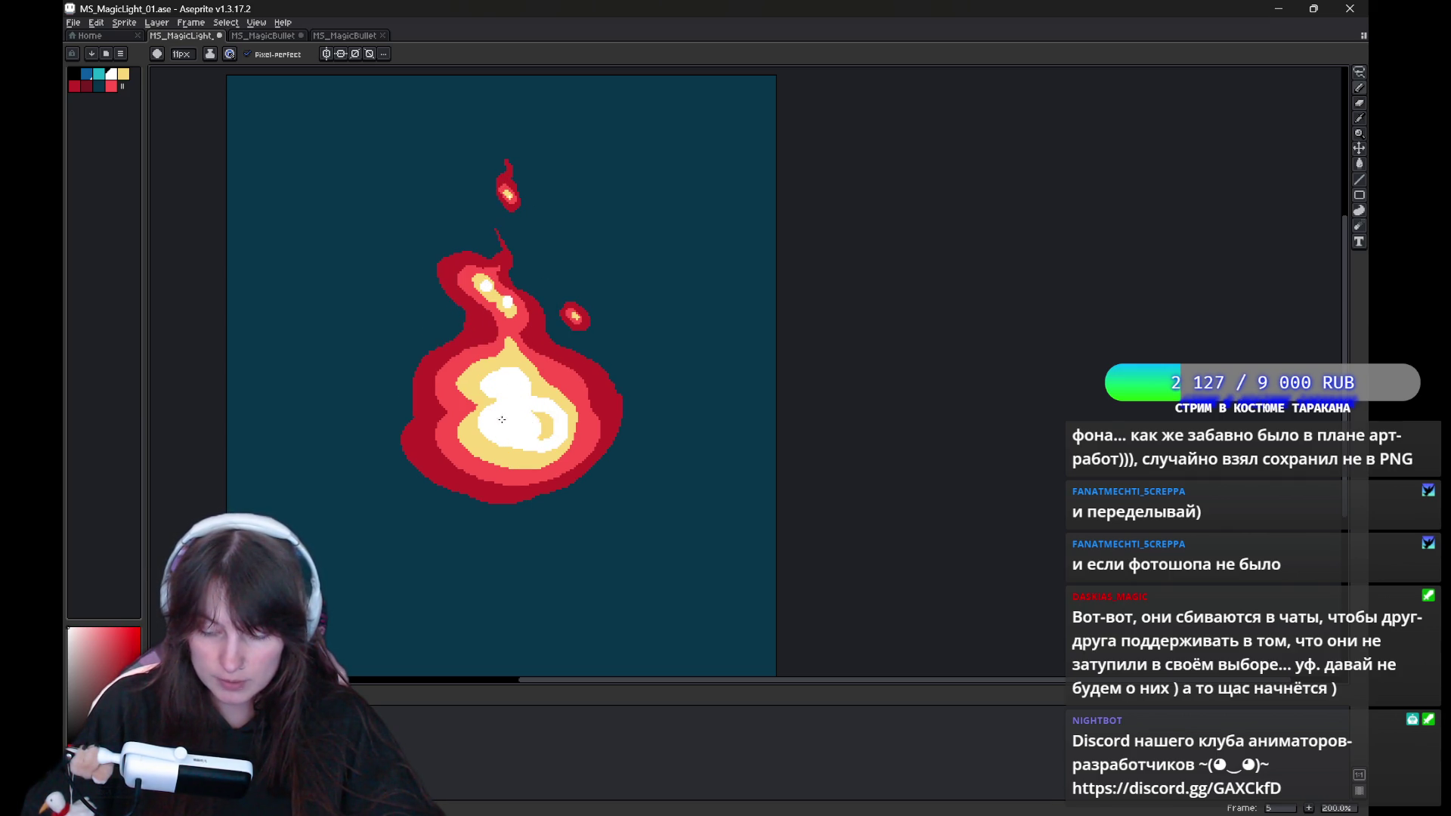
Add white blobs and looping highlights to the cores of frames 6, 7 and 8.
key(Right)
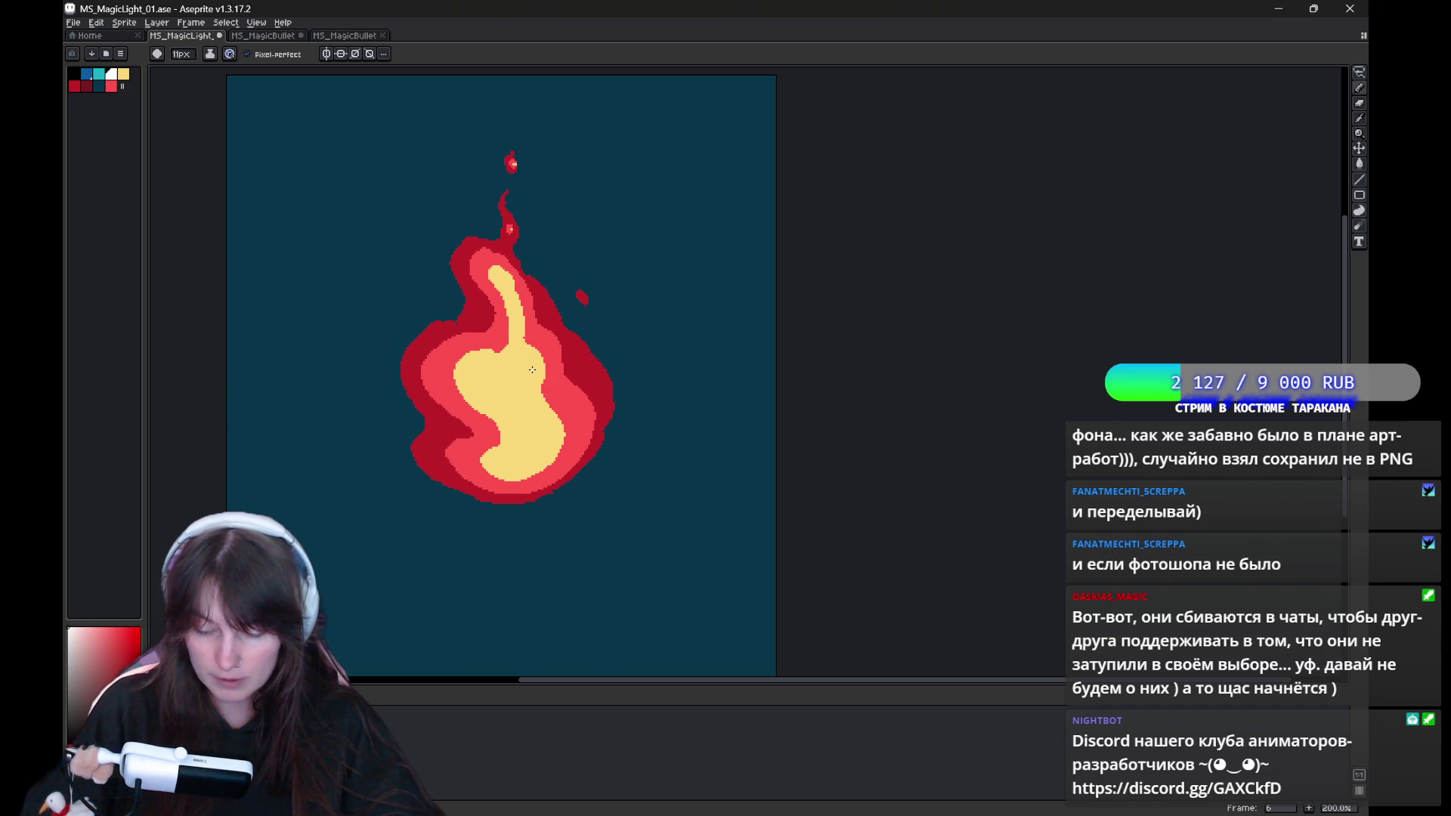
click(499, 278)
mouse_move(505, 370)
mouse_down()
mouse_move(514, 419)
mouse_move(548, 446)
mouse_move(522, 355)
mouse_move(508, 396)
mouse_up()
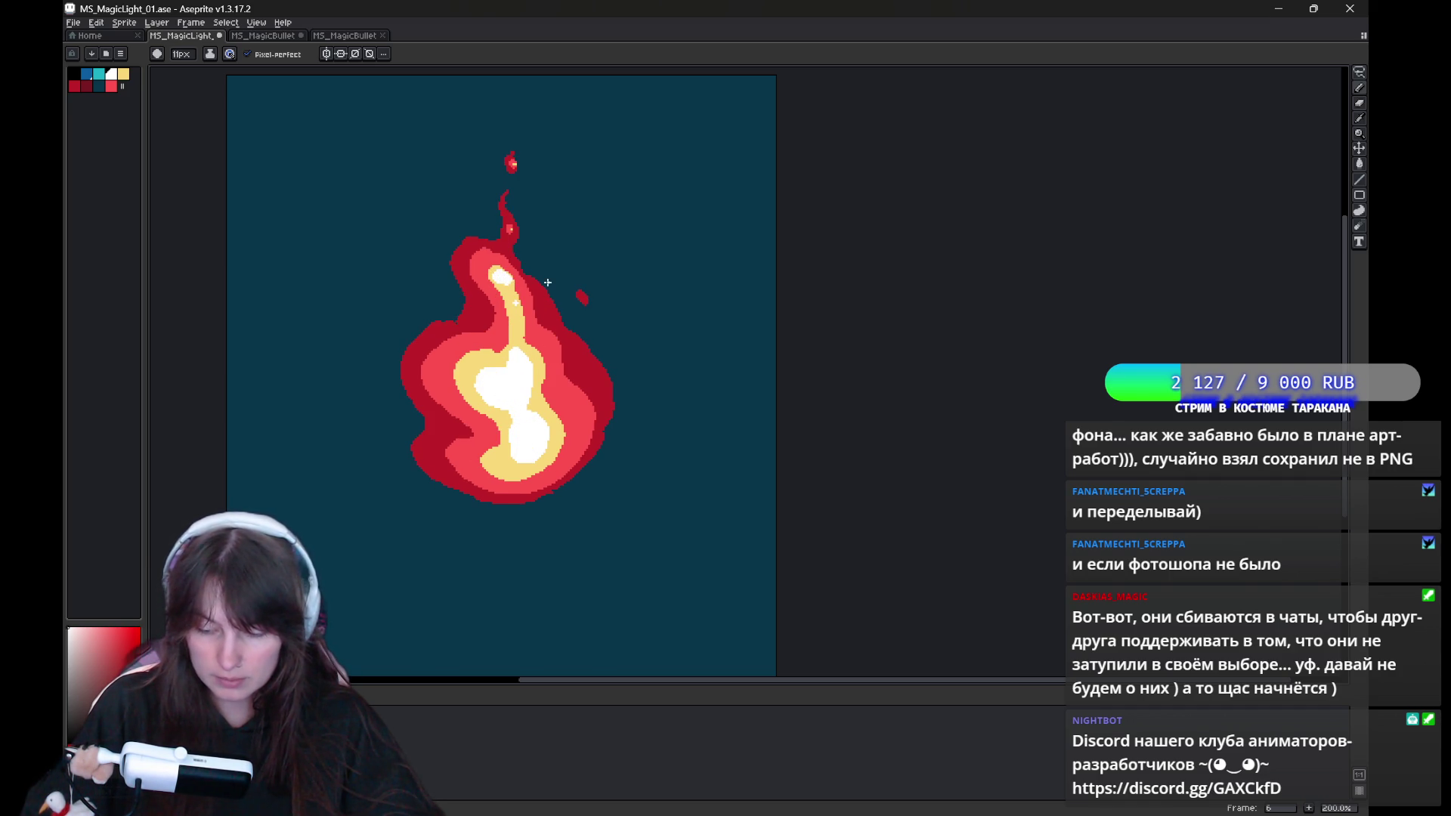
key(Right)
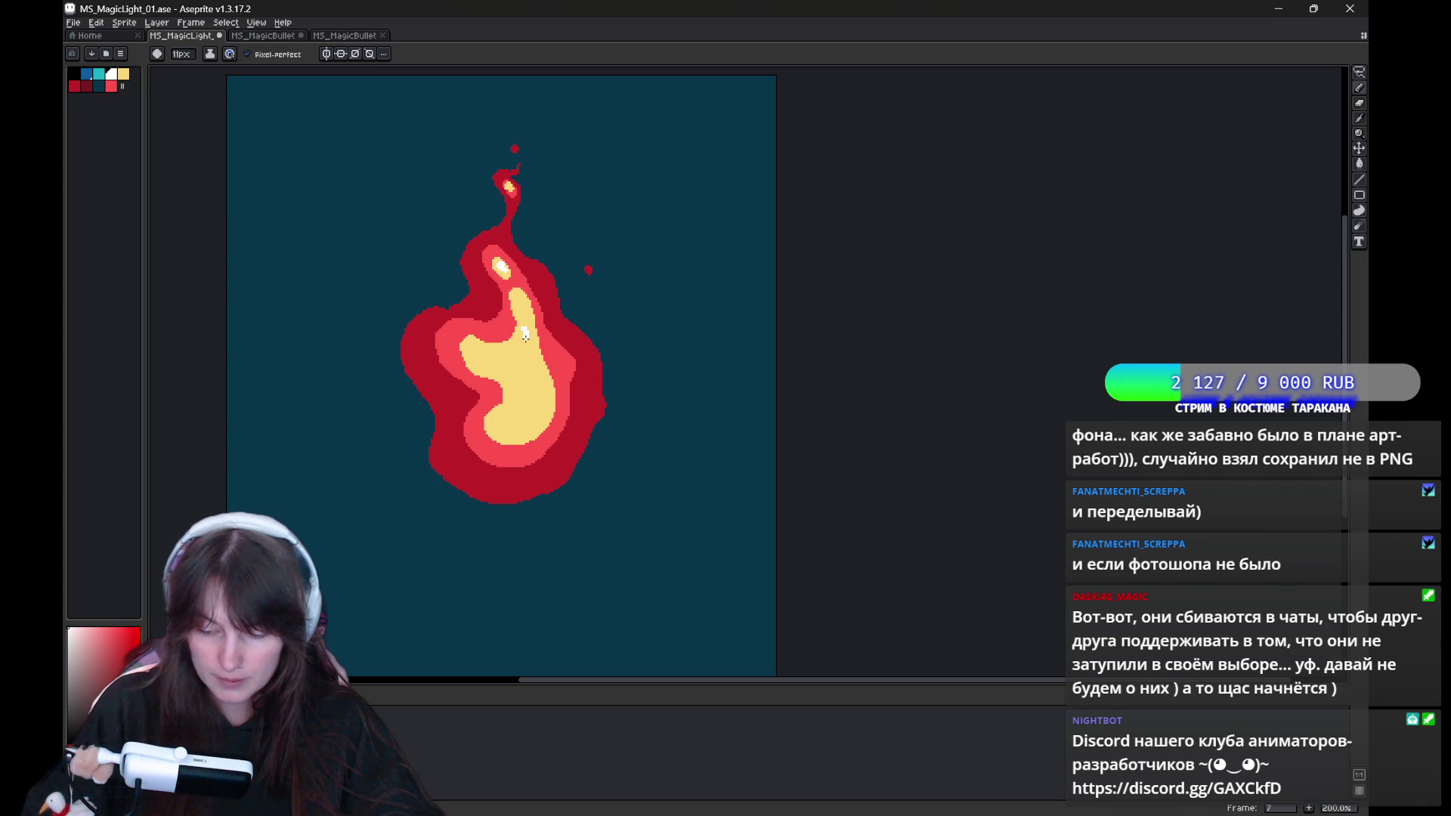
mouse_move(522, 384)
mouse_down()
mouse_move(536, 419)
mouse_move(523, 368)
mouse_up()
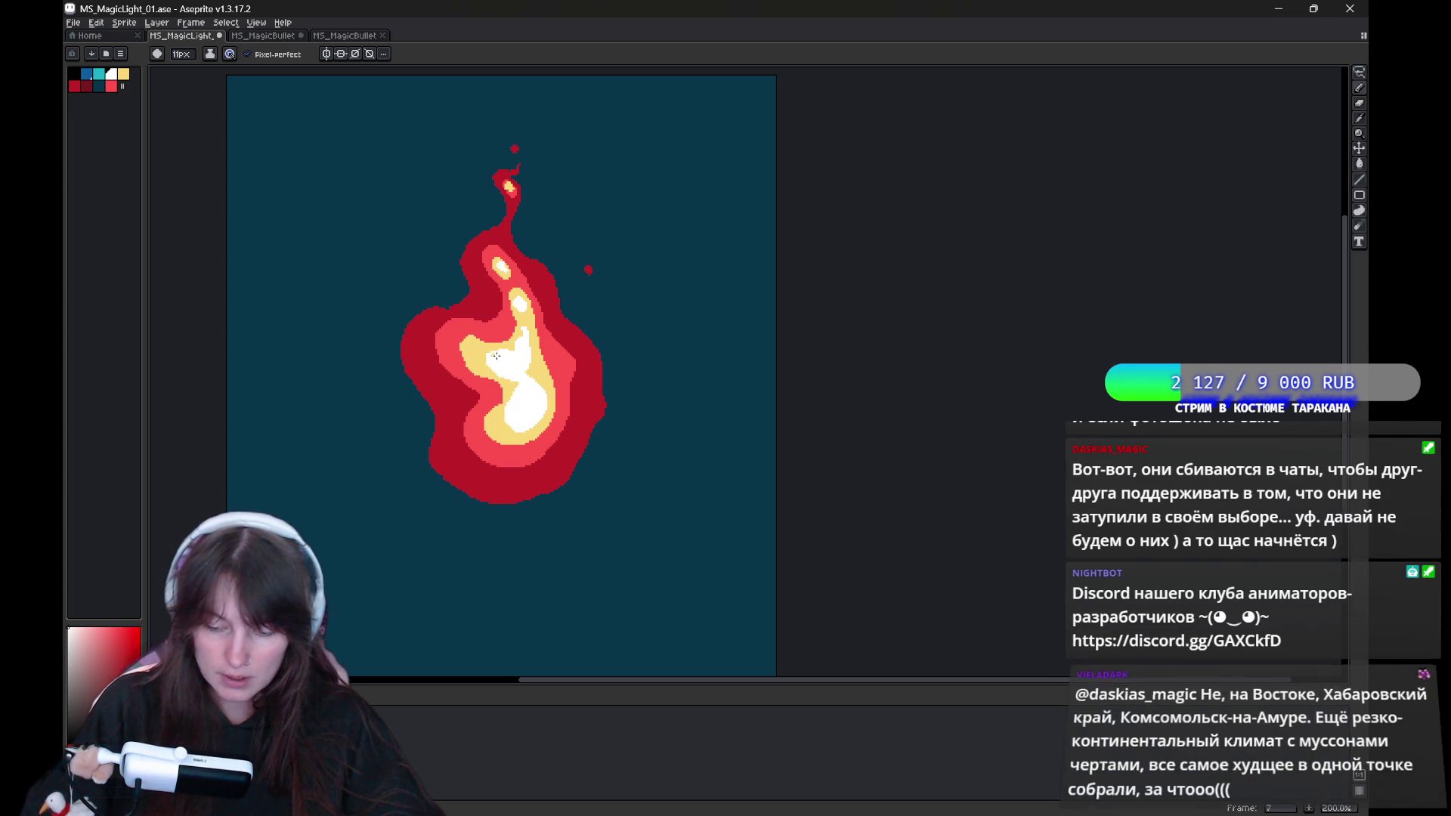
key(Right)
drag(495, 372, 484, 364)
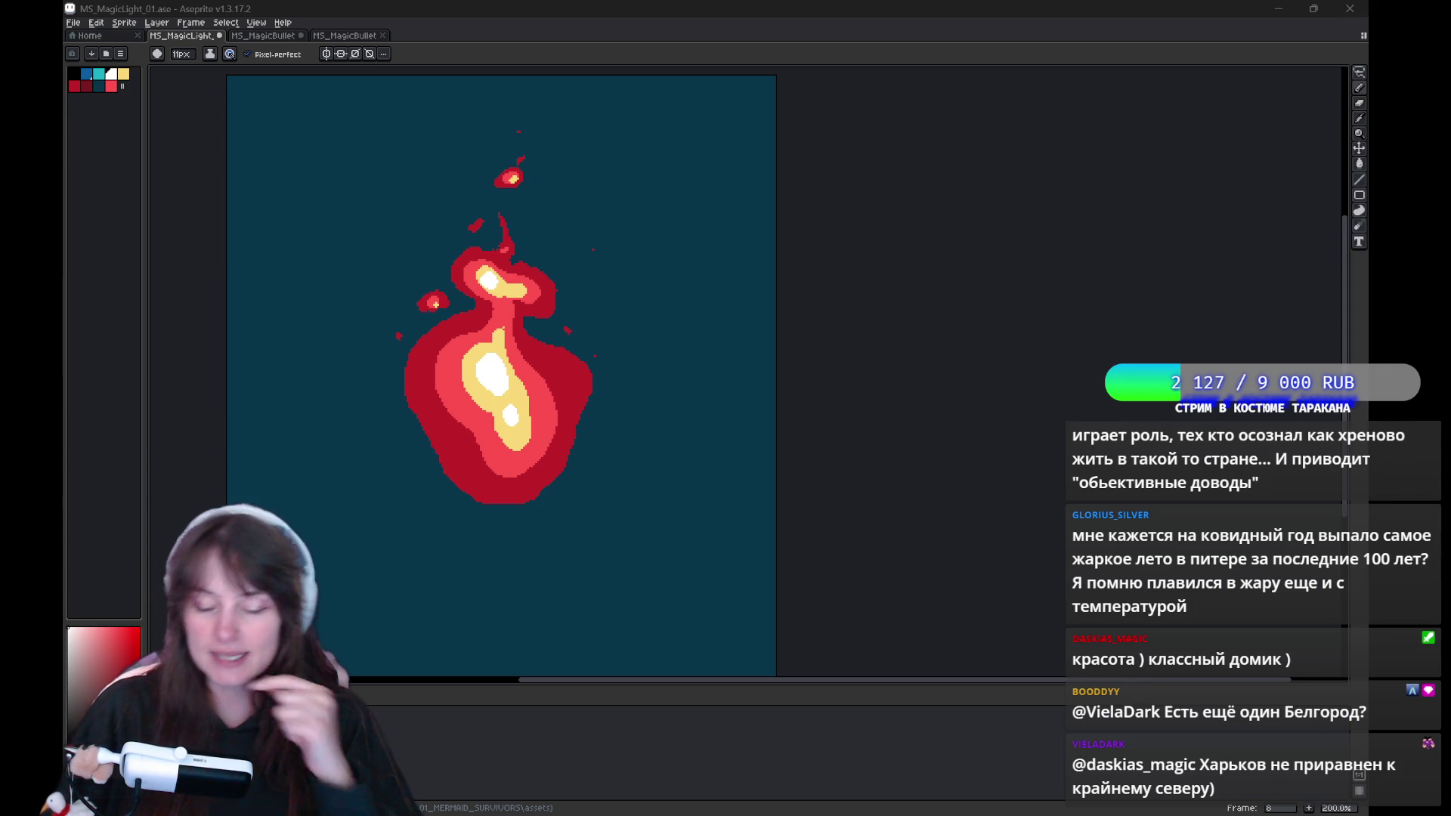
Stop playback on frame 1 and paint a white highlight into its yellow core.
key(Return)
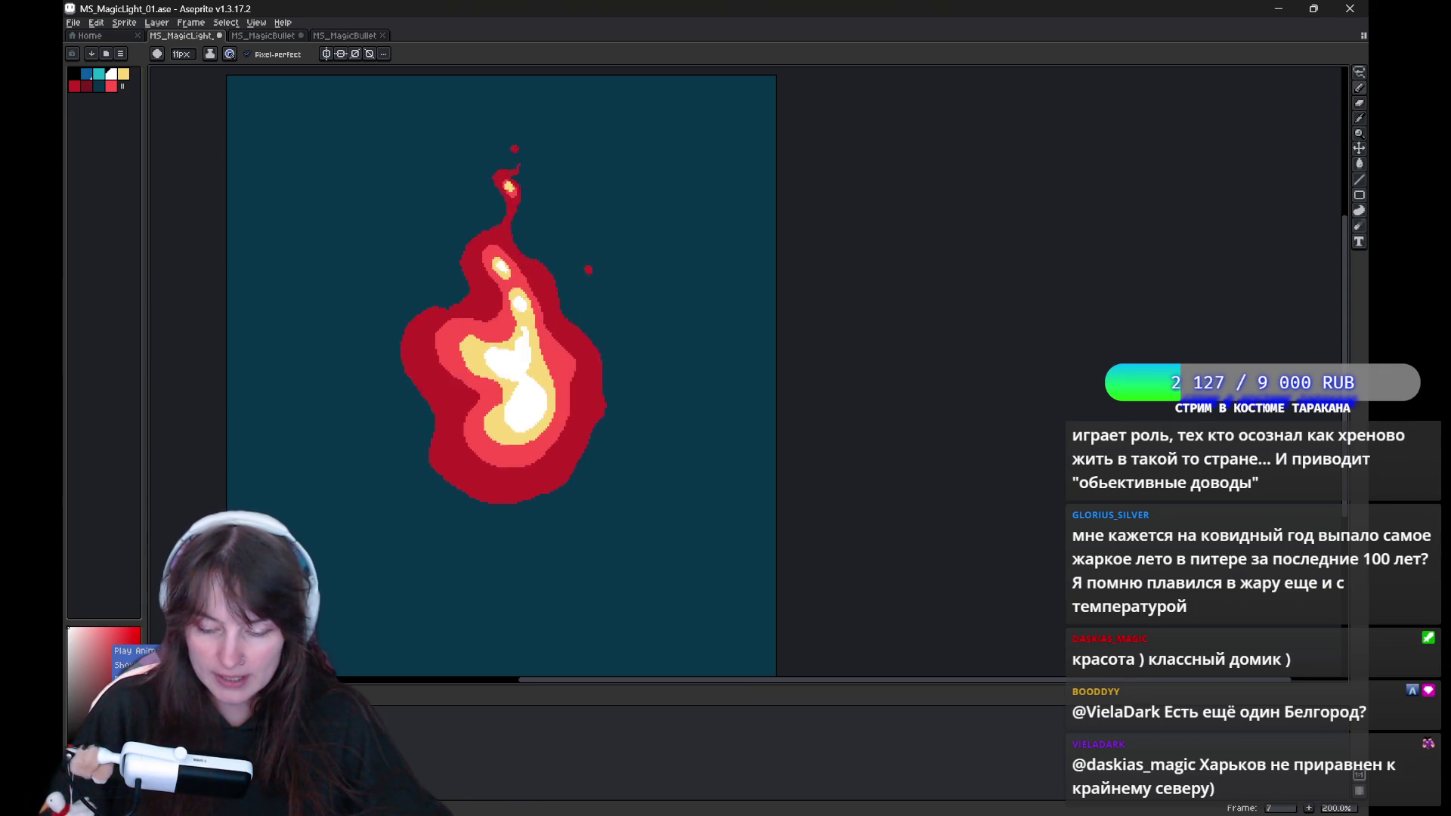
key(Return)
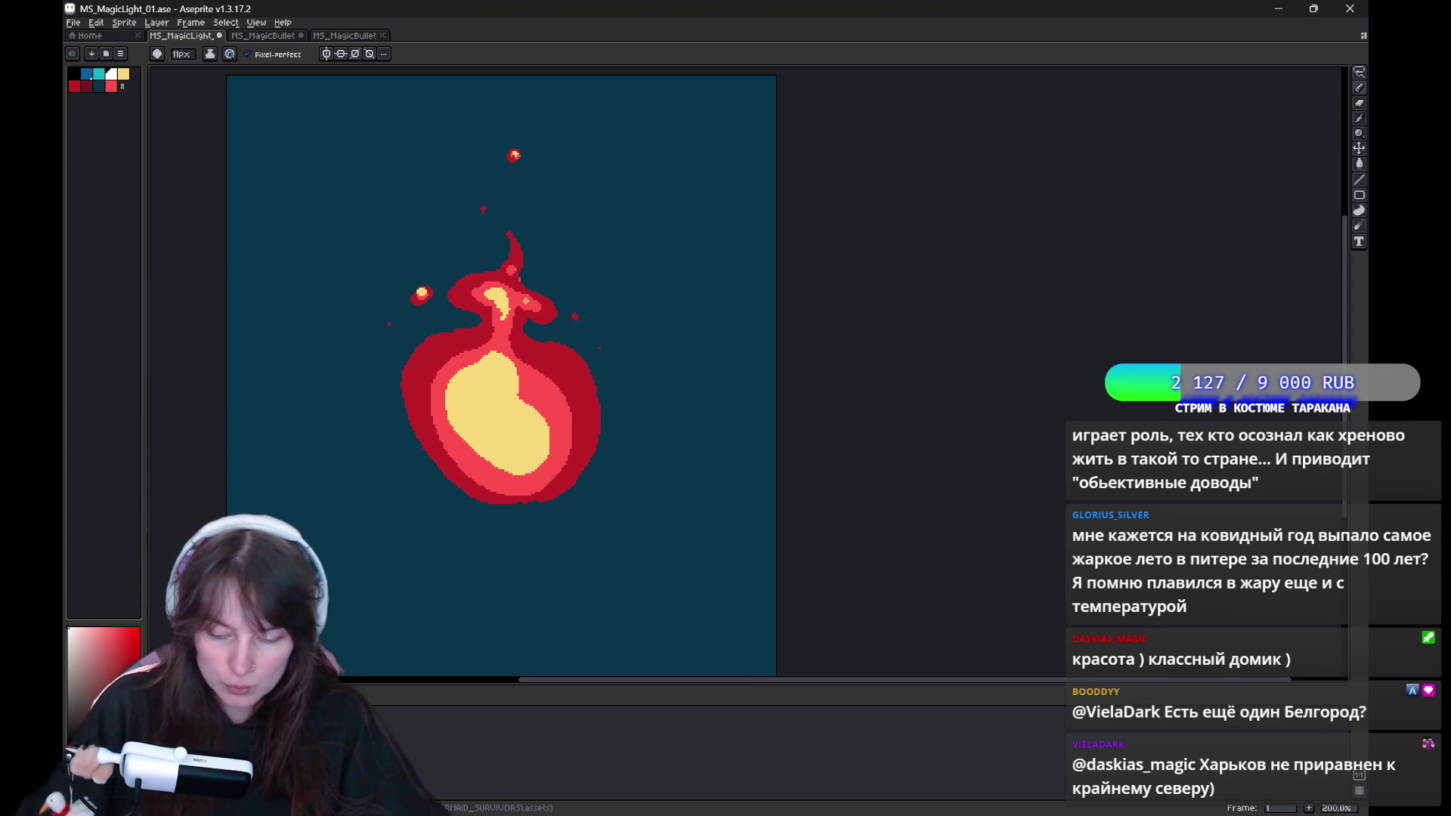
mouse_move(486, 378)
mouse_down()
mouse_move(470, 394)
mouse_move(498, 425)
mouse_up()
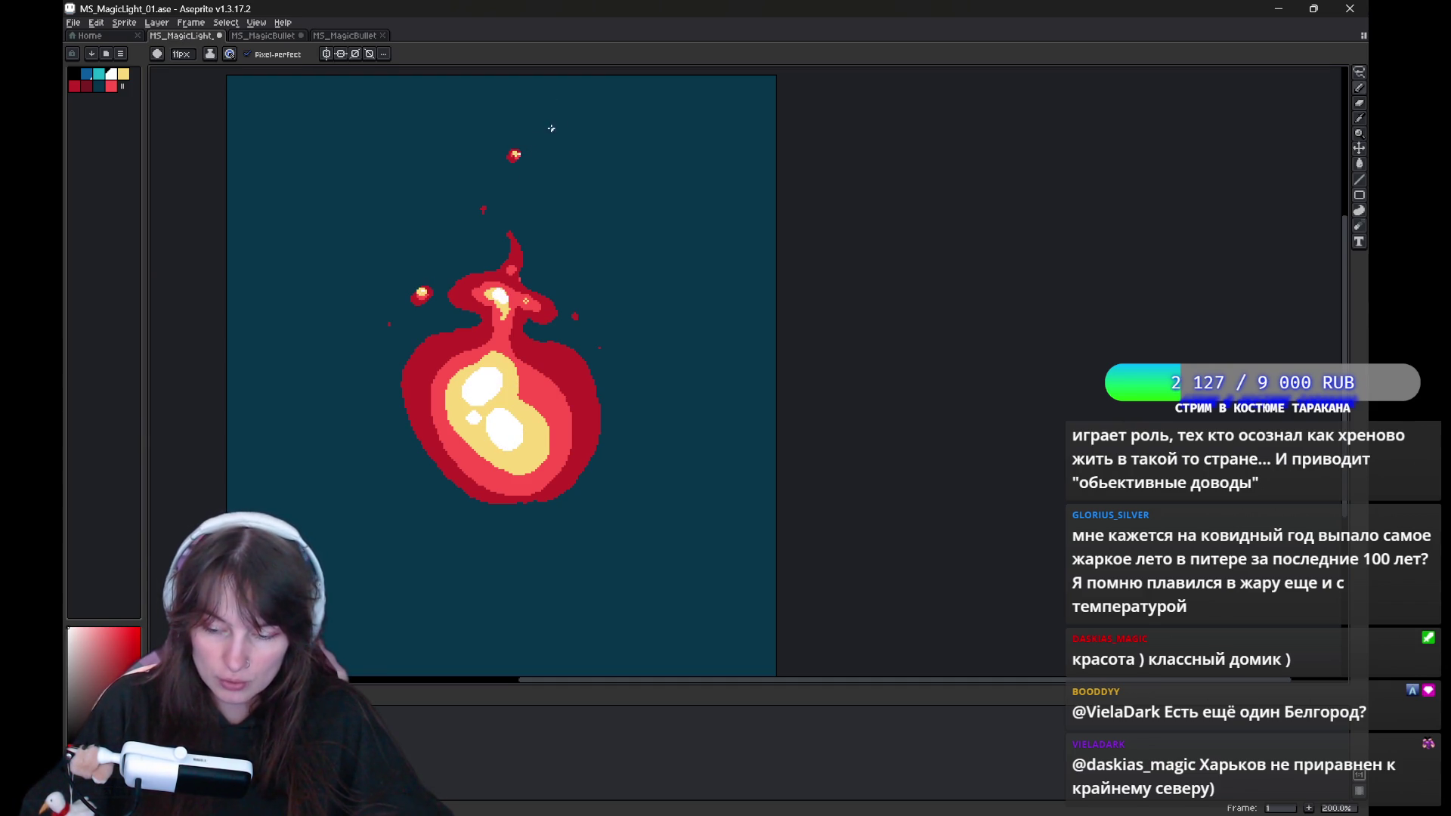
Play the flame animation from the beginning to review it.
key(Left)
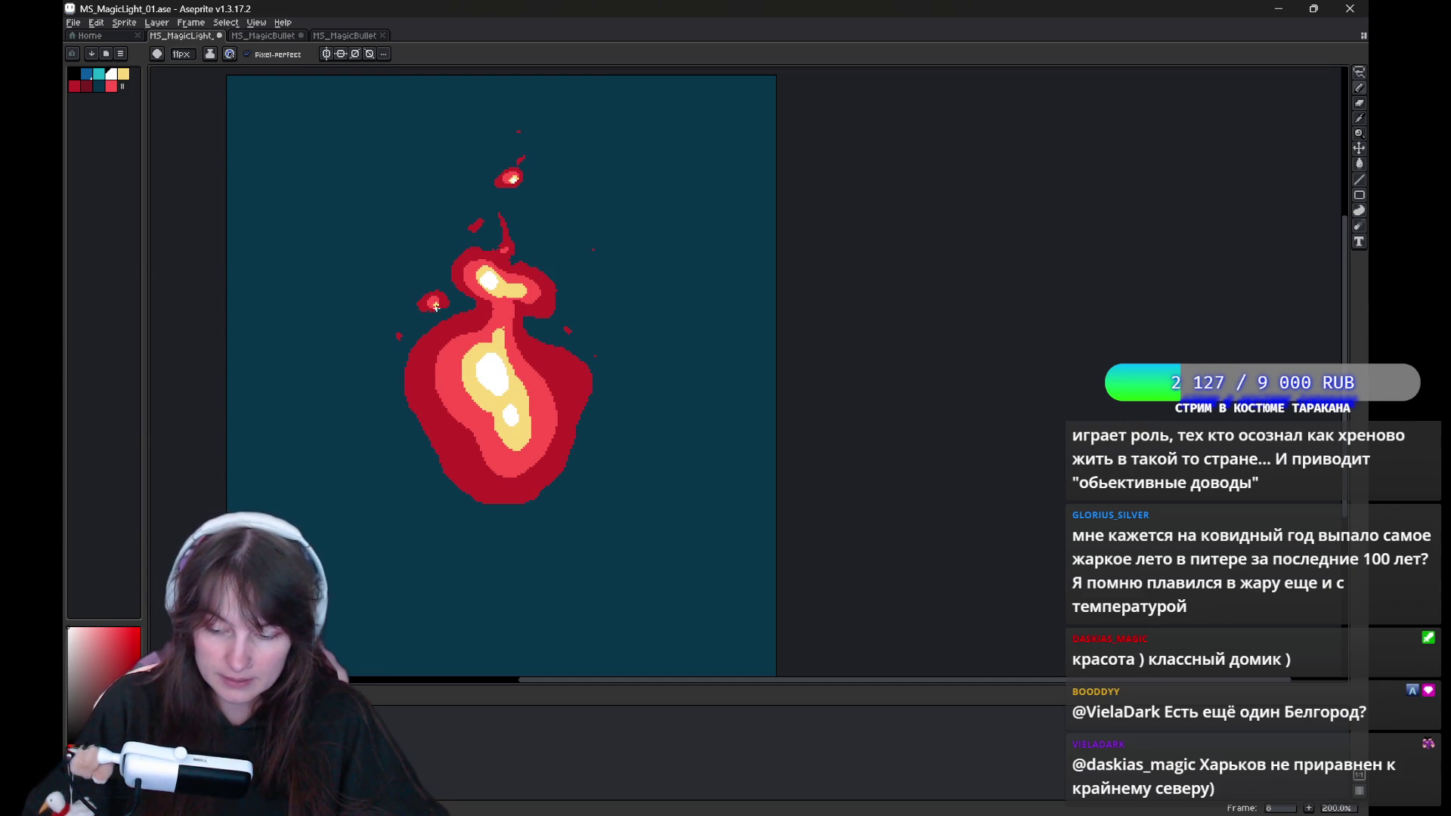
key(Return)
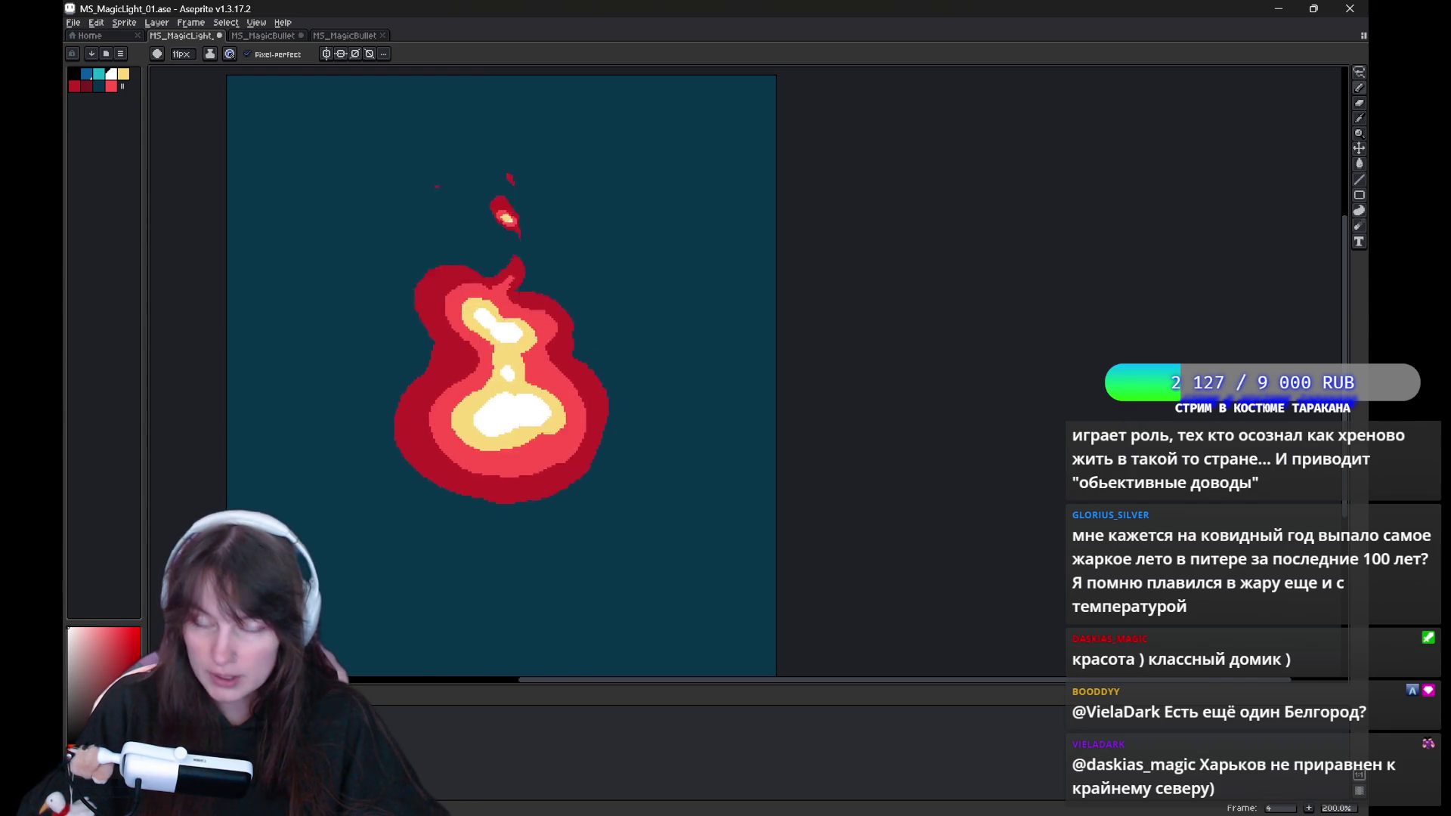
scroll(226, 670, down, 1)
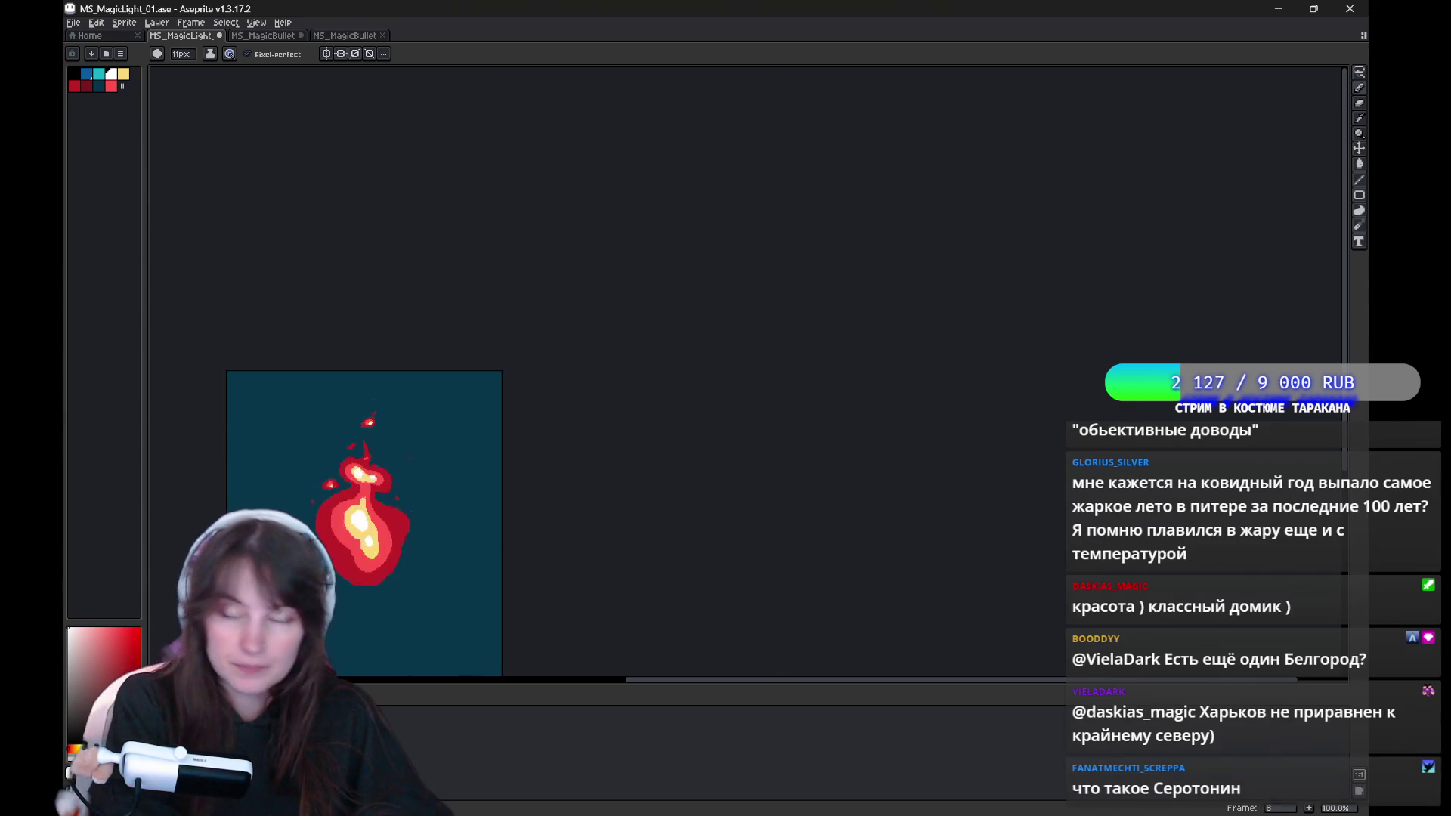
drag(626, 498, 847, 422)
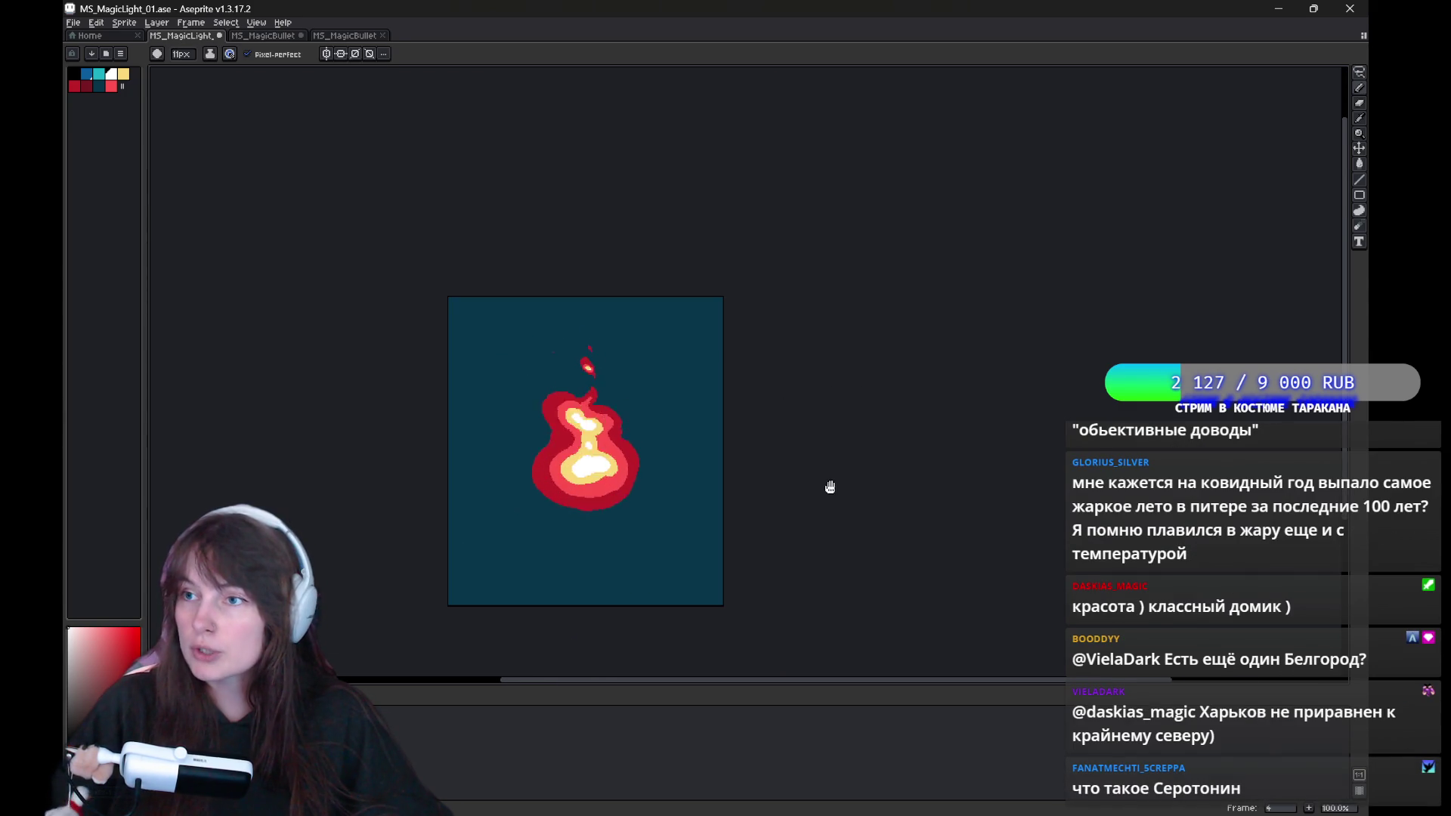
drag(826, 486, 907, 459)
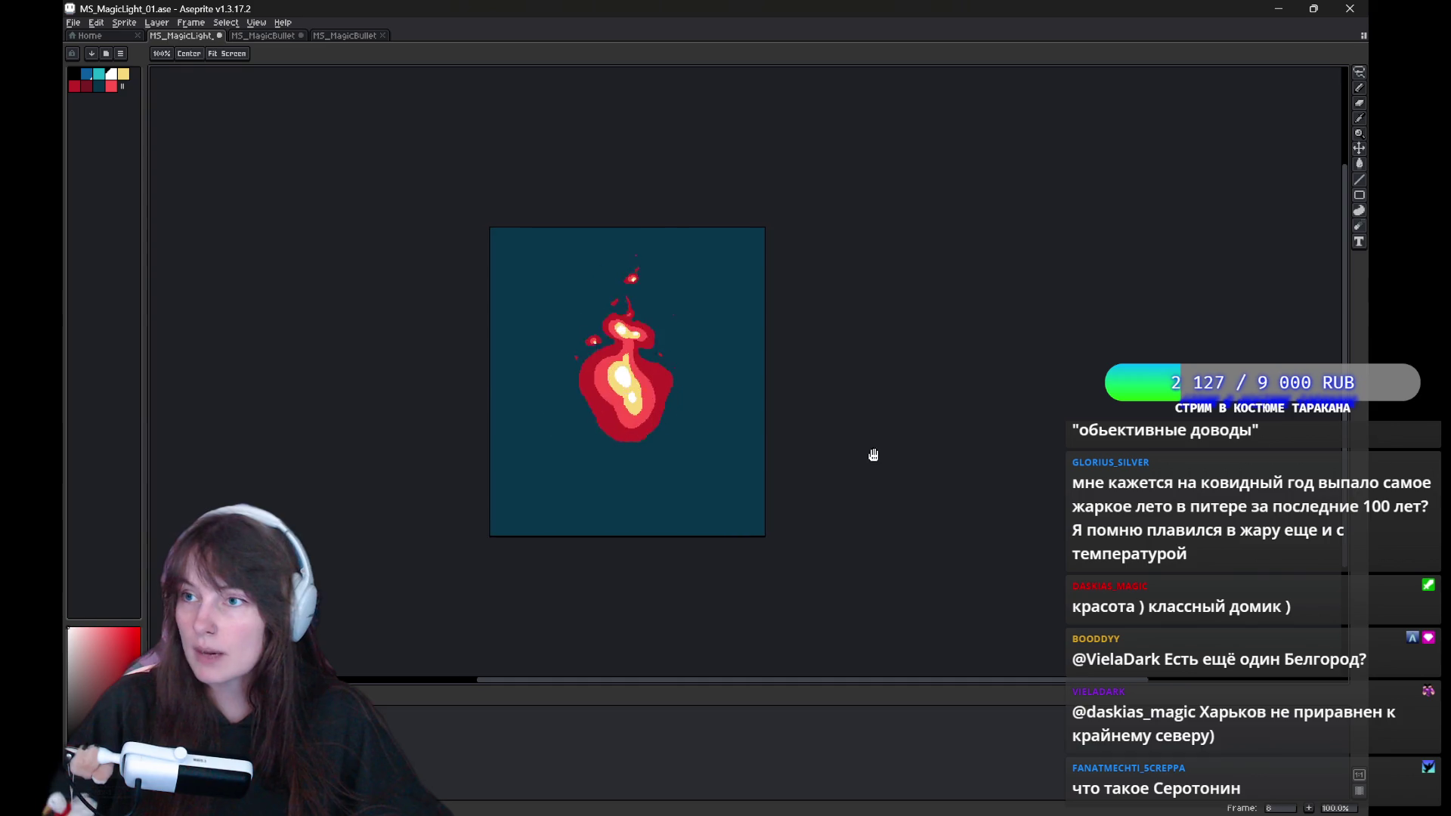
scroll(863, 443, down, 1)
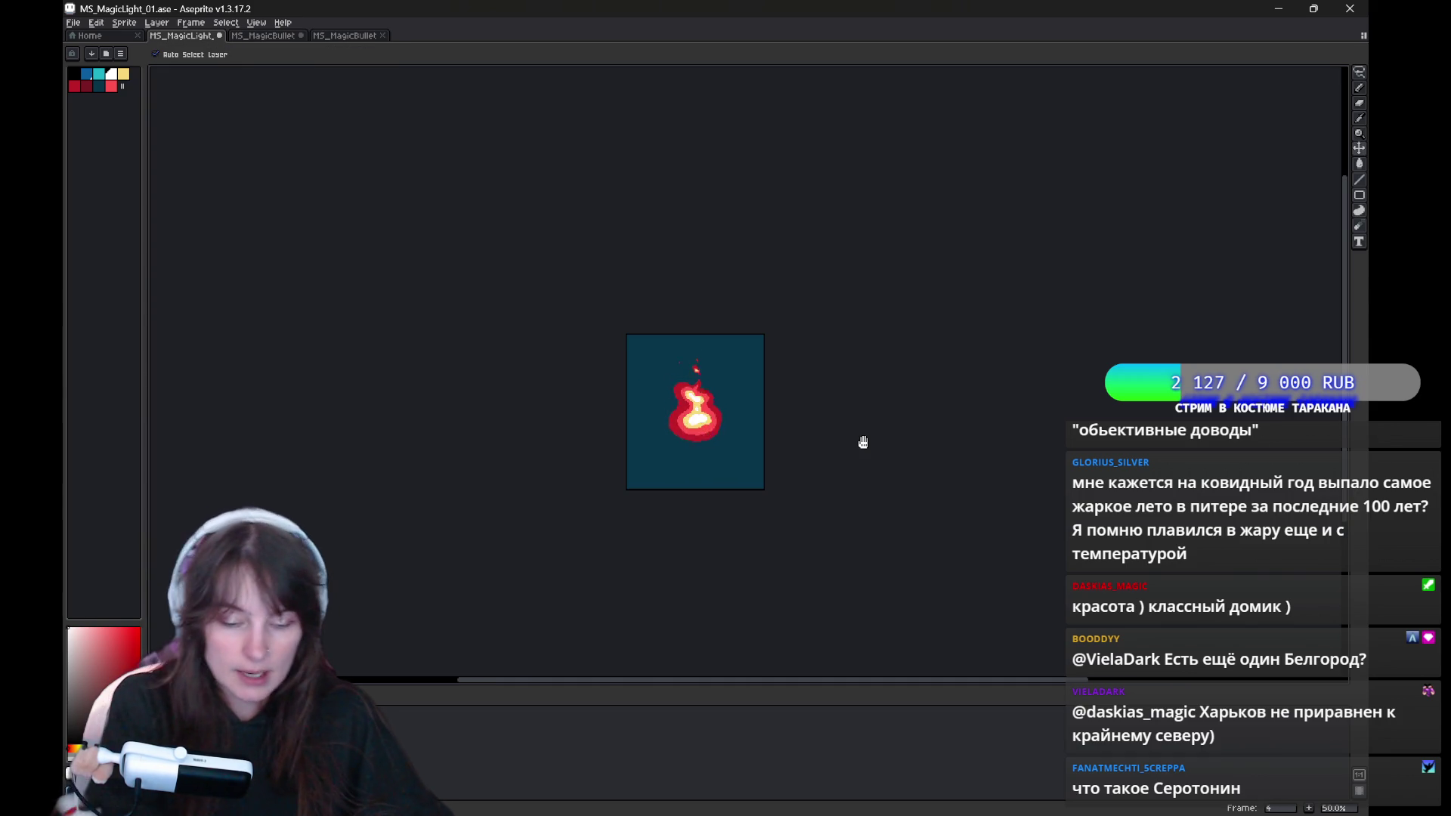
scroll(863, 442, up, 2)
drag(863, 442, 911, 501)
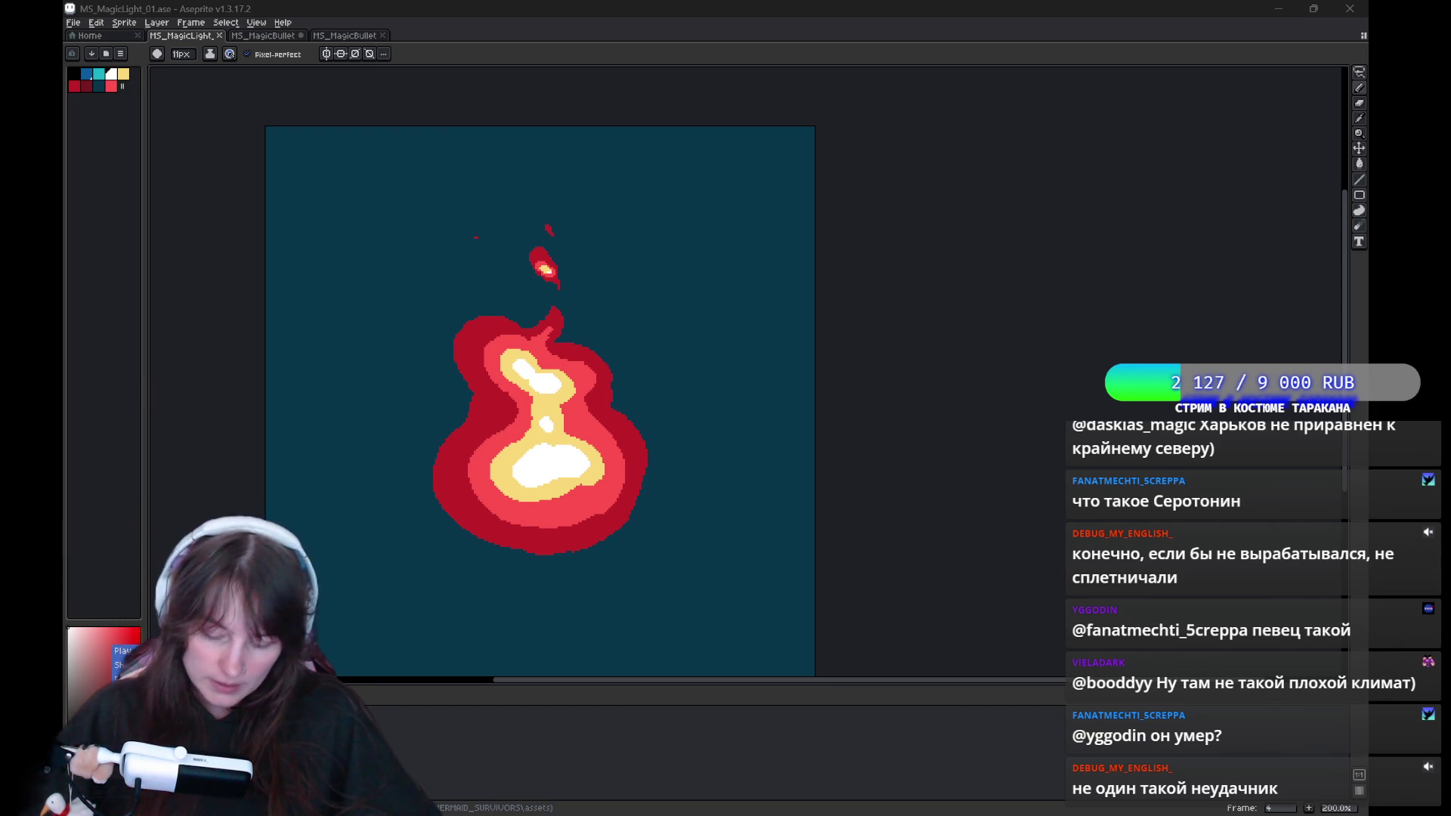
Lasso the flames on frames 1 and 2 and nudge frame 2's flame upward.
key(Return)
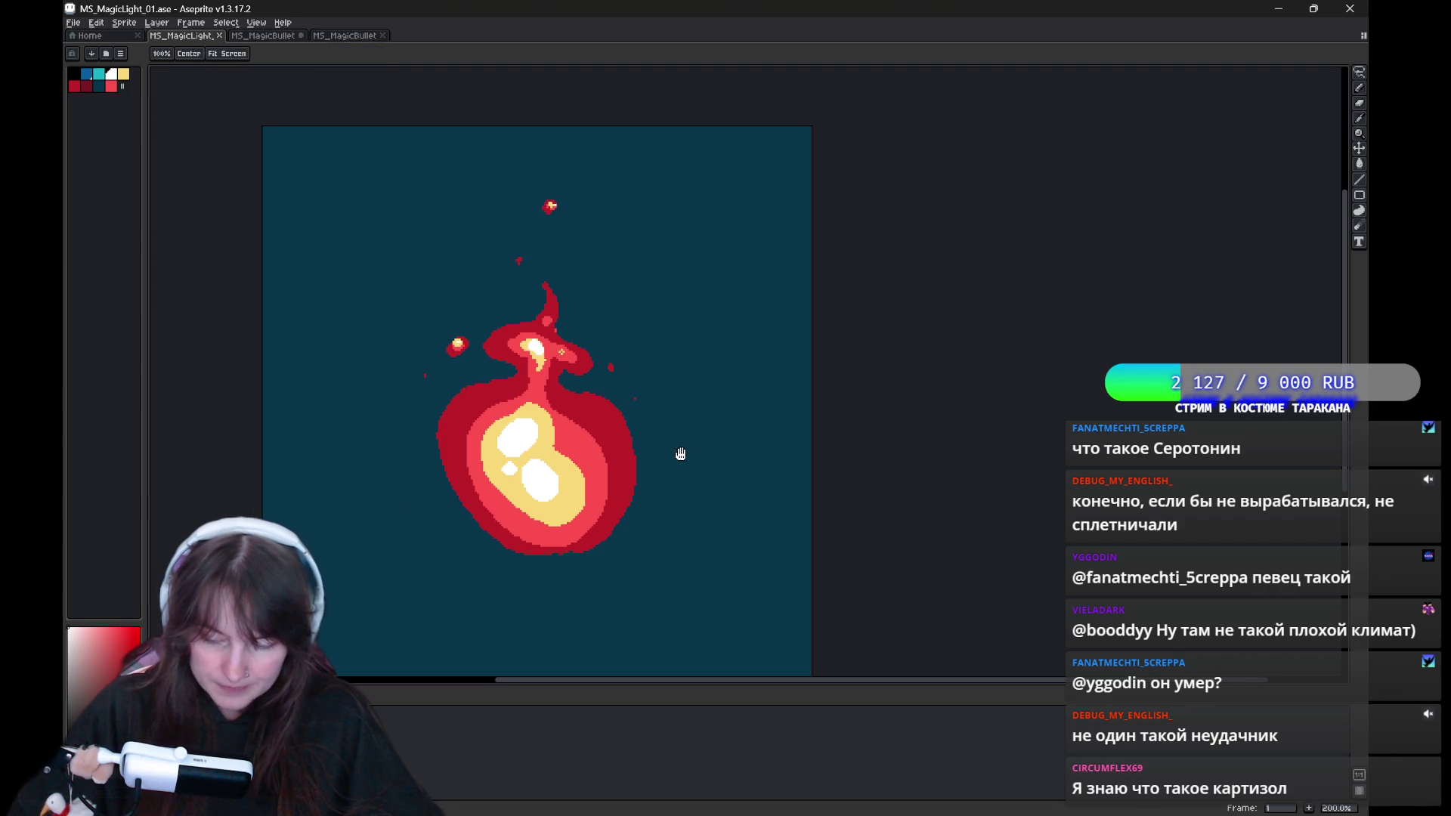
key(q)
drag(648, 436, 555, 604)
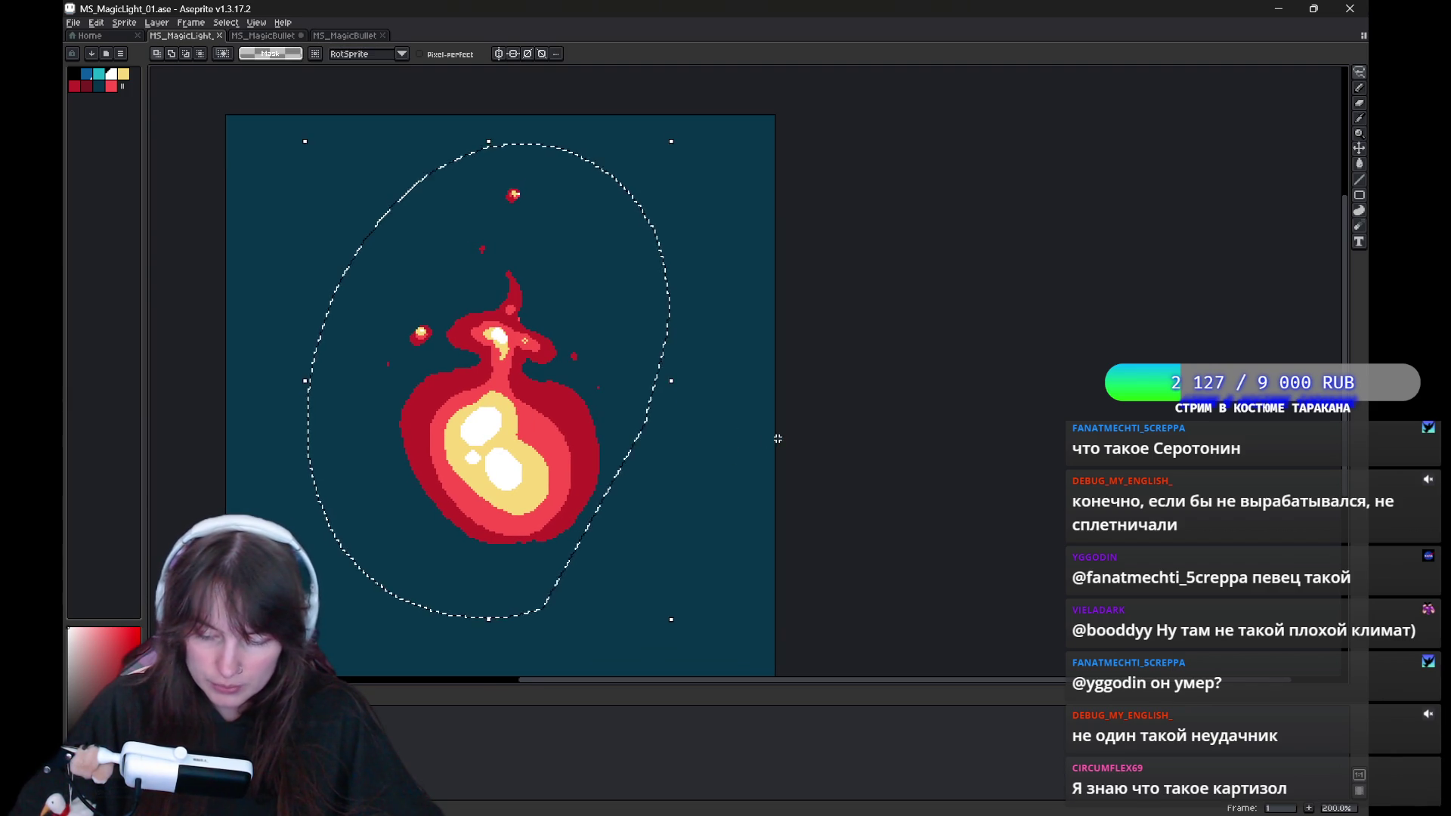
key(ctrl+d)
key(.)
drag(496, 136, 453, 151)
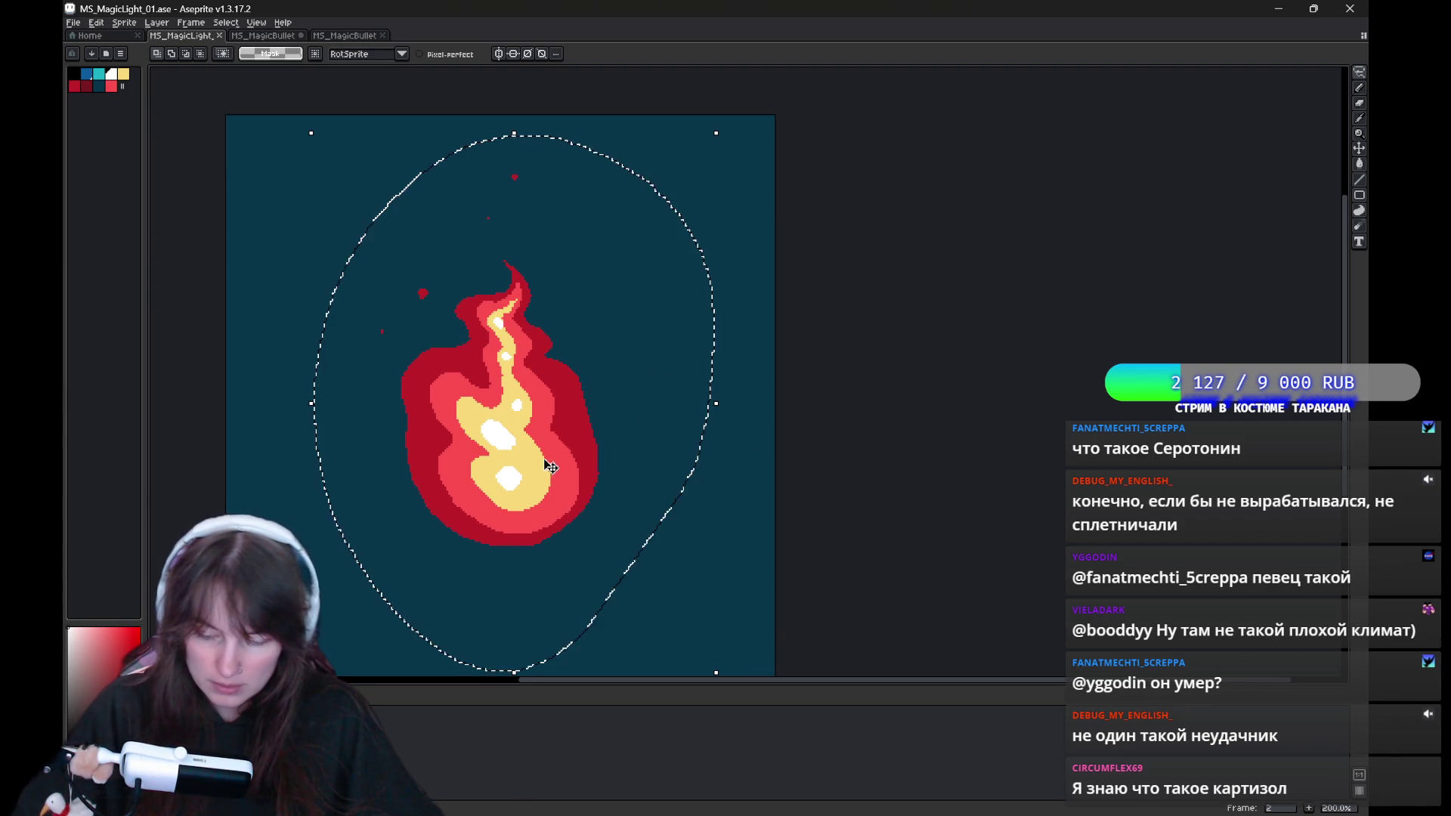
key(Up)
key(Up)
key(ctrl+d)
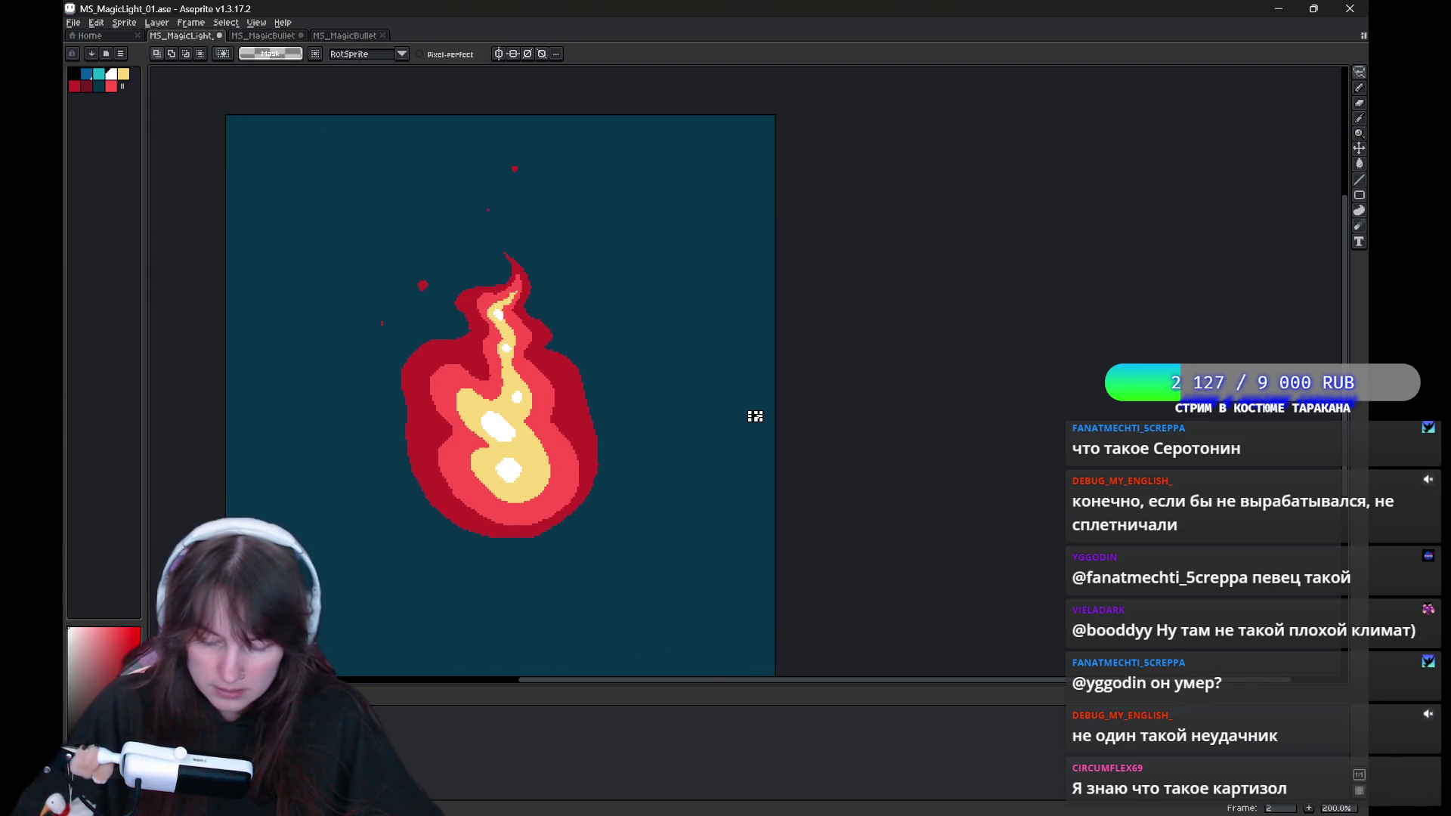
Raise the frame 3 flame higher on the canvas in several small moves.
key(.)
drag(684, 495, 528, 638)
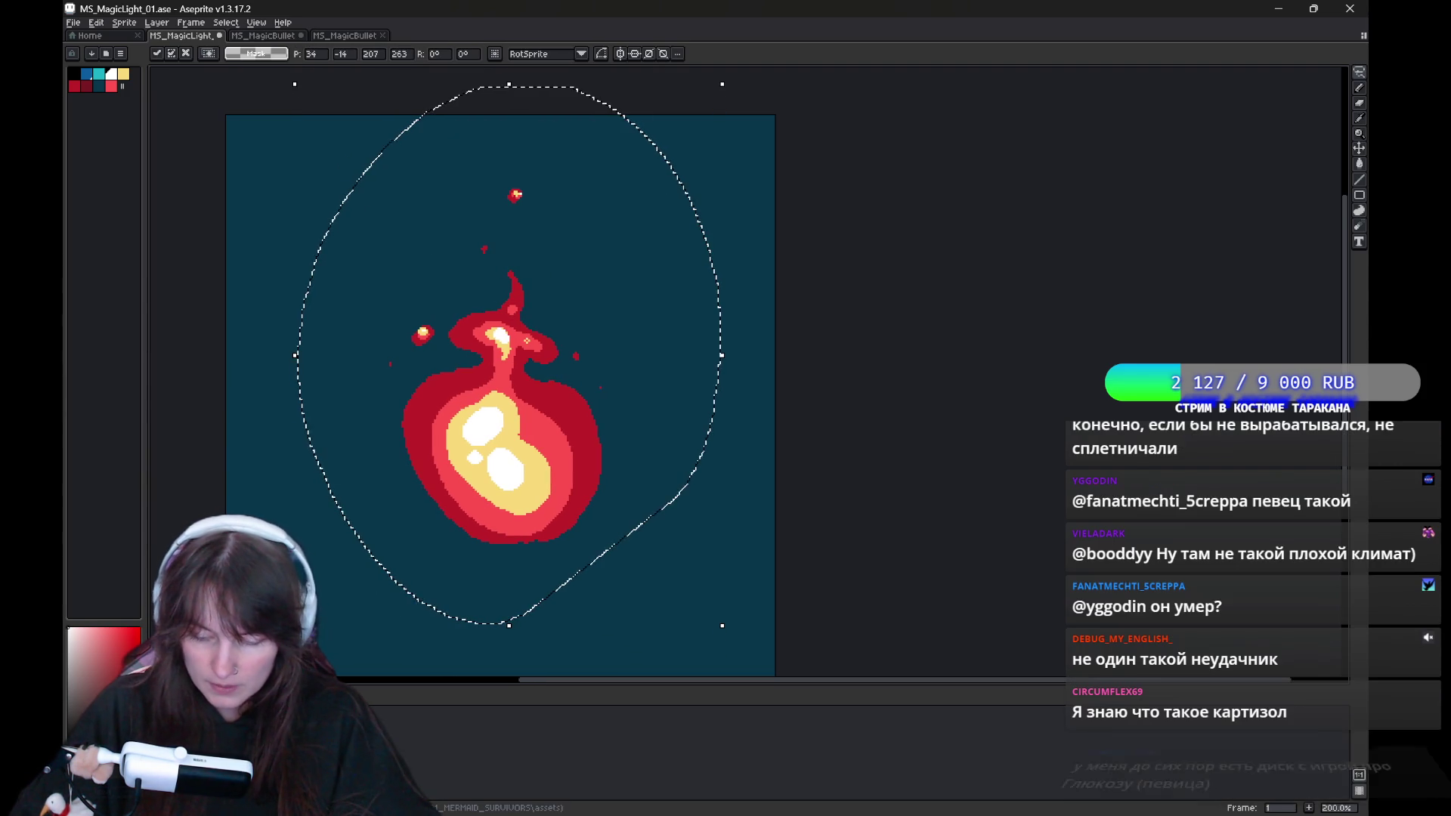
click(584, 612)
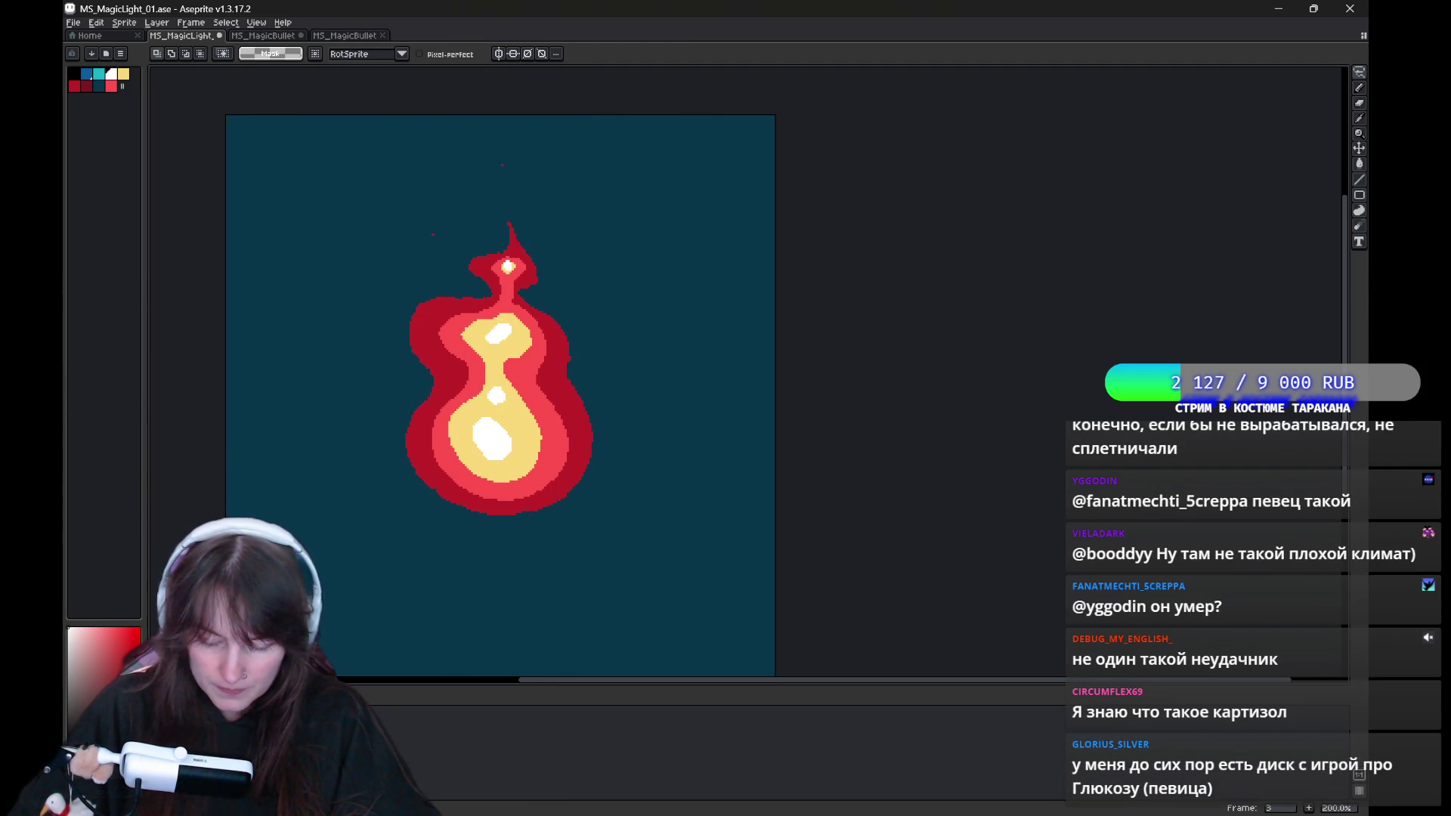
mouse_move(642, 508)
mouse_down()
mouse_move(557, 508)
mouse_move(559, 482)
mouse_up()
key(Return)
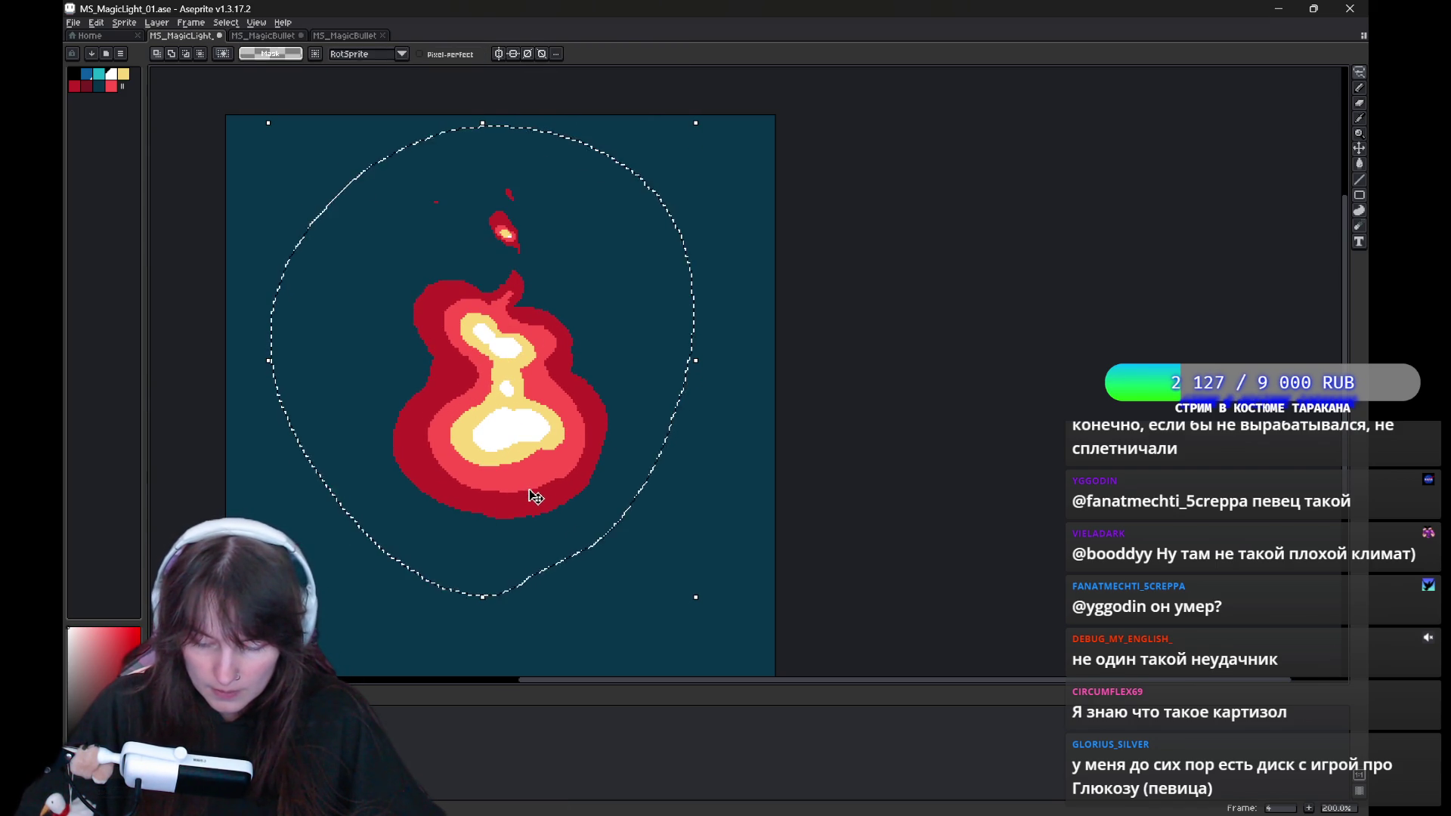
drag(527, 495, 528, 490)
key(Return)
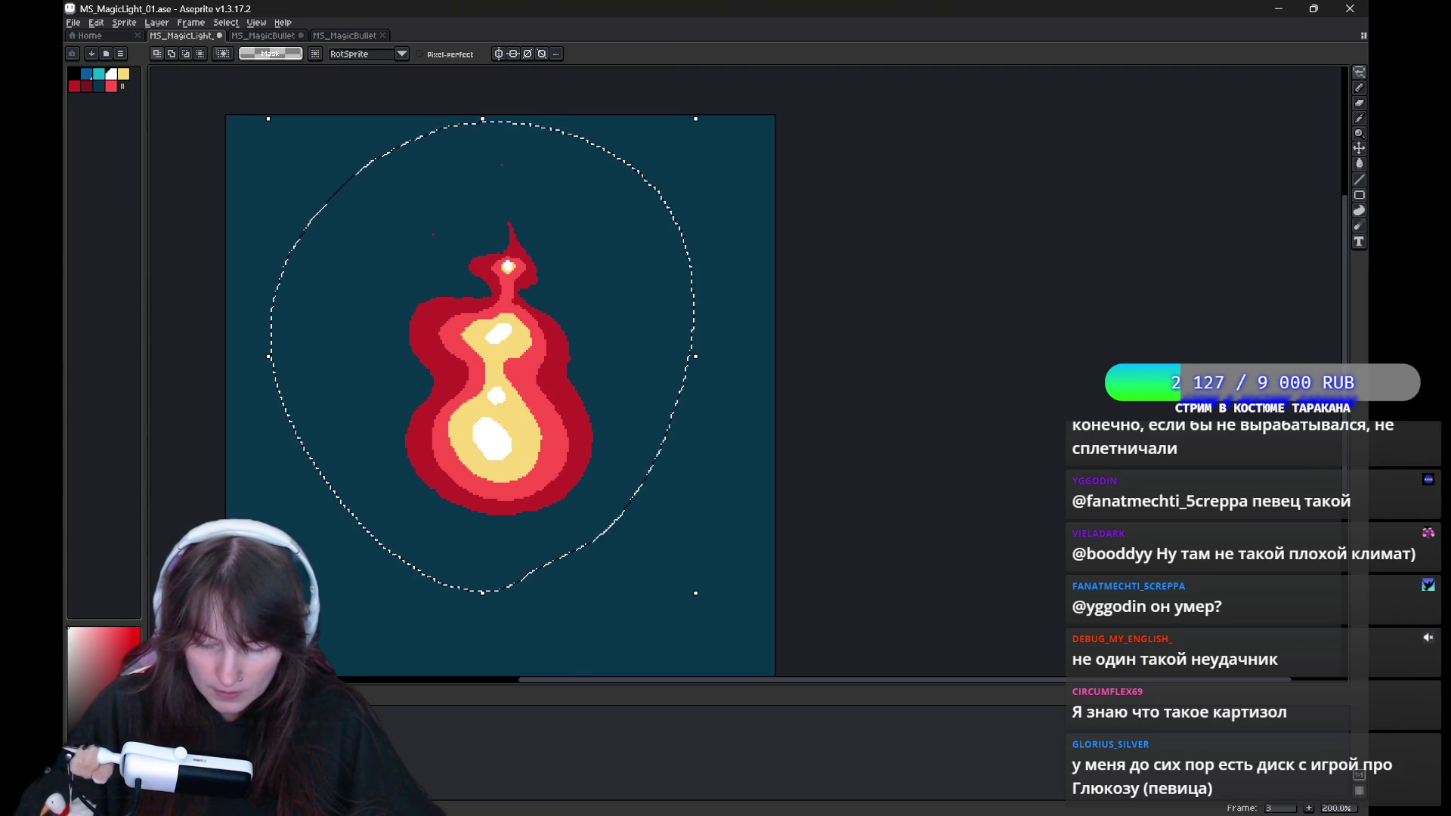
drag(534, 492, 534, 487)
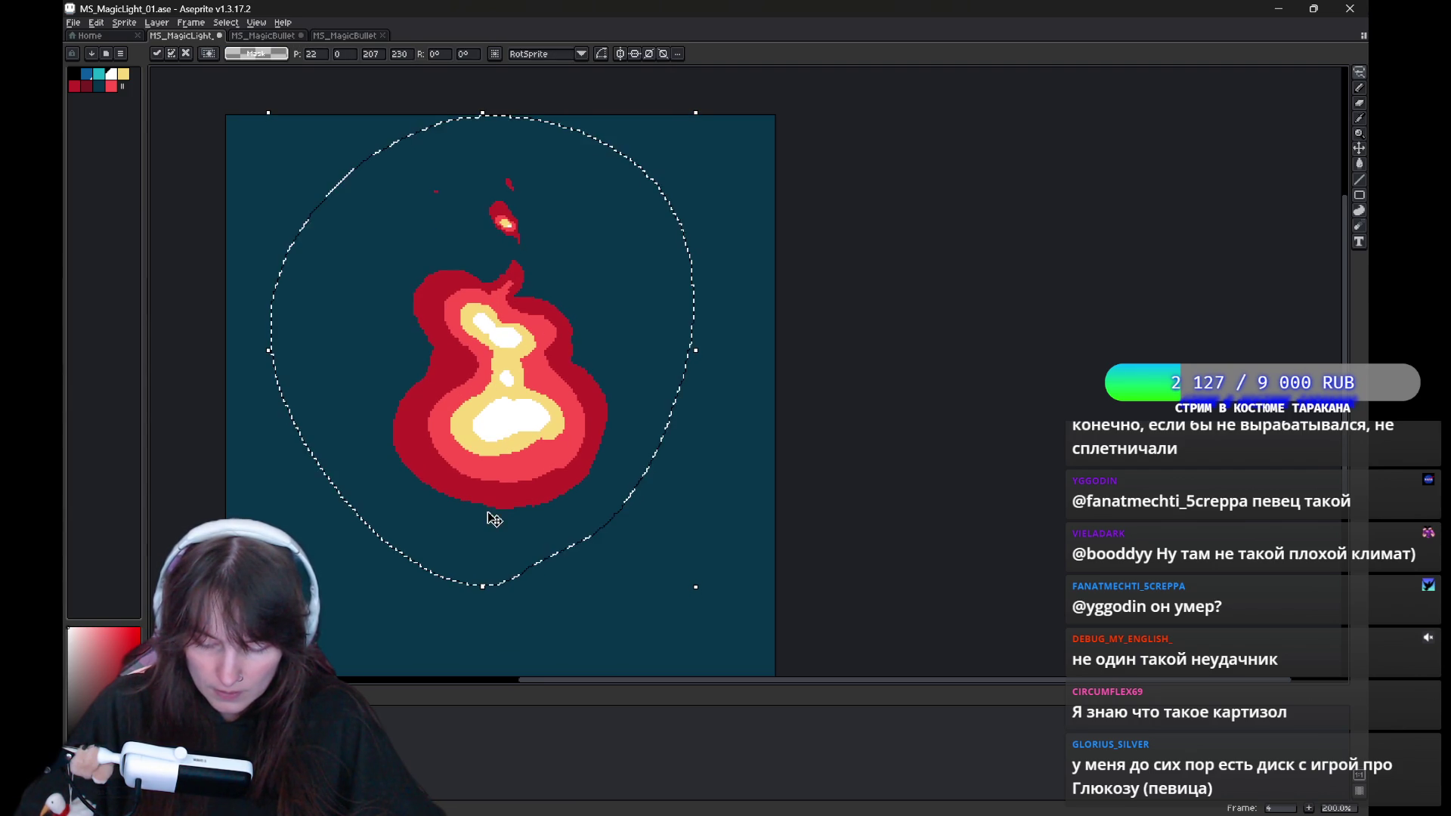
key(Return)
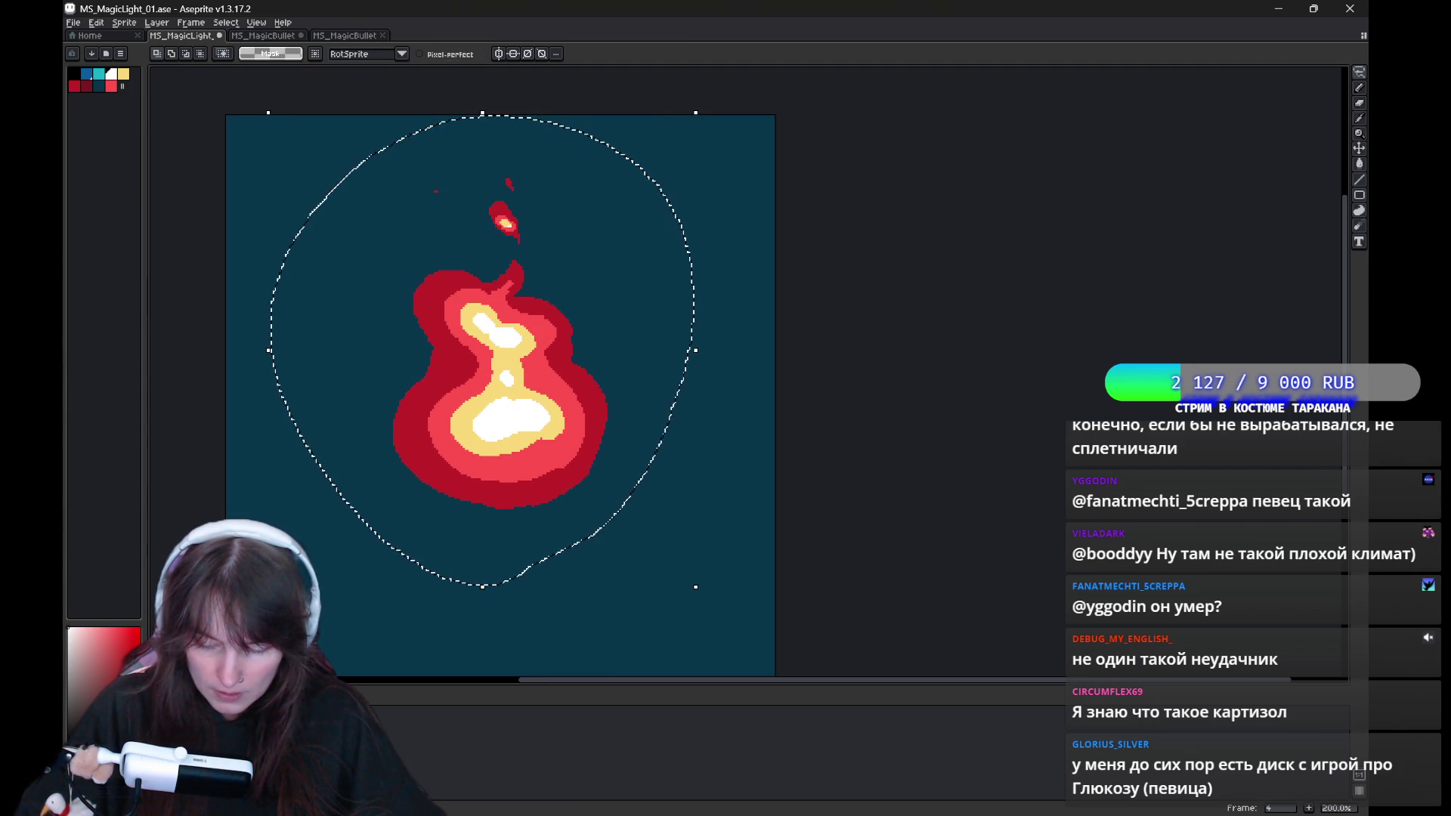
Lift frame 4's flame higher and reselect the whole flame on frame 6.
key(period)
key(comma)
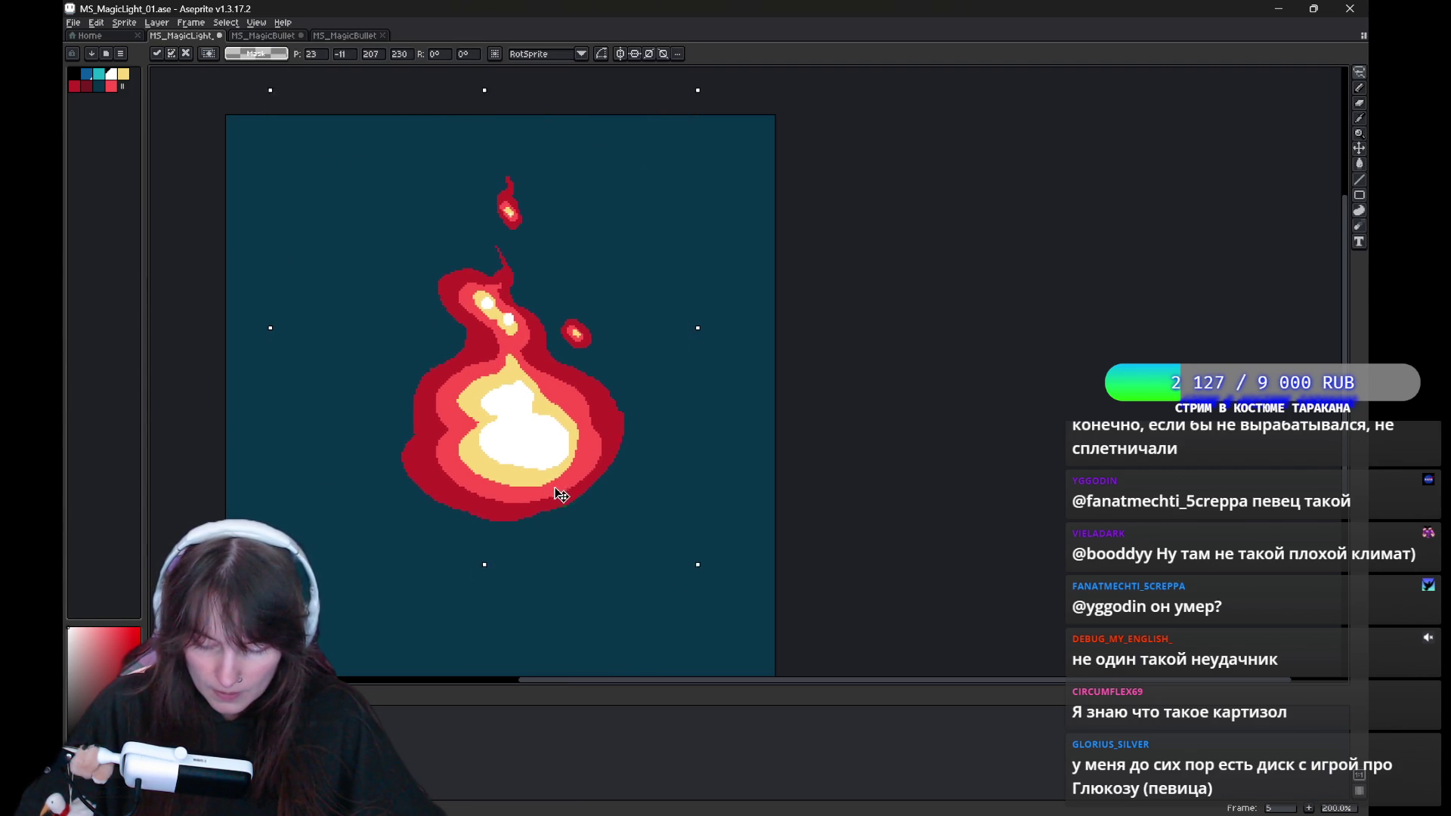
drag(559, 512, 544, 486)
key(period)
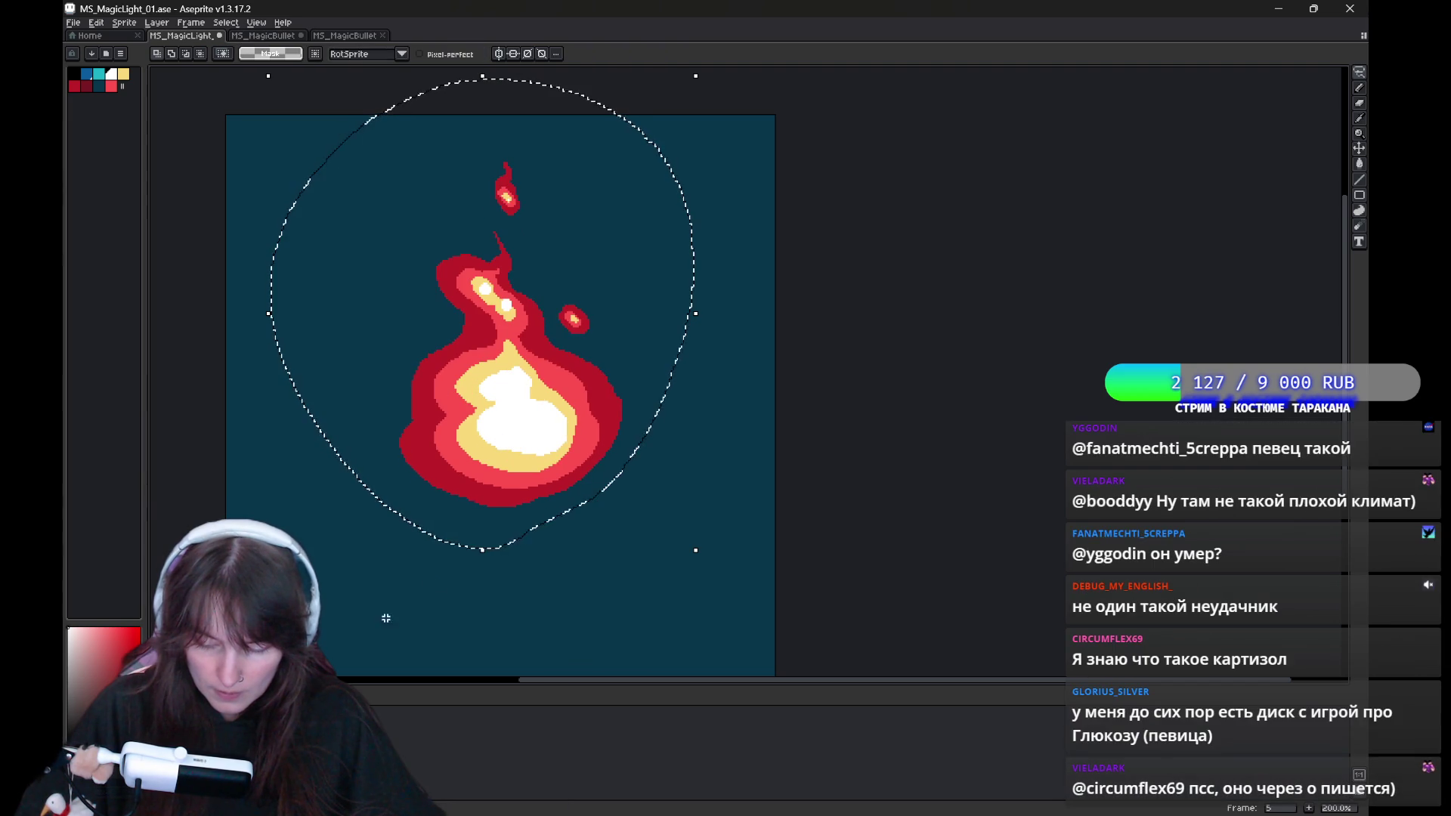
key(comma)
key(comma)
key(period)
key(period)
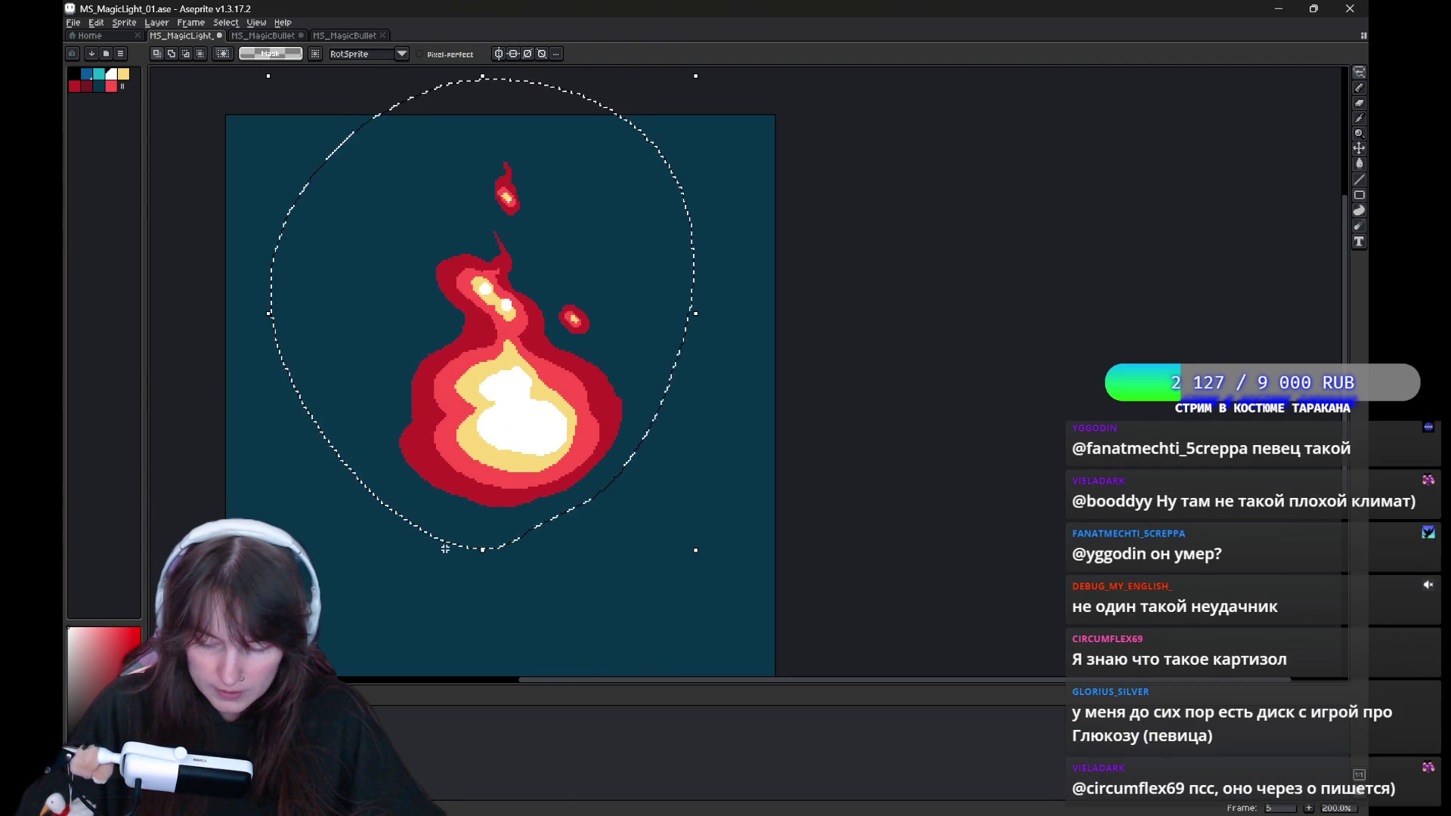
key(period)
drag(695, 554, 756, 618)
mouse_move(544, 419)
mouse_down()
mouse_move(544, 475)
mouse_move(538, 459)
mouse_up()
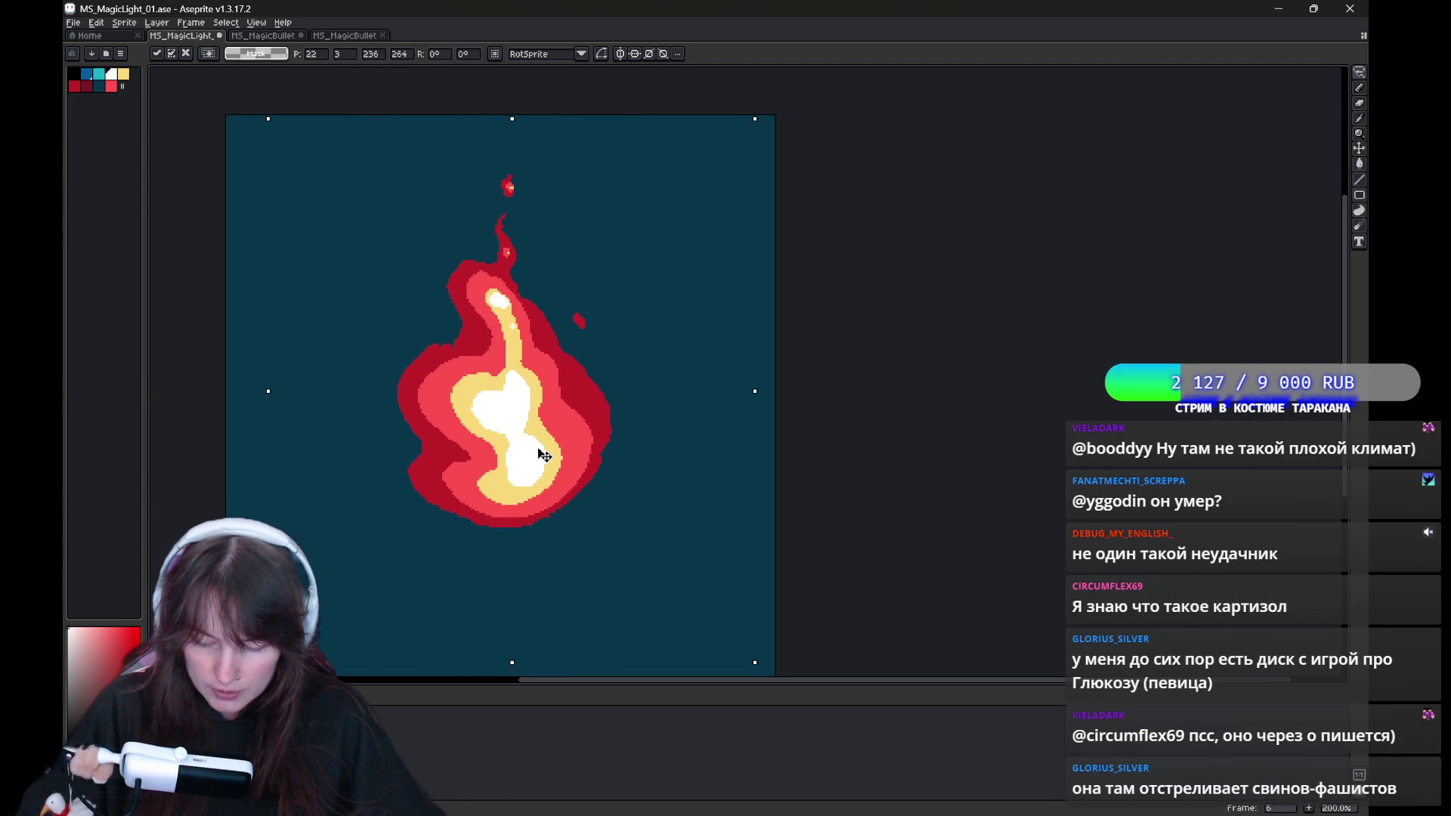
Lower the flames on frames 7 and 8 by a few pixels each.
key(period)
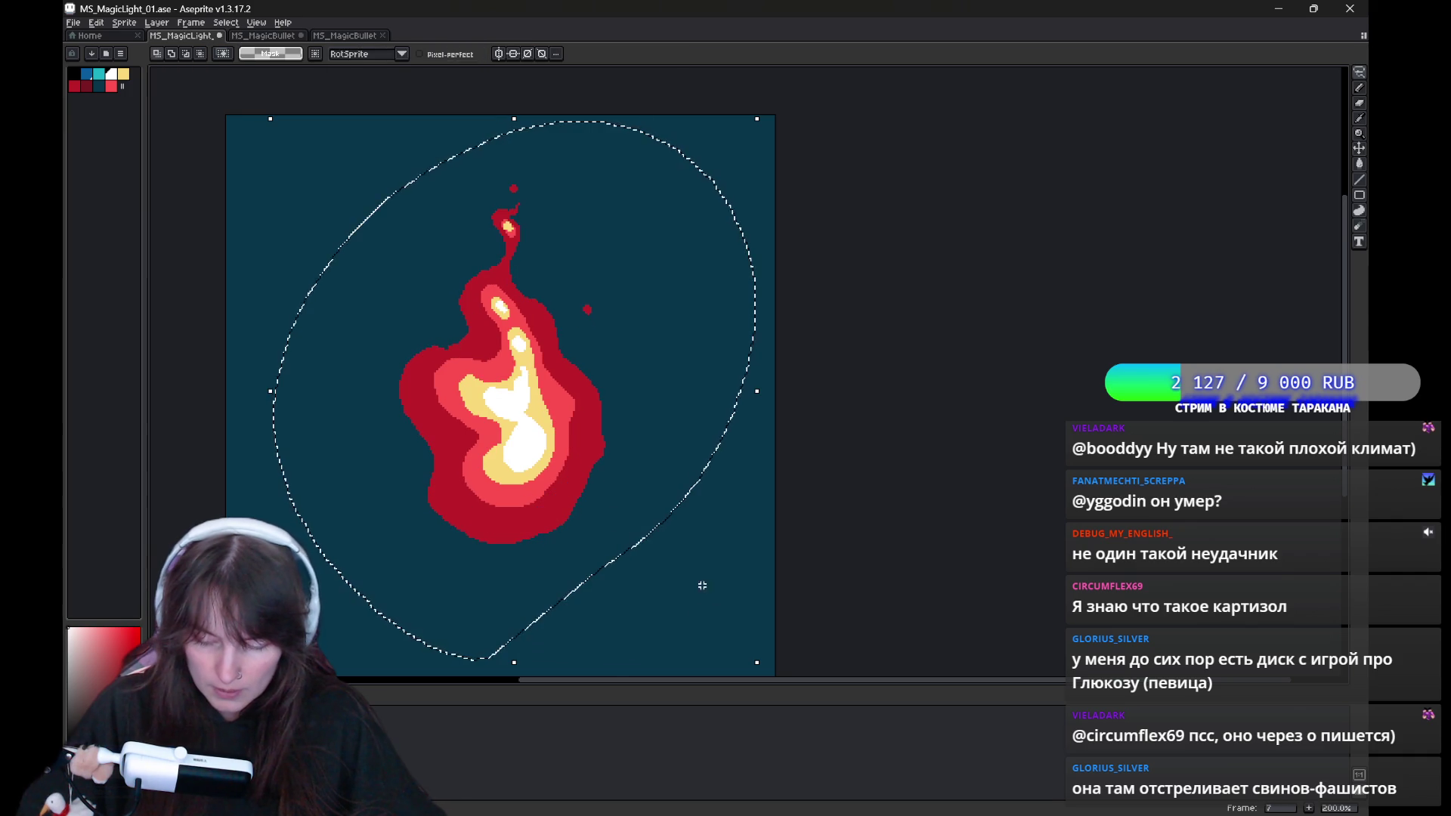
drag(537, 492, 537, 495)
key(Return)
key(period)
drag(532, 500, 532, 506)
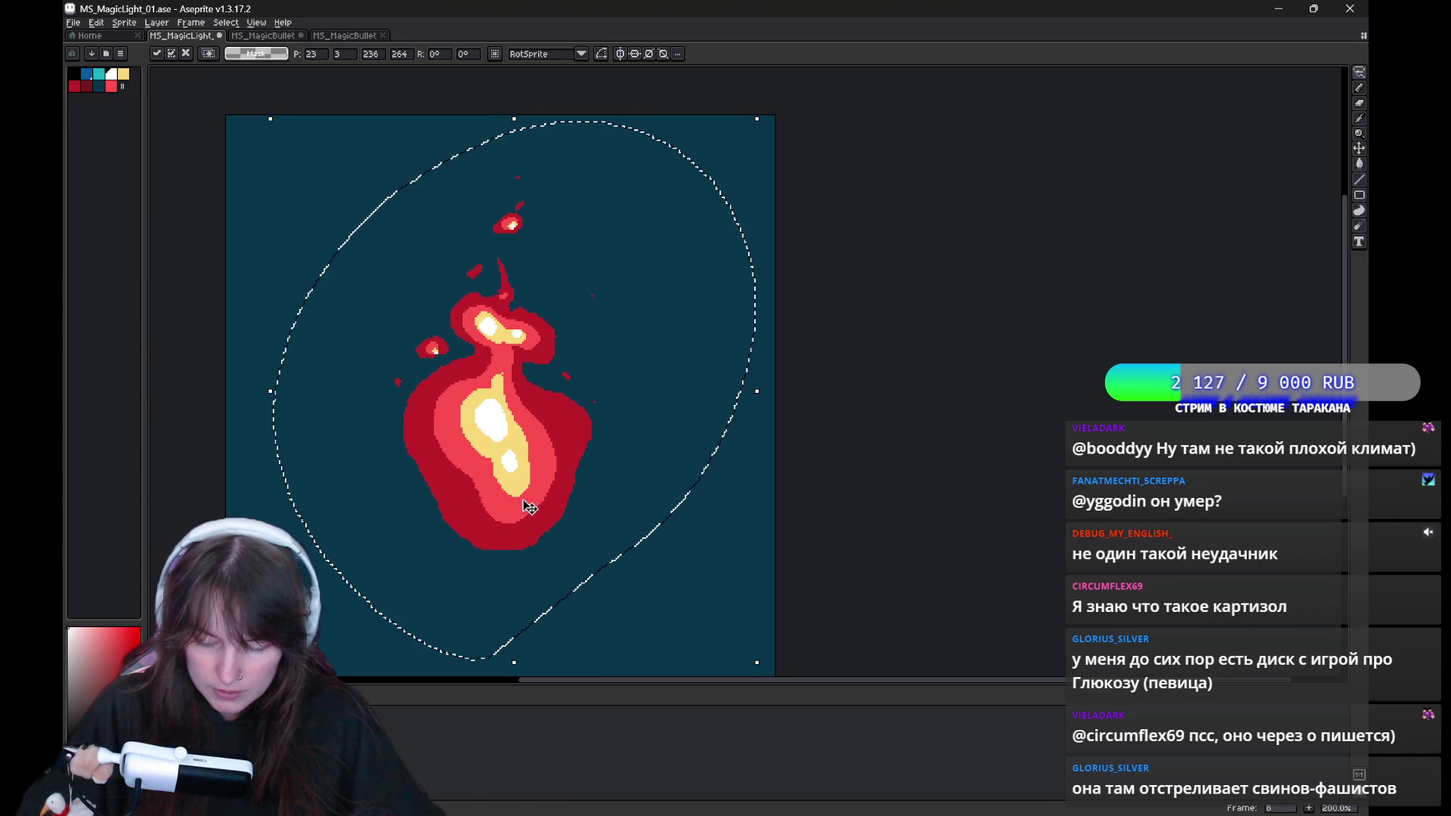
key(Return)
key(comma)
Play the animation to check the motion and recentre the sprite in the view.
key(Return)
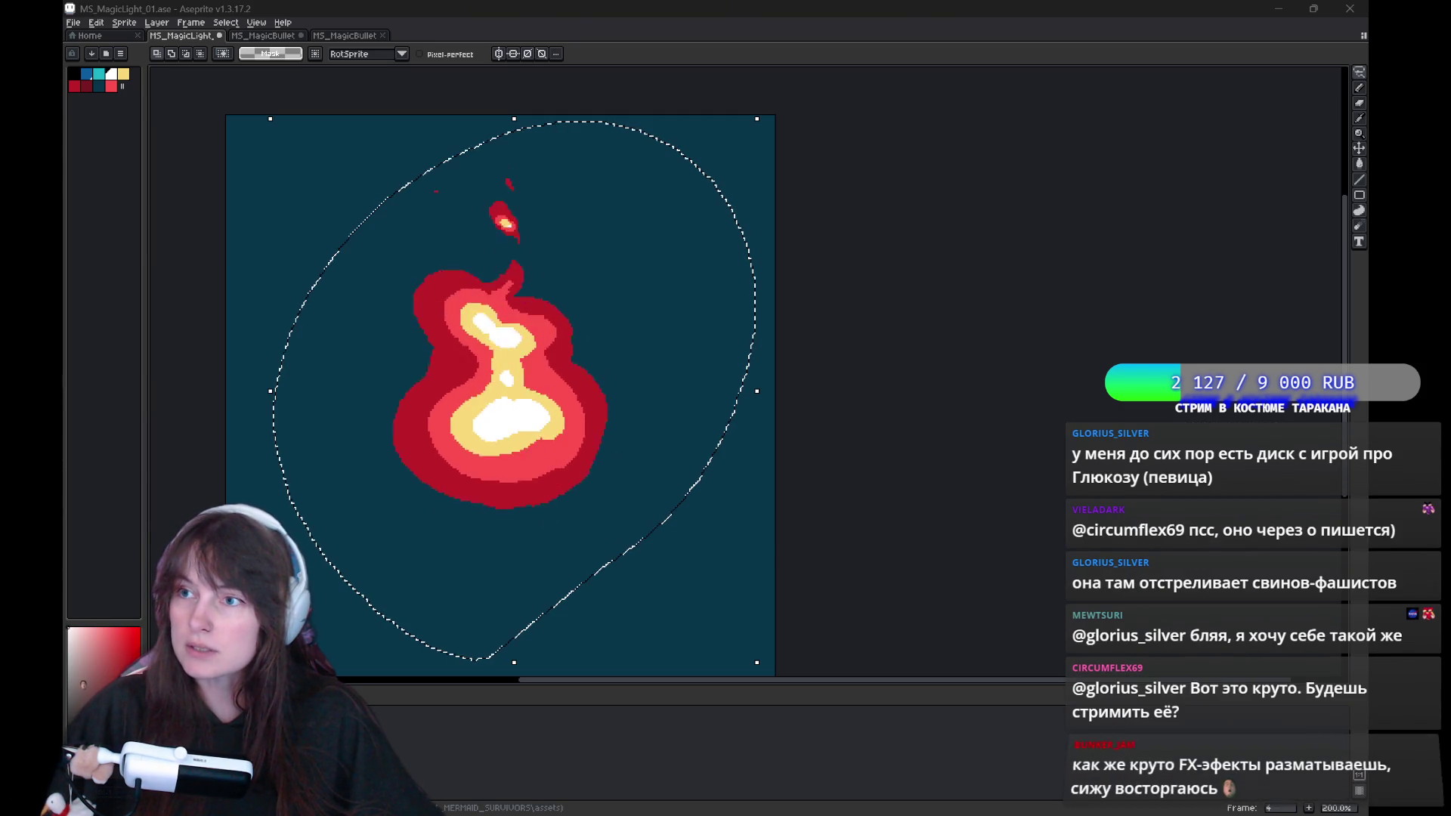
scroll(831, 429, down, 5)
scroll(831, 428, up, 1)
scroll(831, 428, up, 2)
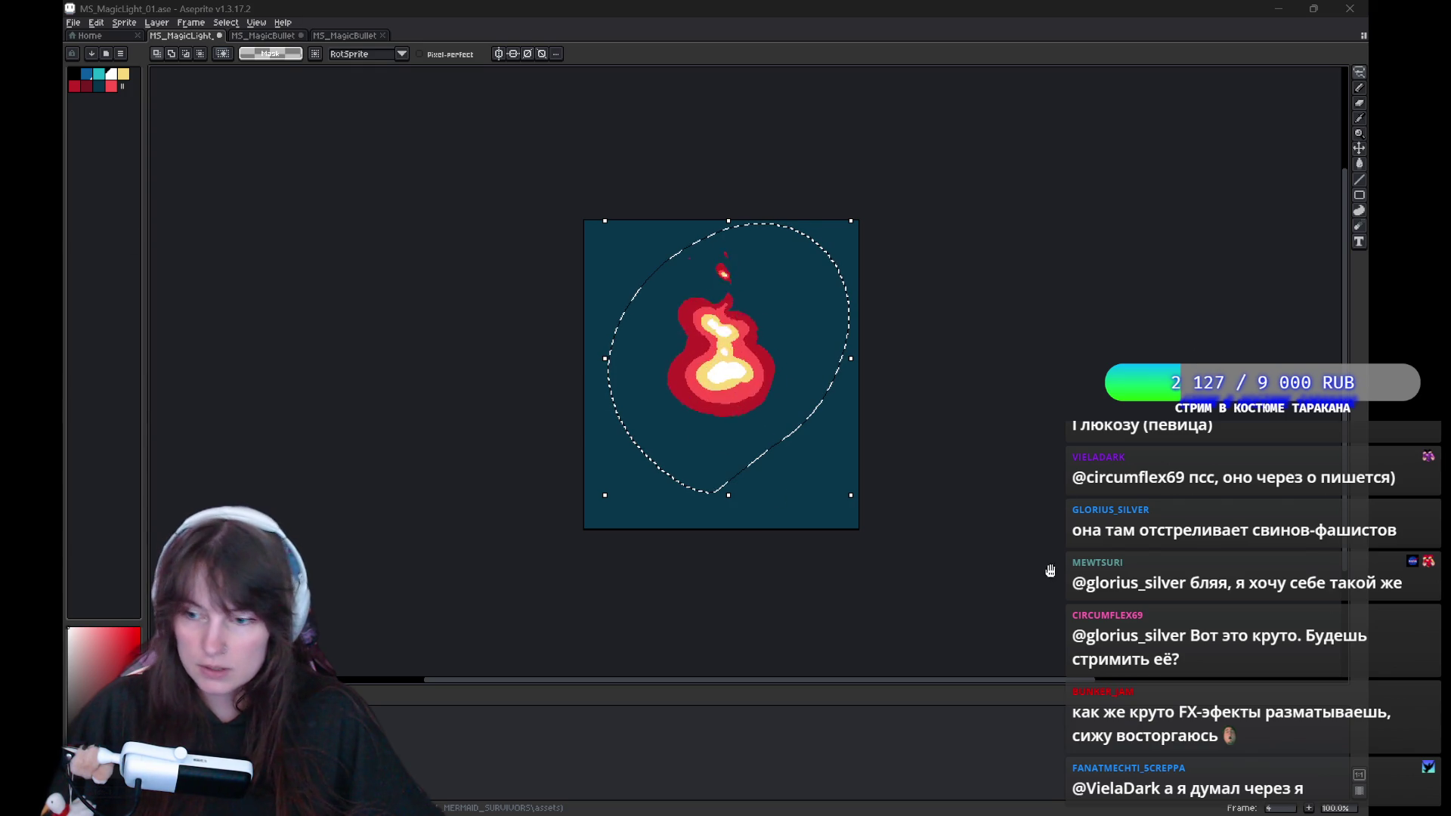
mouse_move(1004, 382)
mouse_down()
mouse_move(759, 389)
mouse_move(816, 391)
mouse_up()
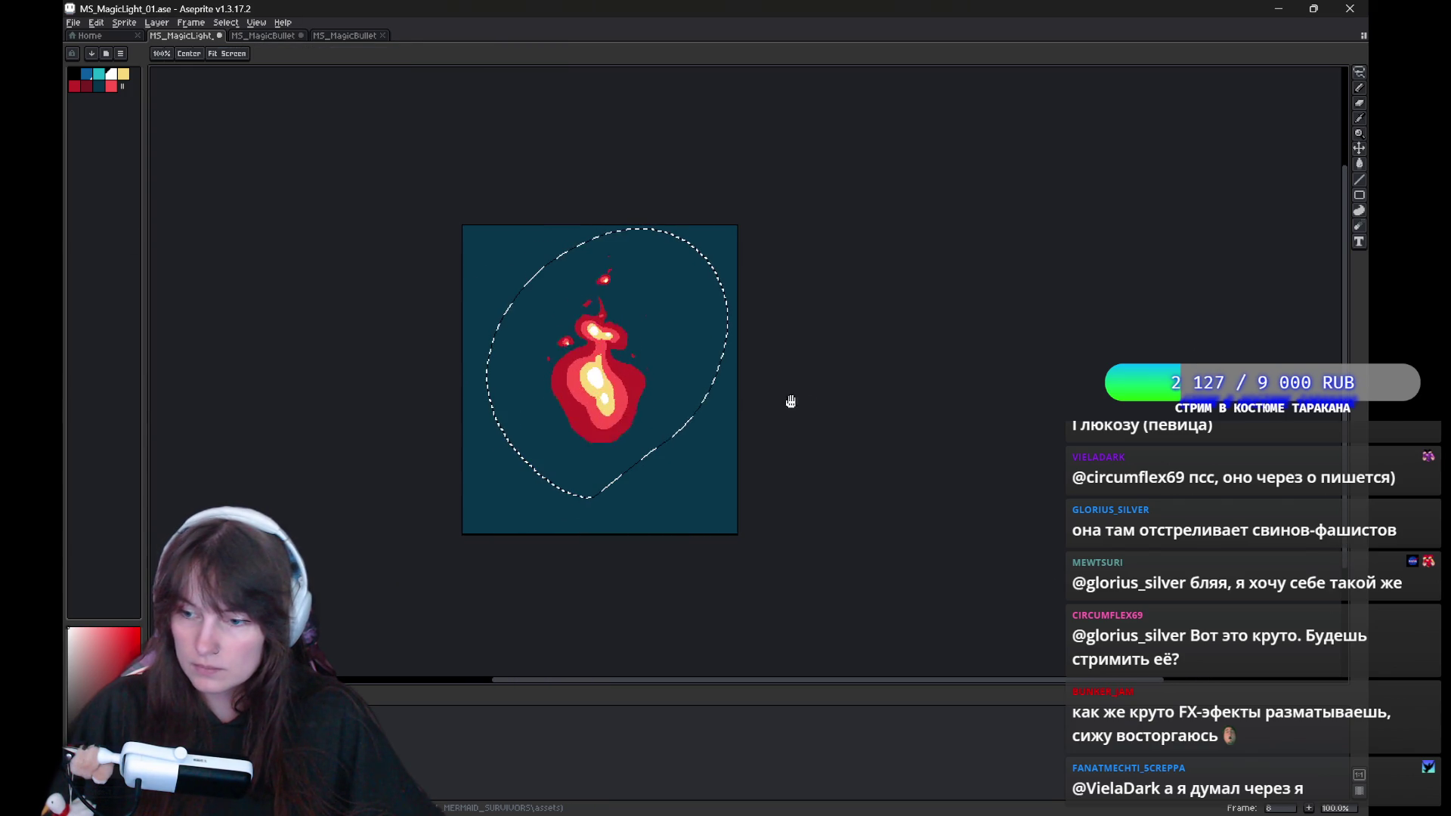
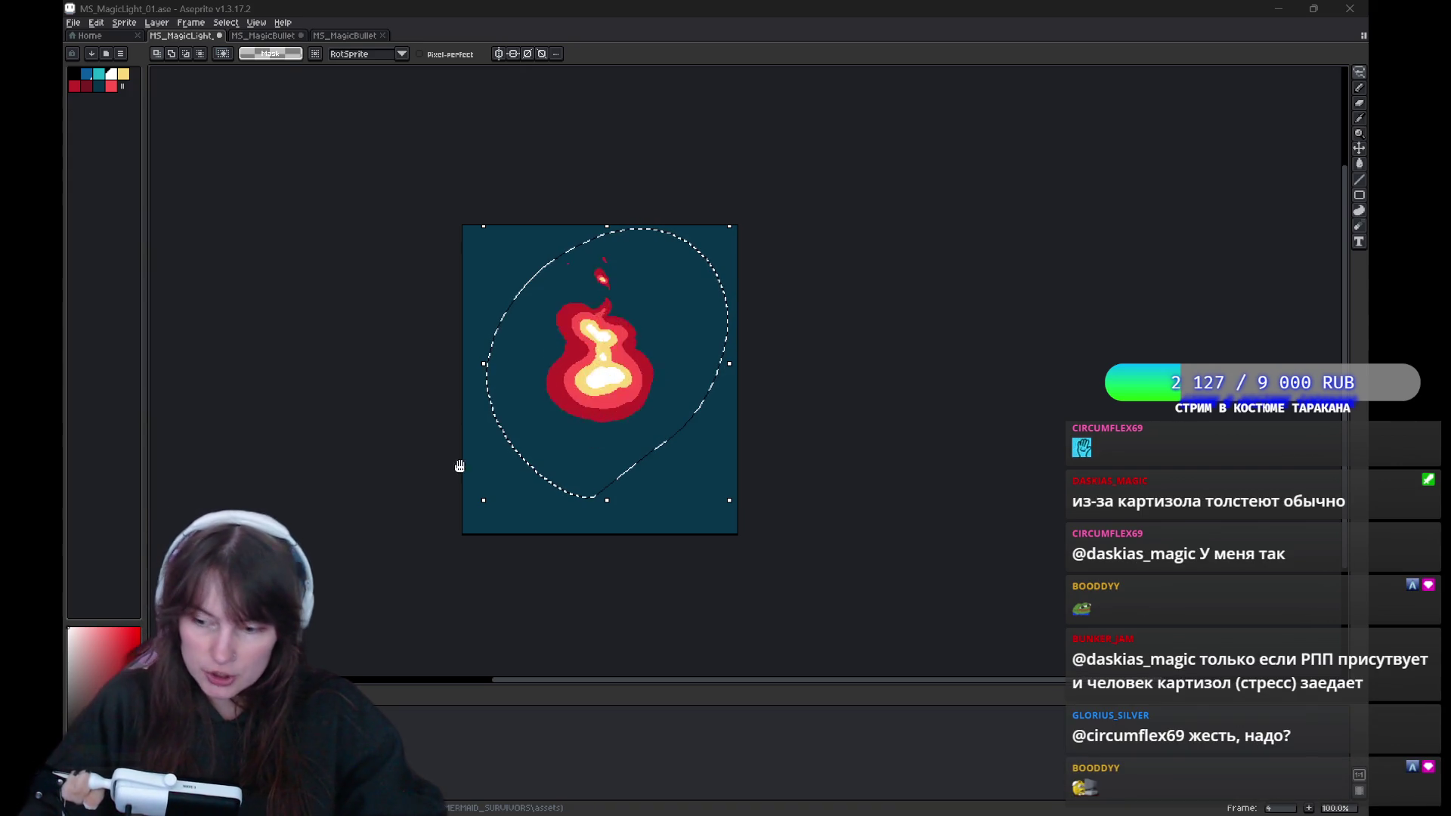
Pan the canvas left and deselect the lasso selection around the flame with Ctrl+D.
drag(897, 370, 834, 384)
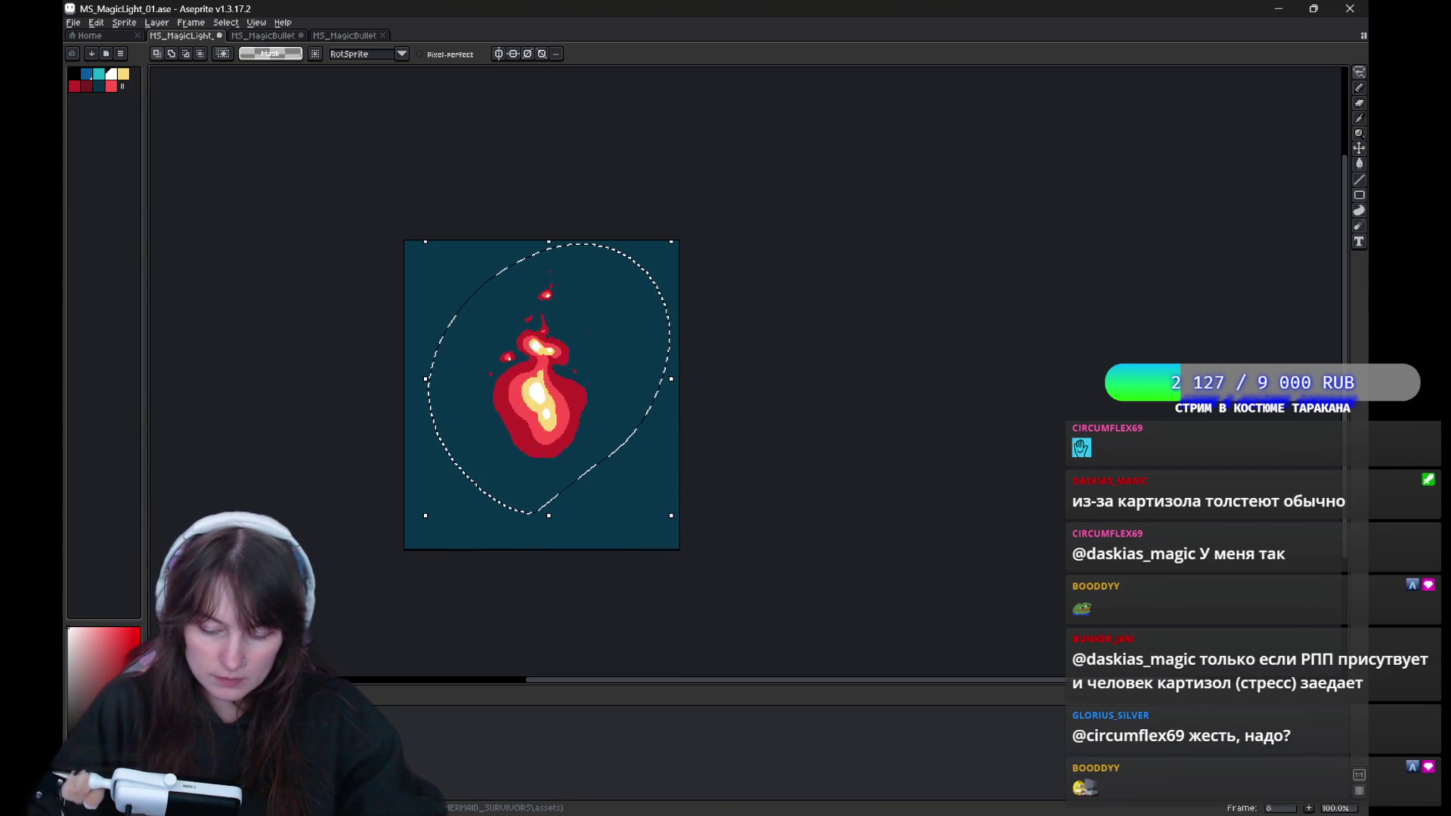
key(ctrl+d)
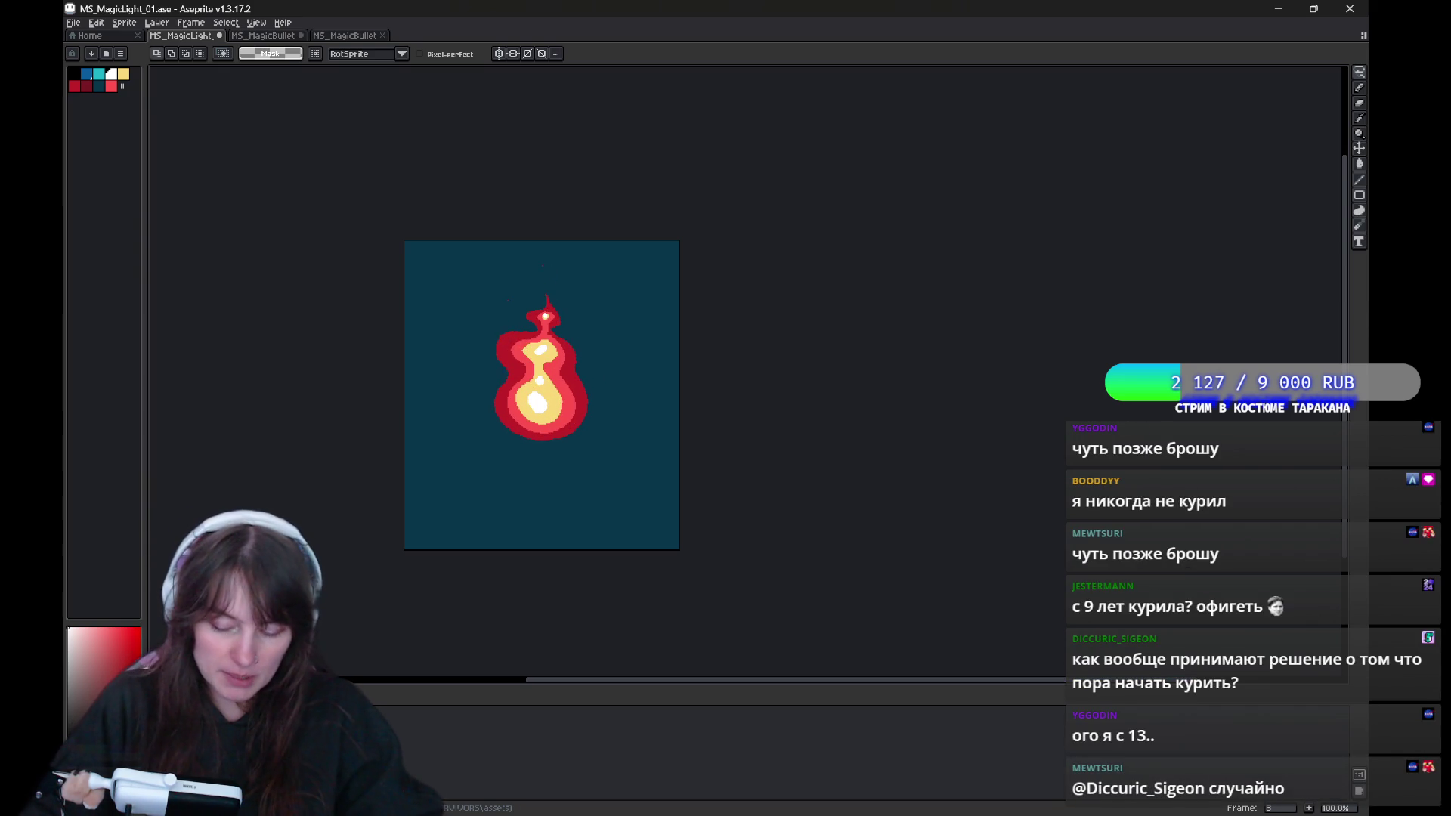
drag(719, 421, 678, 446)
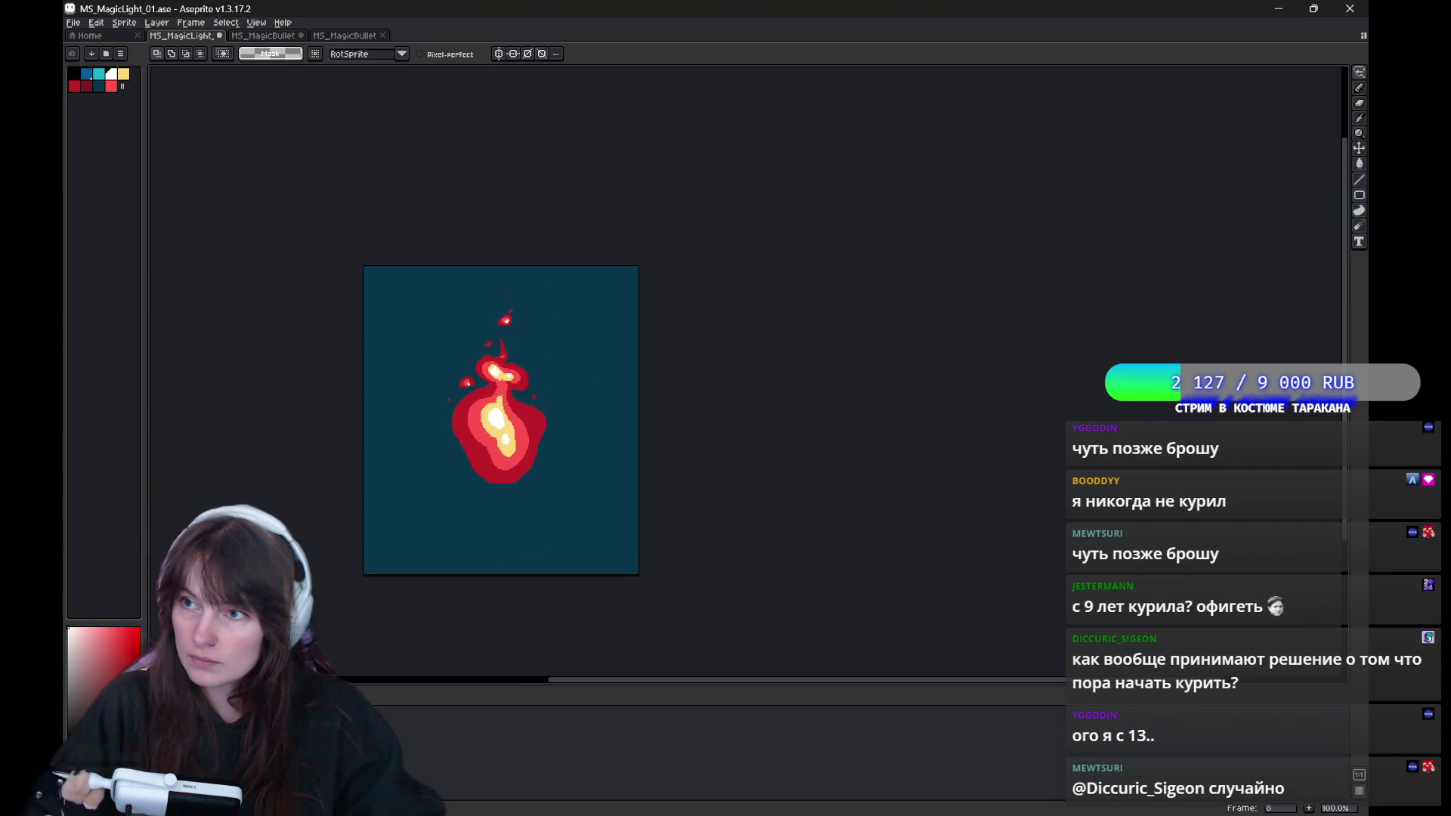
Pause the flame animation, pick red from the palette for the pencil, and resume playback.
key(Return)
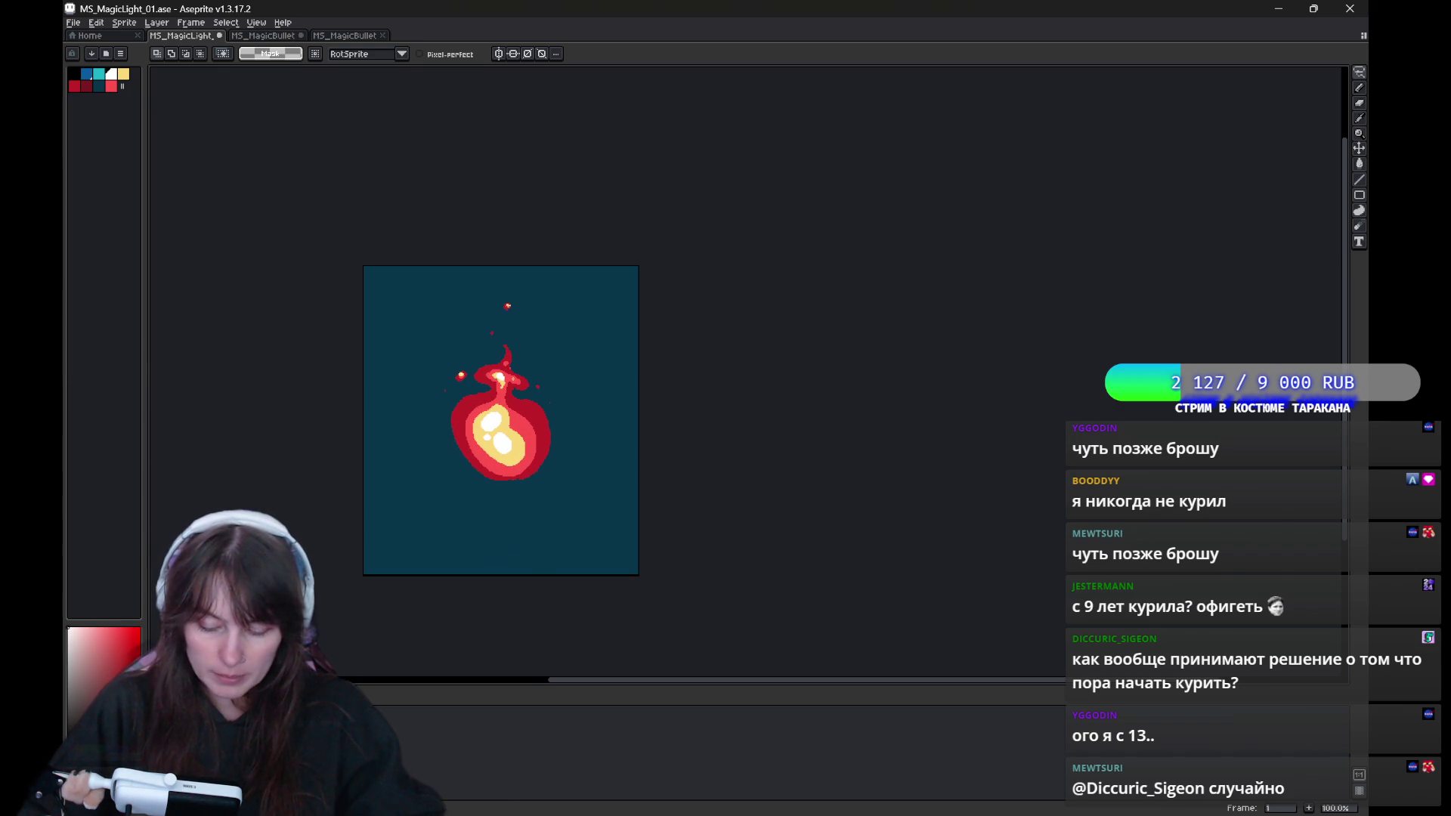
key(b)
click(76, 85)
key(Return)
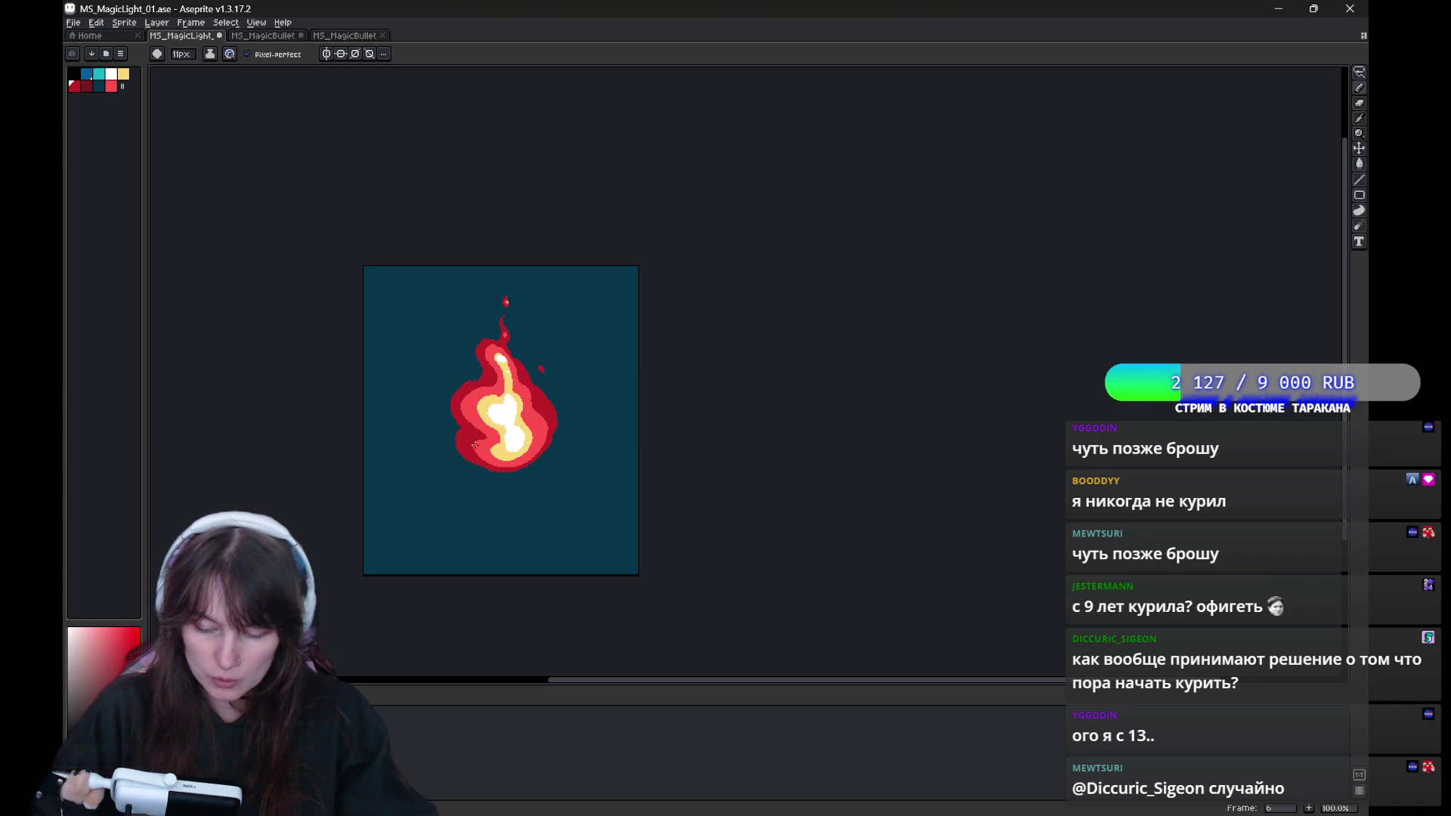
key(e)
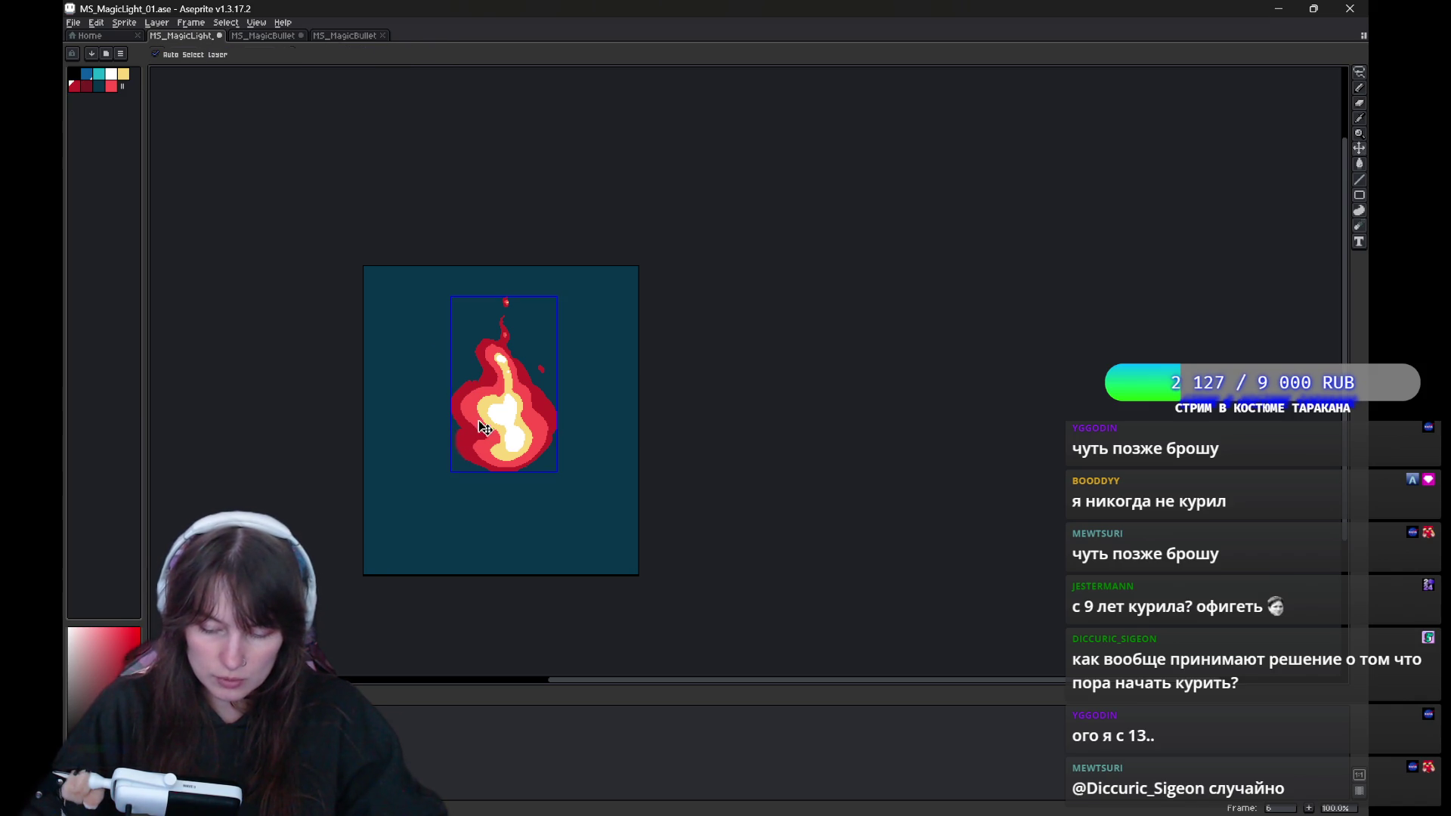
Open the Canvas Size settings and close them without resizing the canvas.
key(ctrl+alt+c)
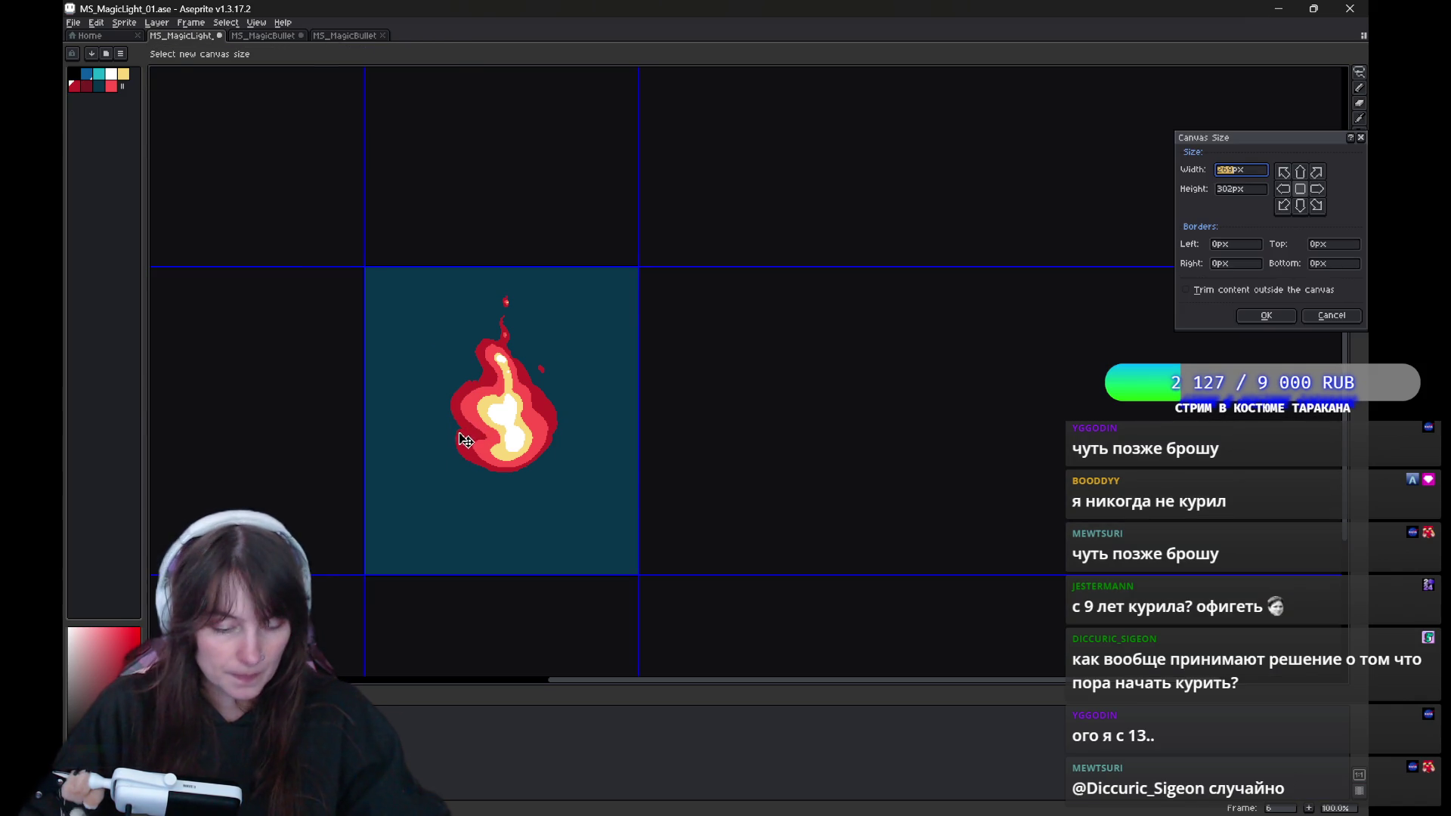
key(Return)
scroll(443, 442, up, 1)
key(ctrl+alt+c)
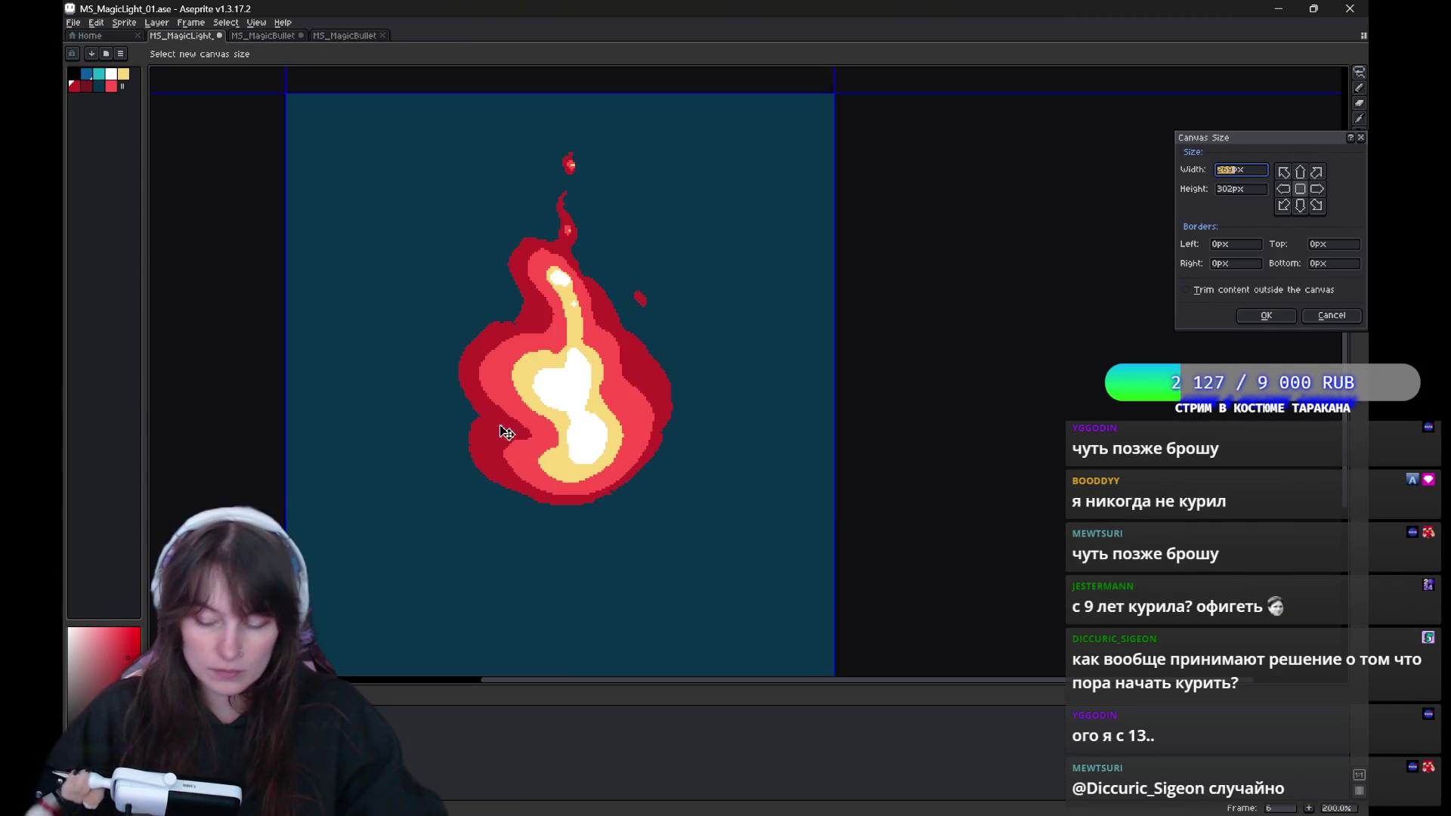
key(Escape)
Magic Wand-select the flame and draw a dark red pencil stroke along its lower-left edge.
key(w)
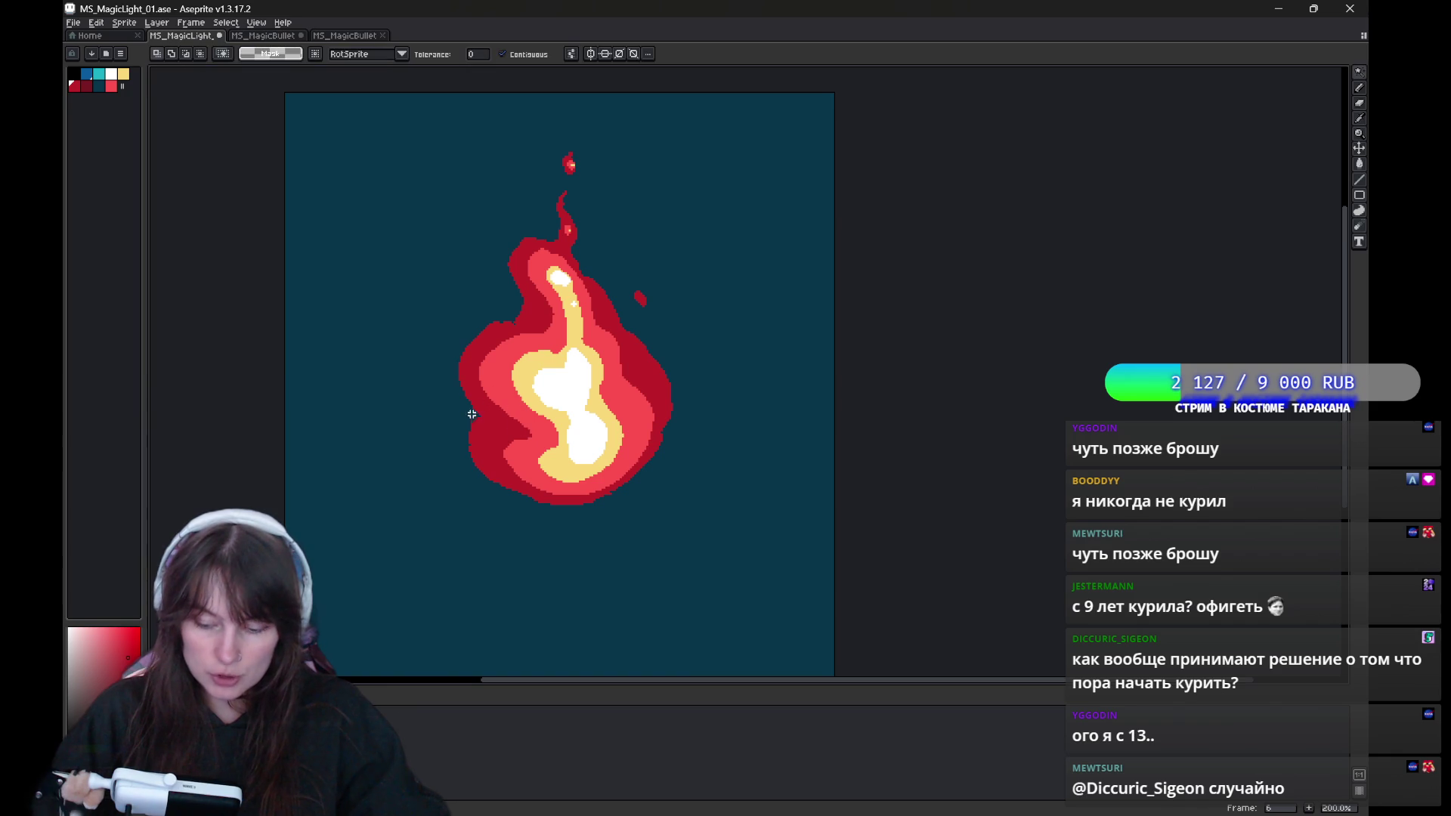
click(472, 418)
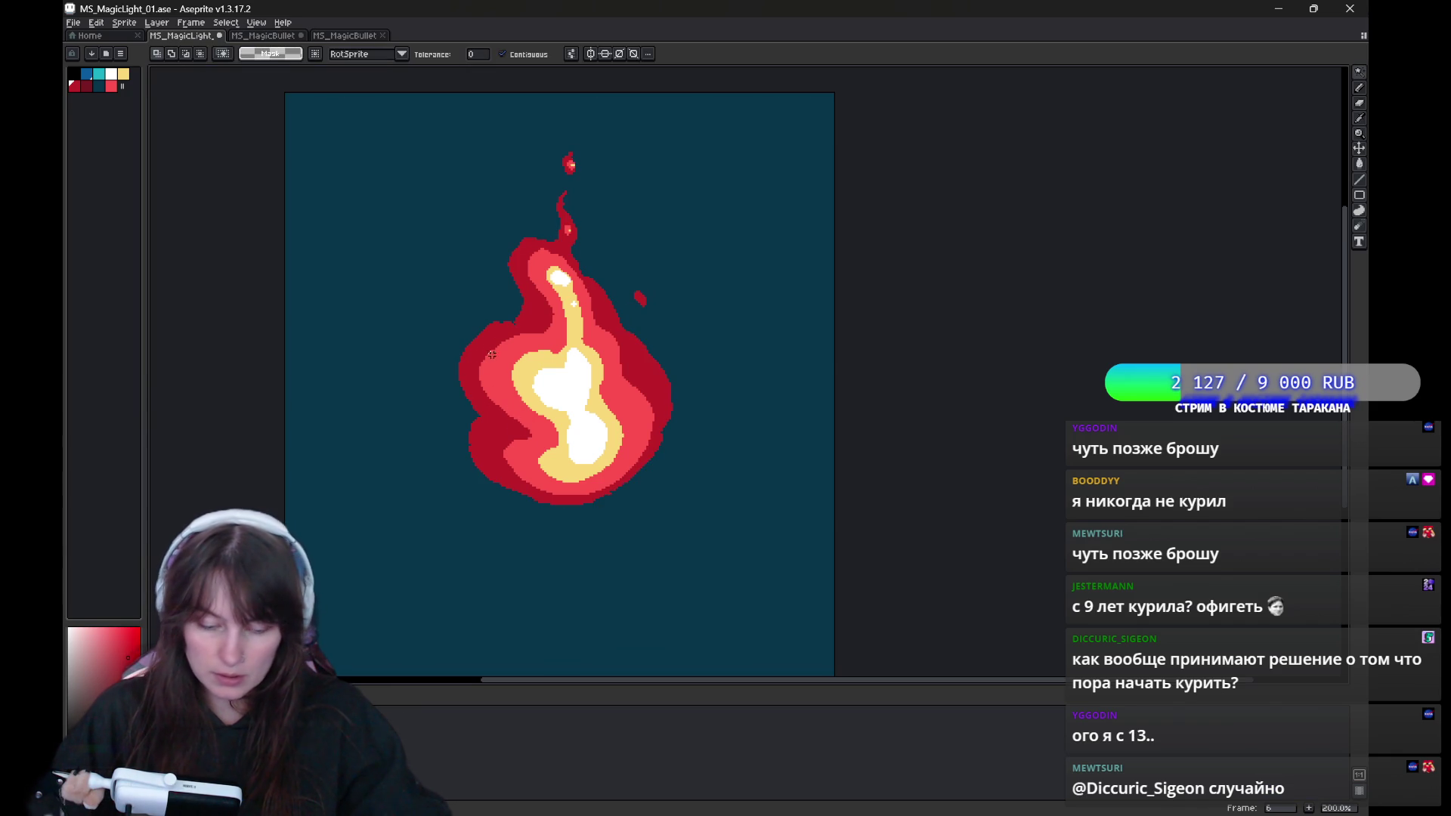
key(b)
drag(485, 451, 519, 494)
scroll(641, 428, right, 2)
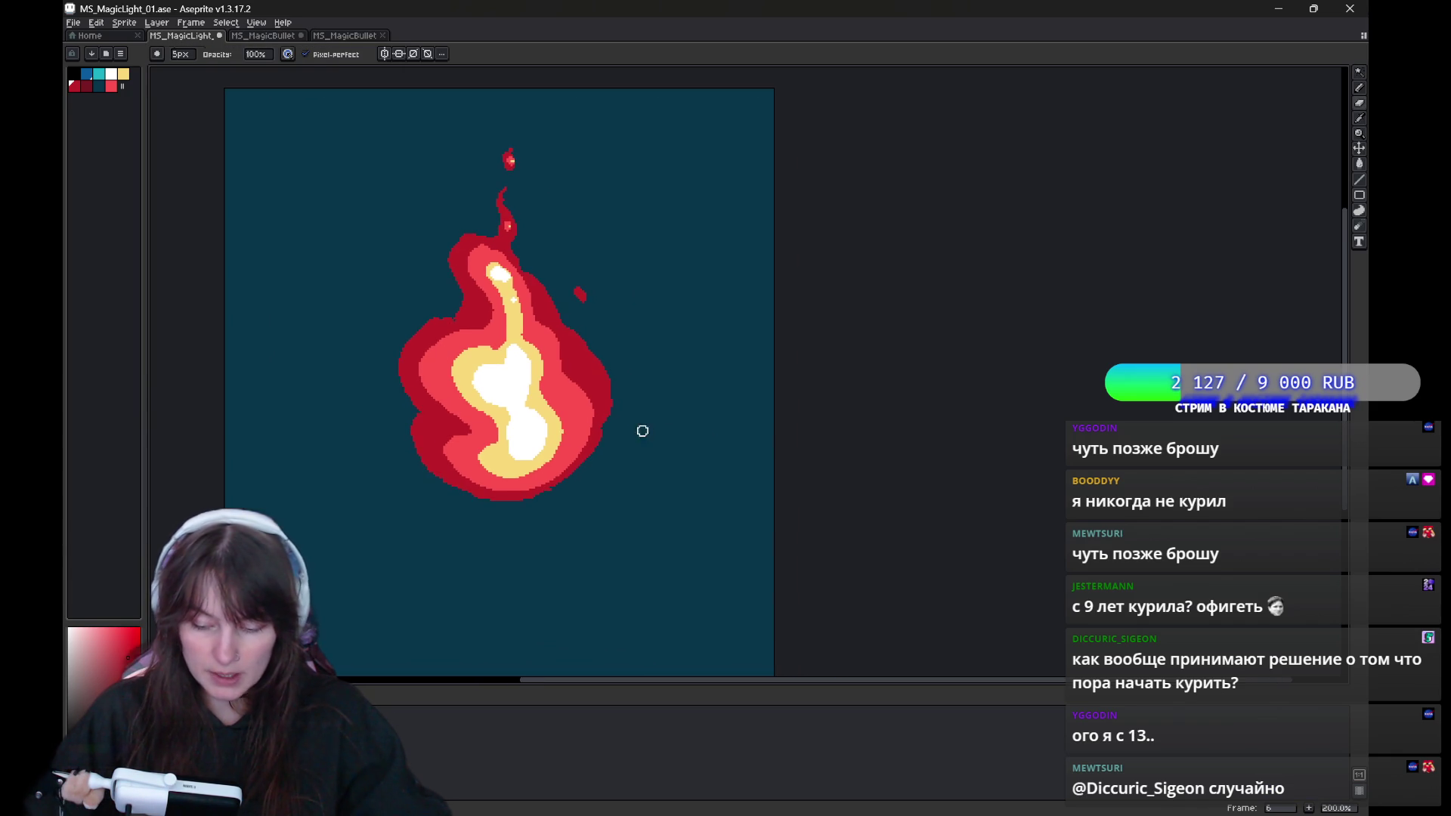
Step through the animation to frame 2, switching between eraser and pencil, and pan slightly left.
key(Left)
key(Right)
key(Right)
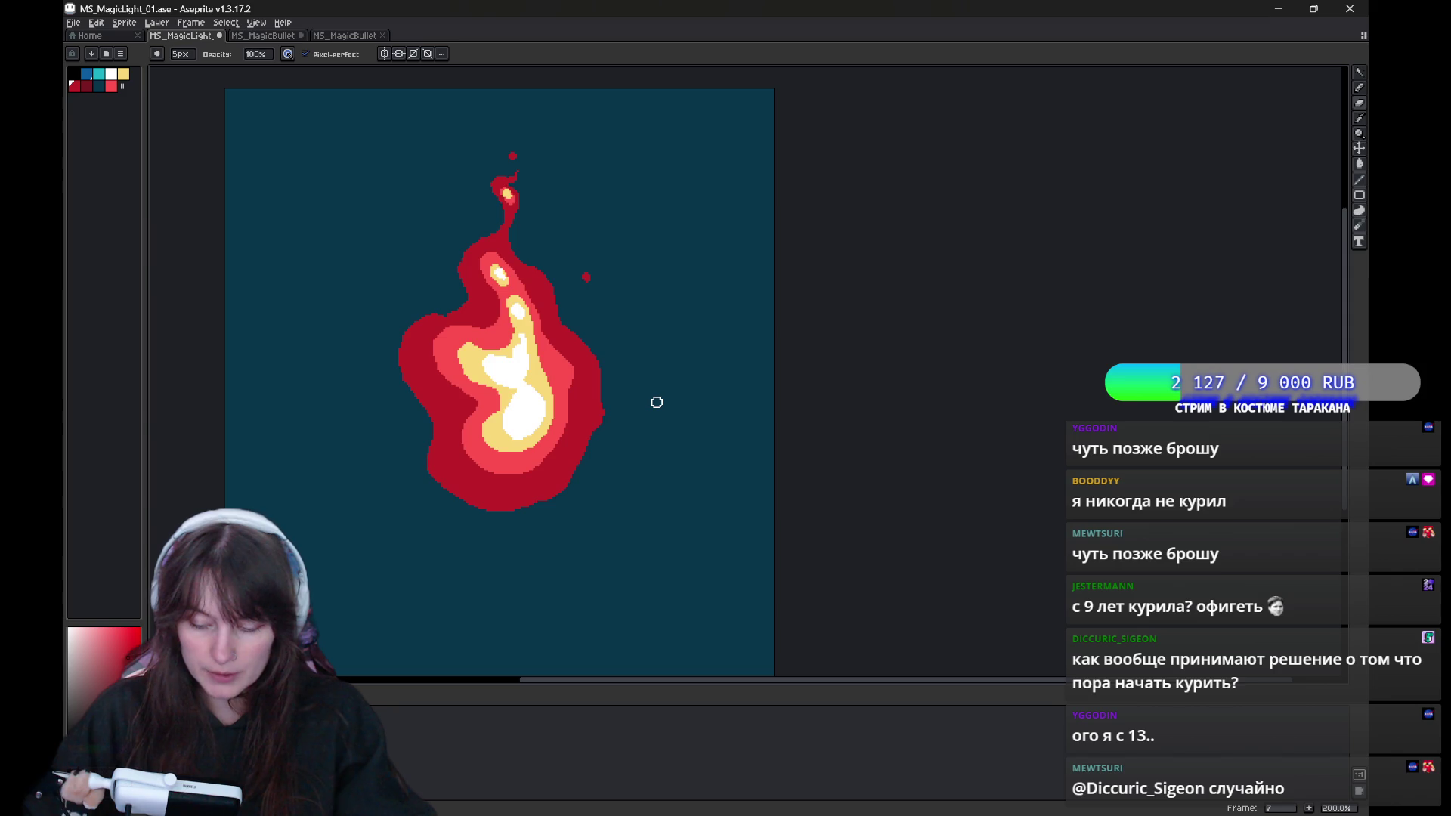
key(Right)
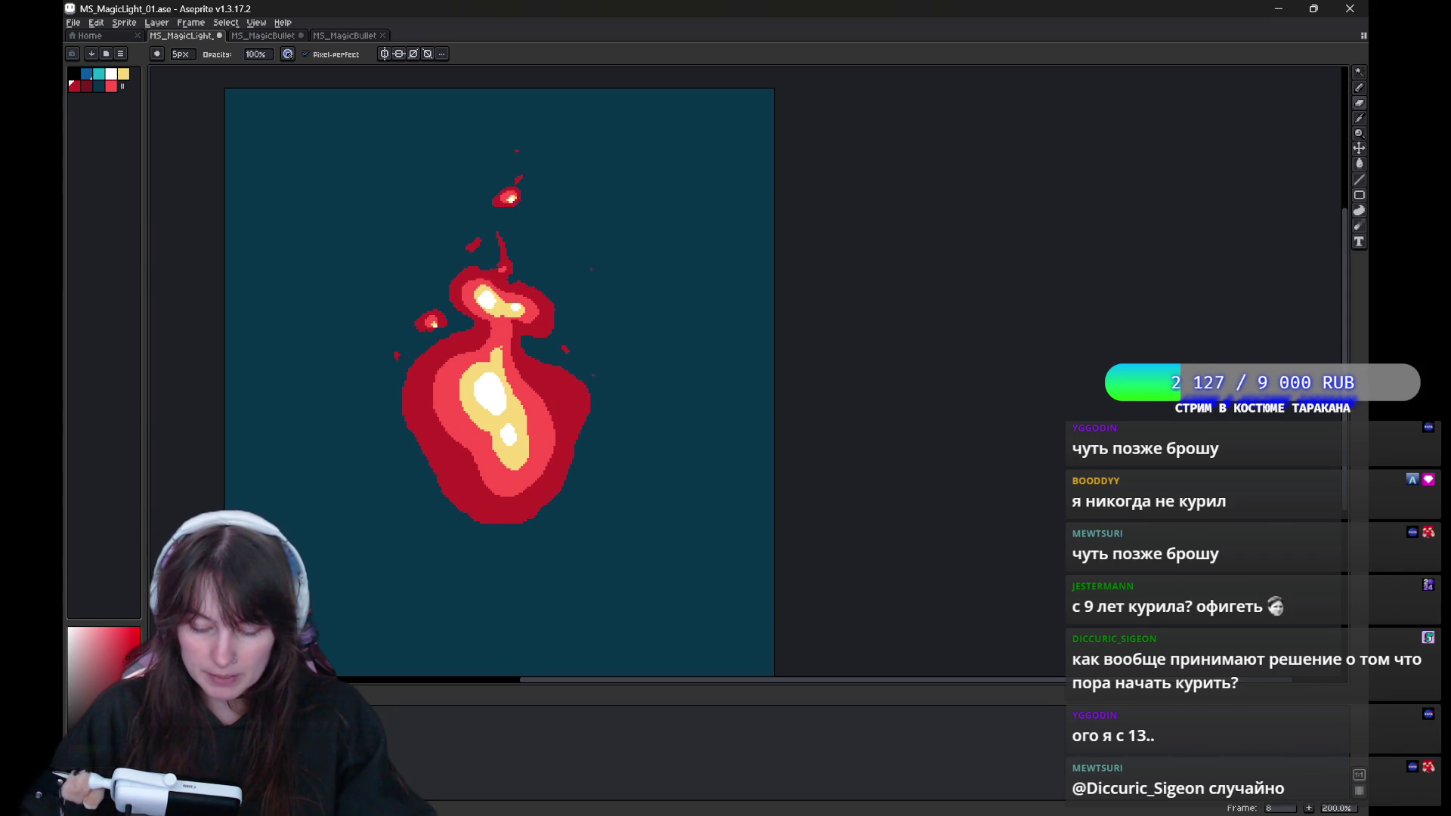
key(Right)
key(Right)
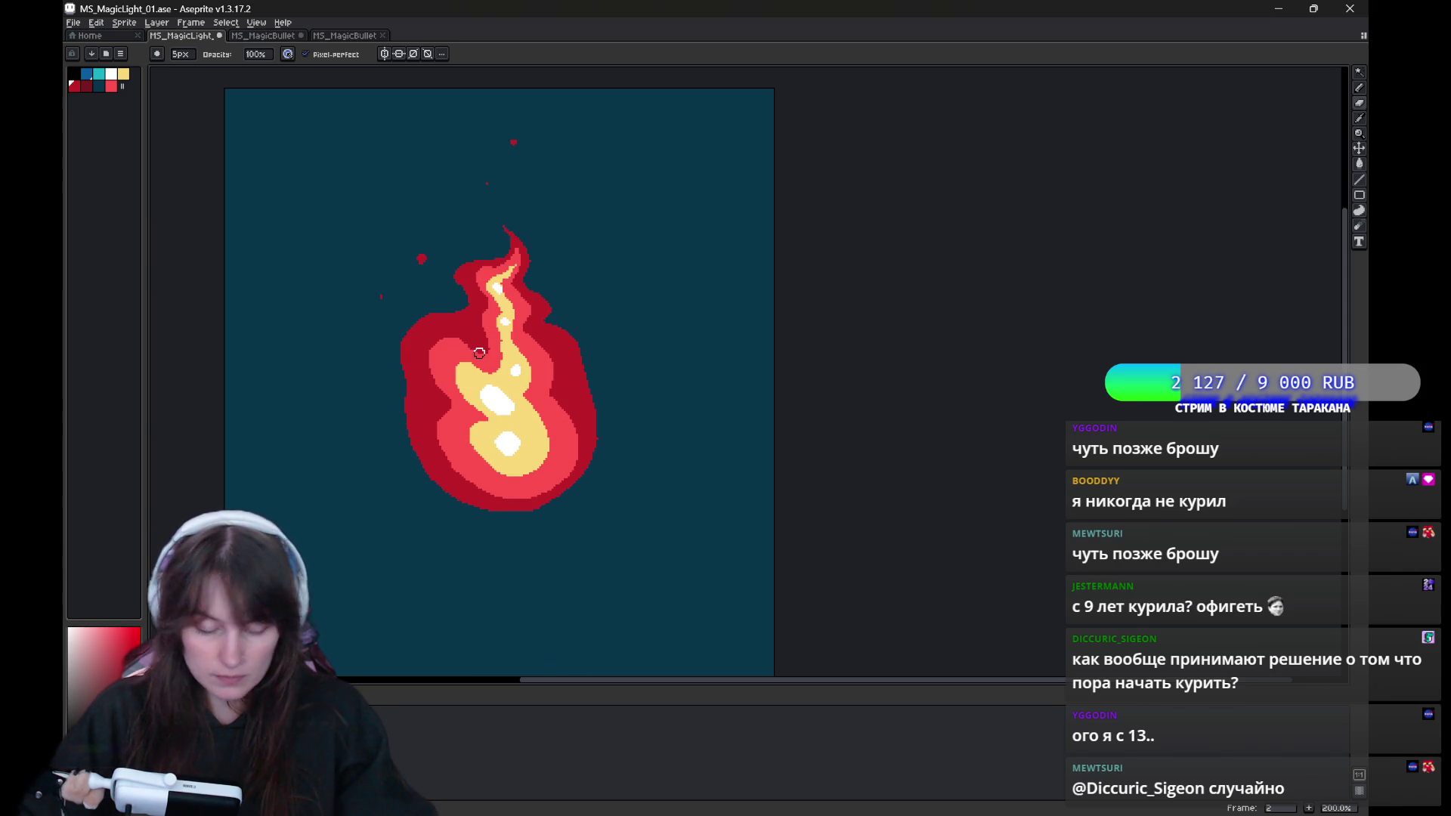
key(e)
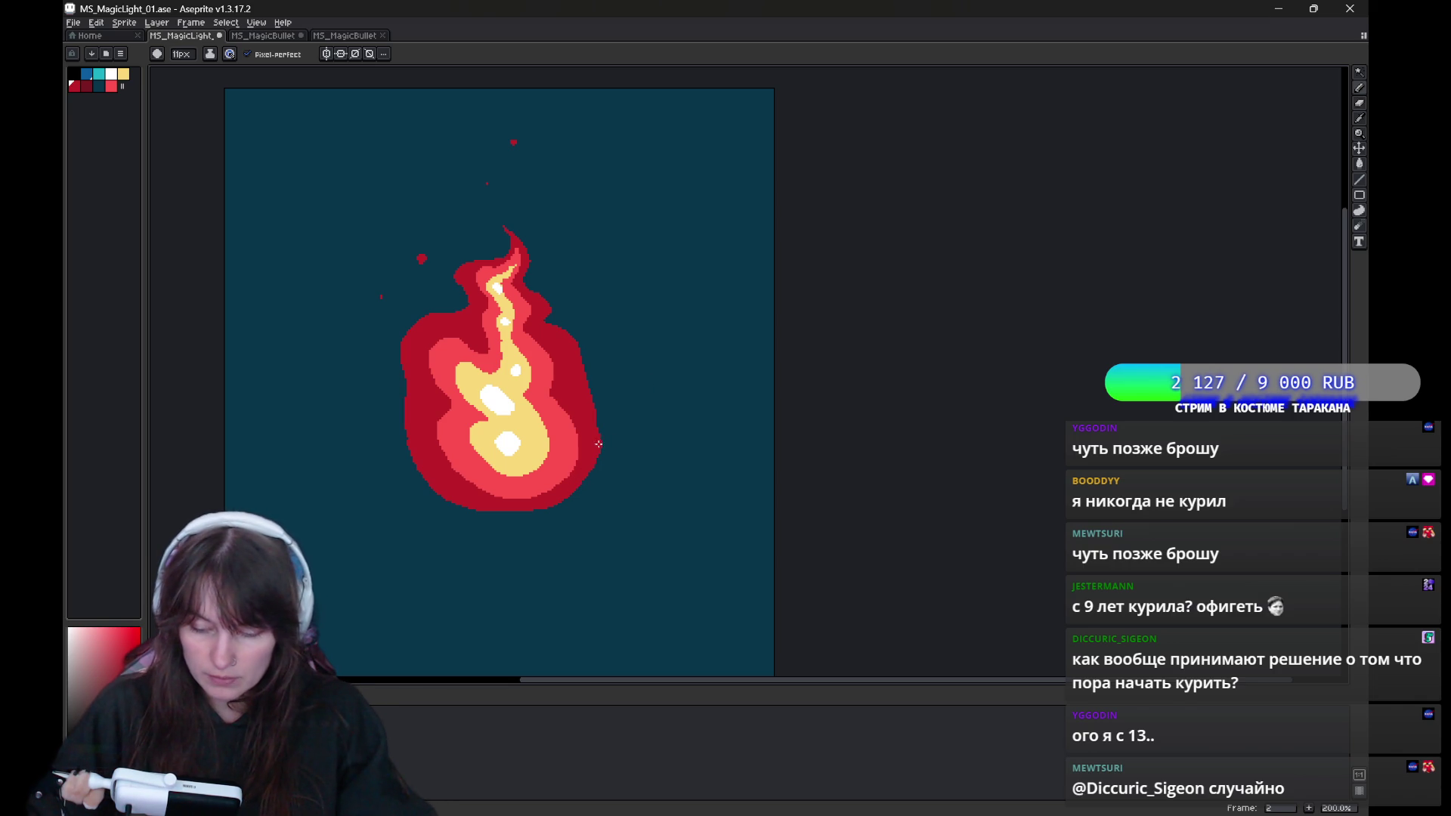
key(b)
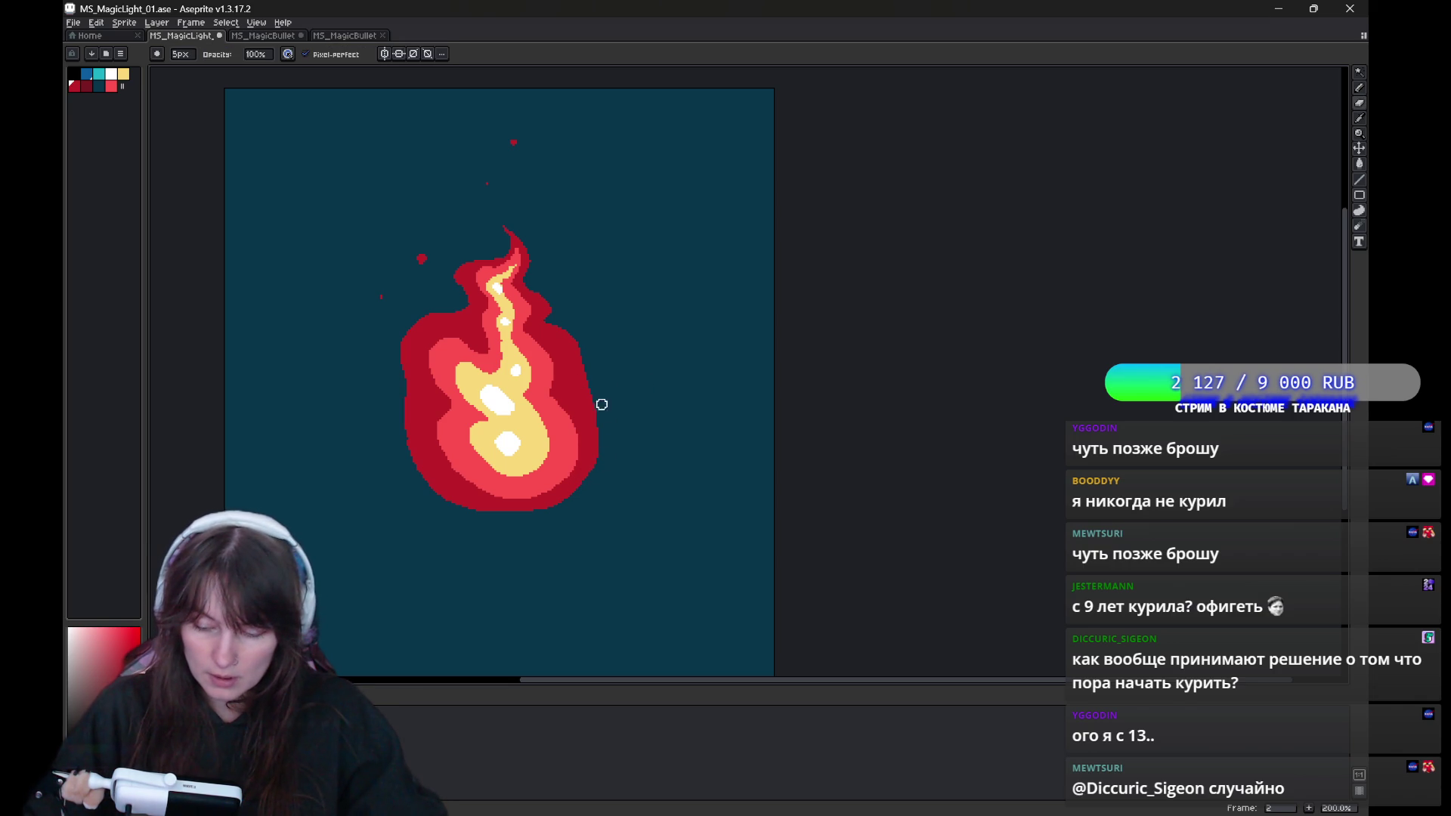
key(h)
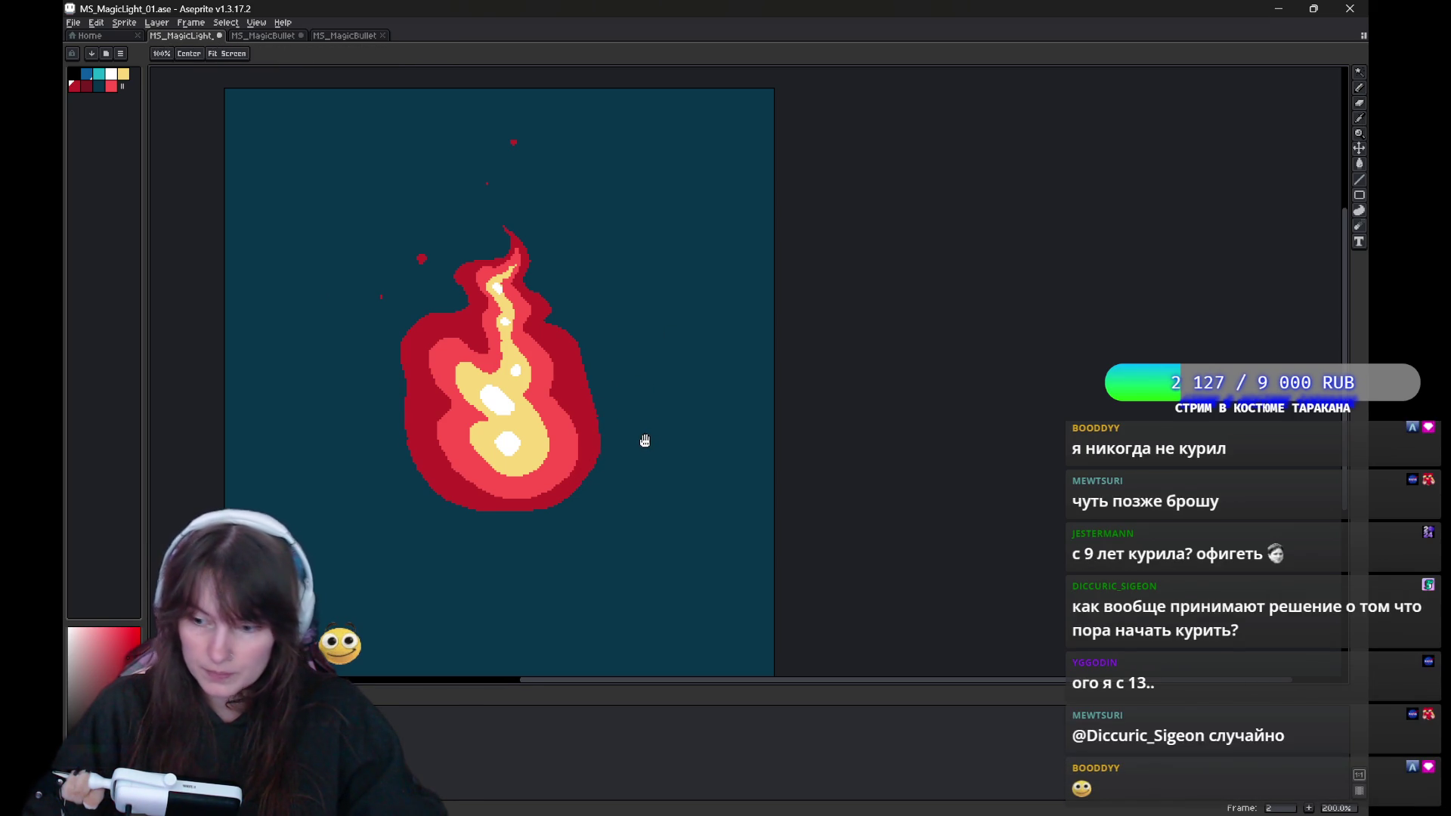
drag(645, 441, 629, 448)
key(e)
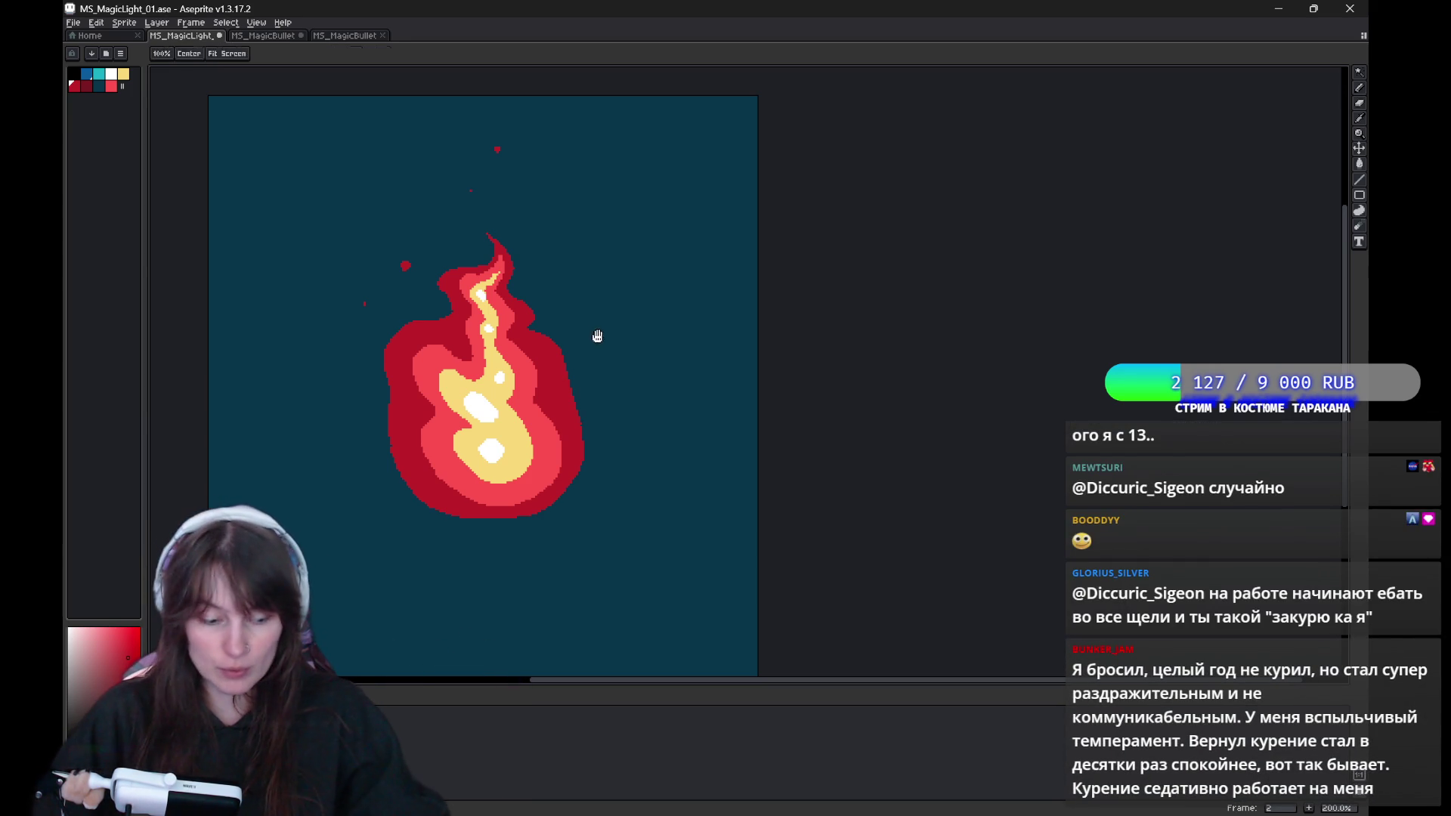
drag(595, 333, 562, 346)
key(e)
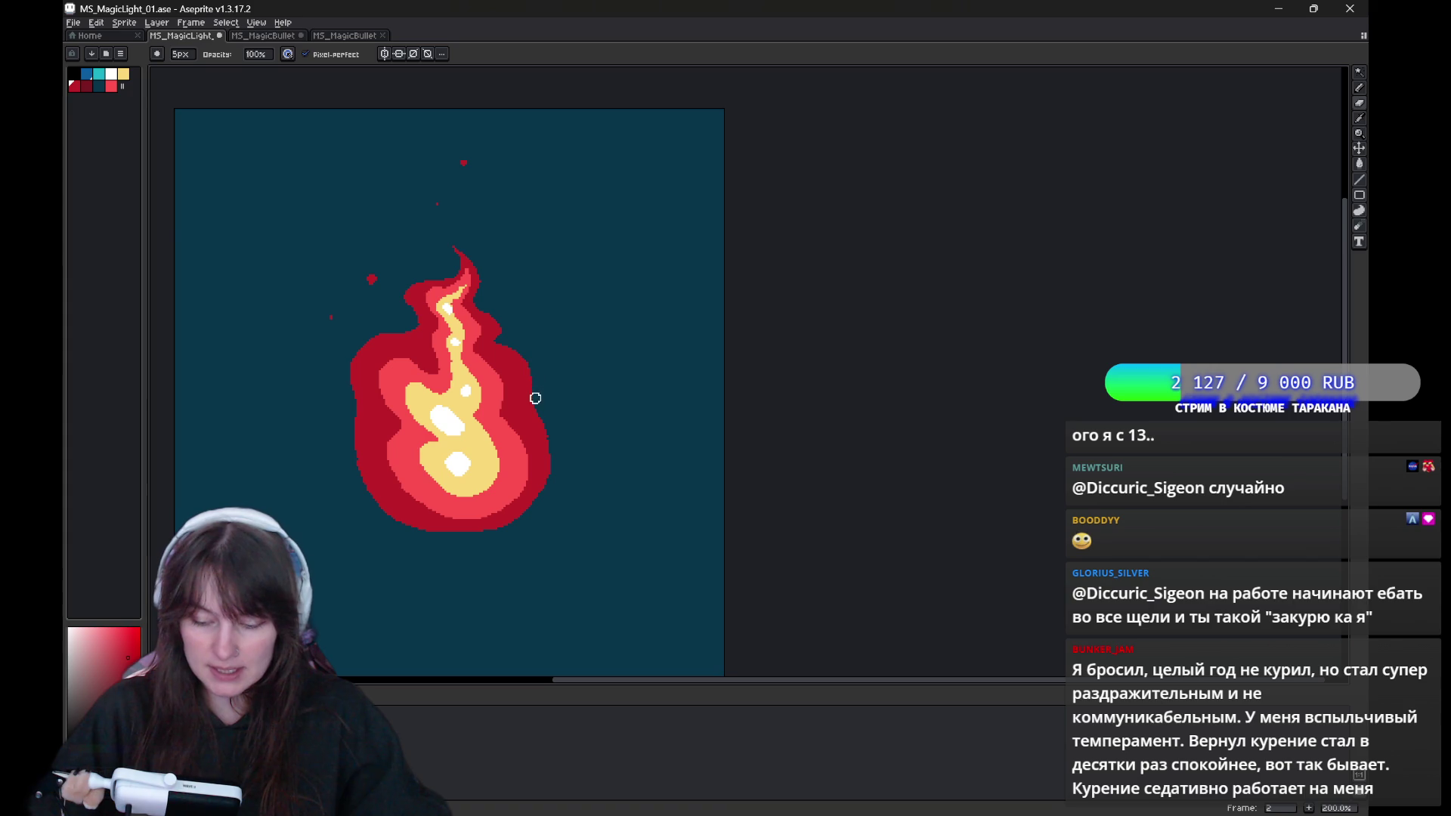
key(Return)
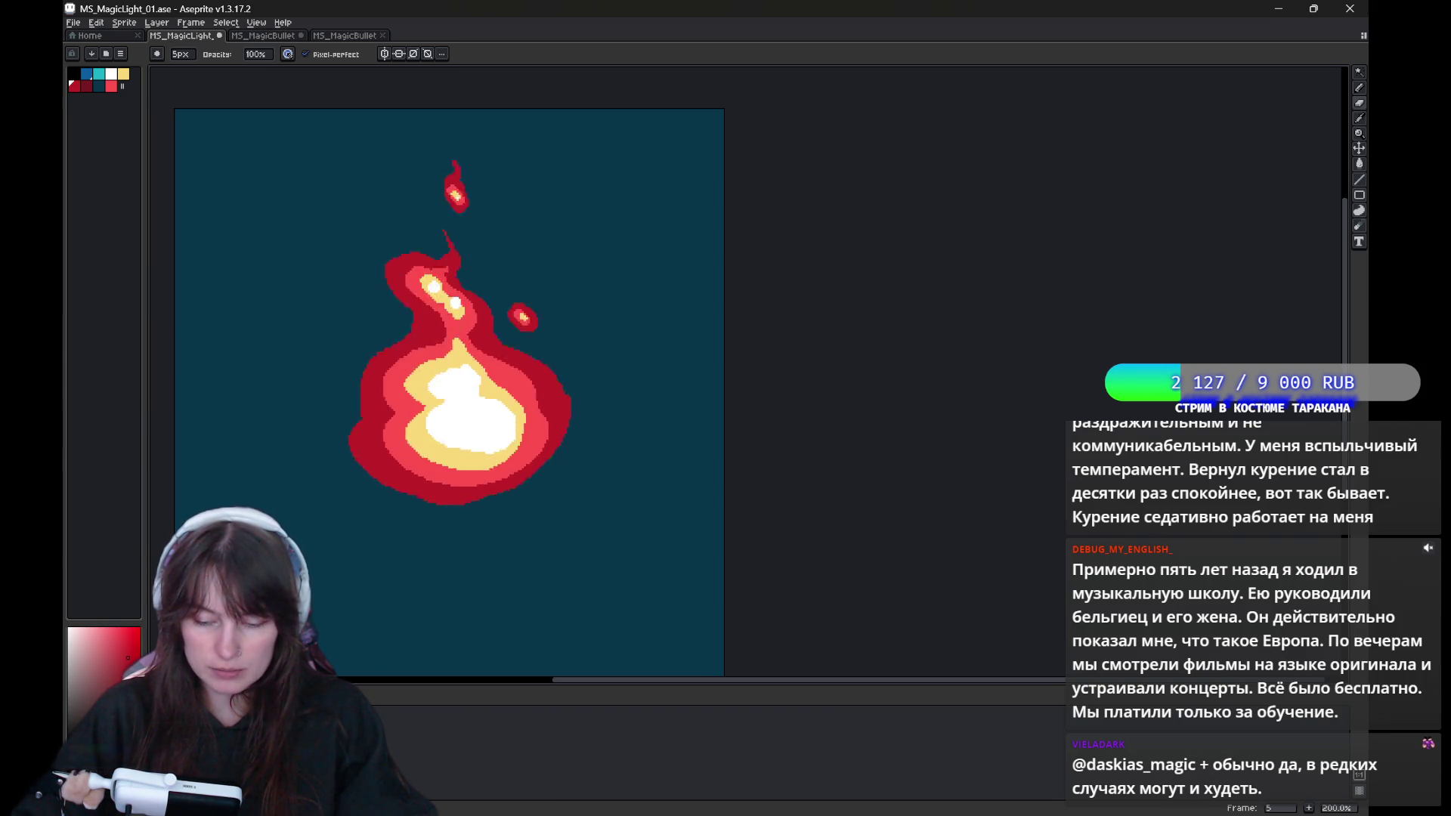
key(ctrl+s)
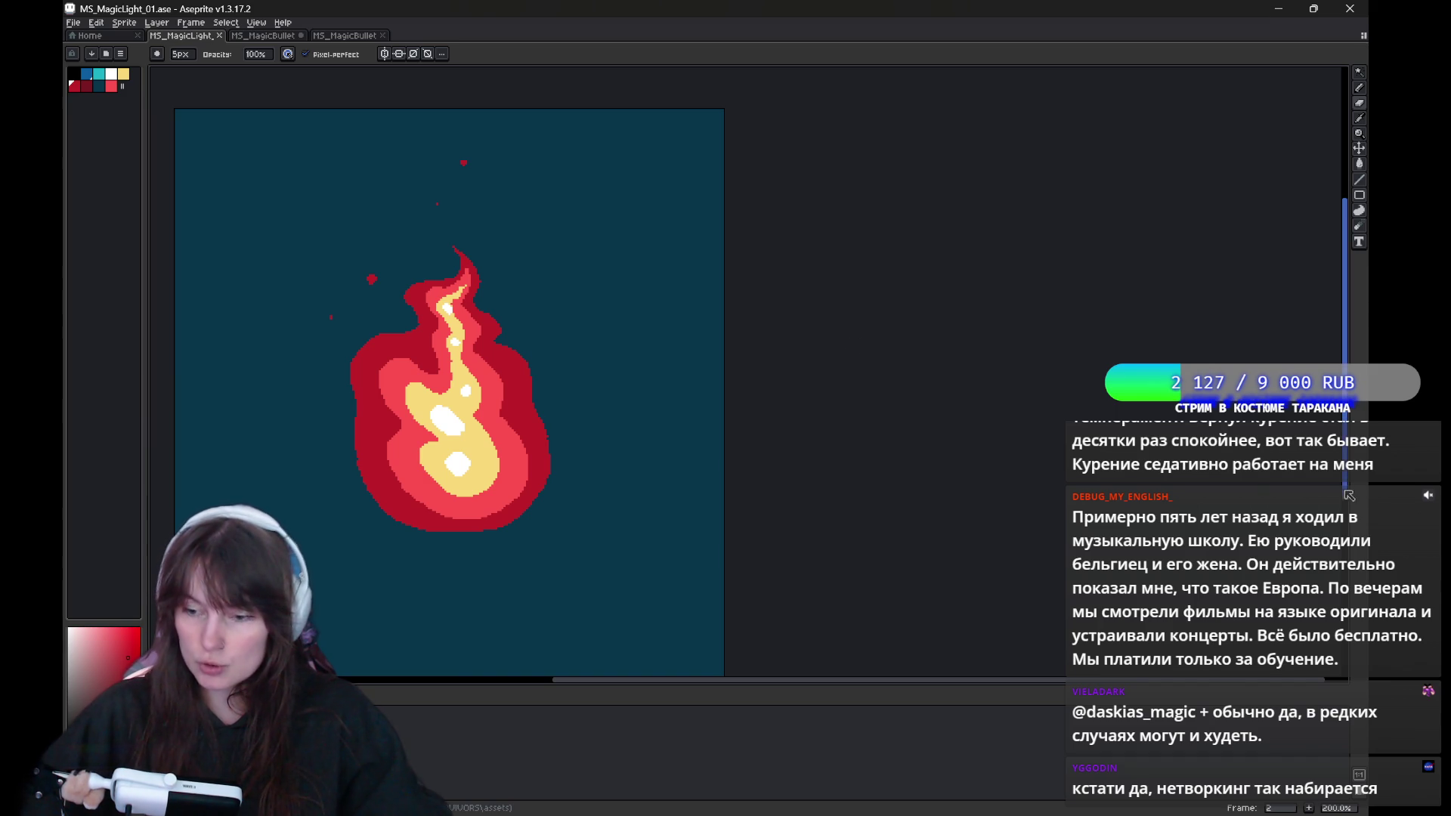
key(alt+Tab)
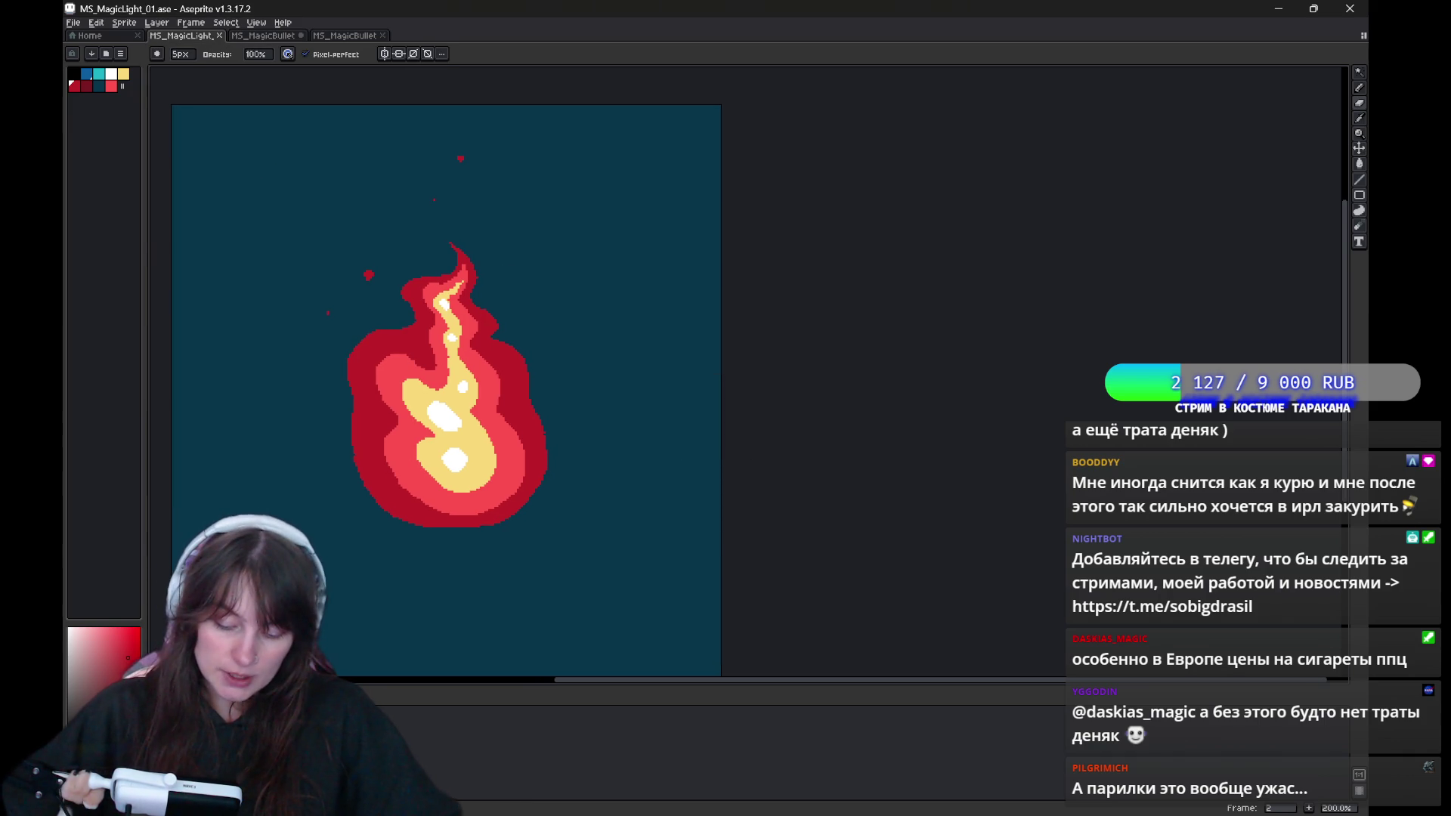
Hide the teal background layer, play the flame animation, and turn on onion skinning.
drag(428, 586, 484, 539)
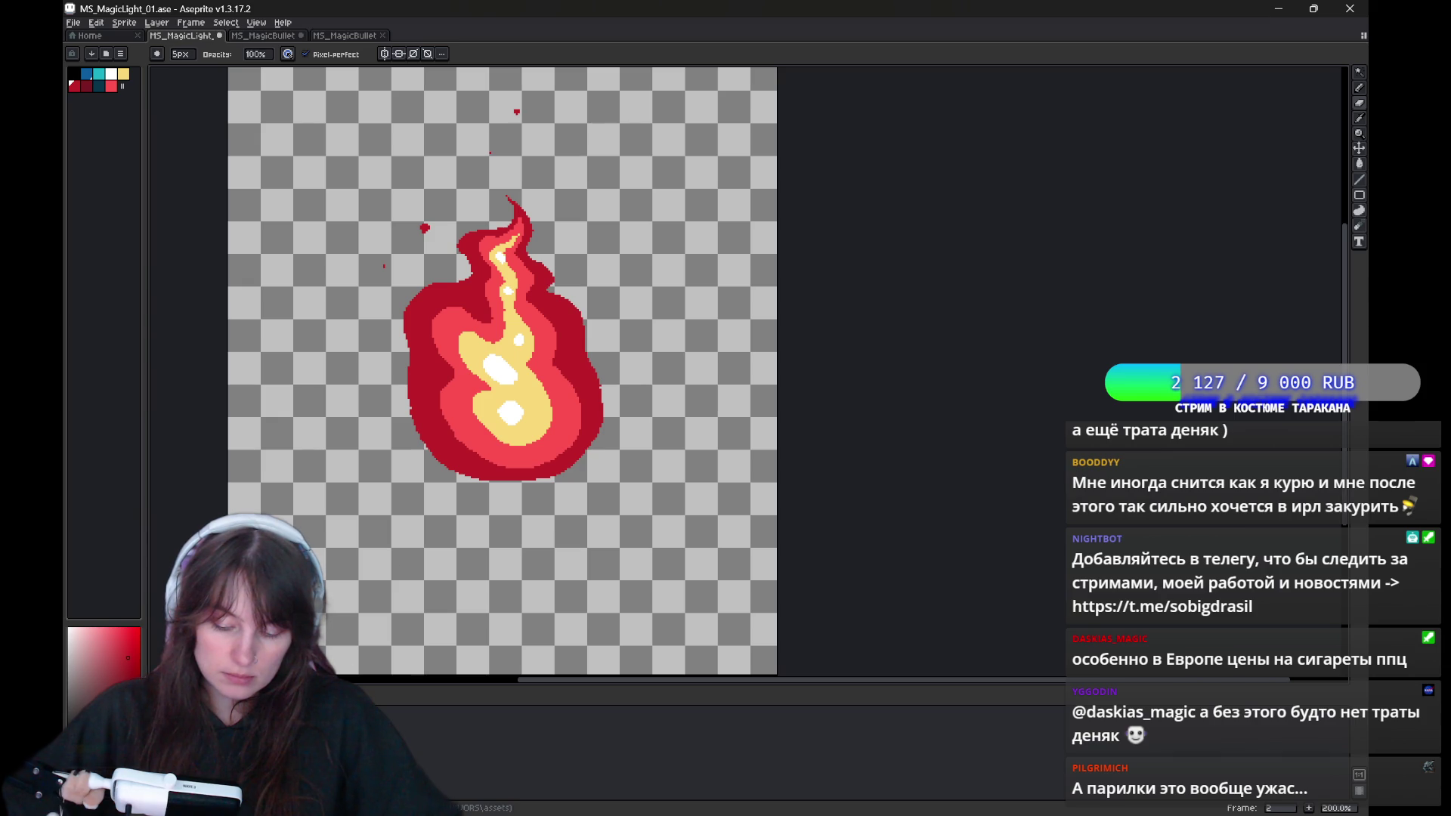
key(Return)
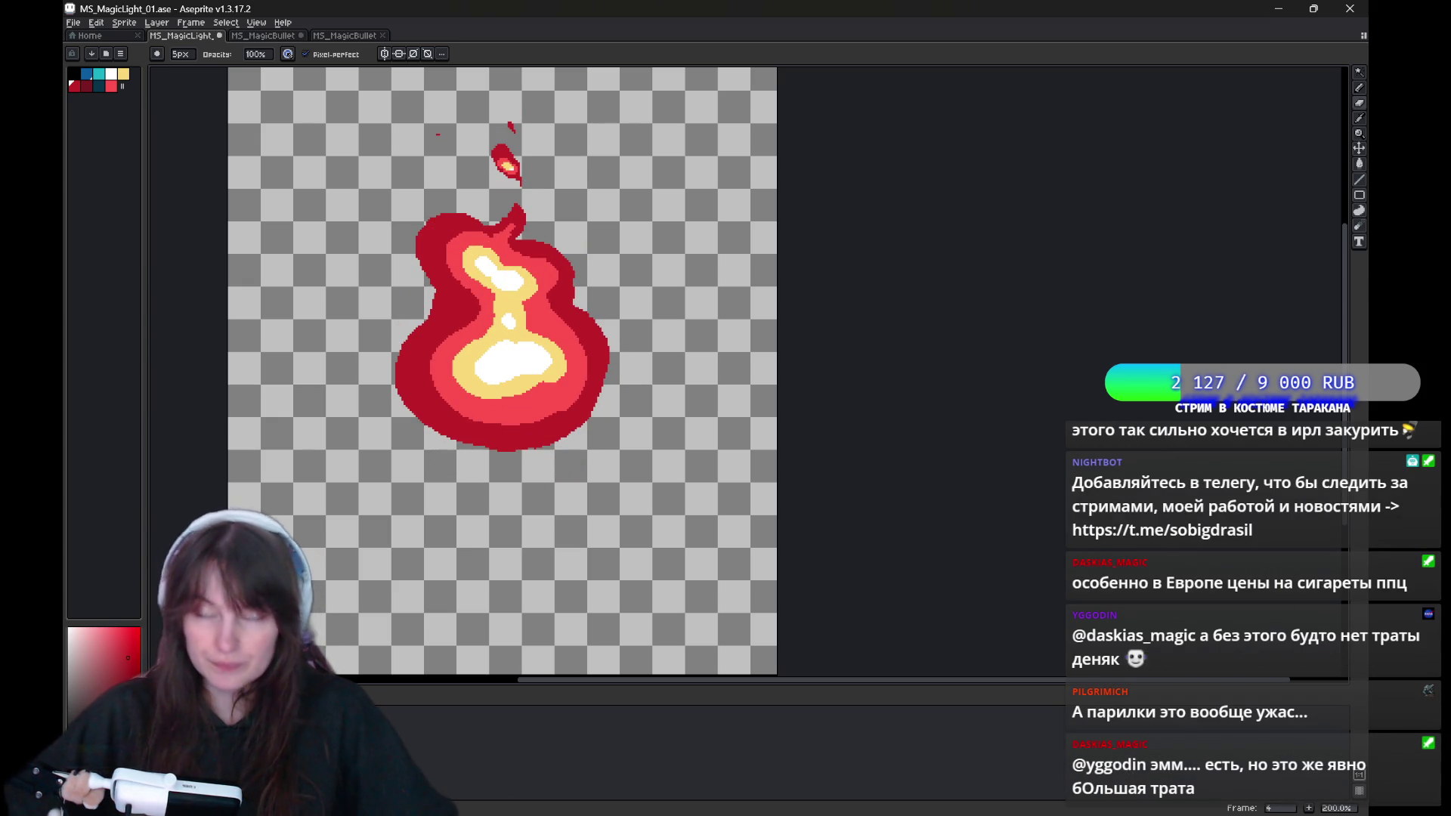
scroll(503, 370, up, 1)
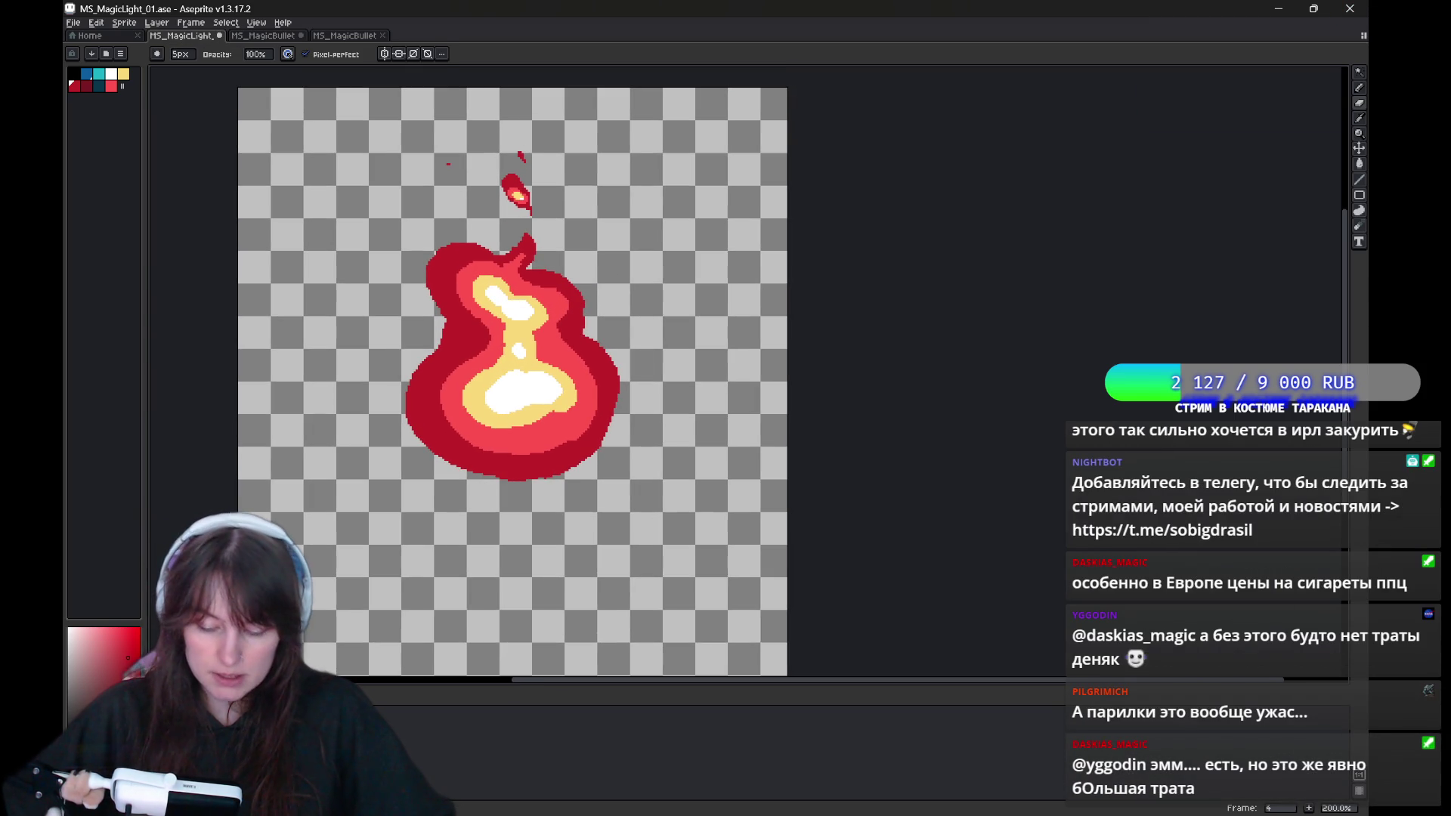
key(F3)
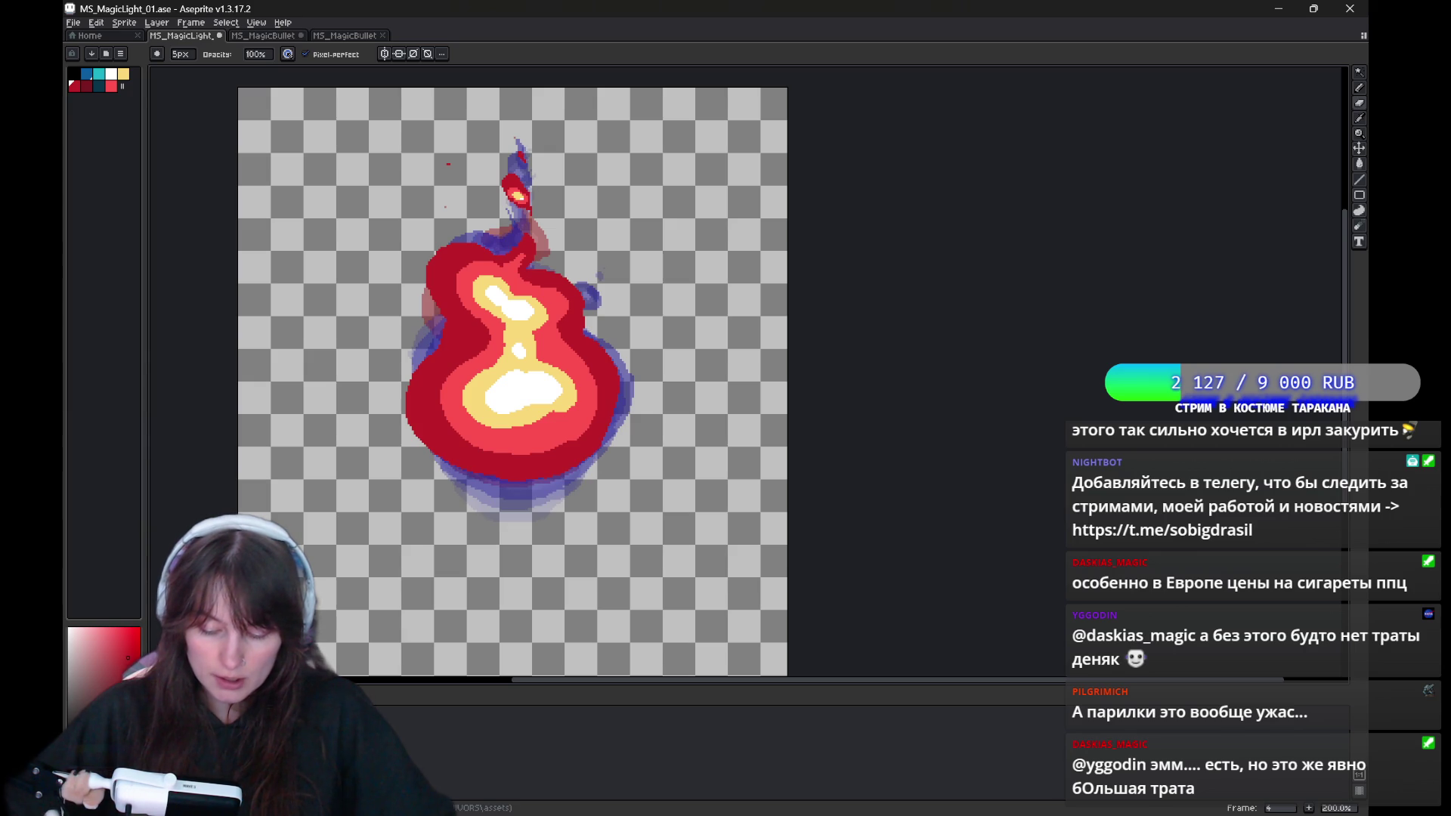
drag(690, 396, 688, 419)
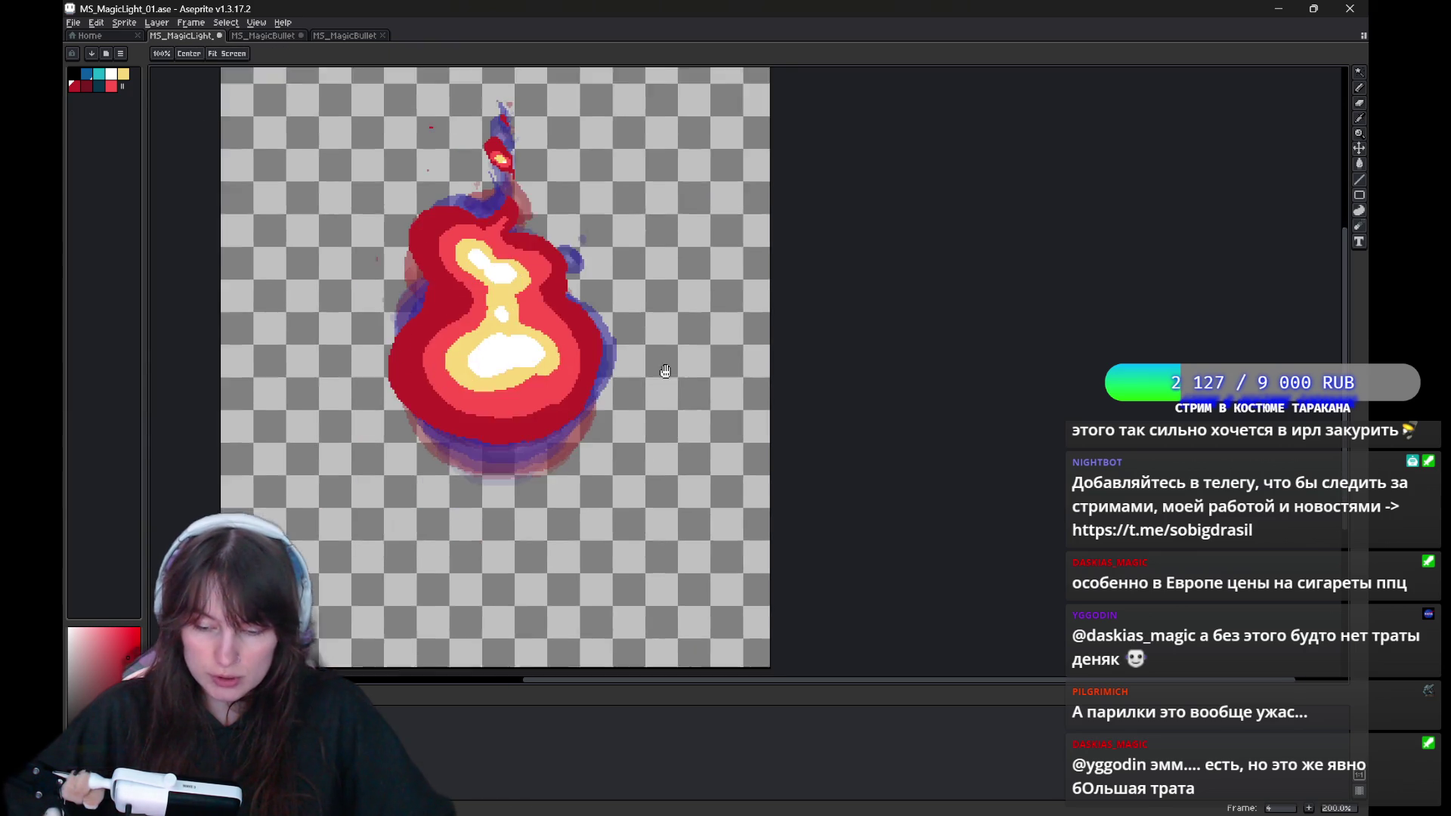
In Canvas Size, drag all four crop edges tight around the flame and apply 119×190 px.
key(ctrl+alt+c)
drag(793, 431, 650, 435)
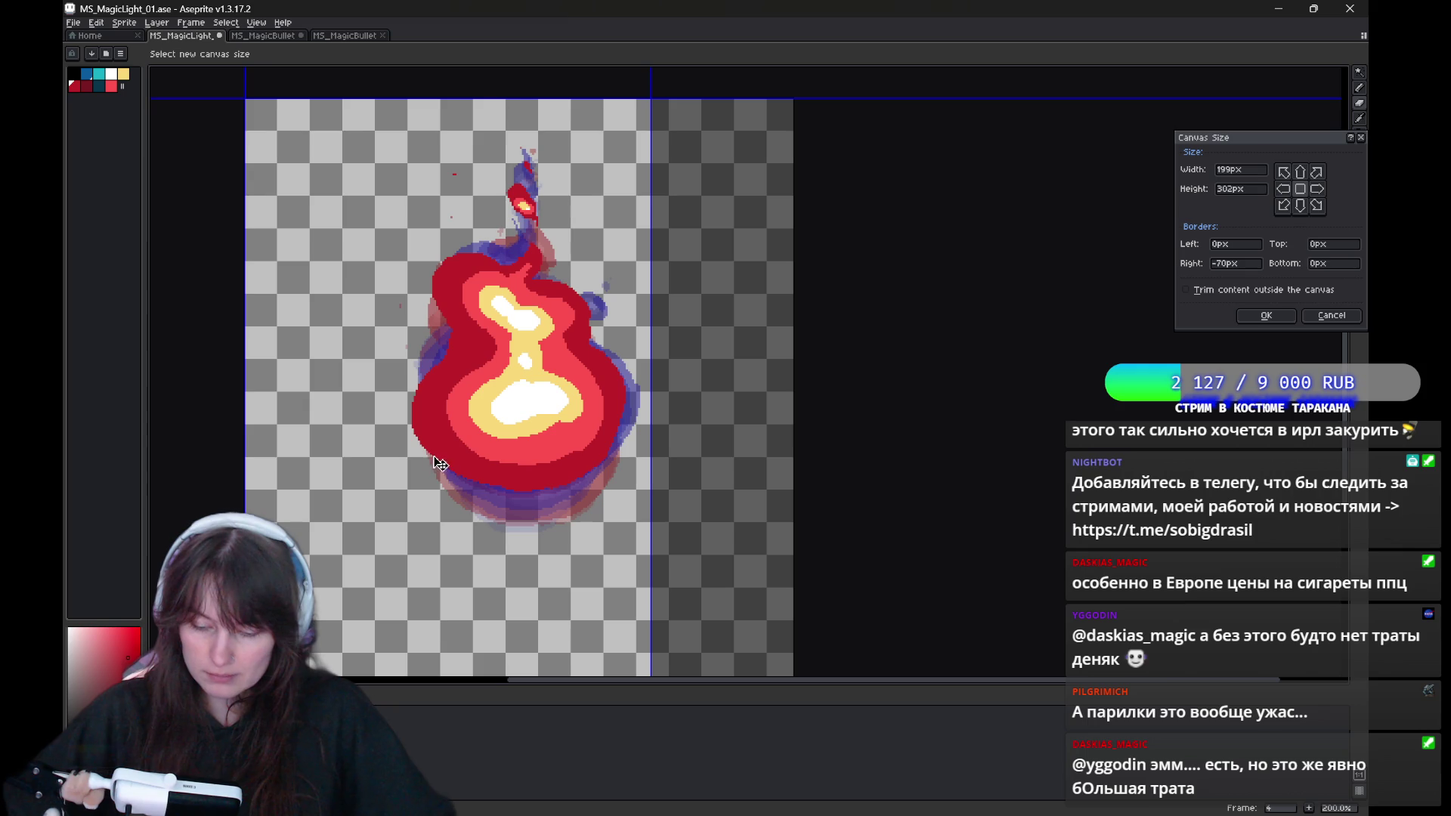
drag(440, 462, 506, 546)
drag(579, 180, 579, 331)
drag(502, 577, 488, 367)
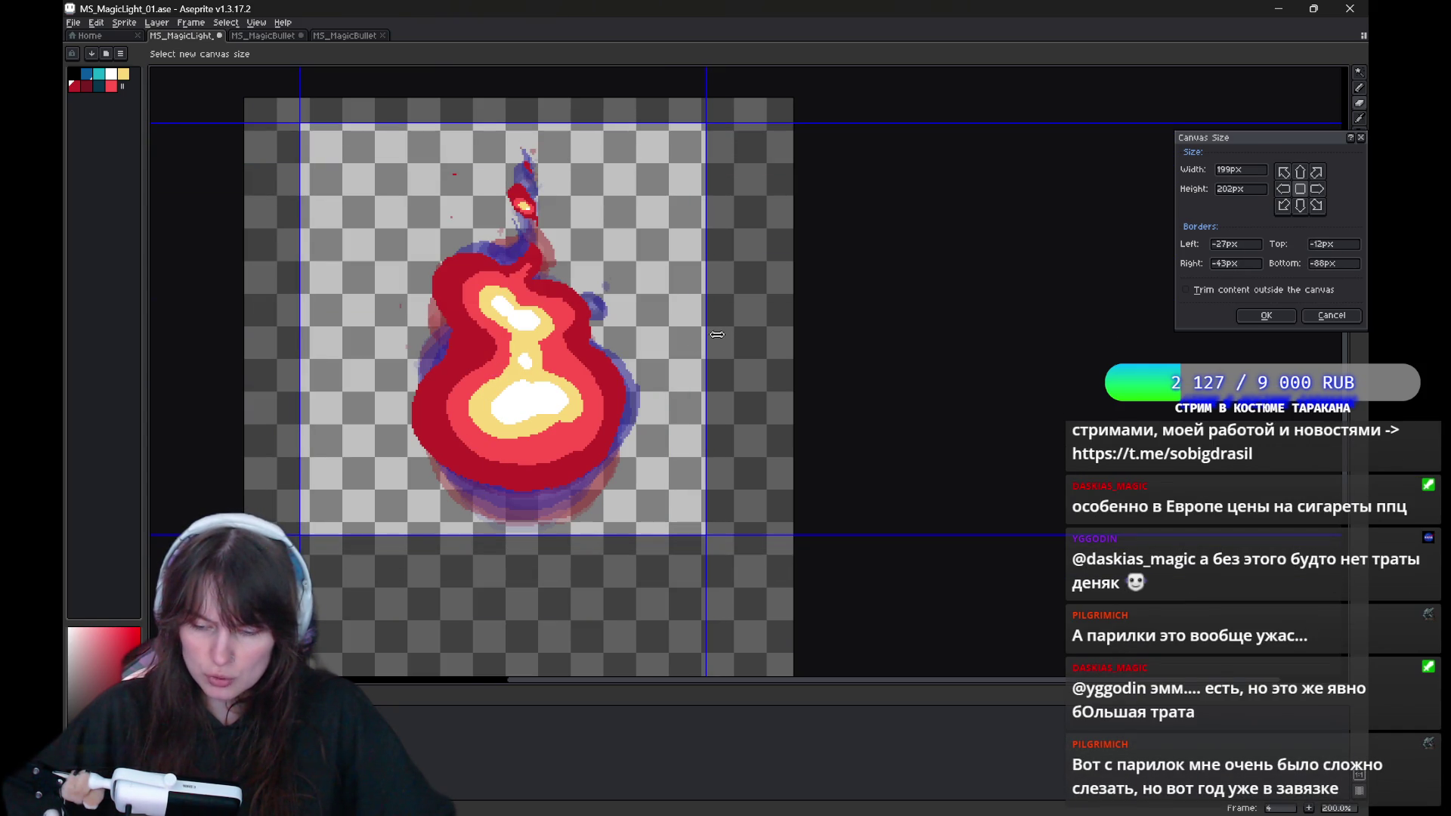
drag(717, 335, 650, 337)
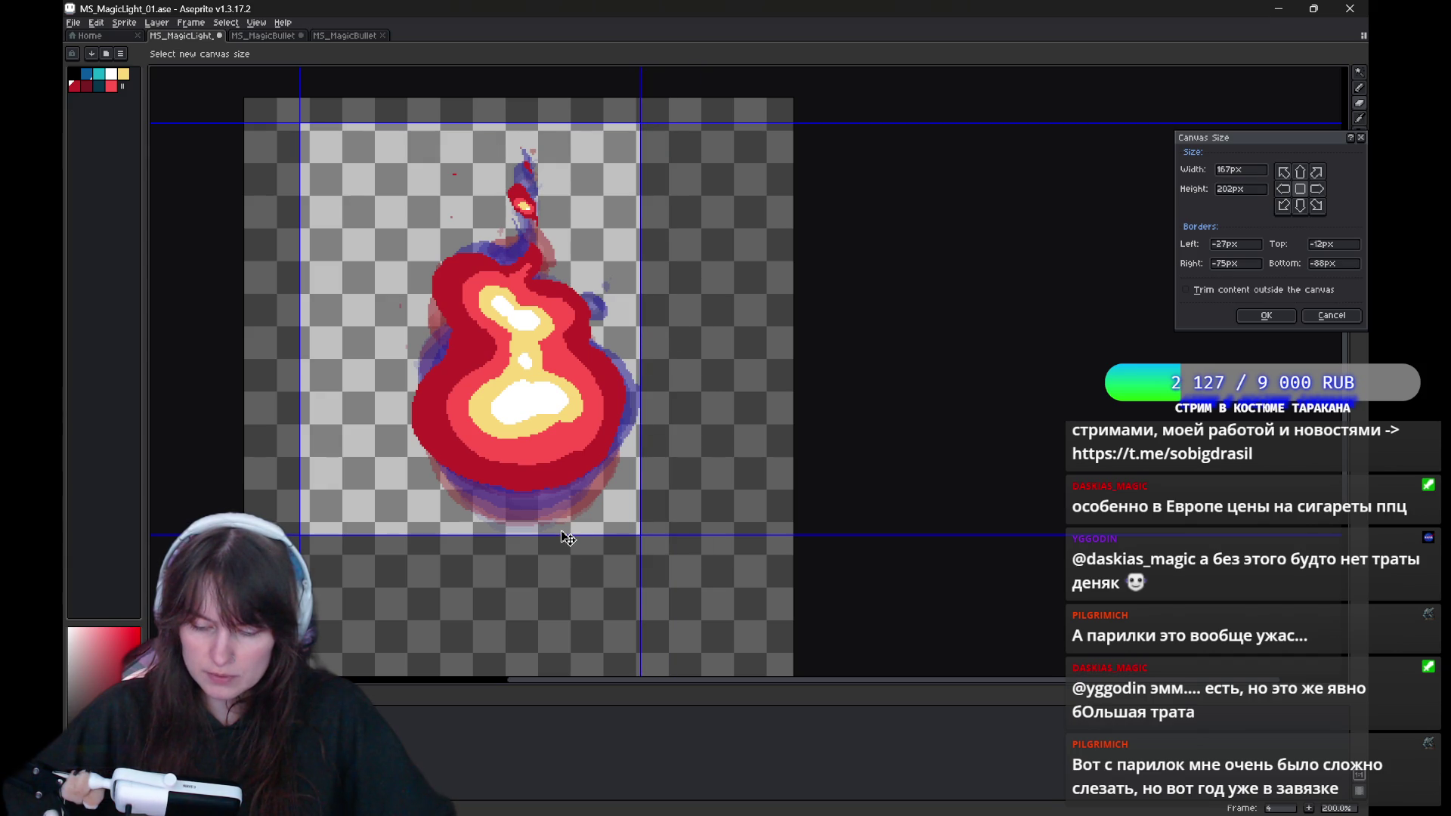
drag(566, 534, 565, 533)
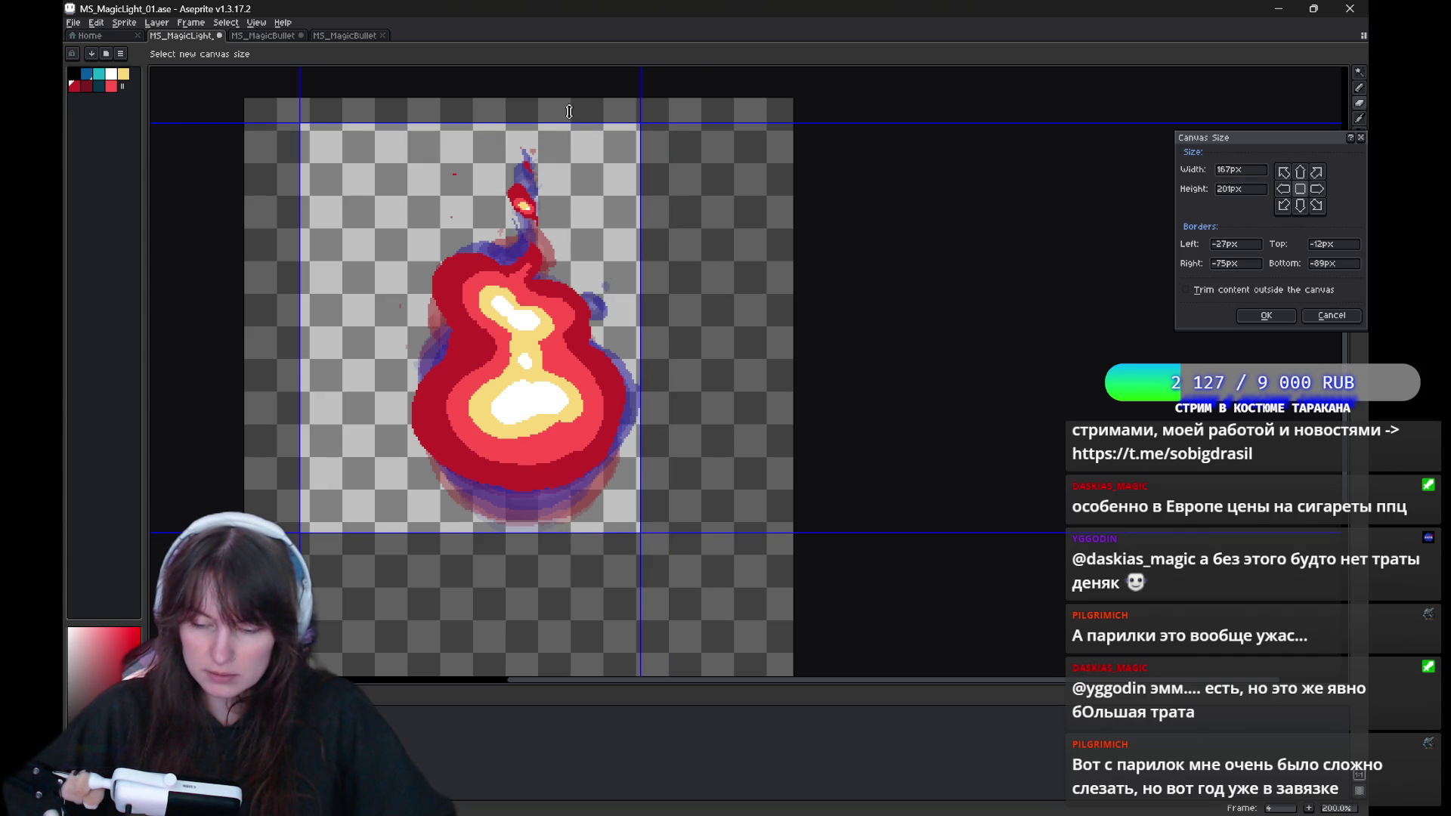
drag(566, 136, 559, 145)
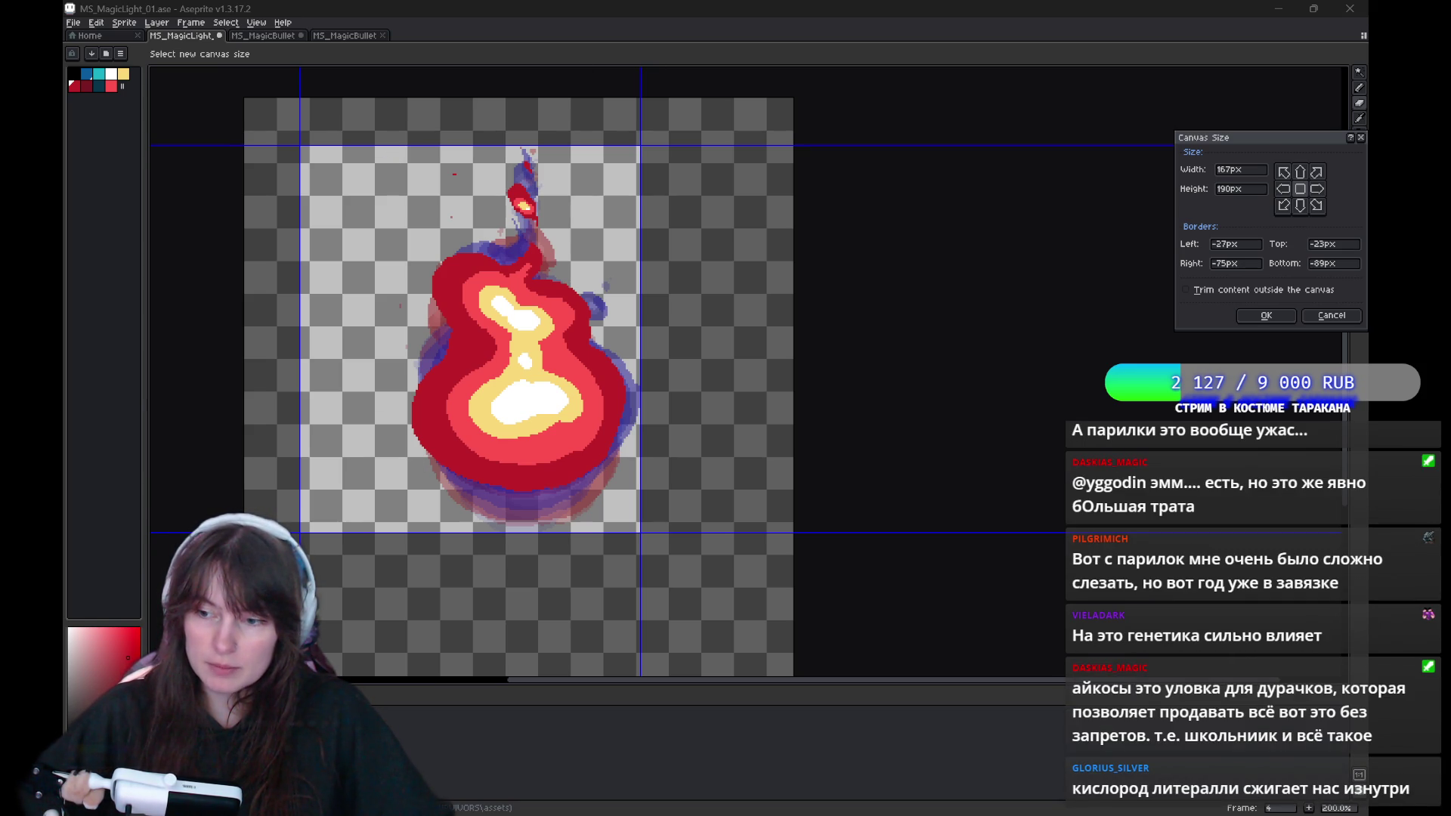
drag(301, 374, 397, 375)
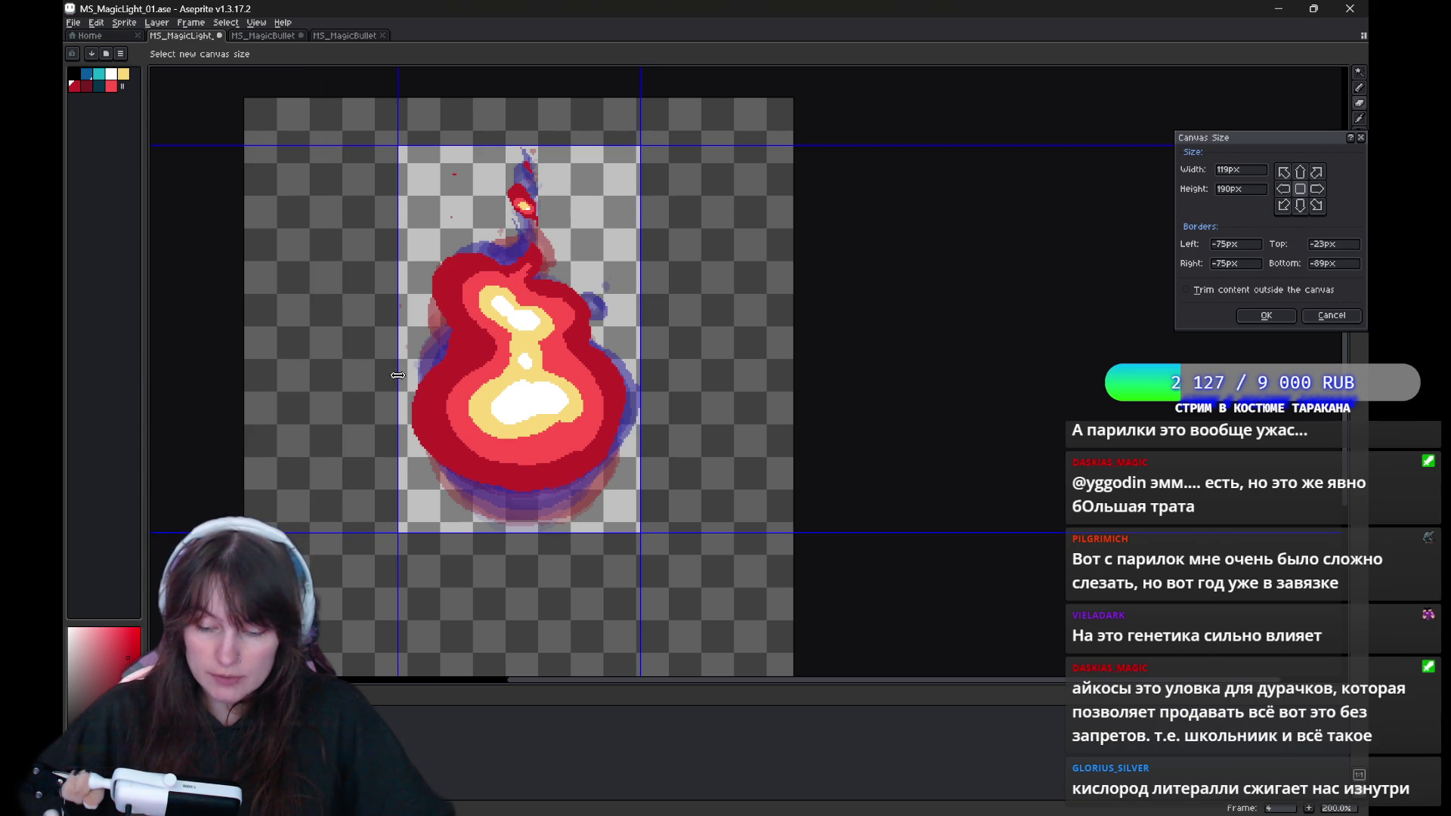
key(Return)
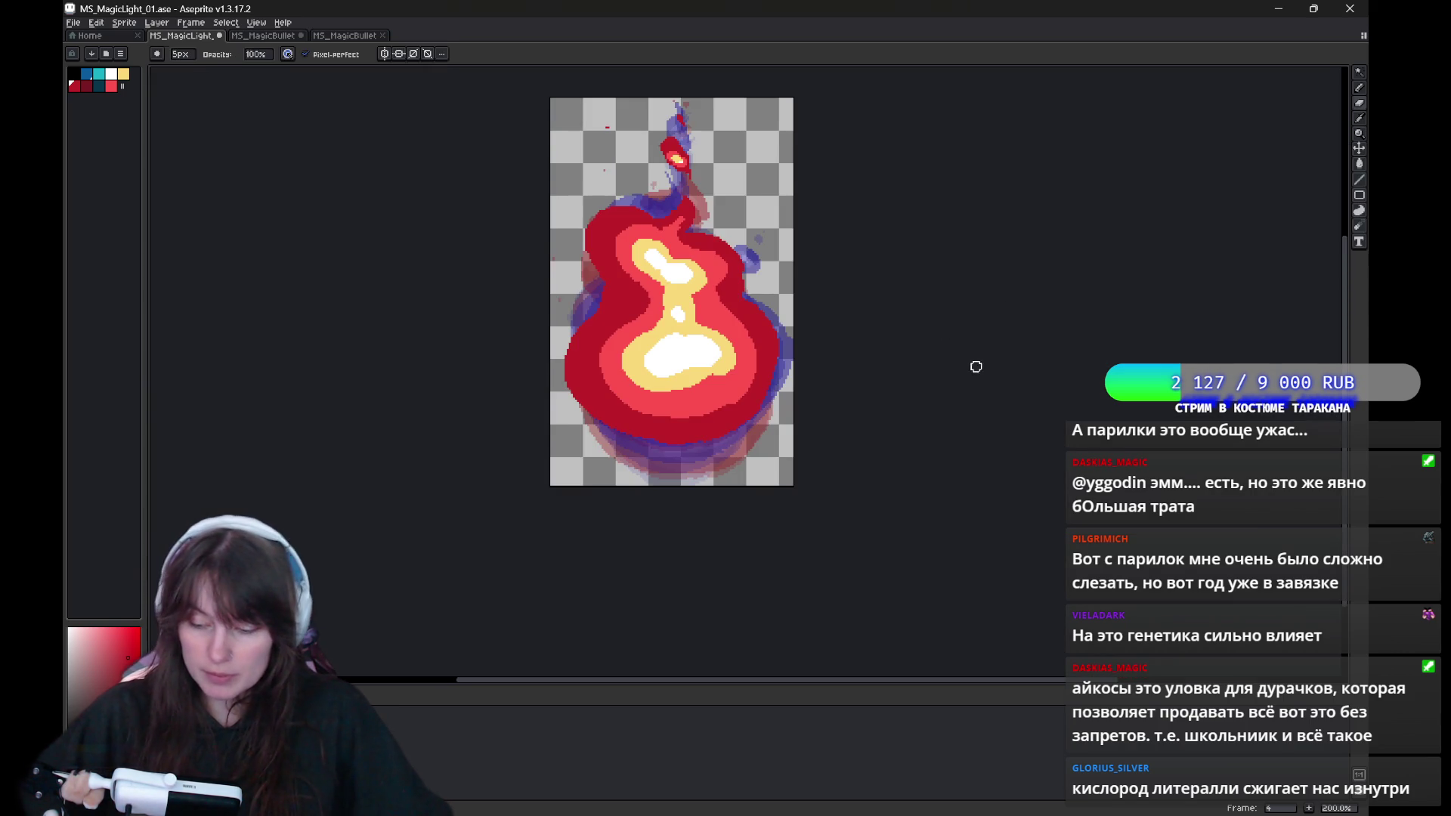
Centre the cropped sprite, select the pencil, and view the file types in Save As.
drag(974, 365, 789, 415)
key(b)
key(ctrl+shift+s)
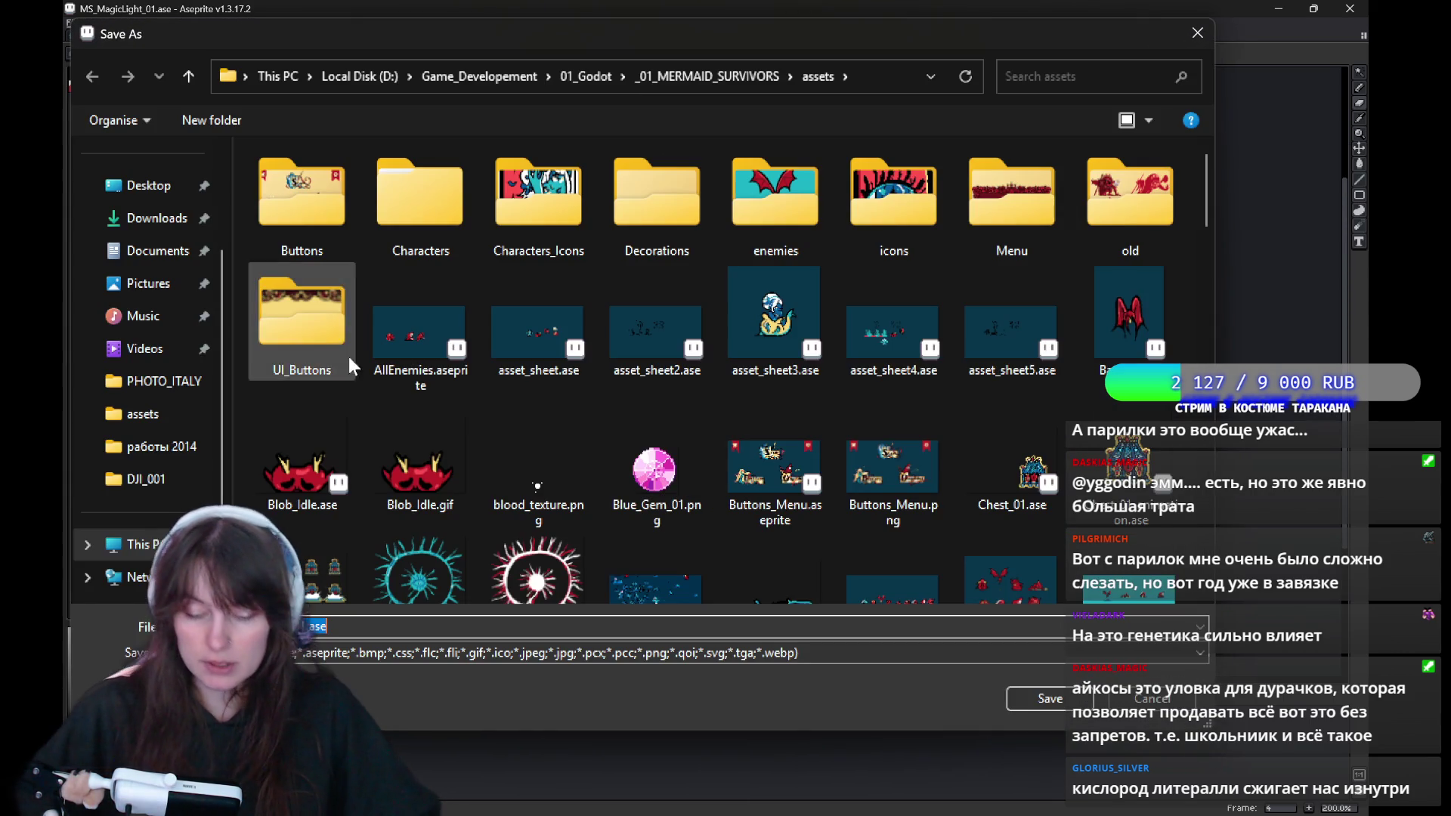
click(456, 655)
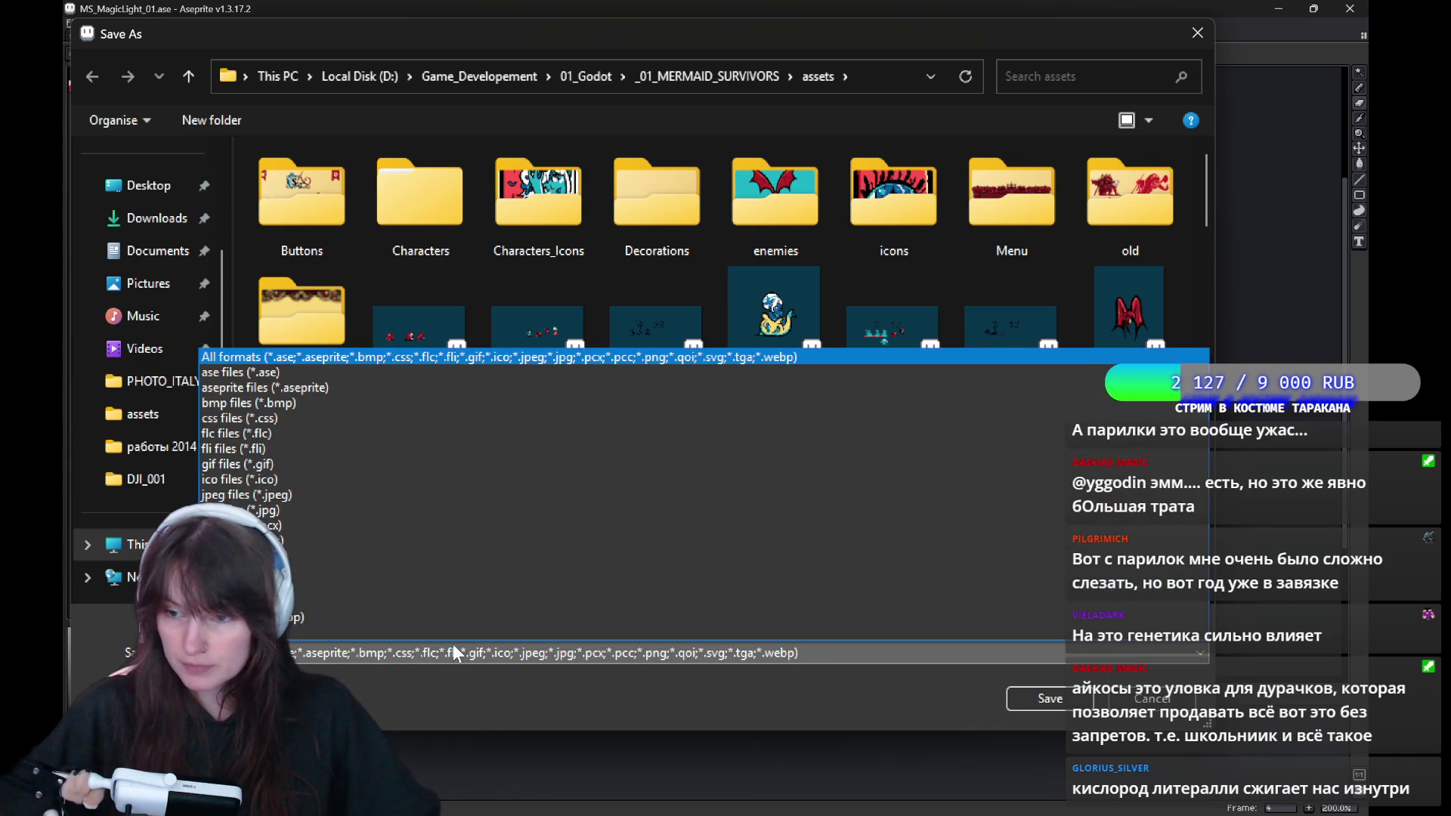
Cancel Save As and point to File > Export > Export Sprite Sheet.
click(1154, 717)
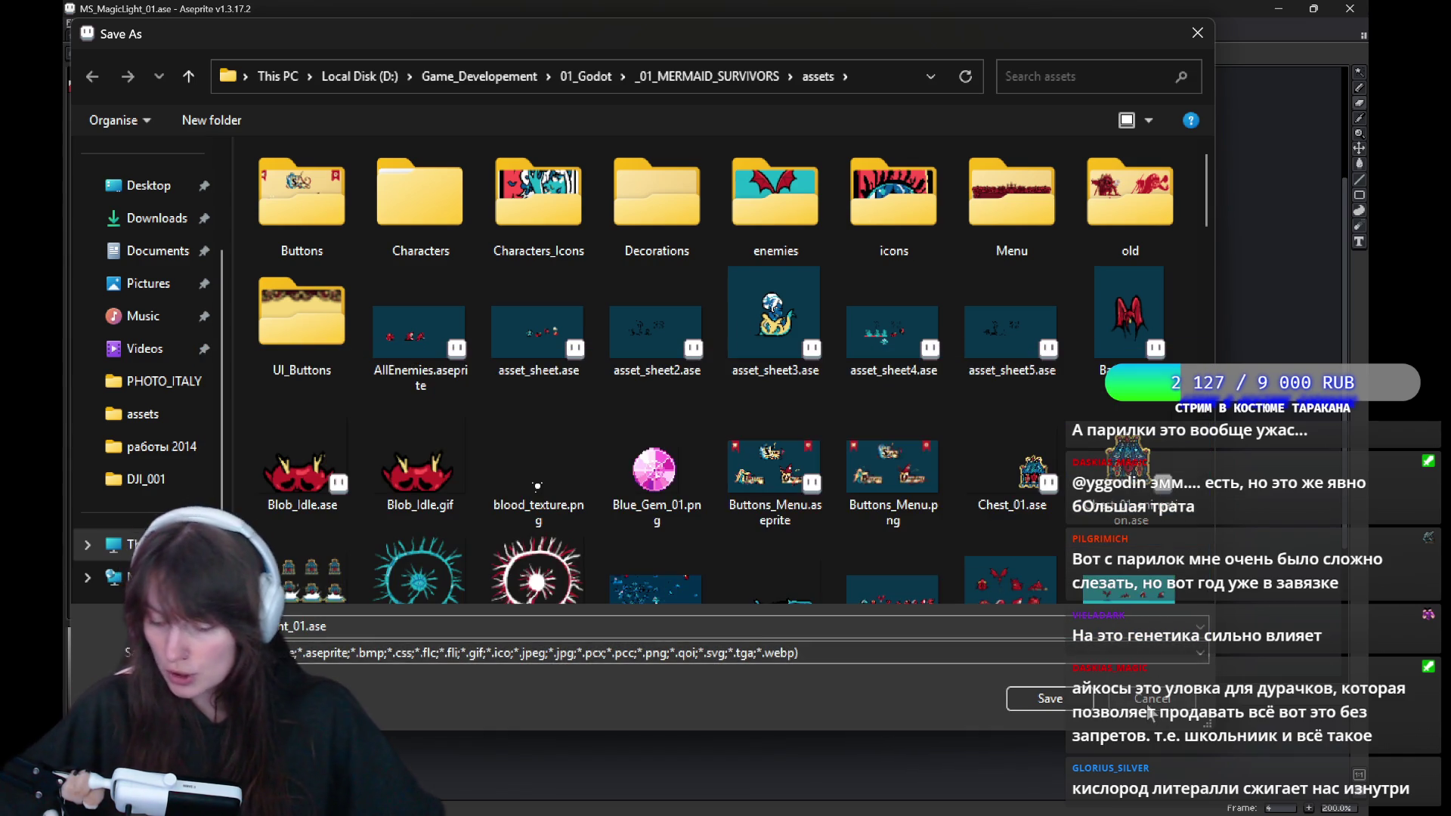
click(1152, 701)
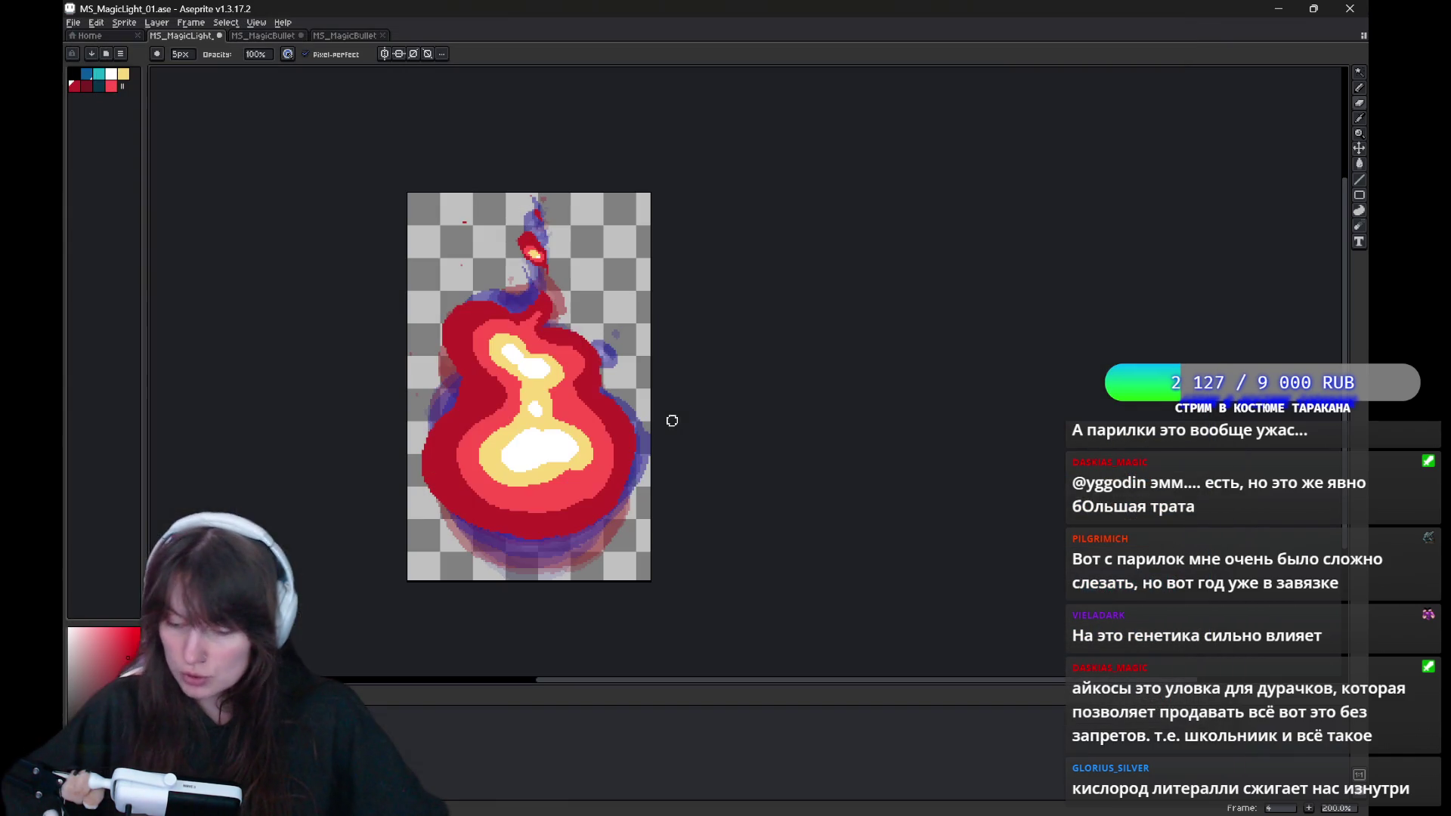
click(75, 22)
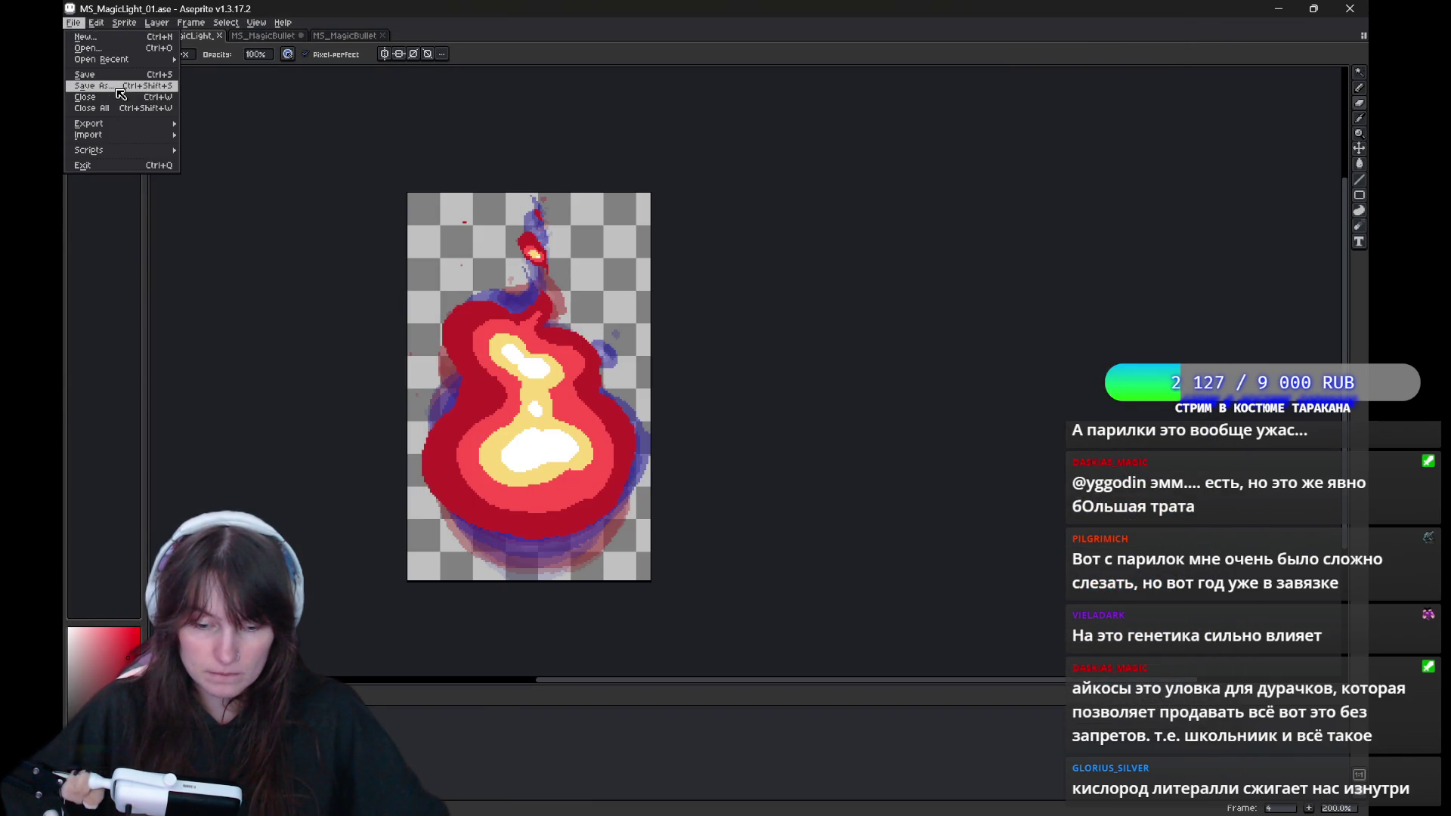
mouse_move(113, 130)
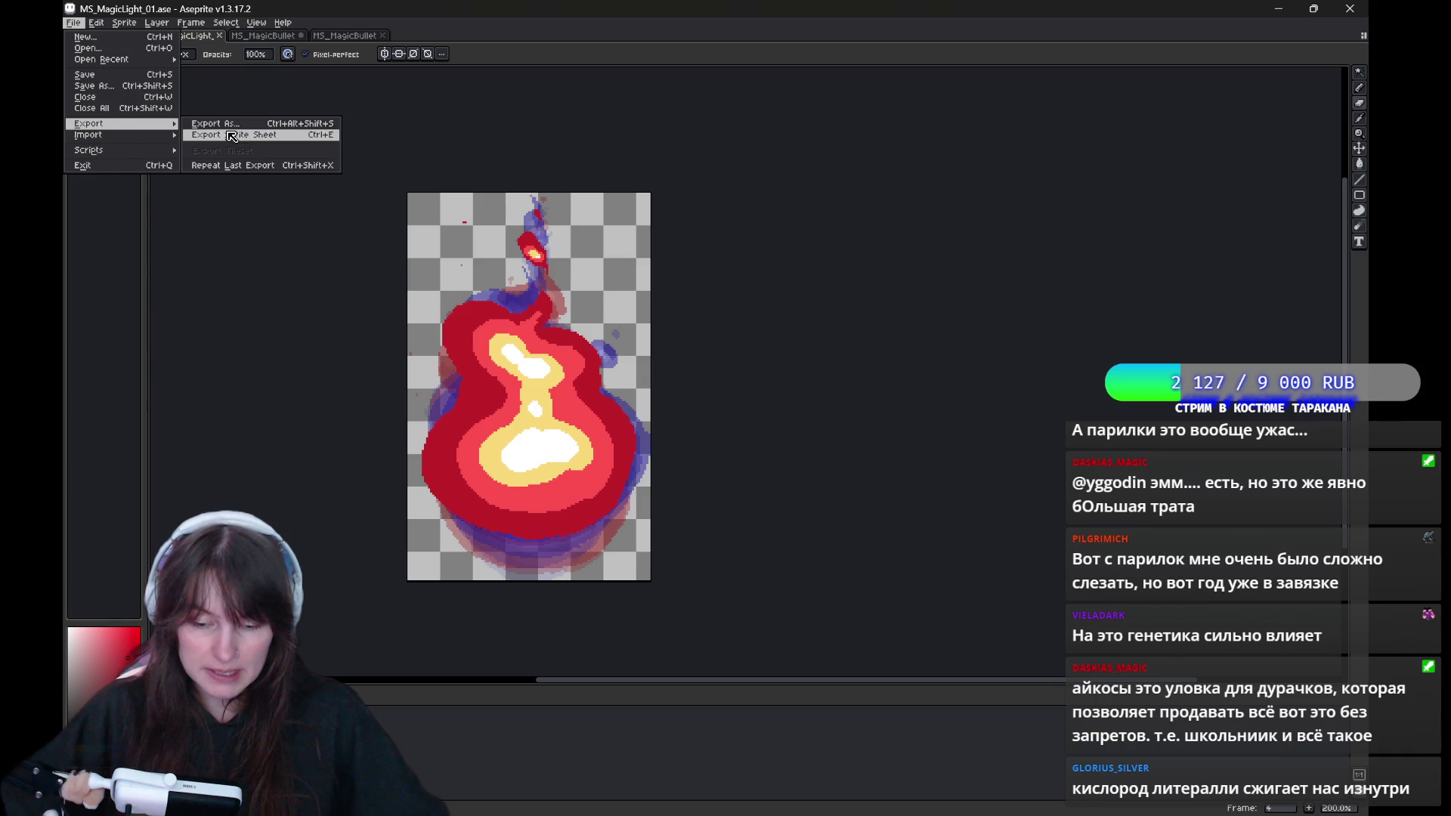